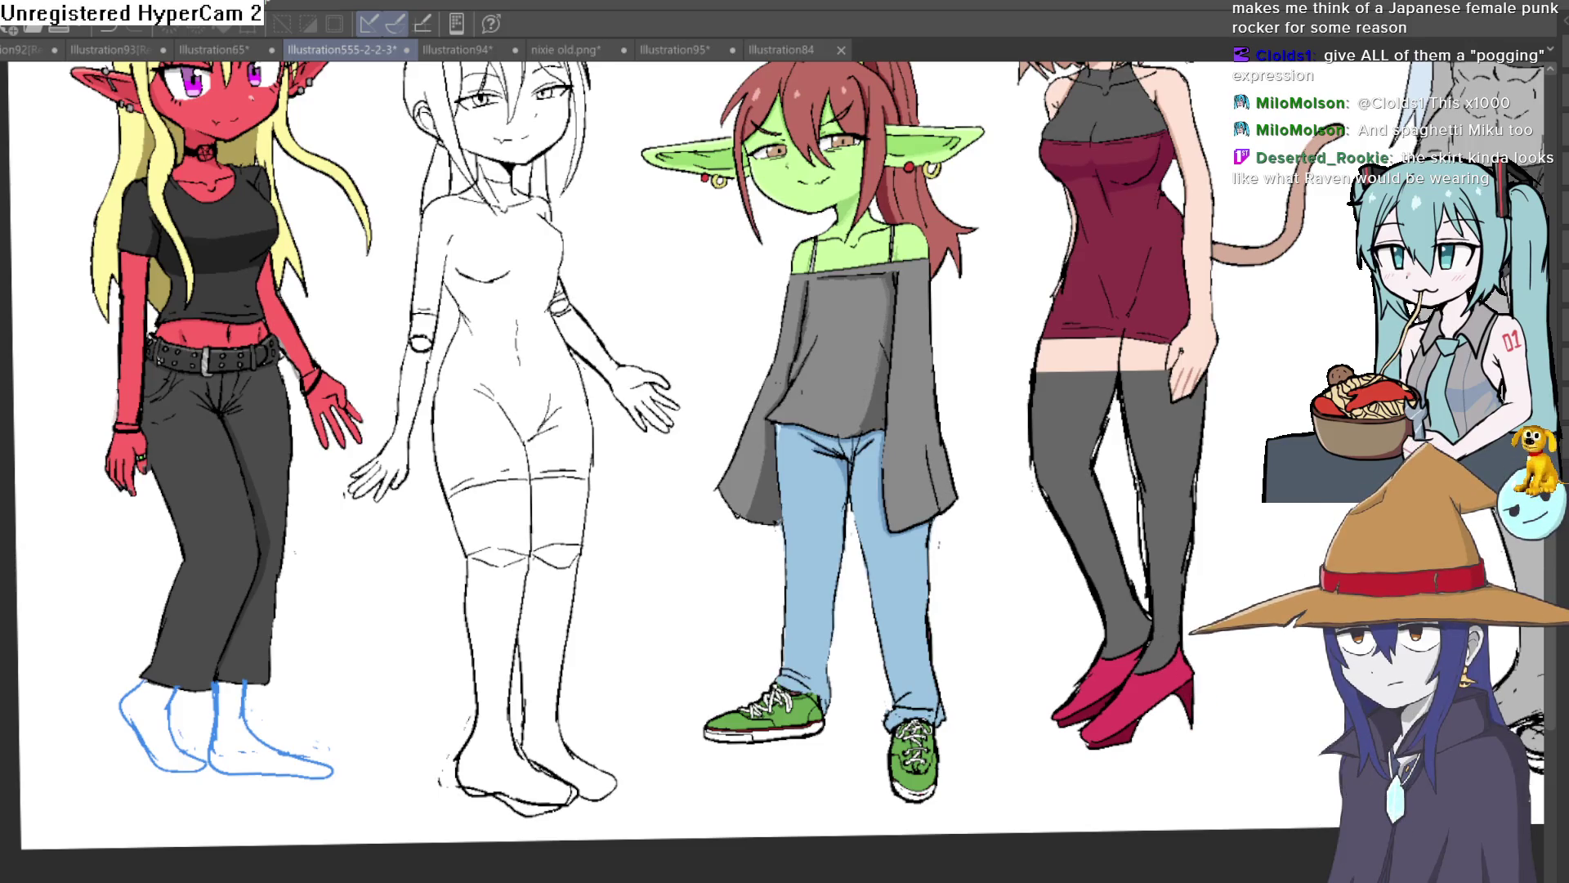
Undo back to the light blue rolled-cuff jeans and zoom in to inspect them.
key(ctrl+z)
key(ctrl+z)
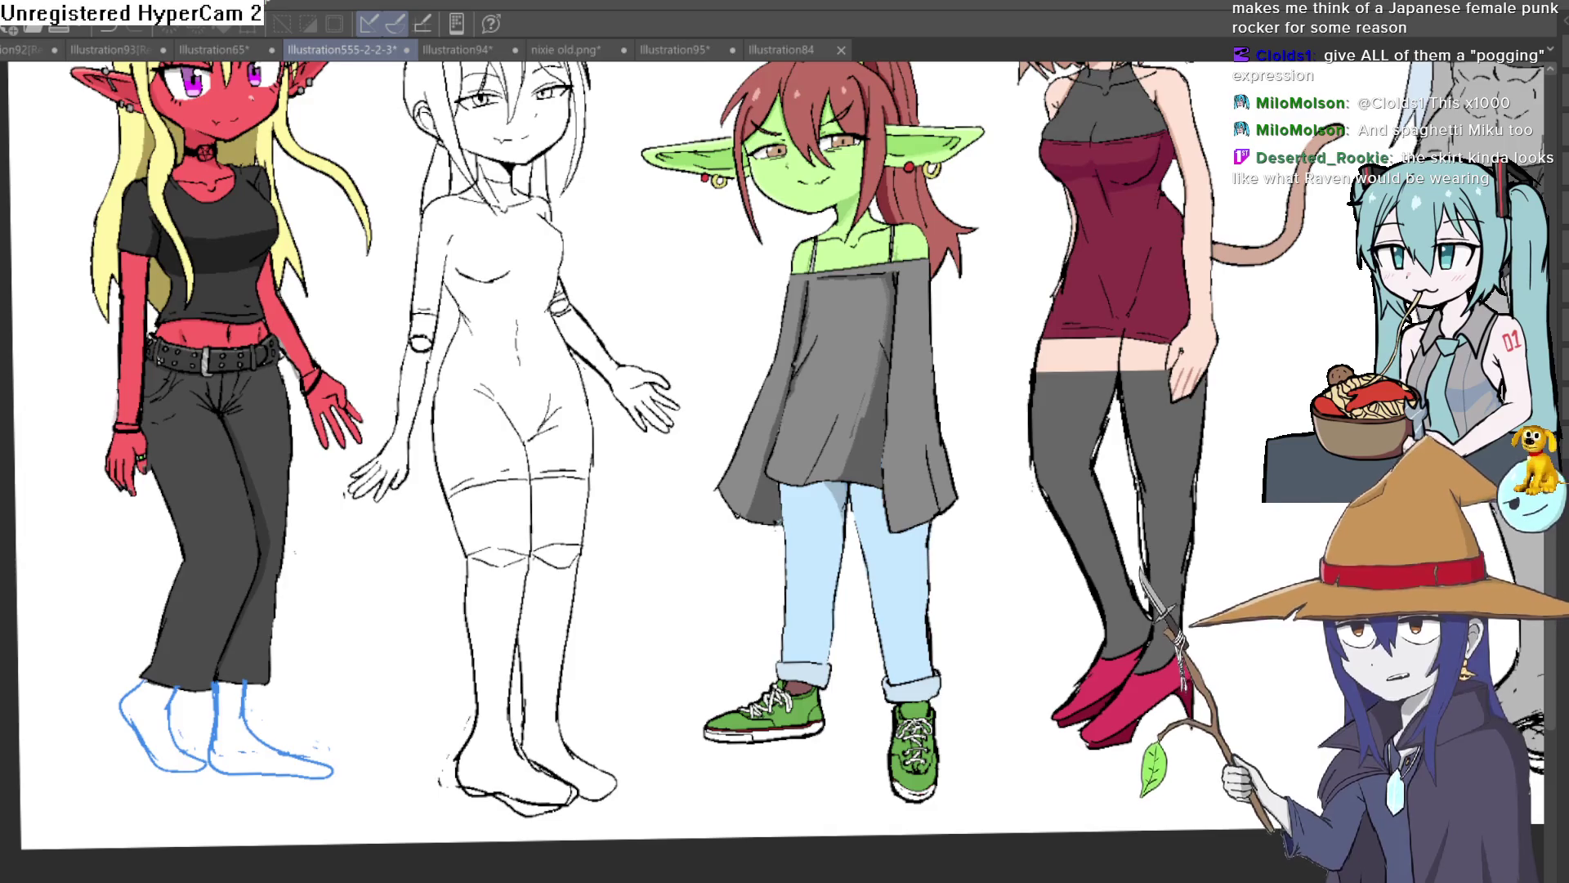
scroll(998, 651, up, 4)
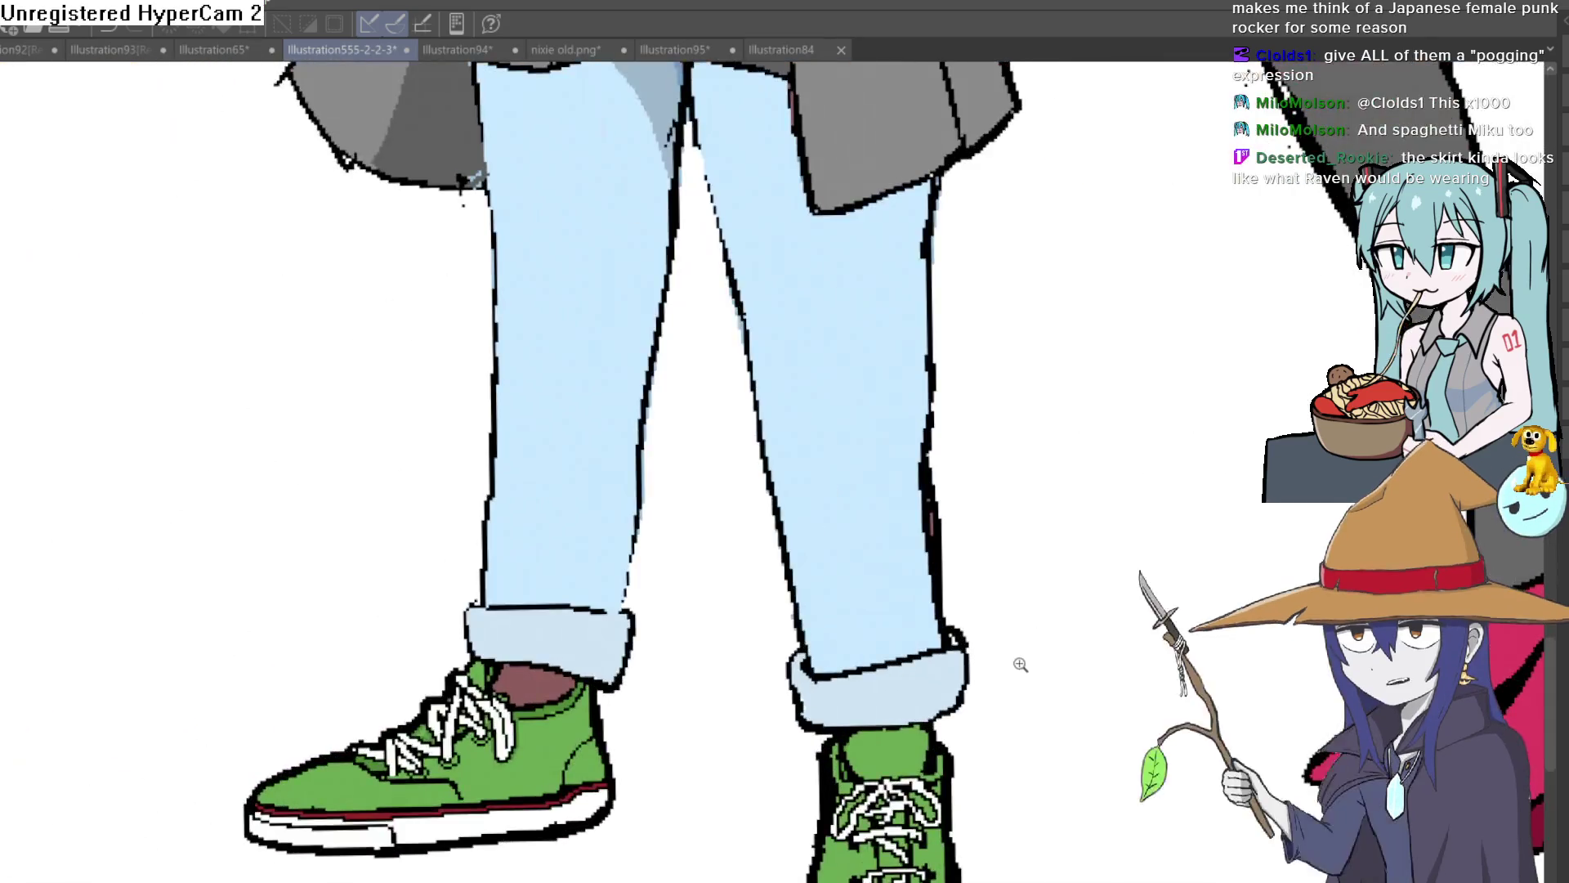
scroll(1023, 674, up, 2)
scroll(1103, 637, down, 1)
scroll(1144, 588, up, 2)
scroll(1122, 596, down, 2)
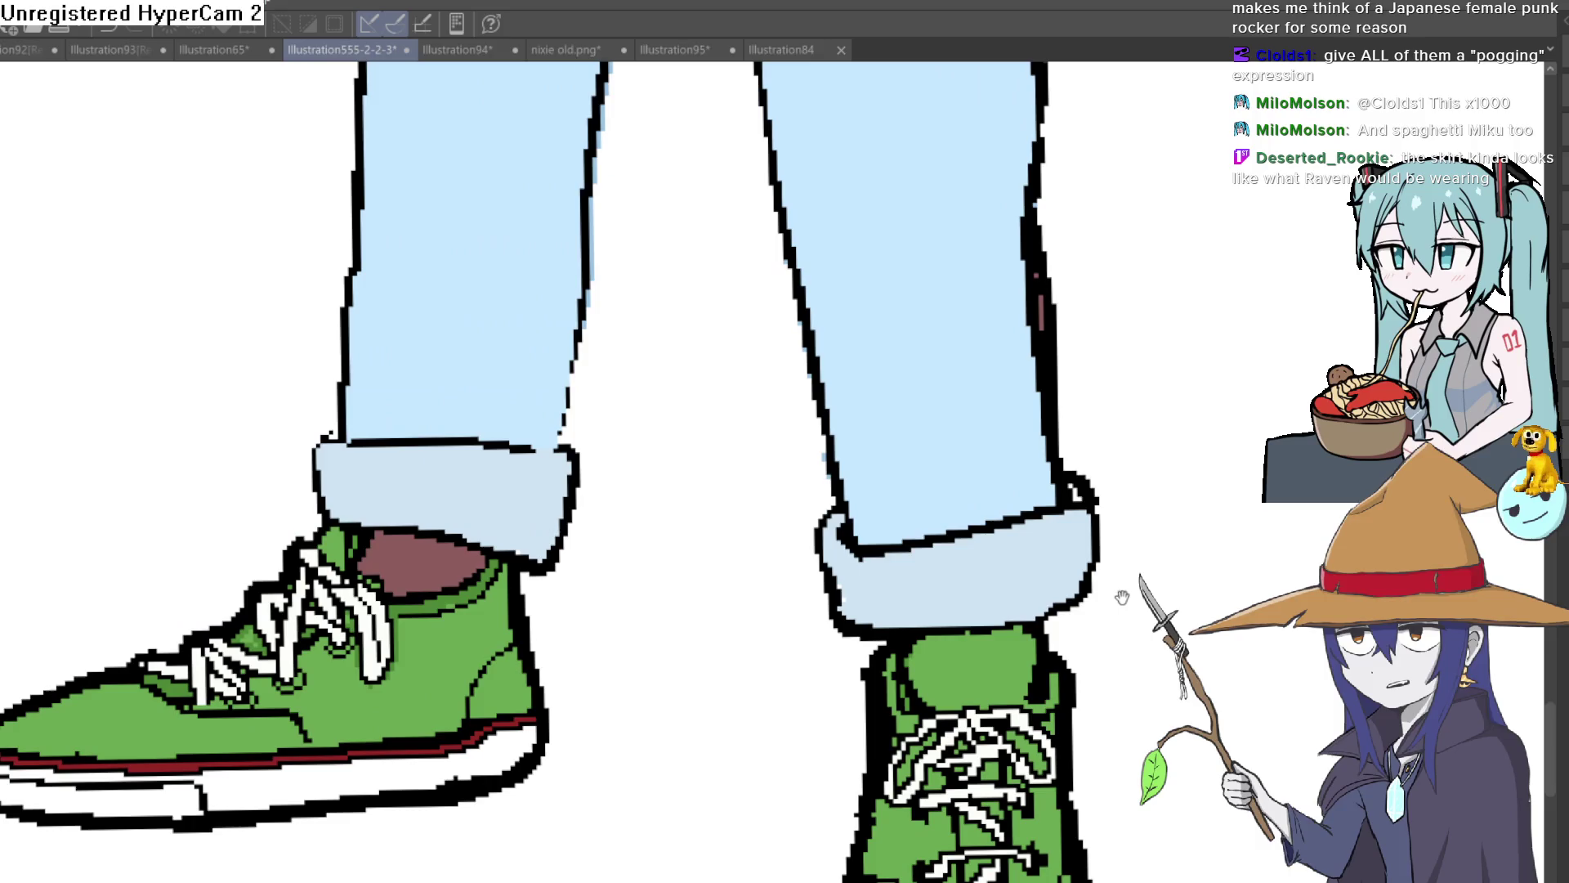
scroll(1122, 597, down, 3)
scroll(1152, 604, down, 2)
scroll(1144, 702, up, 1)
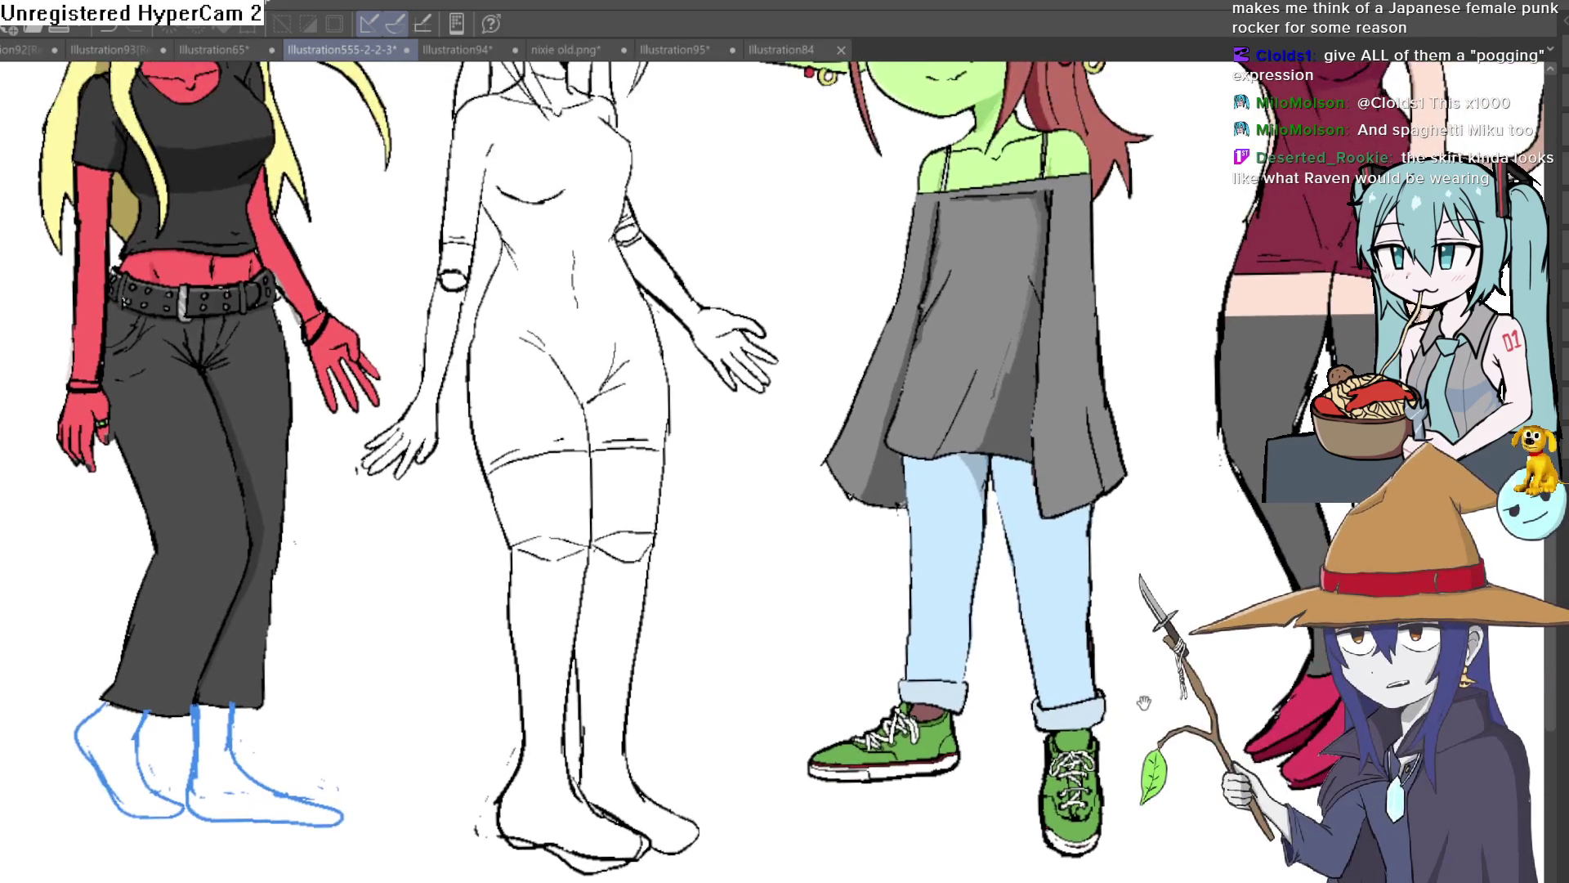
scroll(1143, 702, down, 3)
scroll(1121, 683, up, 1)
scroll(1067, 623, down, 1)
scroll(1048, 623, up, 4)
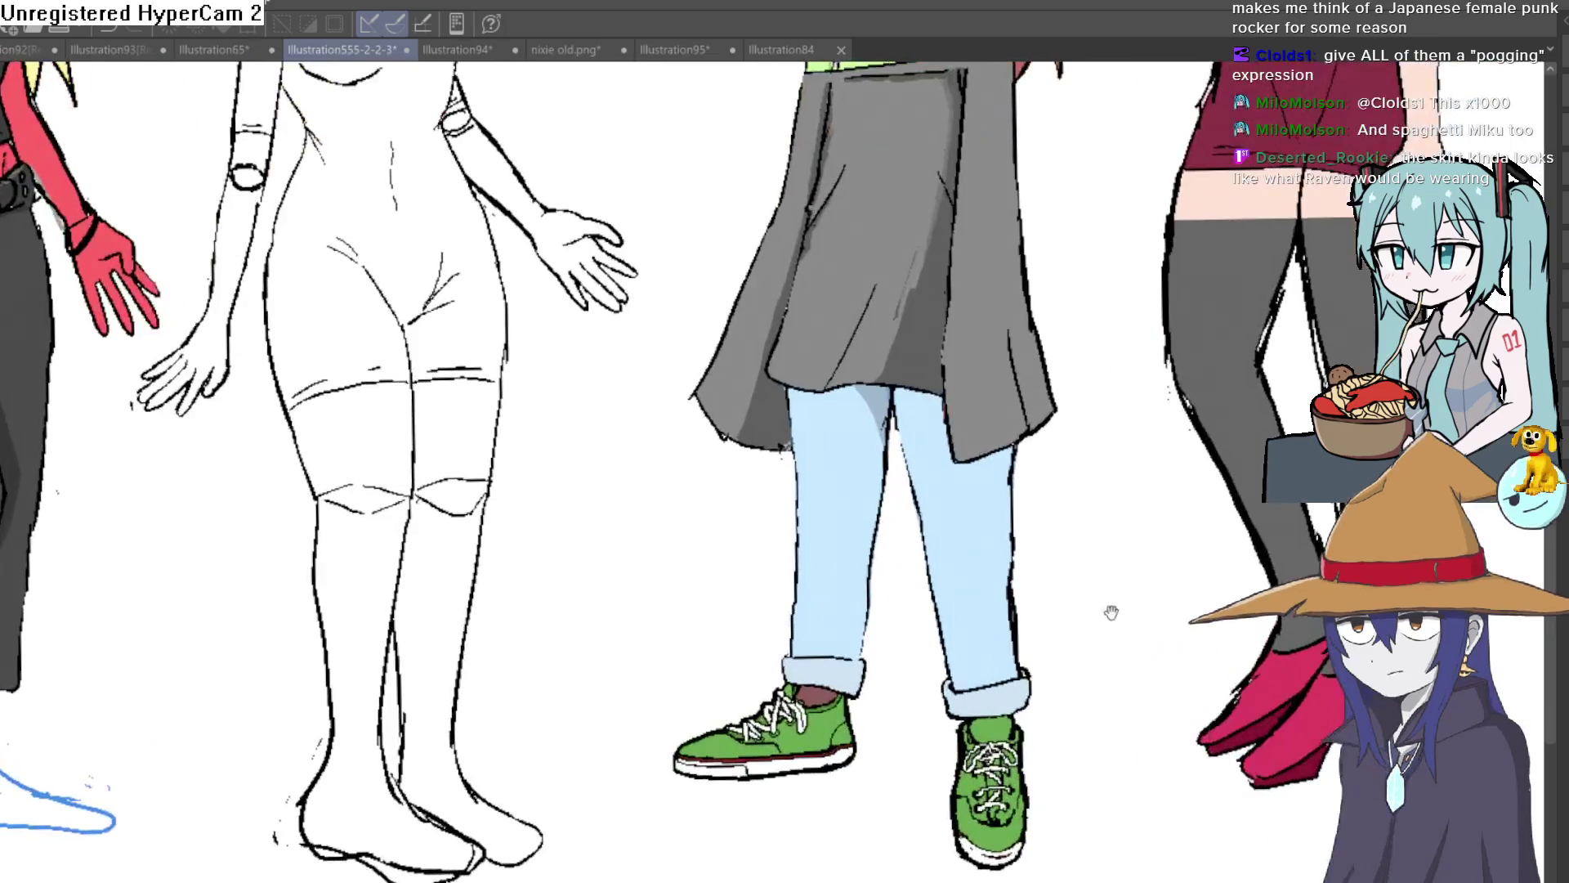
scroll(1112, 608, down, 3)
scroll(1092, 630, up, 2)
scroll(1087, 646, down, 2)
scroll(1099, 634, up, 1)
scroll(1111, 635, up, 1)
scroll(1160, 634, down, 2)
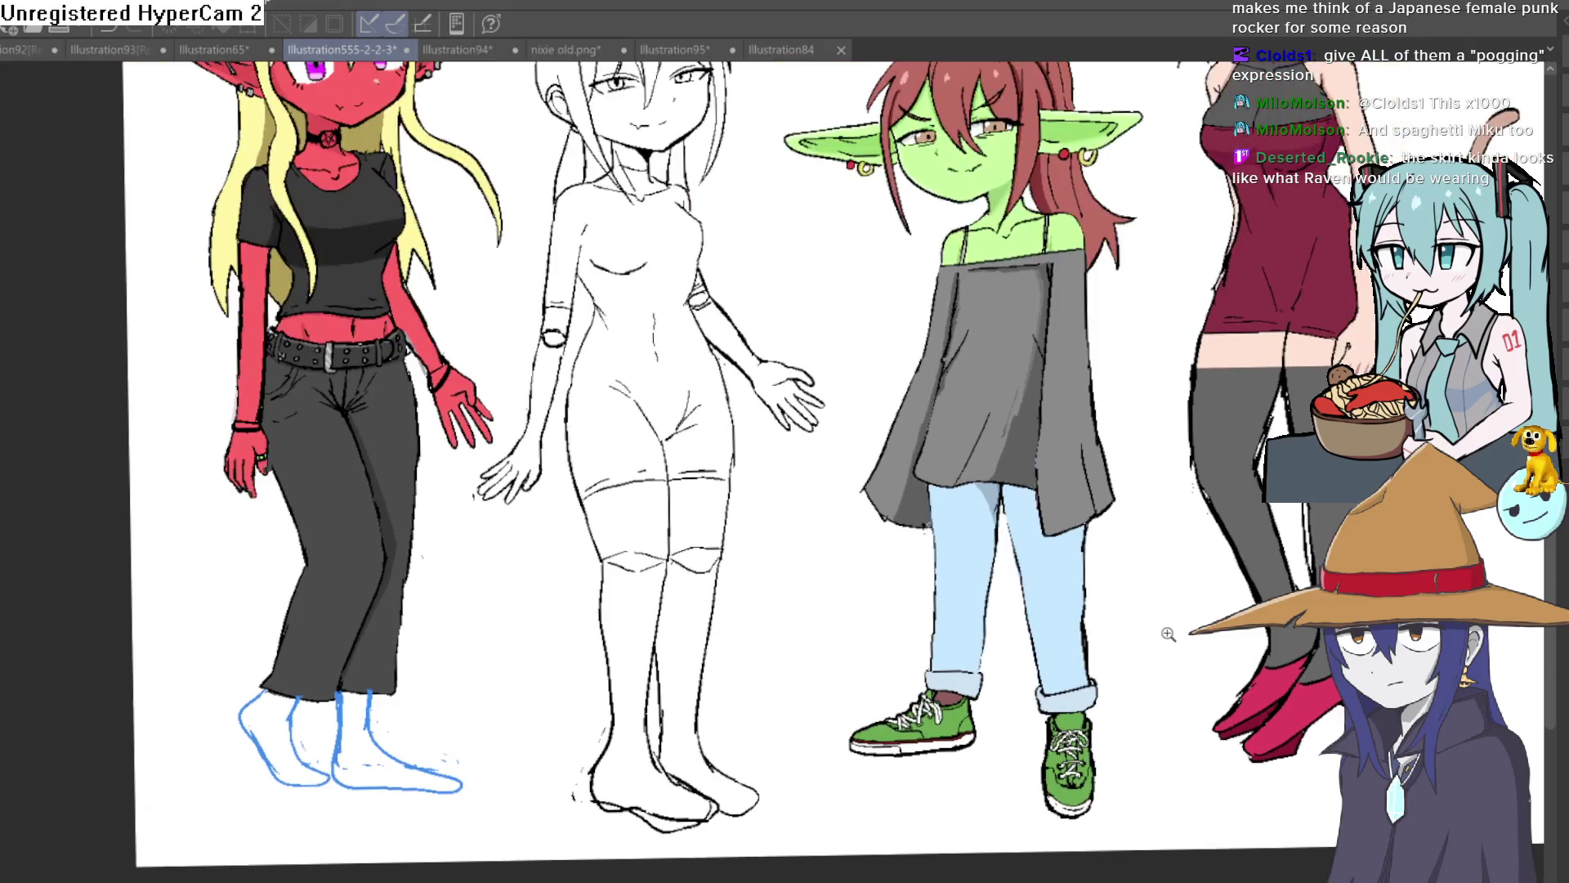
scroll(1144, 646, down, 1)
scroll(1114, 646, up, 2)
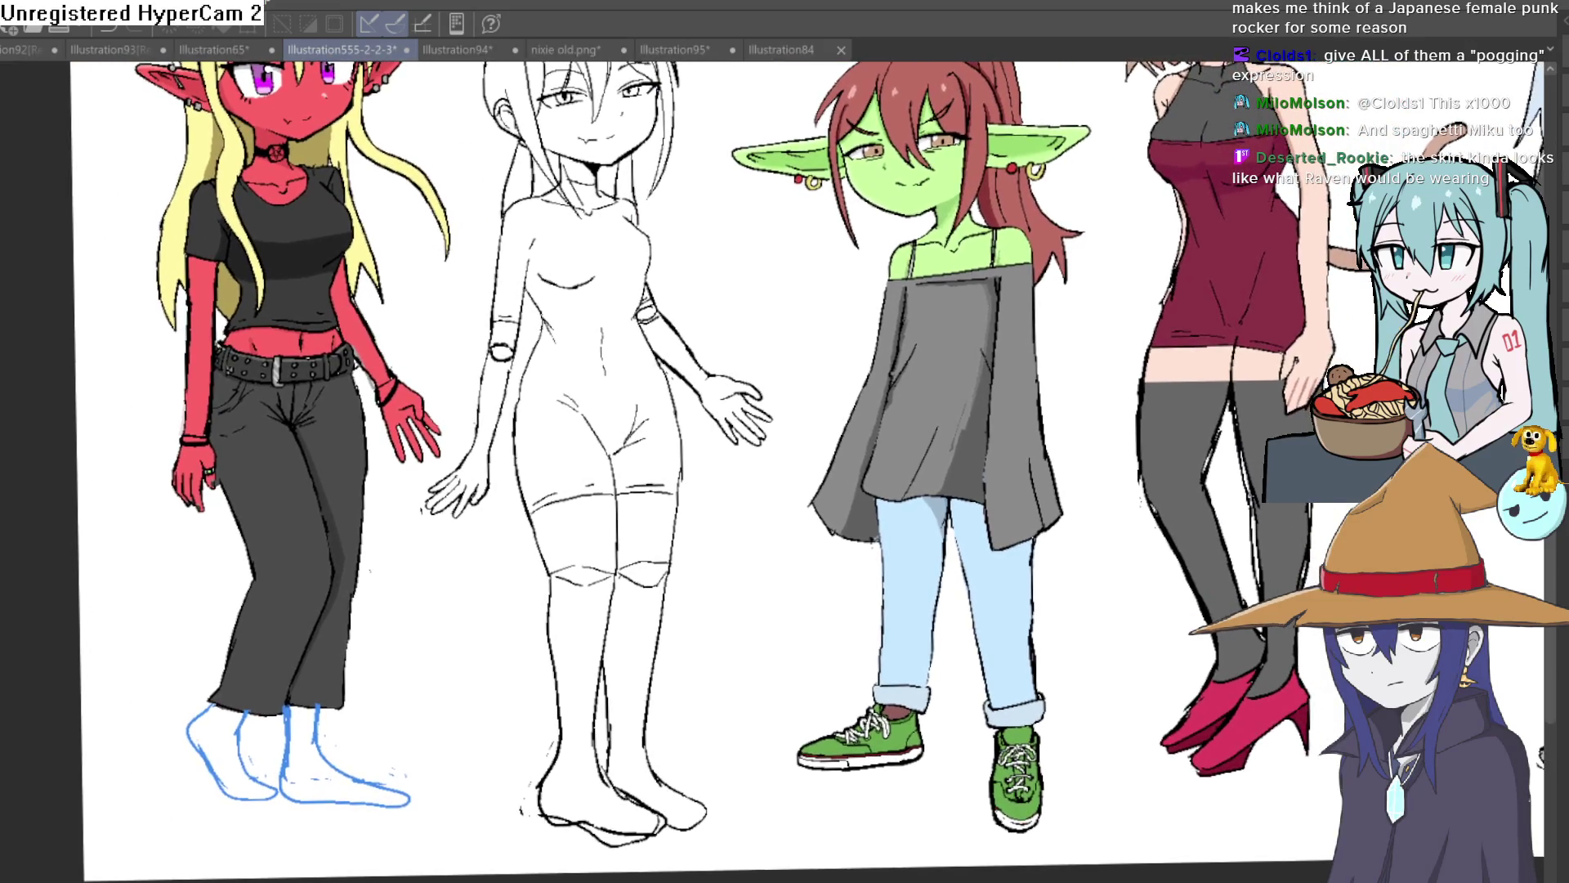
Compare the dark brown and light blue jeans with undo/redo, ending on light blue.
key(ctrl+z)
key(ctrl+y)
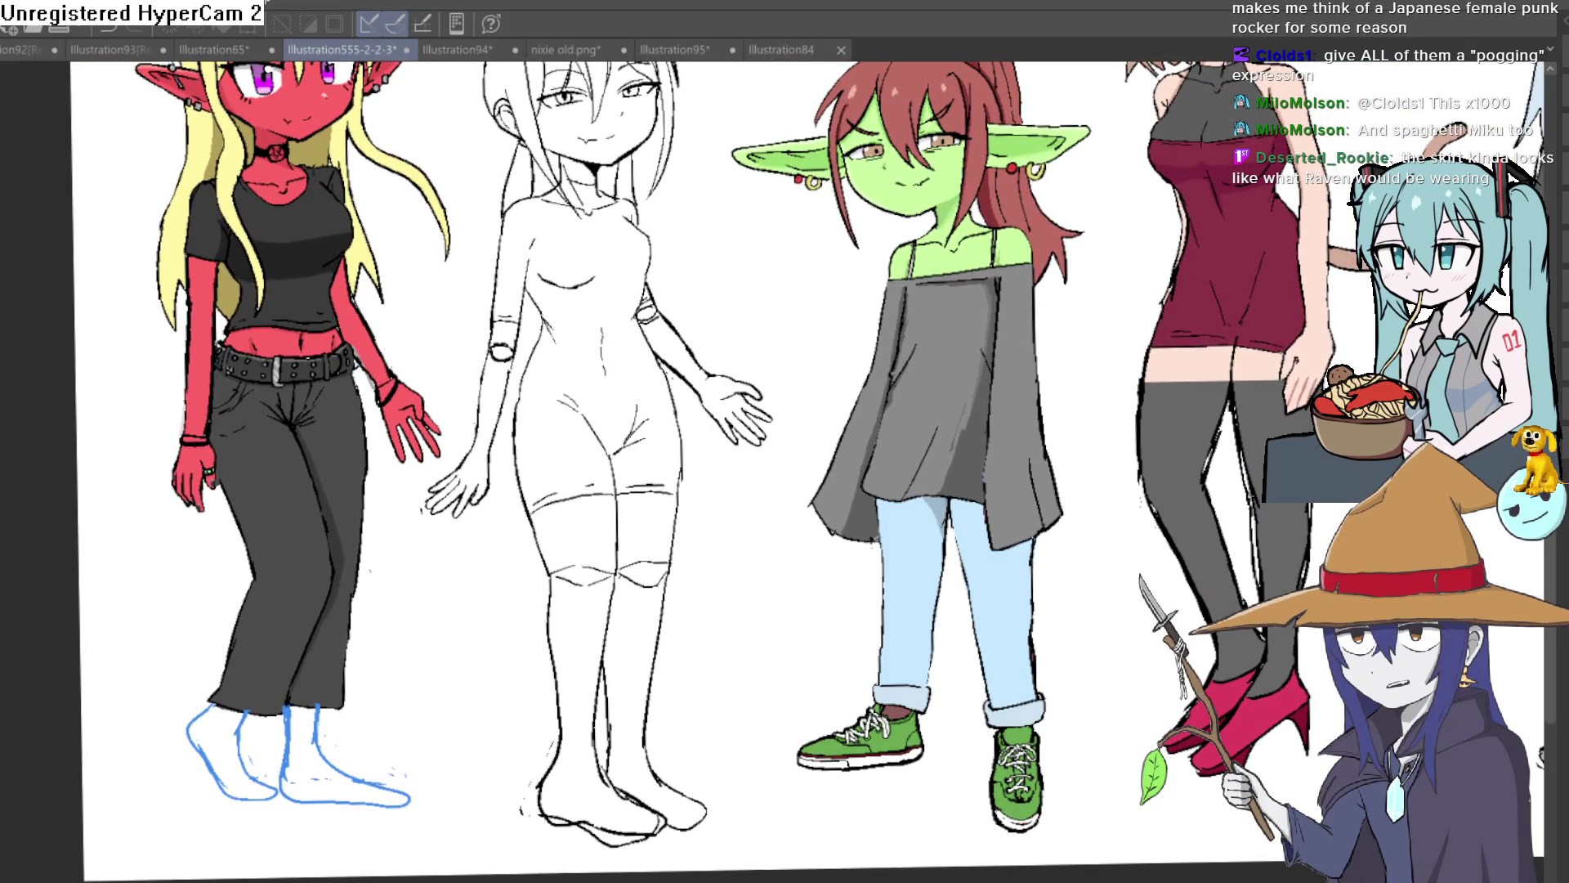
key(ctrl+z)
key(ctrl+y)
key(ctrl+z)
key(ctrl+y)
key(ctrl+z)
key(ctrl+y)
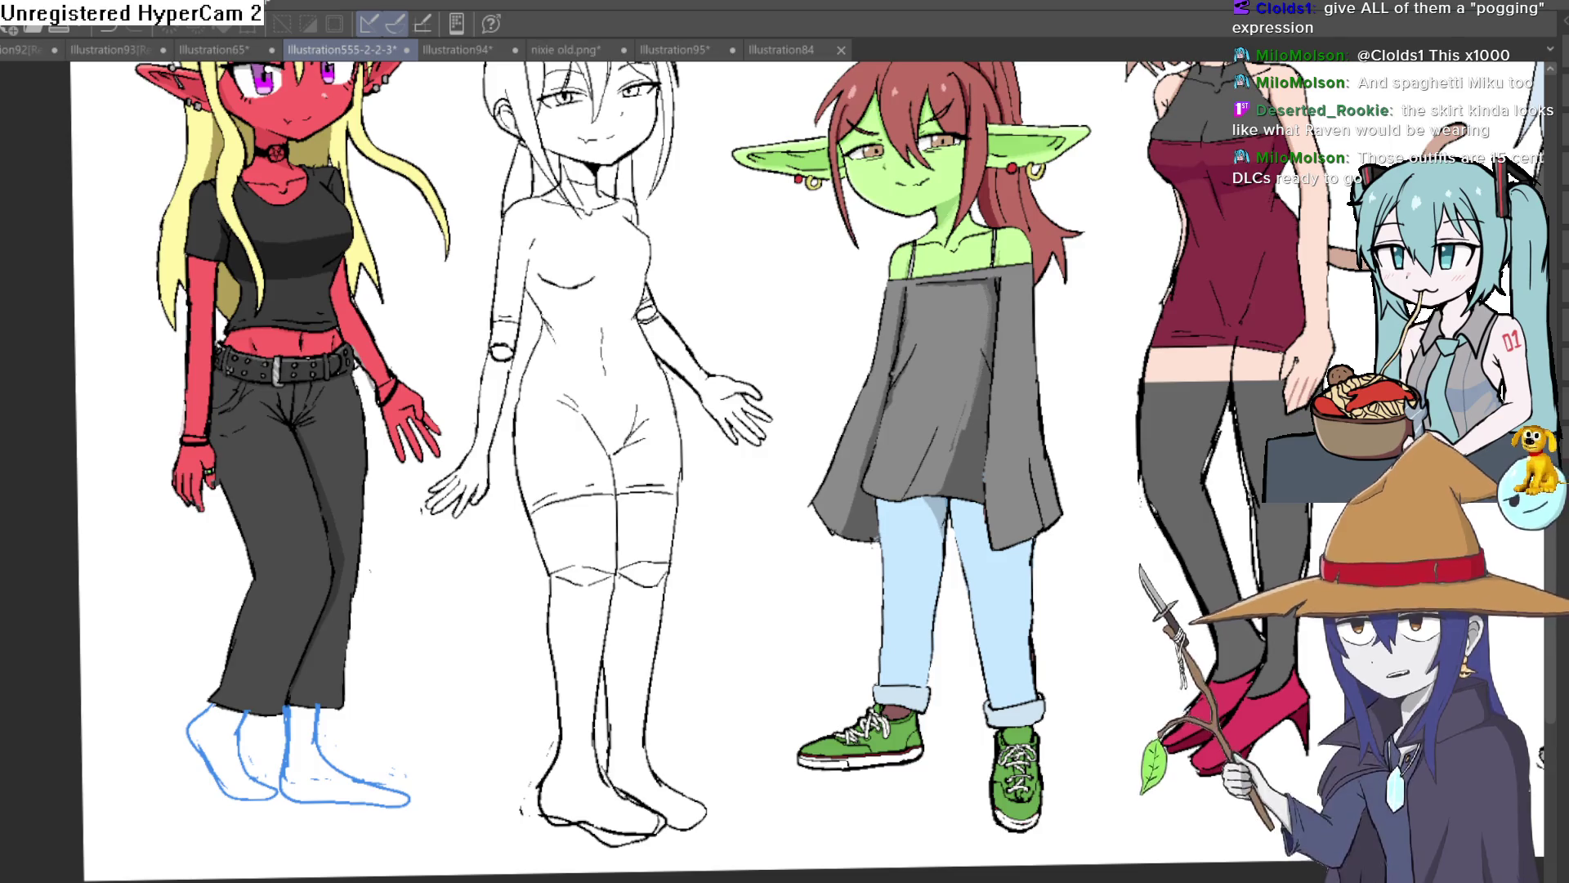
Zoom in and nudge the view around the goblin's face.
scroll(960, 359, up, 6)
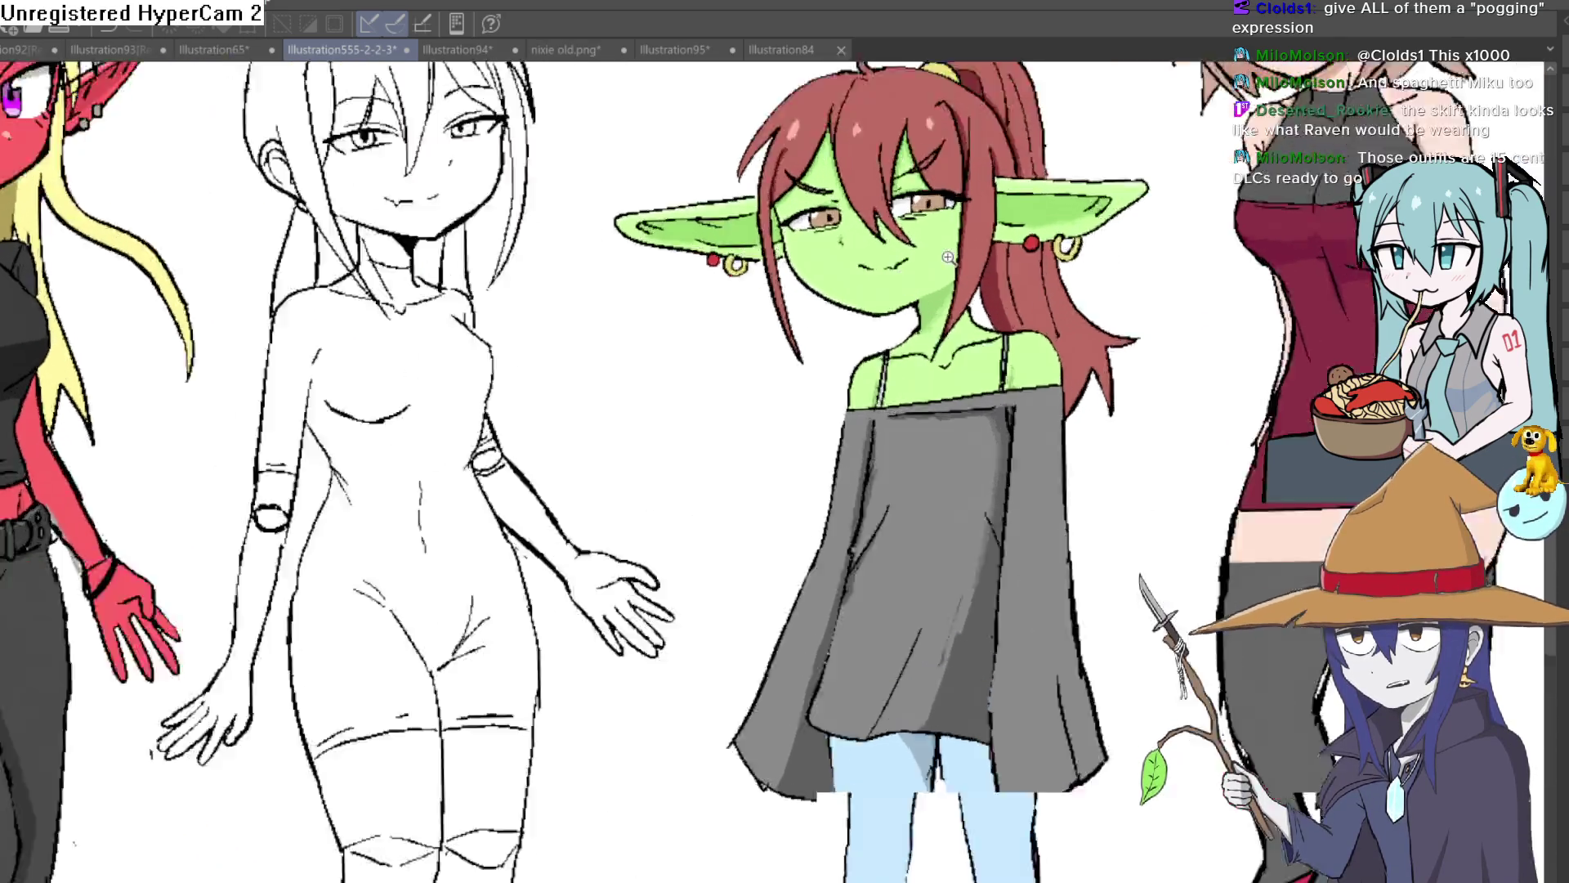
scroll(959, 359, down, 3)
scroll(959, 359, up, 3)
scroll(1036, 487, down, 2)
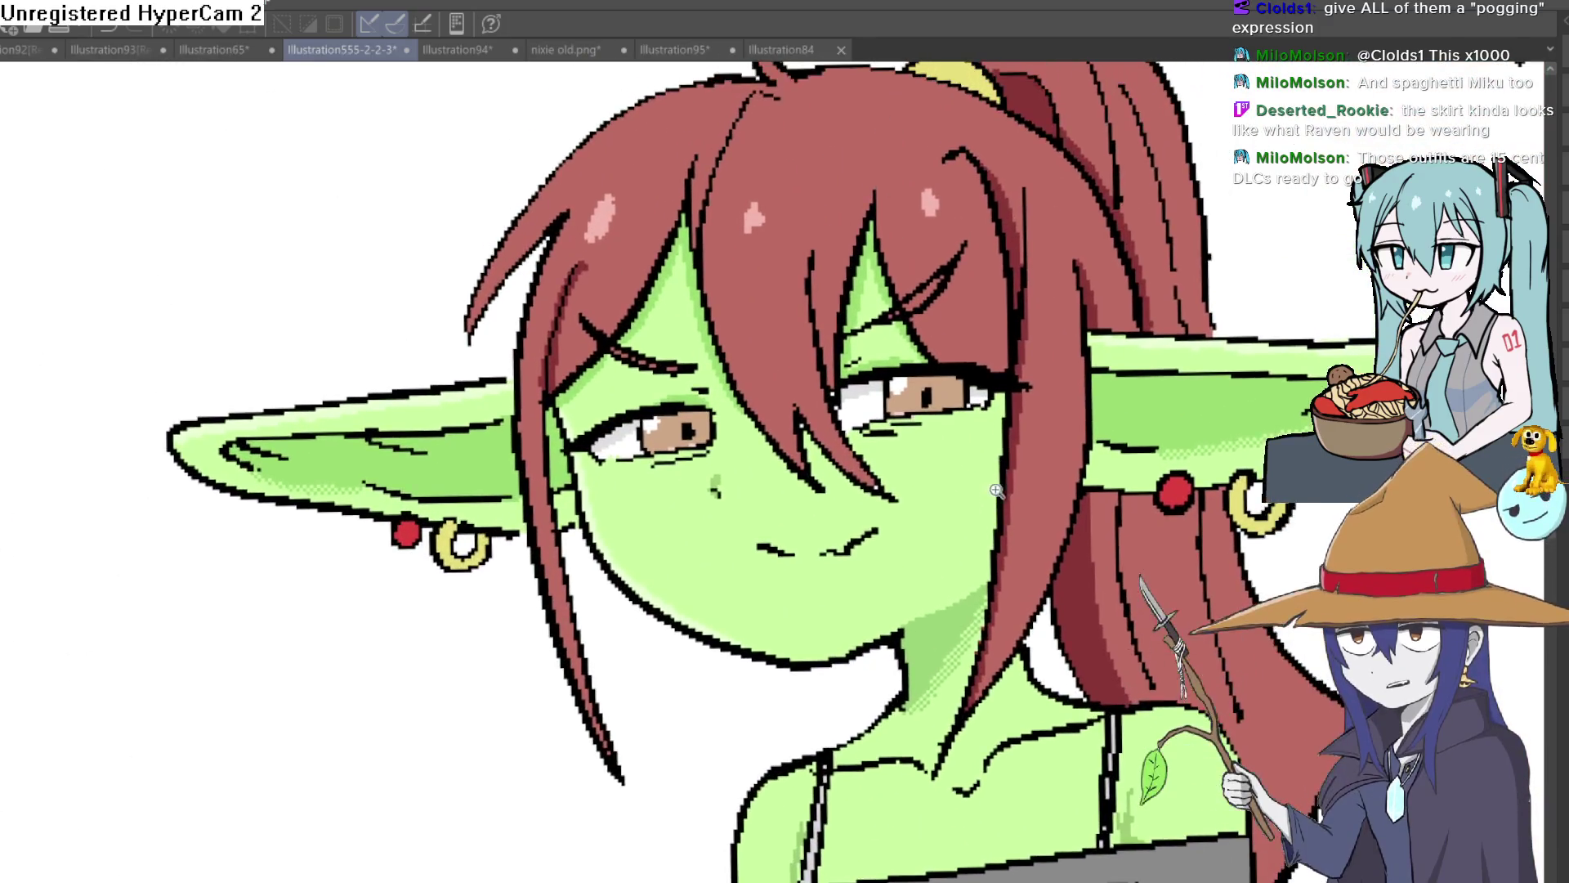
scroll(1036, 487, up, 5)
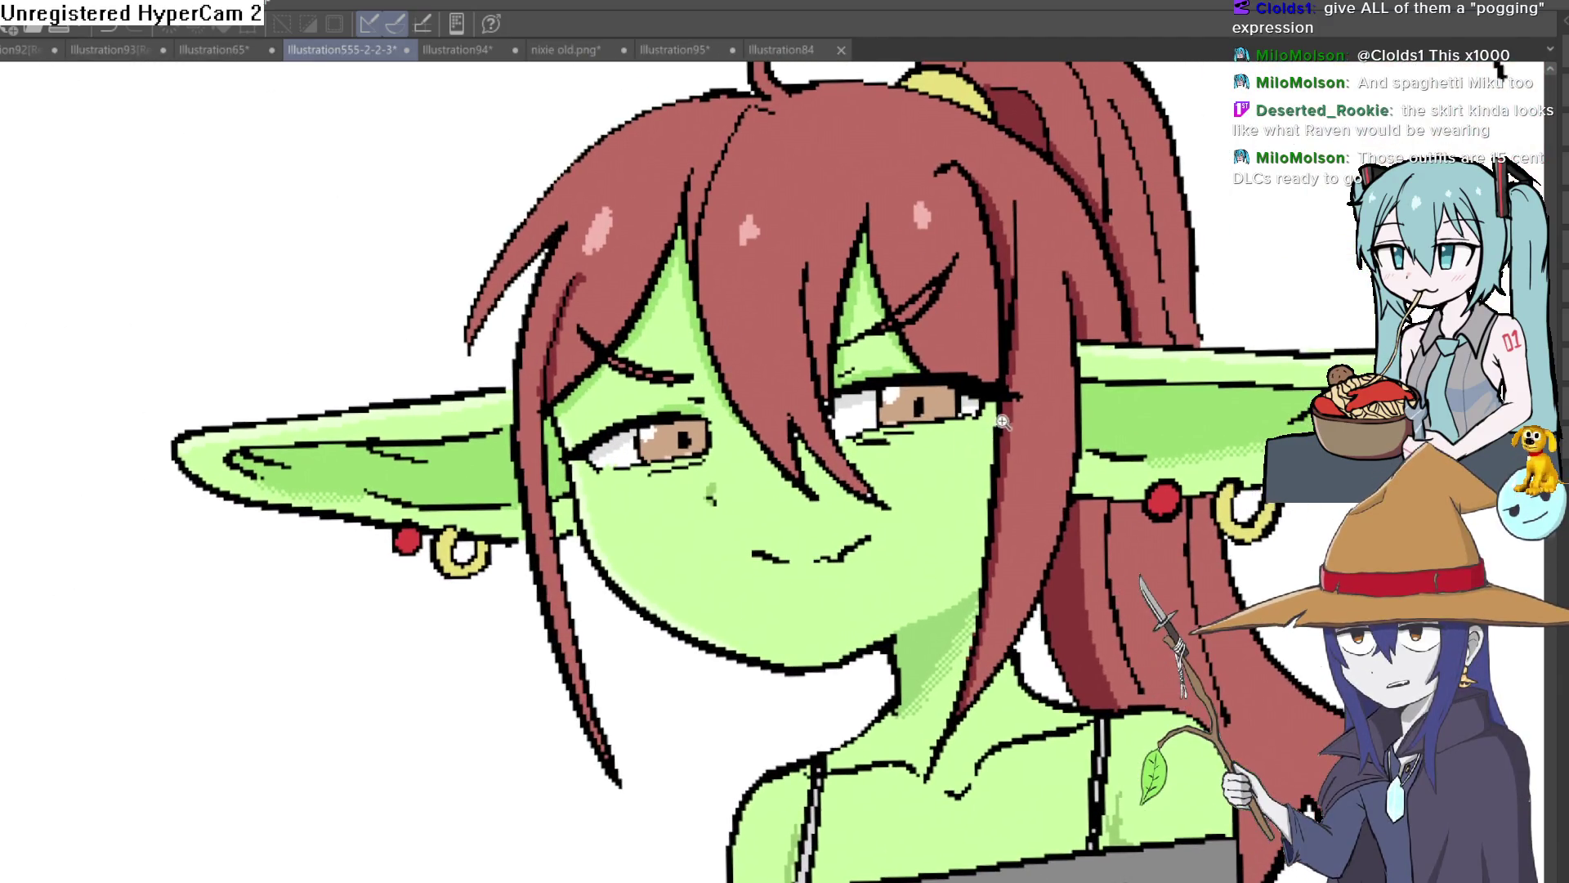
scroll(1007, 412, down, 2)
scroll(917, 479, down, 2)
scroll(928, 455, up, 3)
scroll(1066, 465, down, 3)
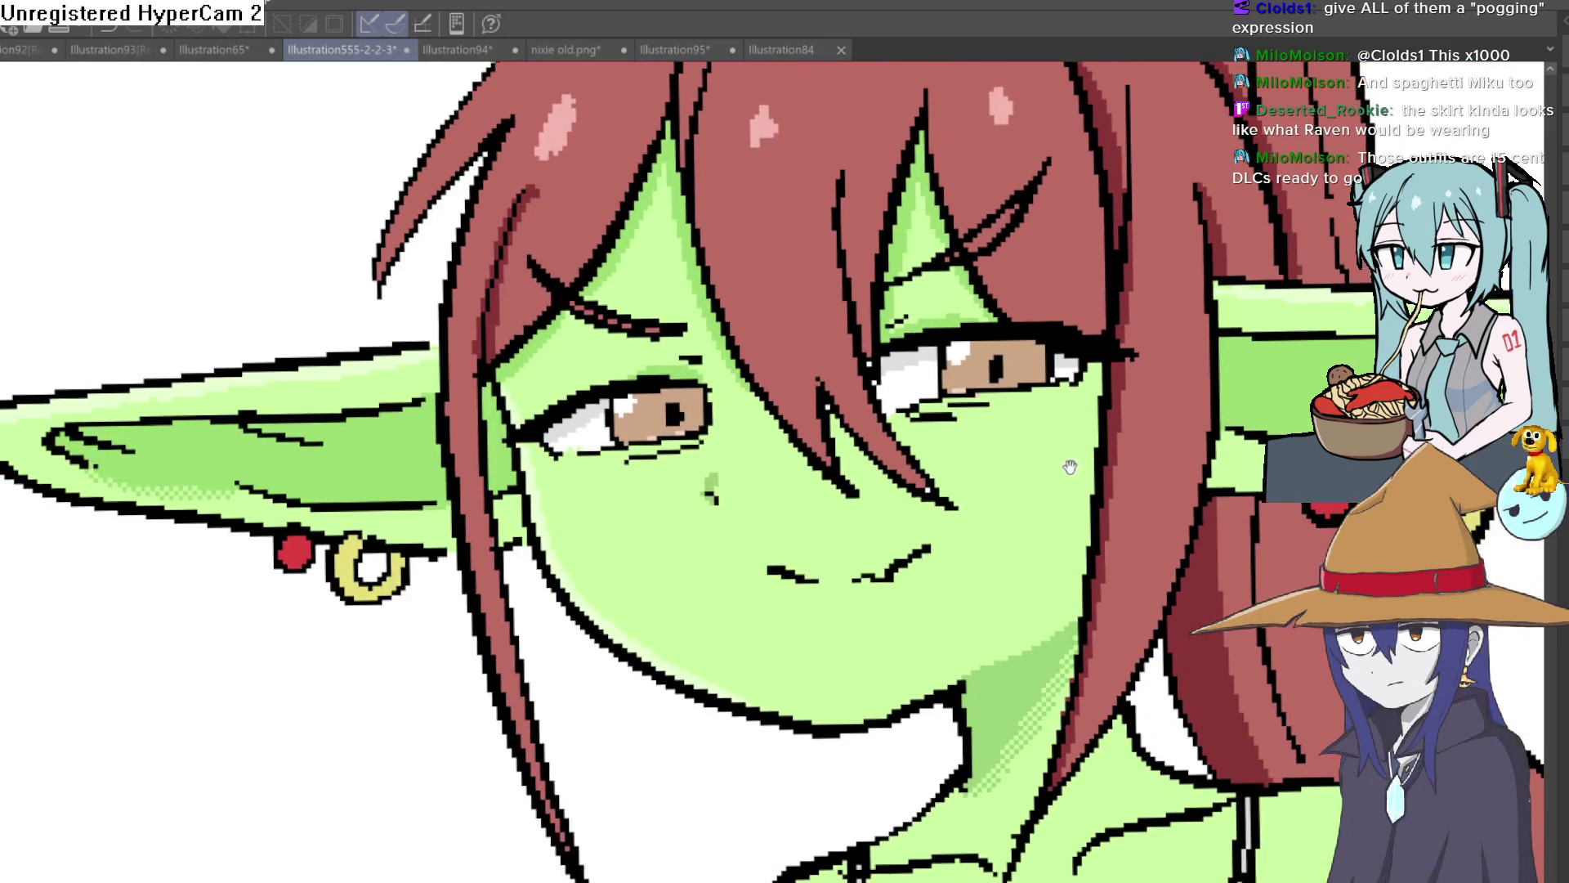
scroll(1050, 496, down, 1)
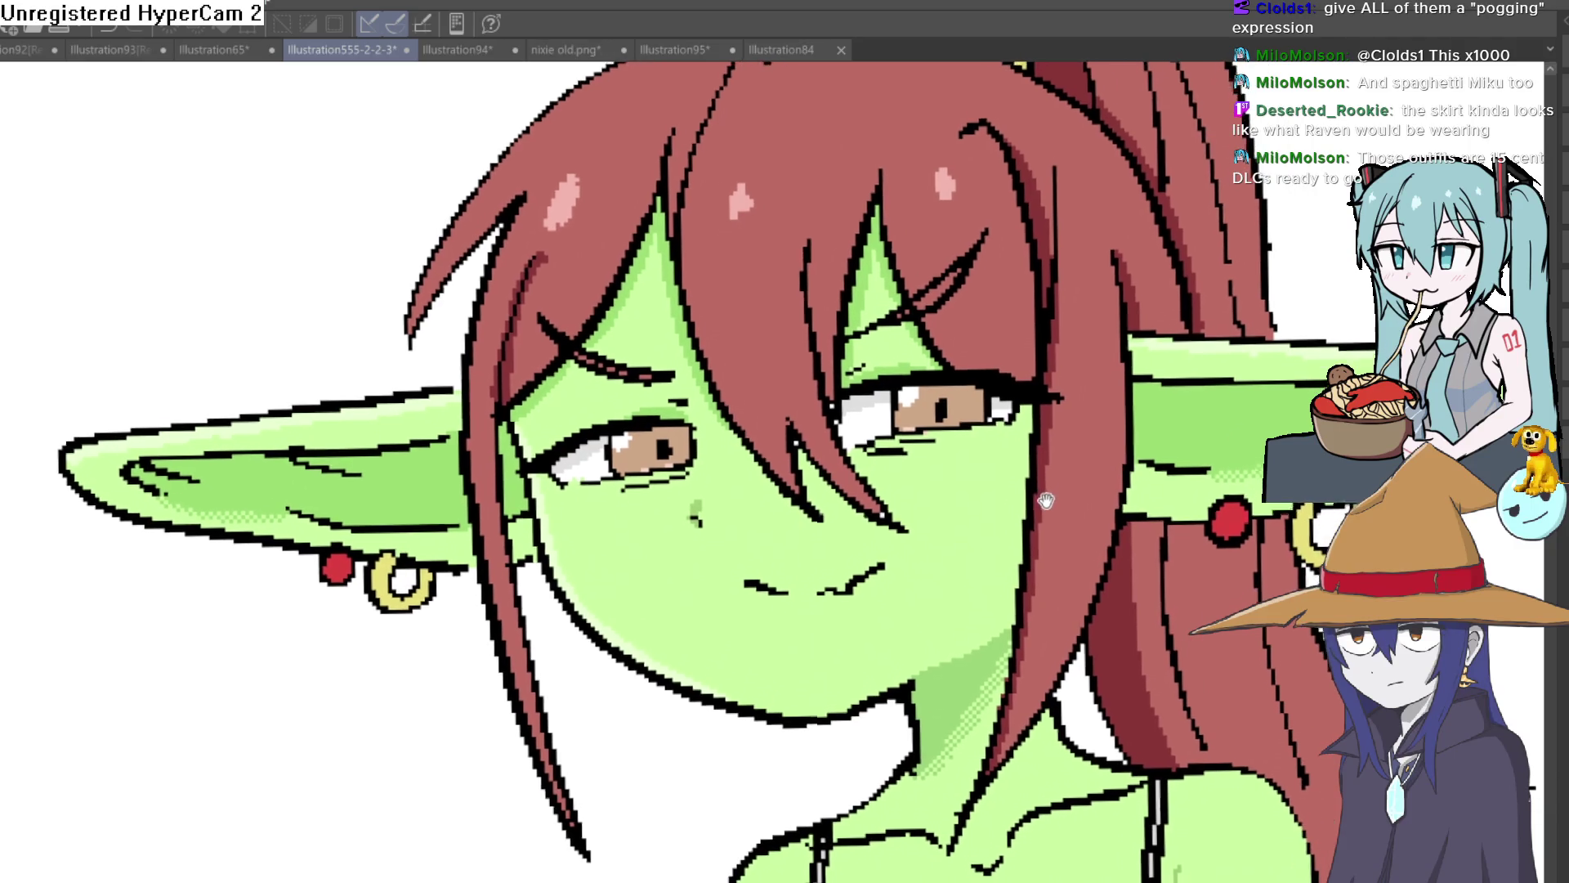
scroll(1016, 507, up, 1)
drag(1049, 501, 1064, 497)
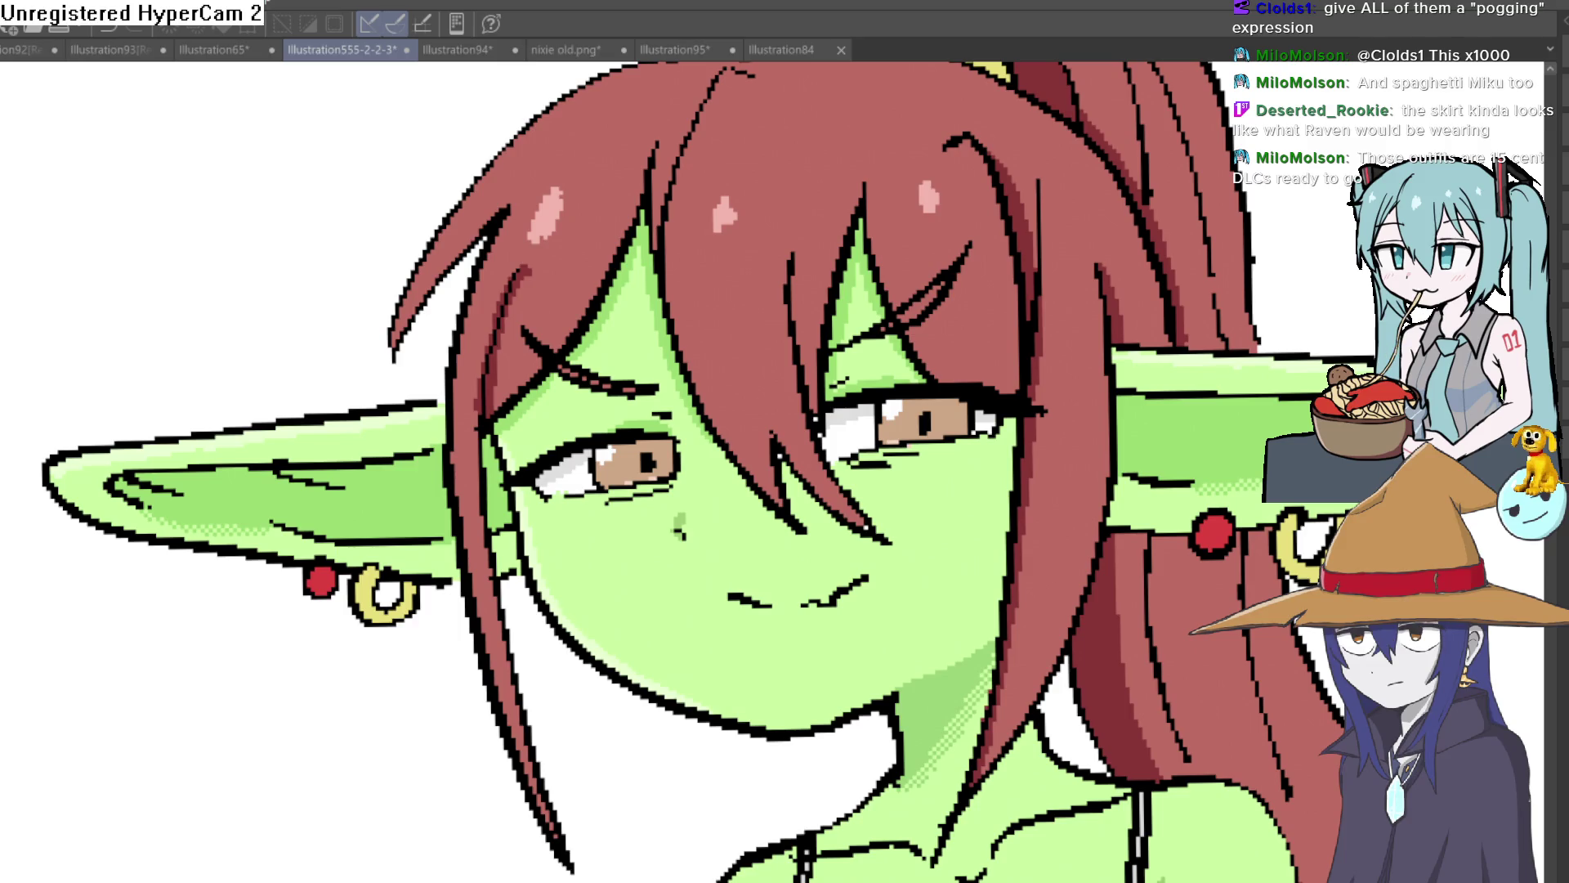
scroll(1277, 763, down, 5)
scroll(1085, 582, up, 2)
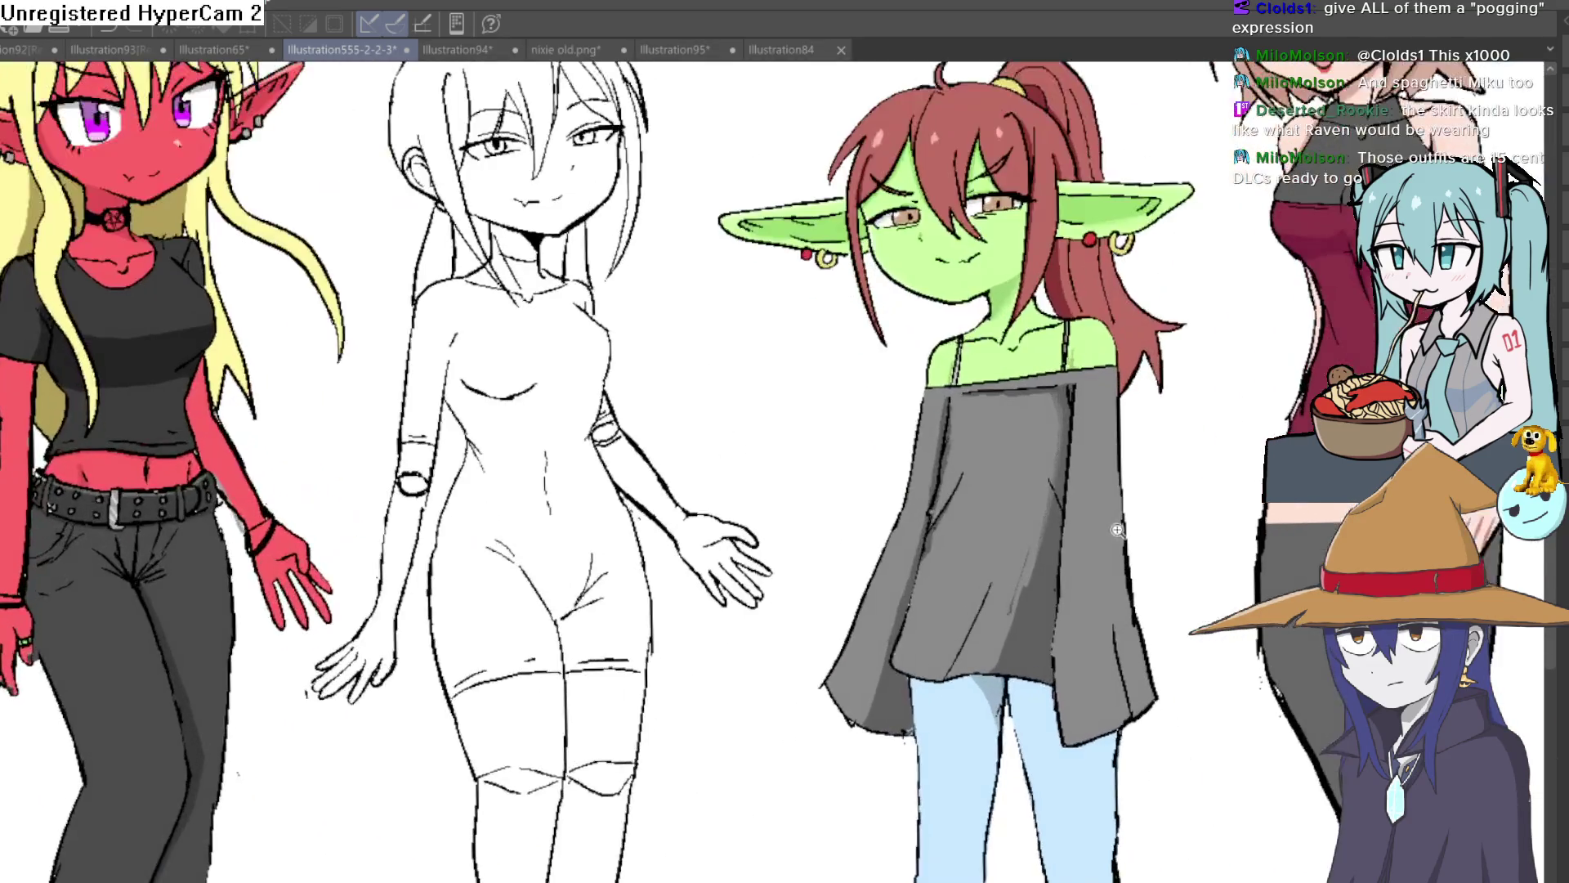
scroll(1085, 582, up, 6)
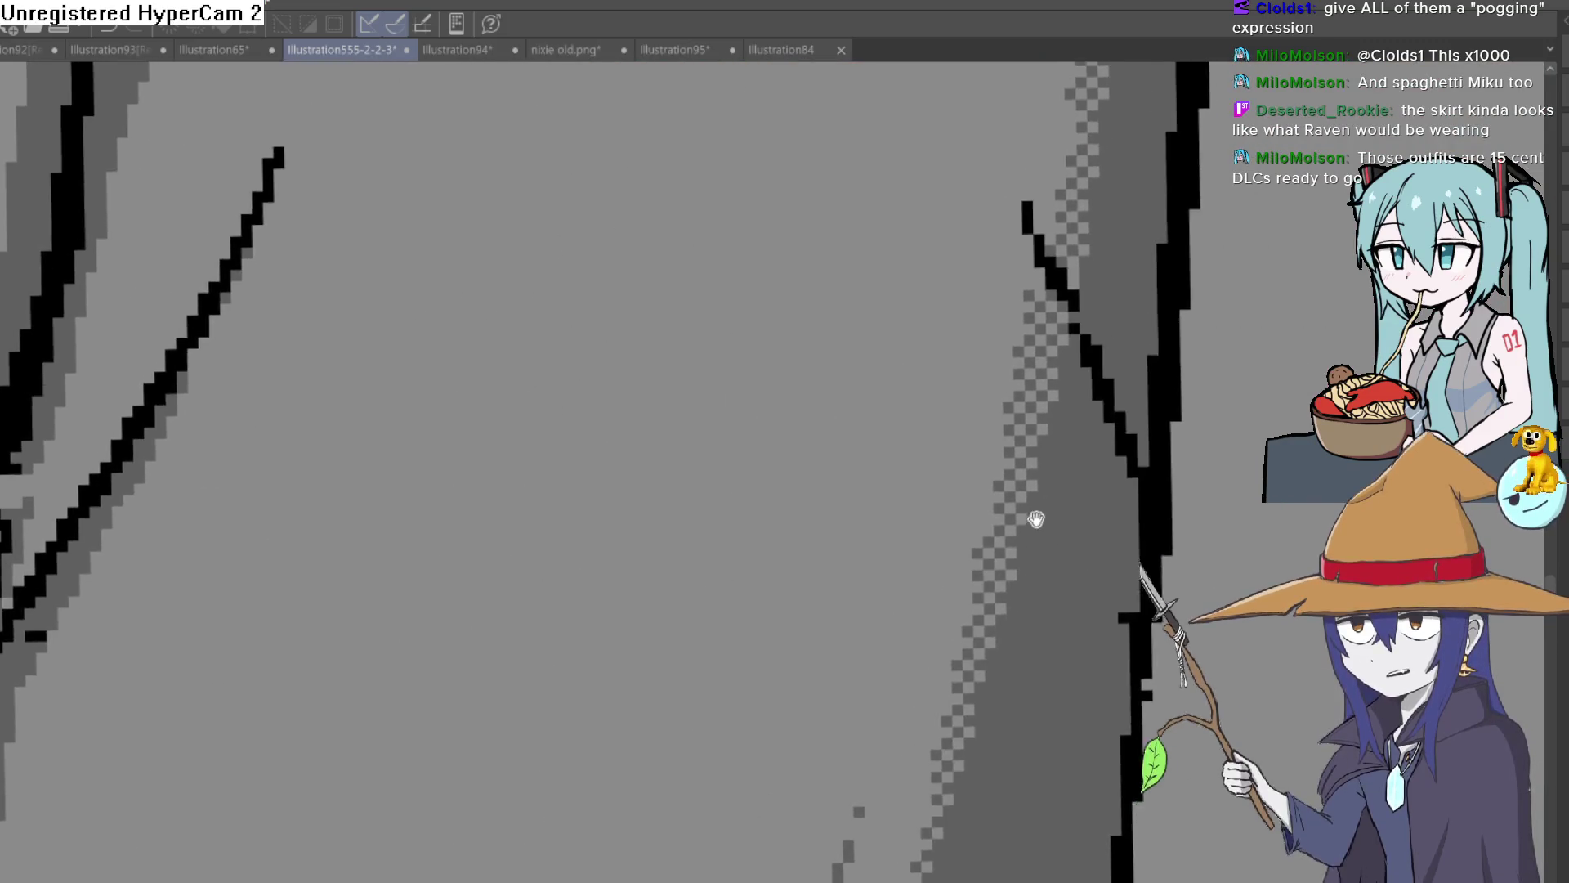
Extend the dark fold line down the goblin's grey top.
drag(1036, 519, 981, 711)
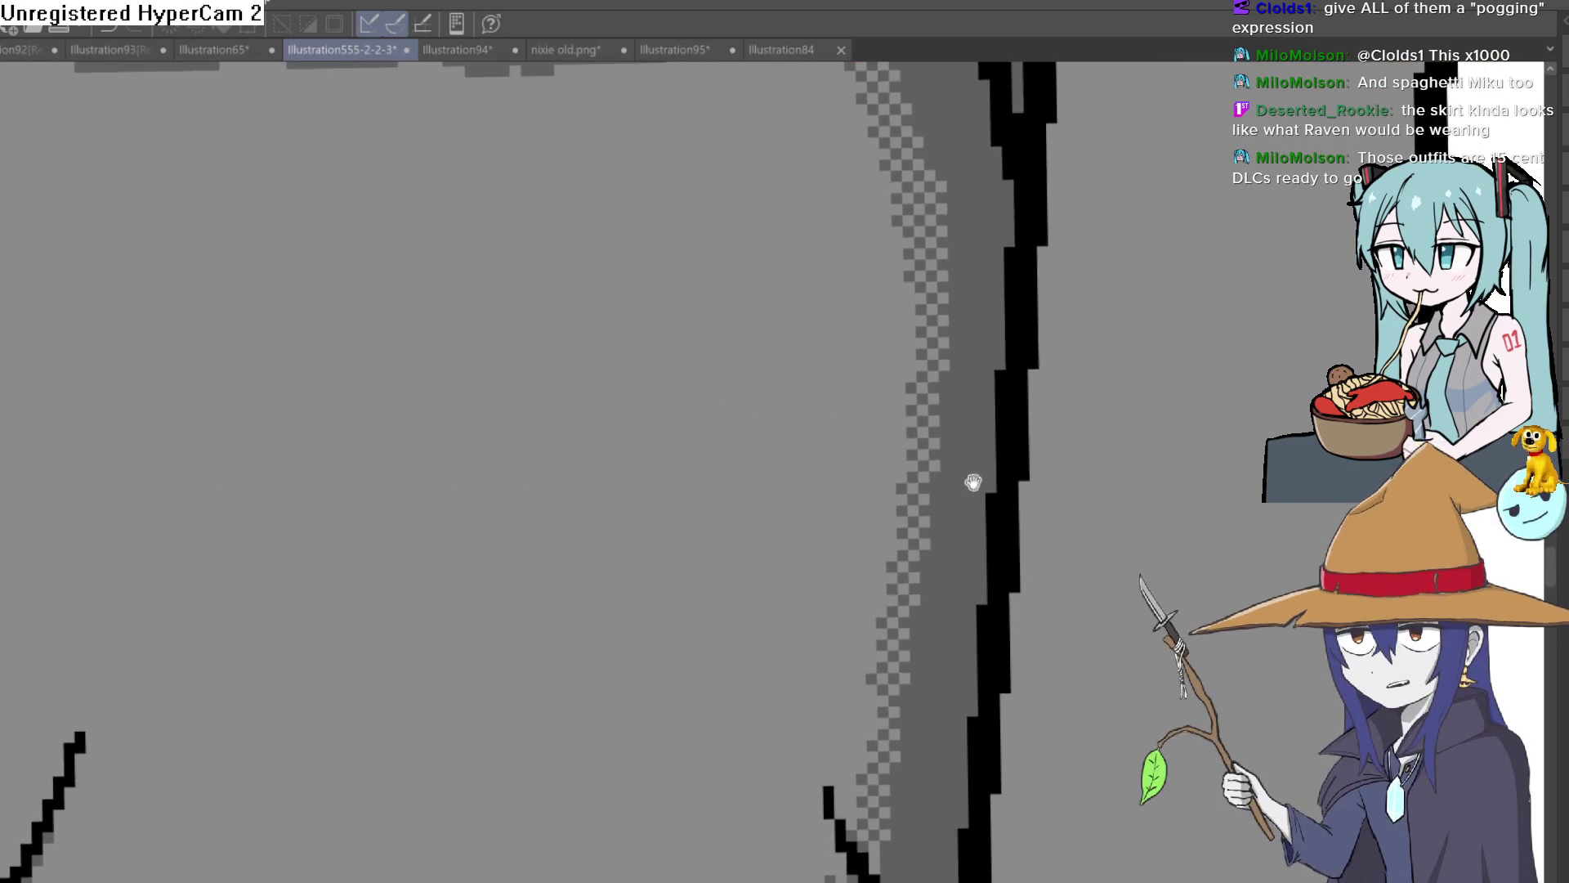
drag(966, 462, 1036, 709)
scroll(1036, 709, down, 5)
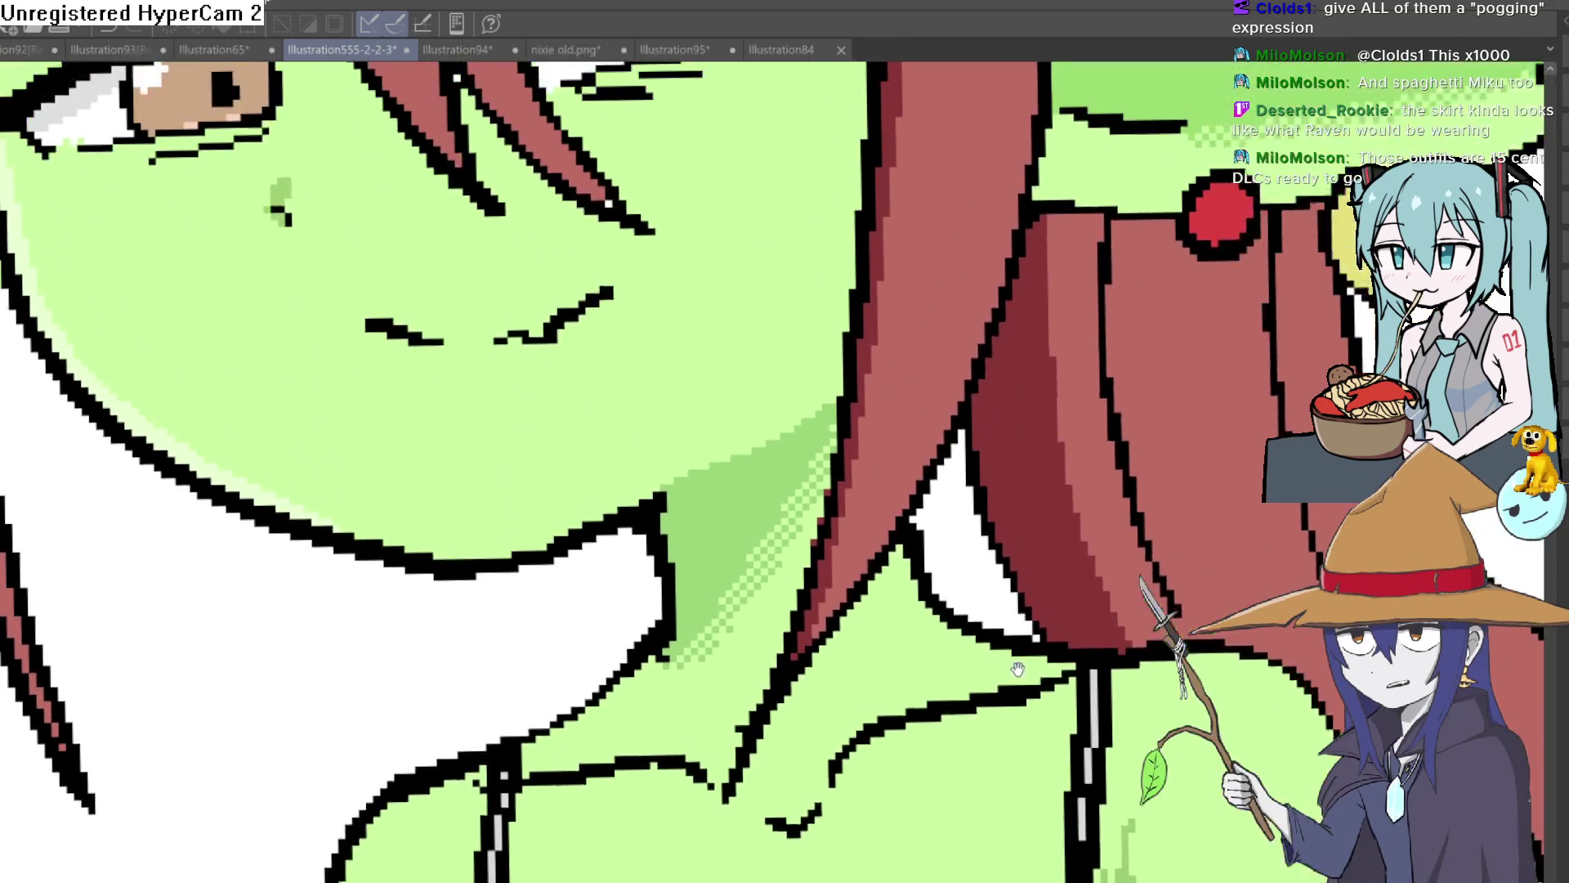
scroll(1054, 652, down, 4)
scroll(1271, 506, up, 3)
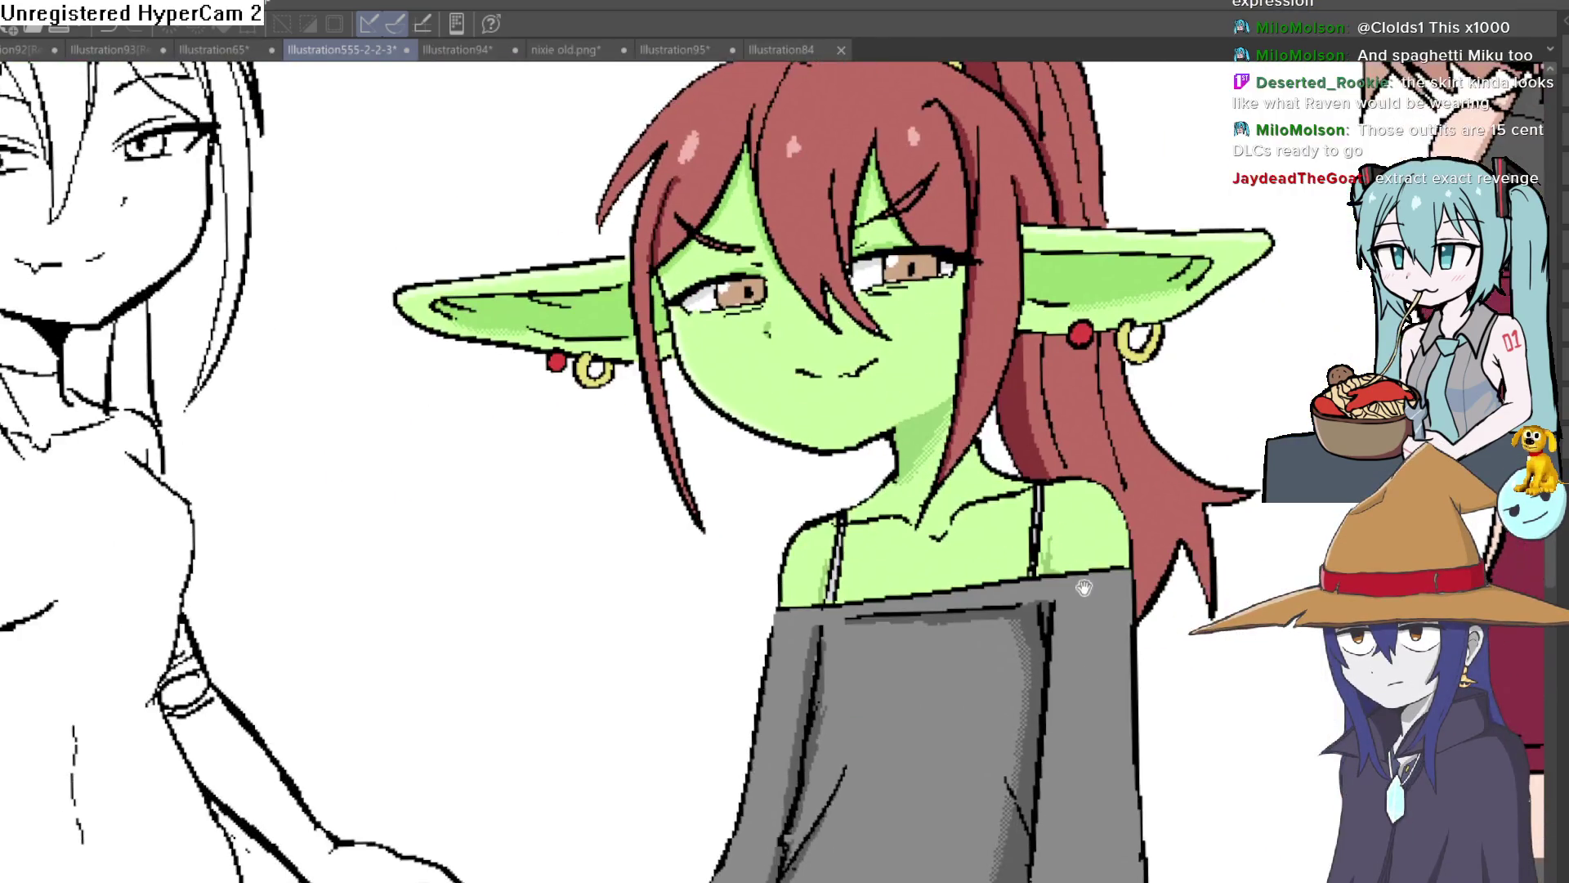
drag(770, 733, 729, 880)
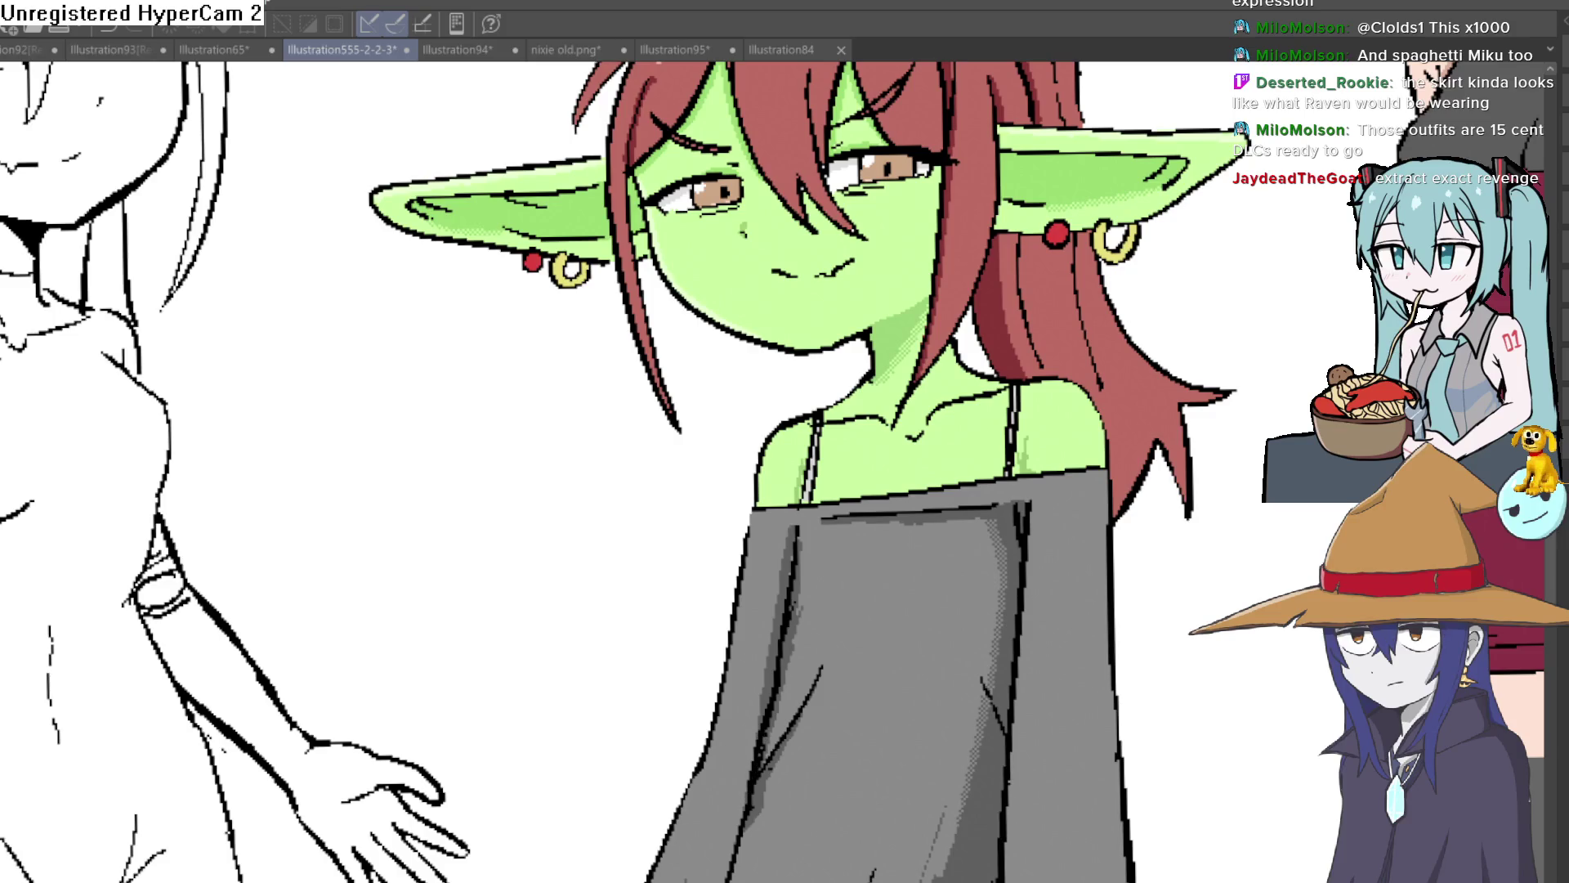
scroll(1128, 641, down, 5)
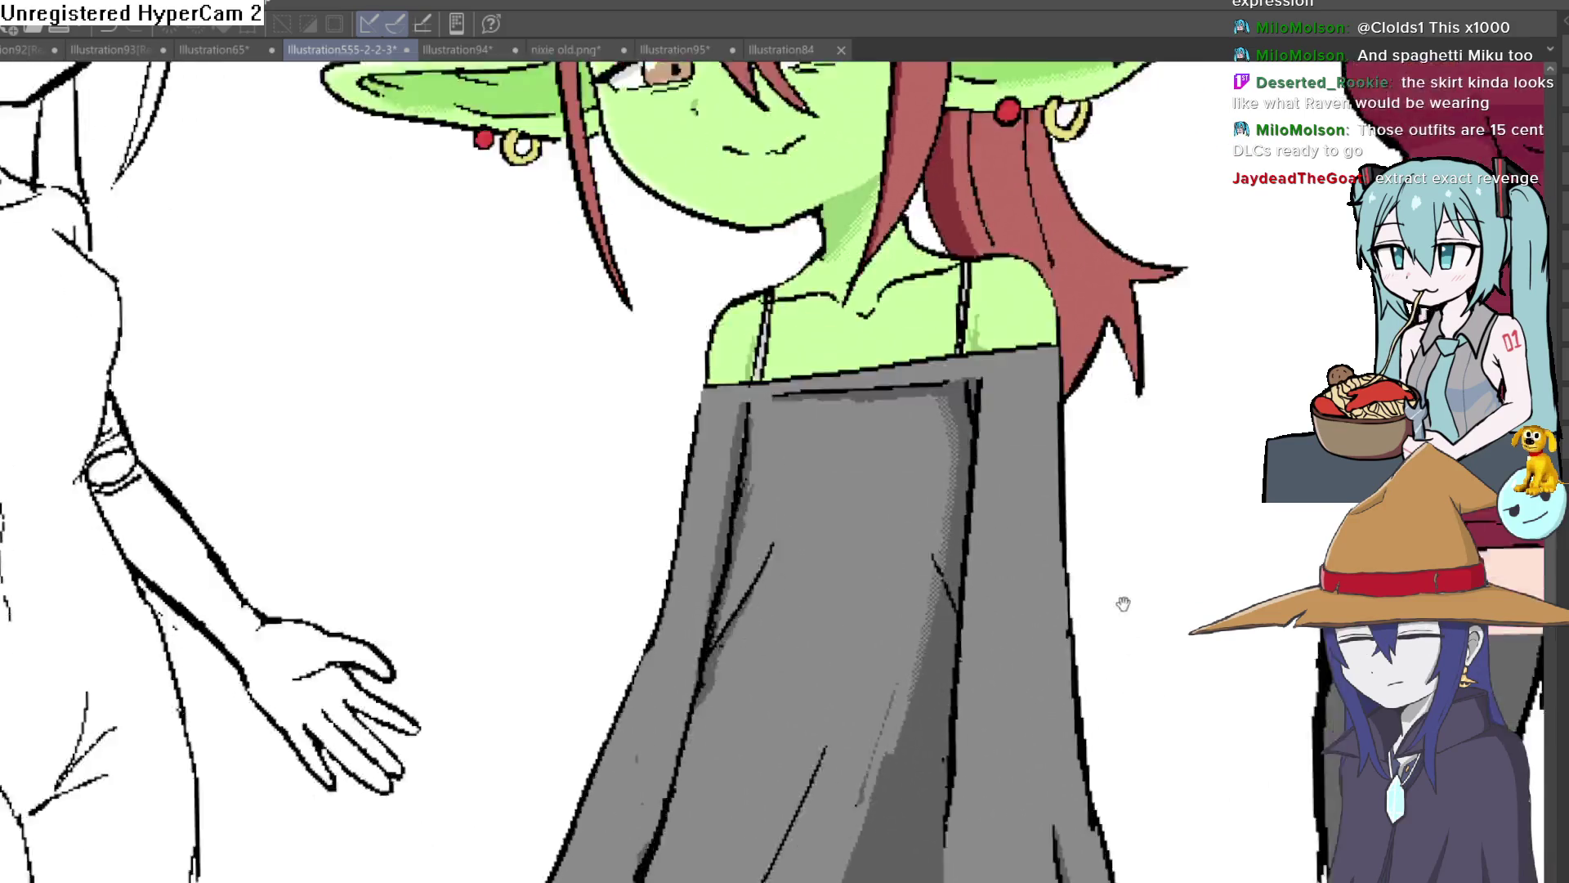
scroll(1116, 554, down, 2)
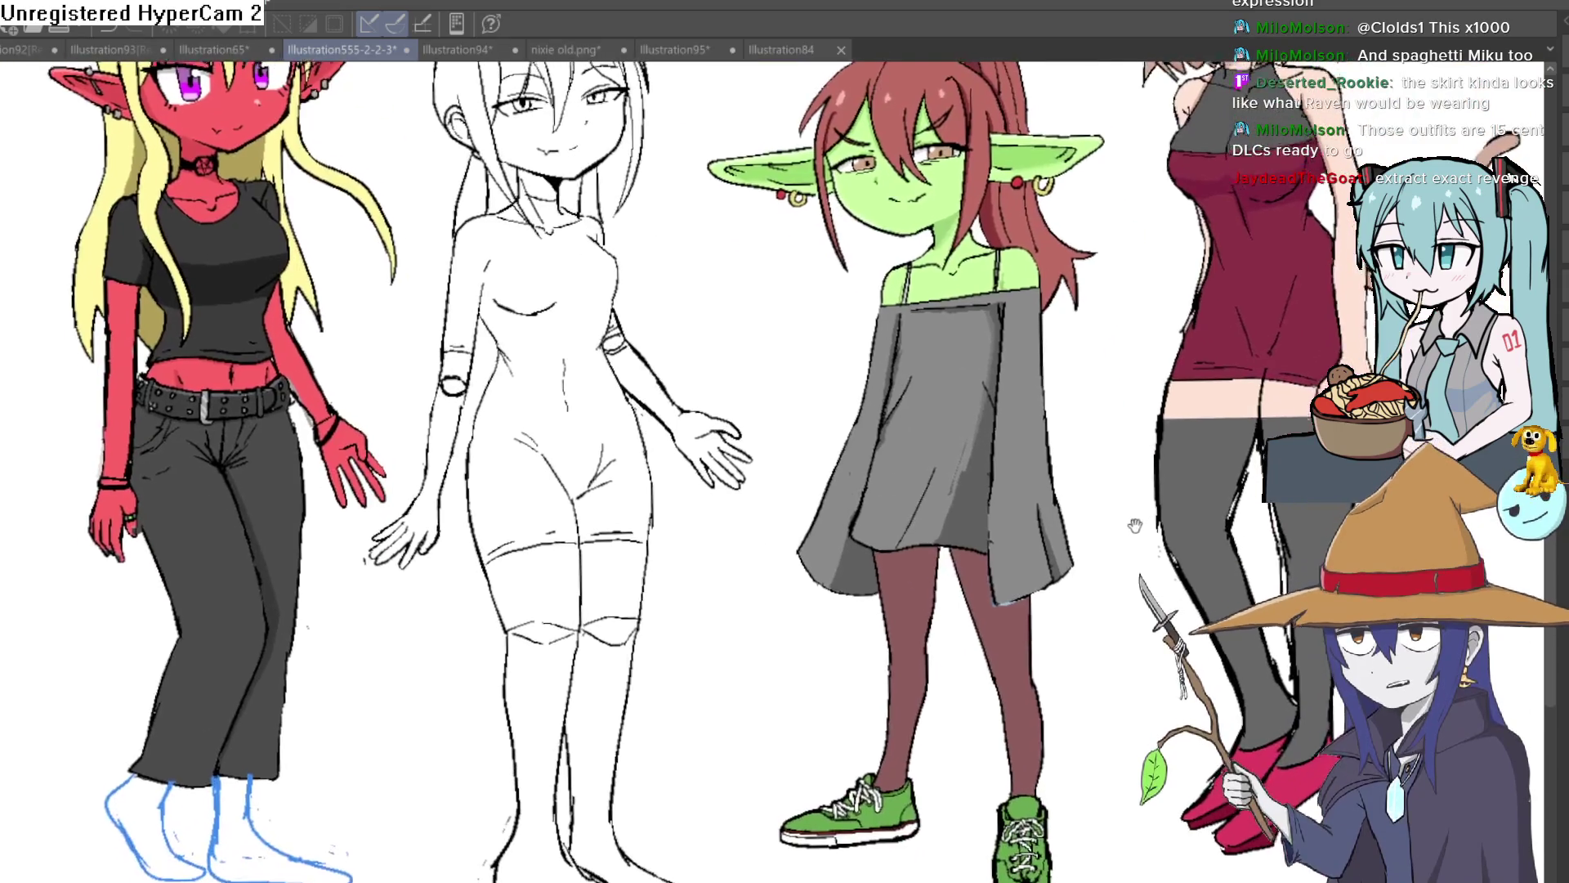
scroll(1116, 553, down, 1)
scroll(1116, 553, up, 1)
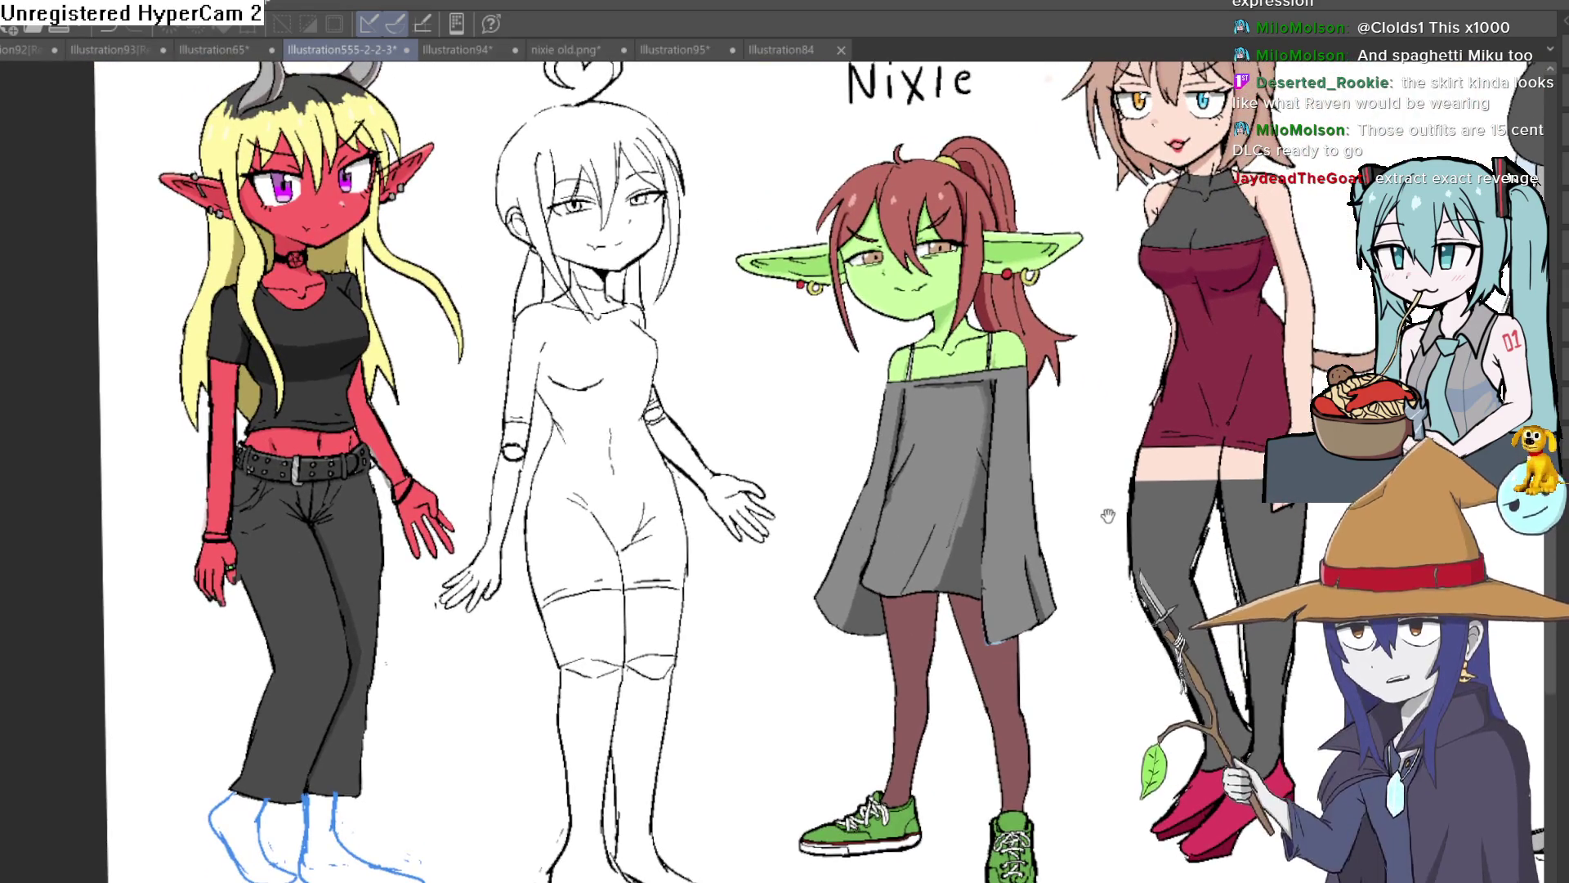
scroll(1086, 571, up, 6)
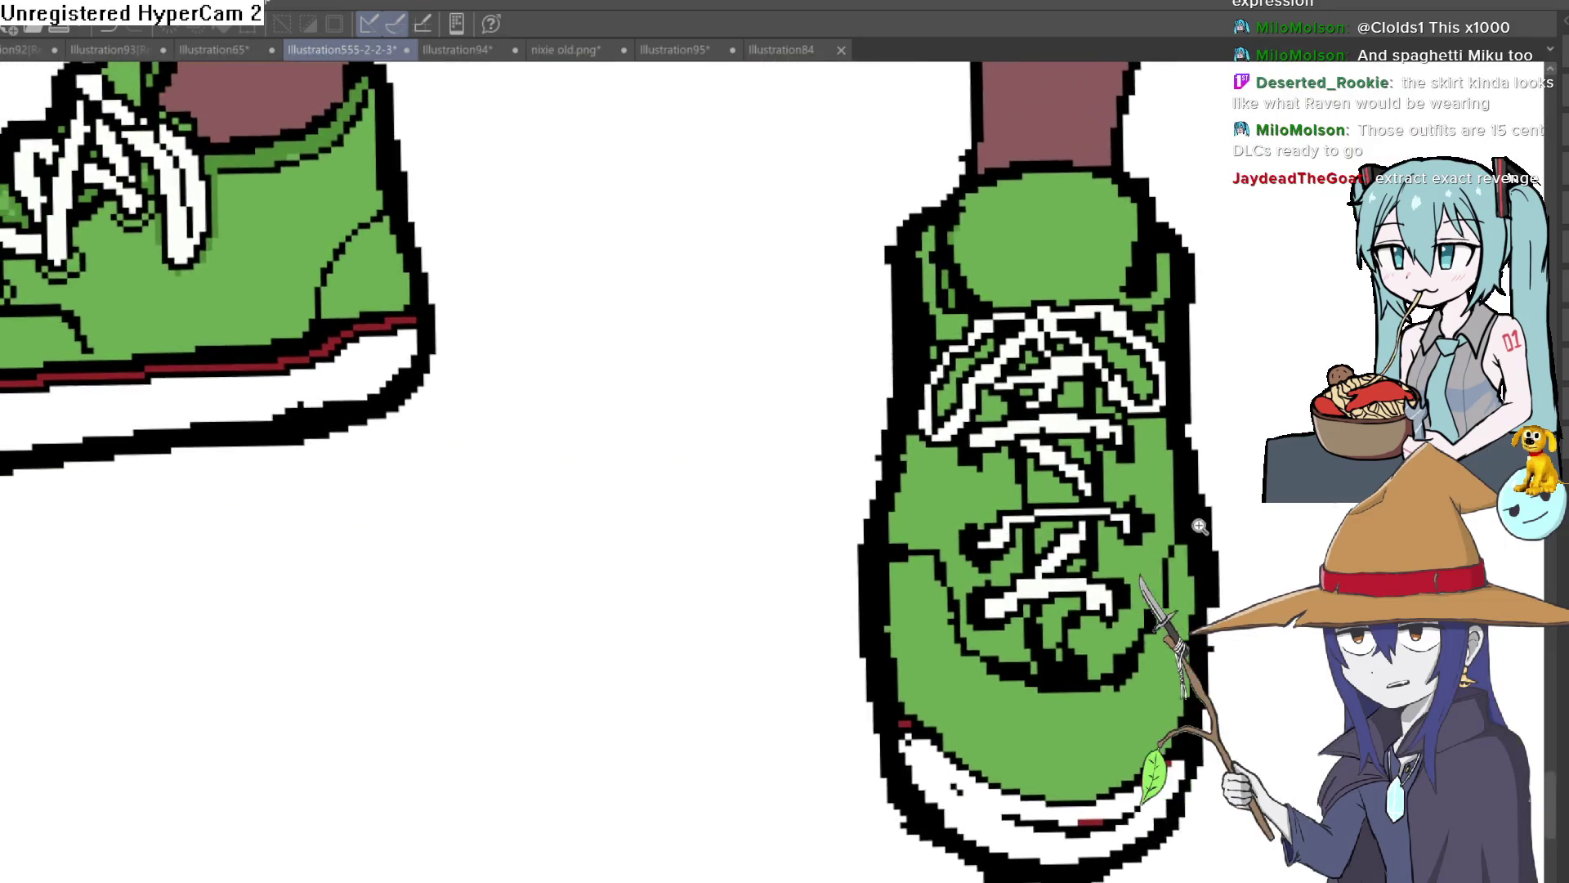
scroll(1200, 527, down, 7)
scroll(1144, 490, up, 1)
scroll(1084, 446, down, 1)
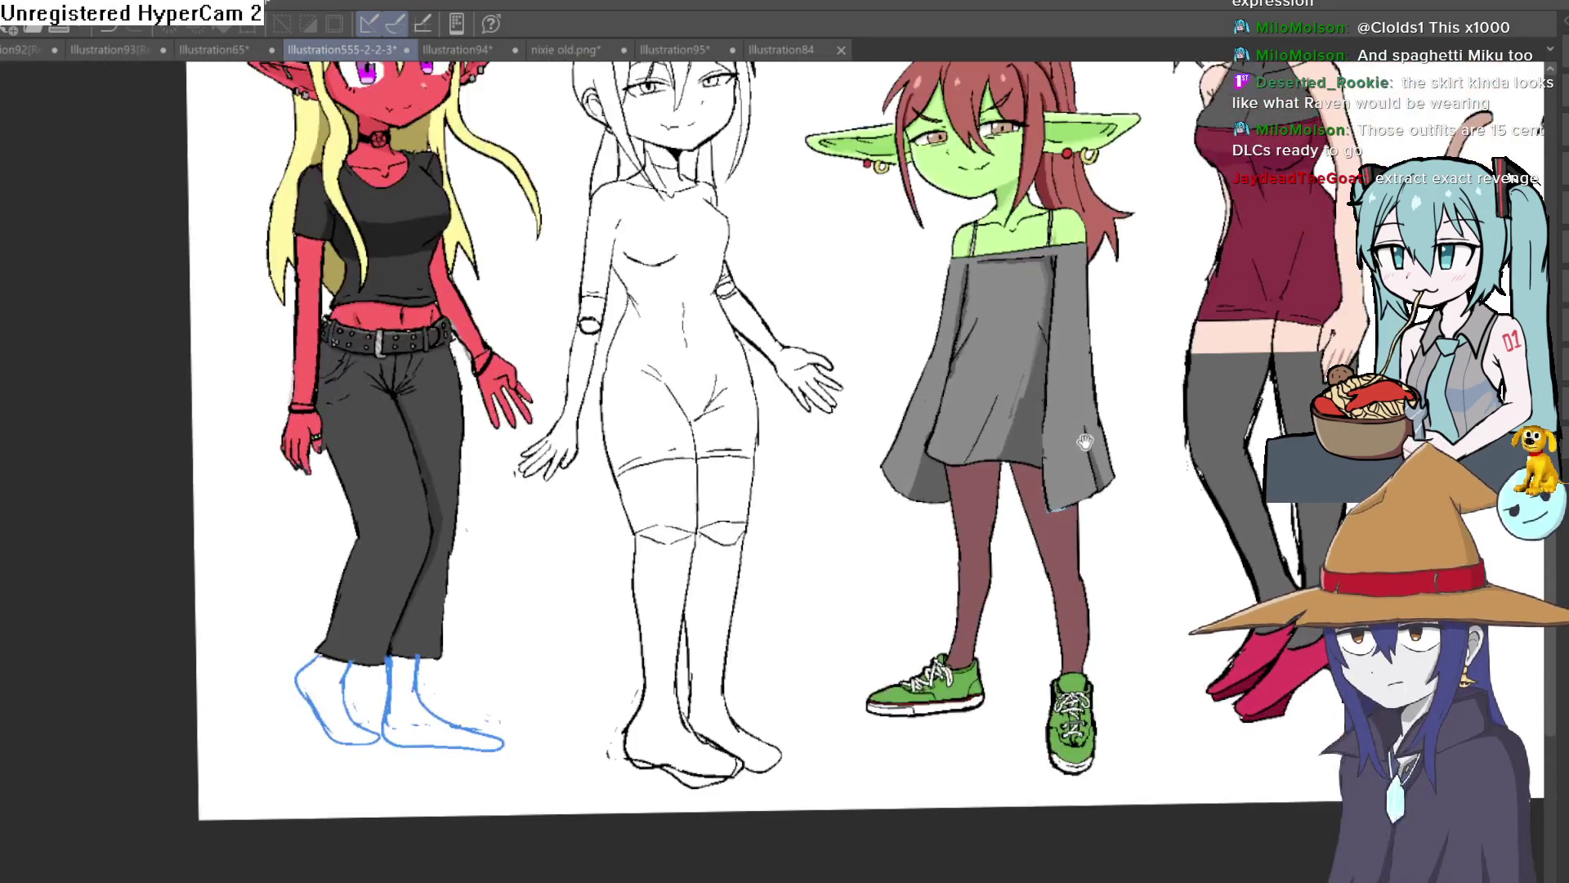
scroll(1084, 446, down, 1)
scroll(1062, 441, up, 1)
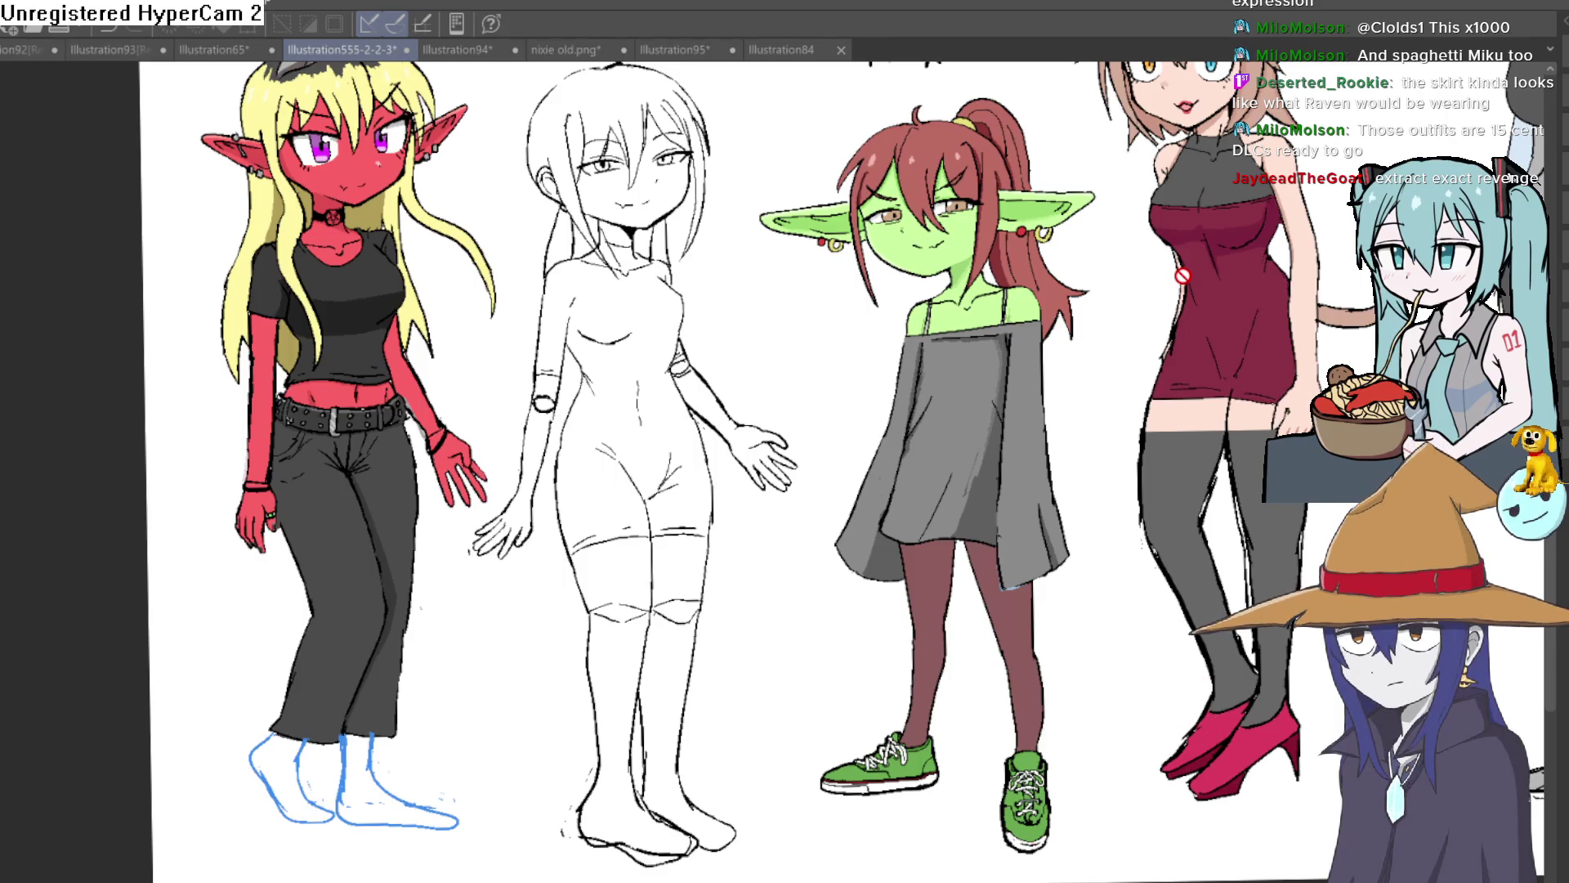
scroll(940, 497, right, 5)
scroll(940, 496, up, 4)
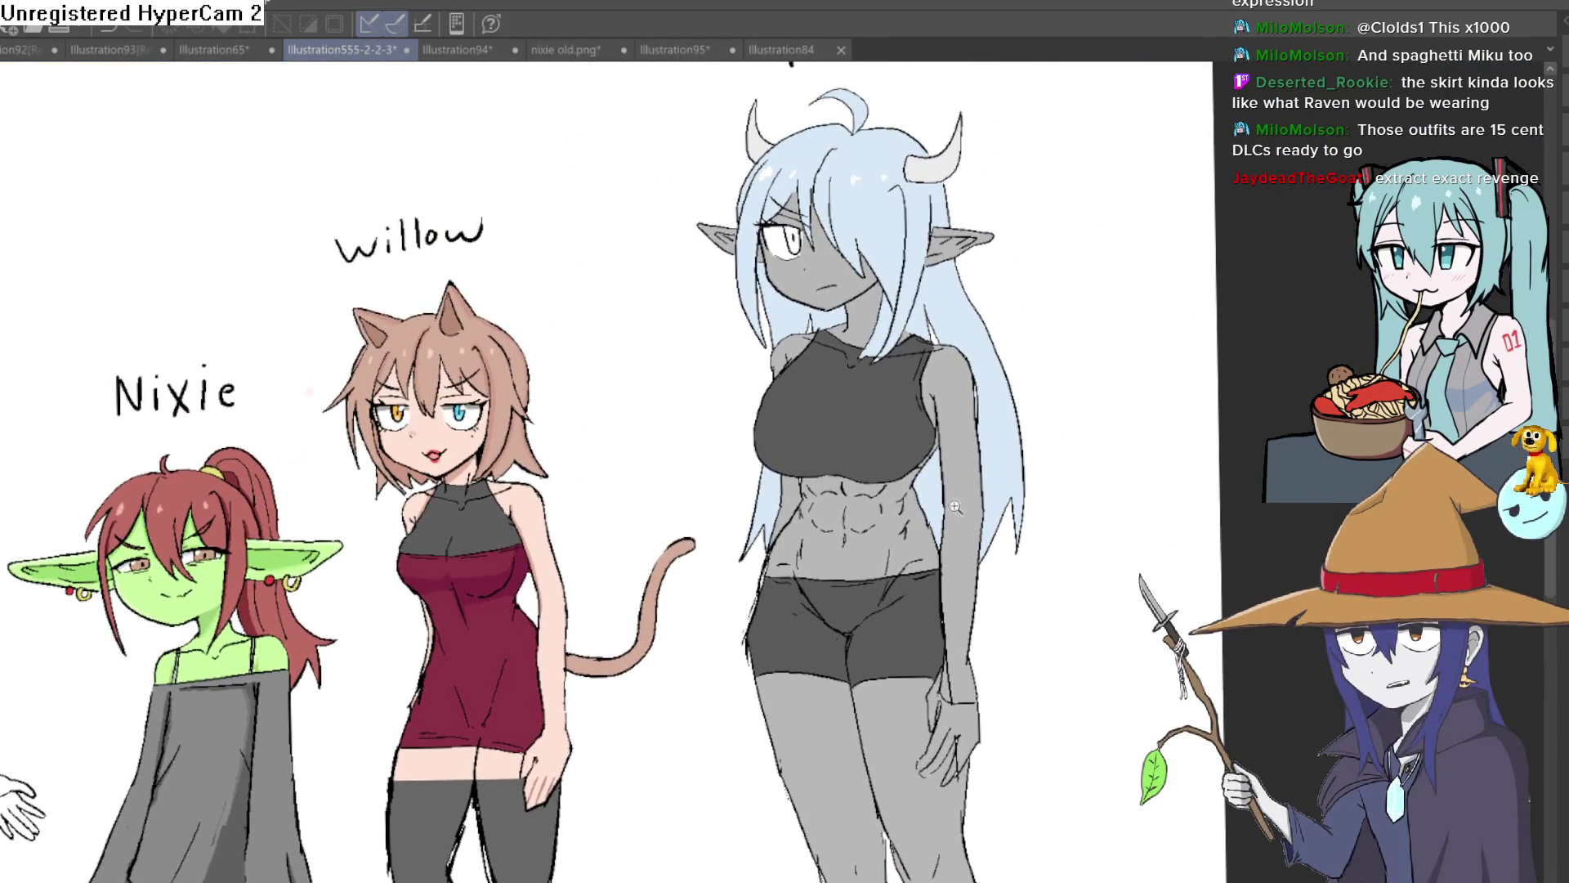
scroll(940, 496, up, 1)
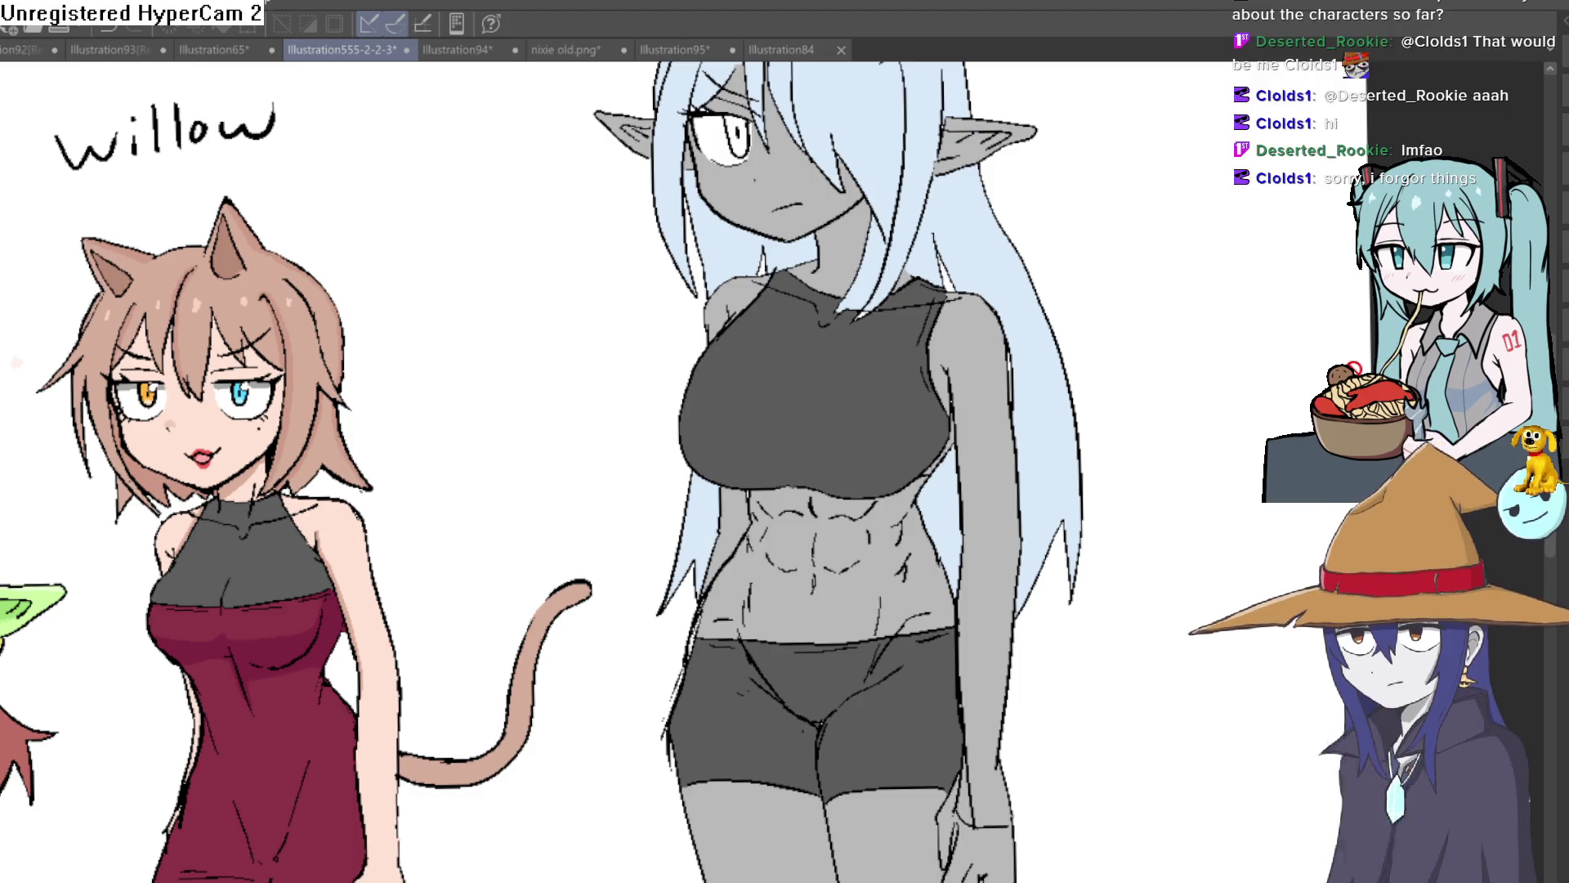
scroll(785, 472, left, 10)
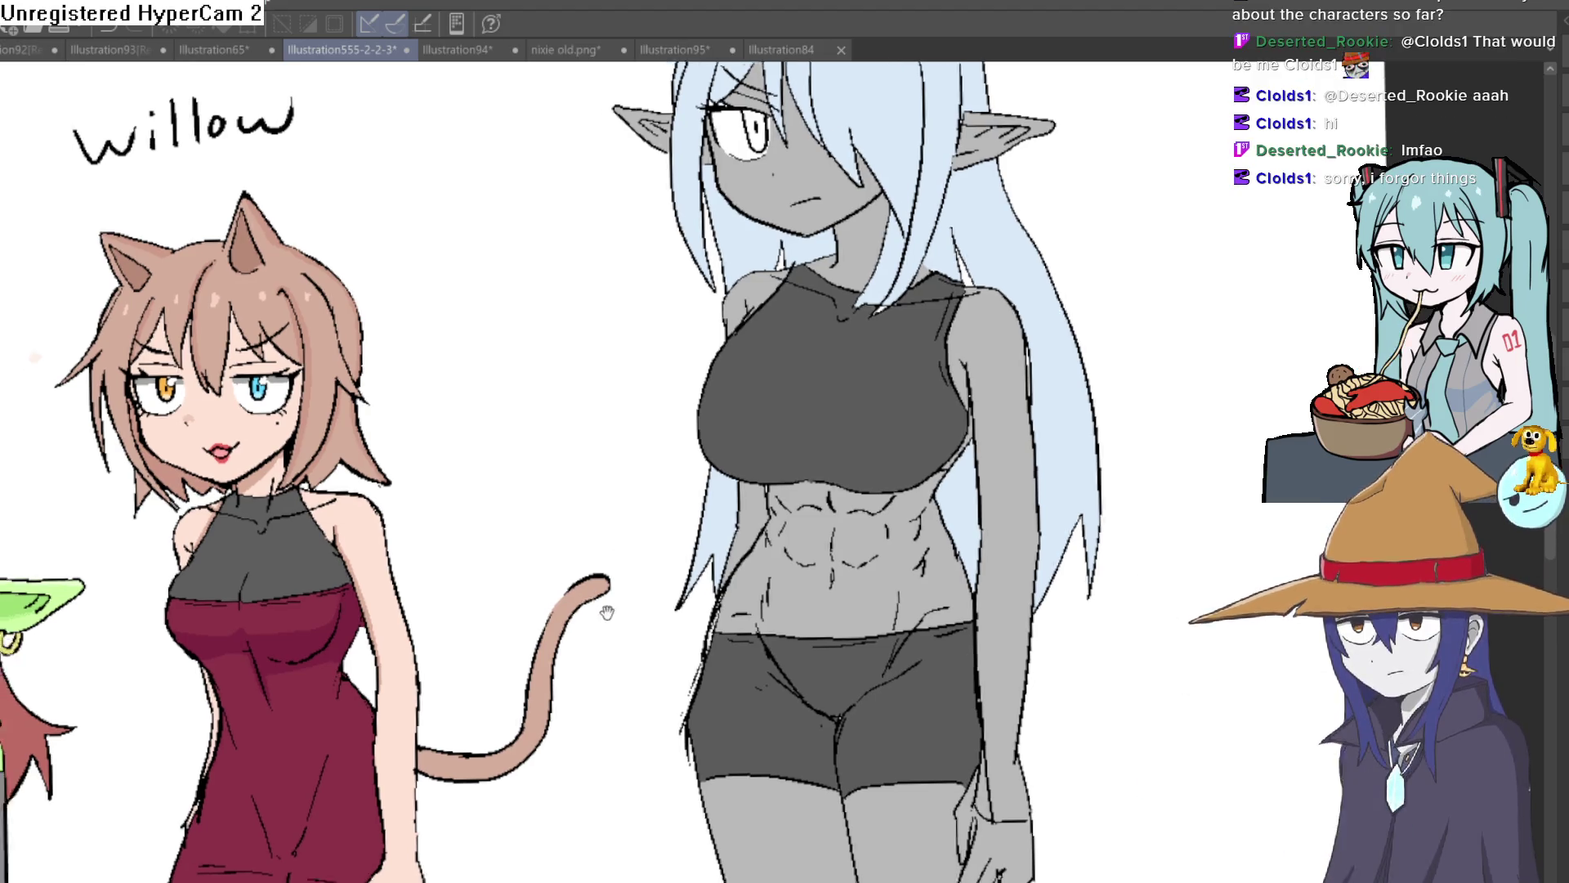
scroll(785, 471, down, 10)
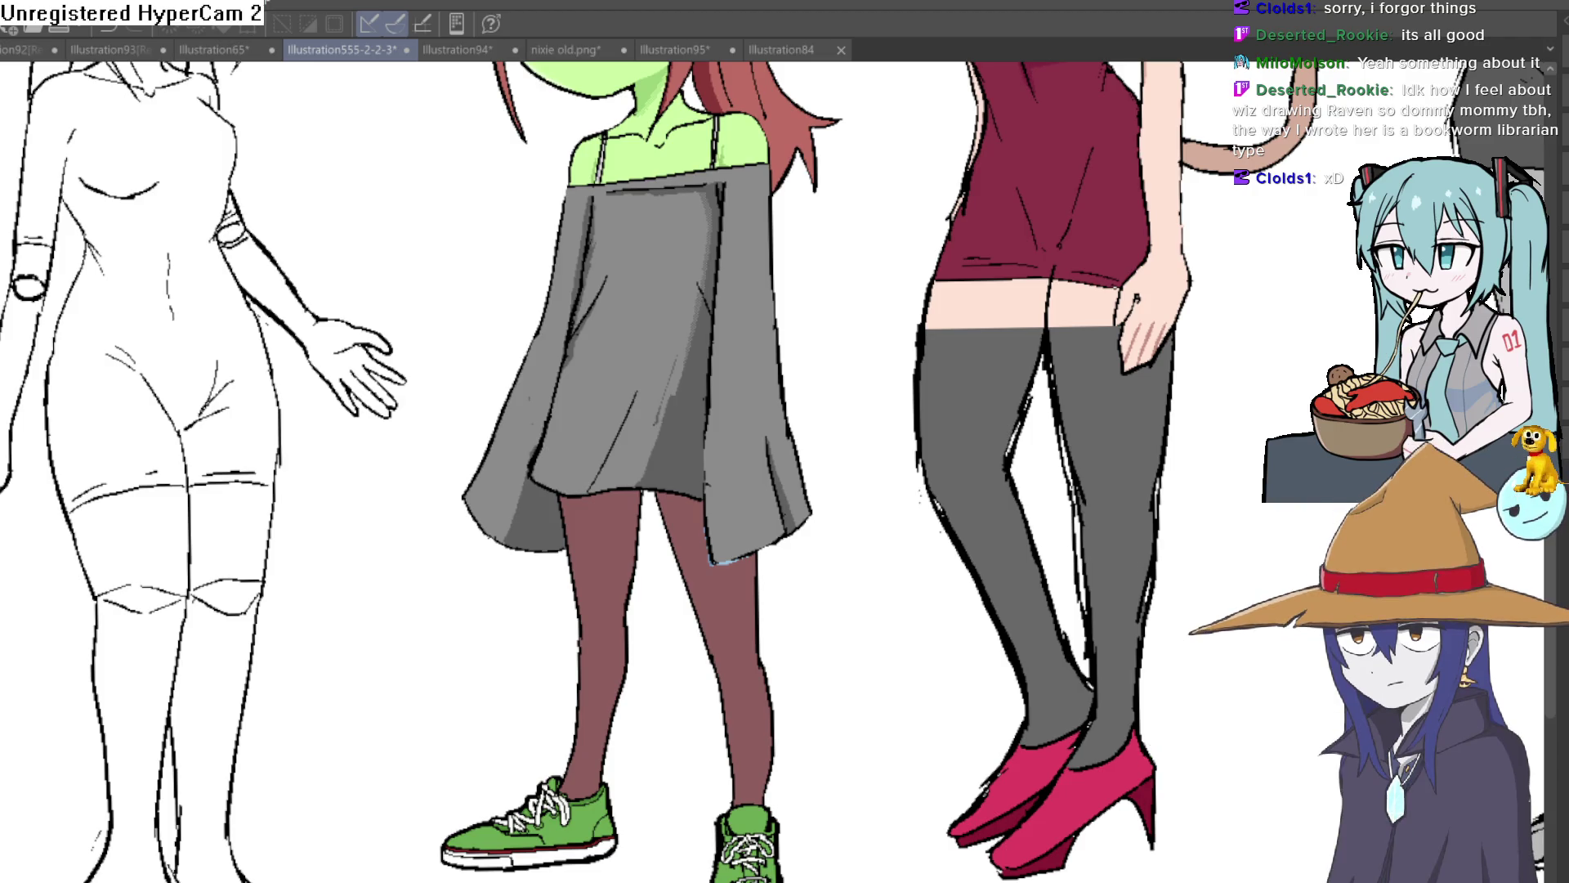
scroll(1155, 542, right, 10)
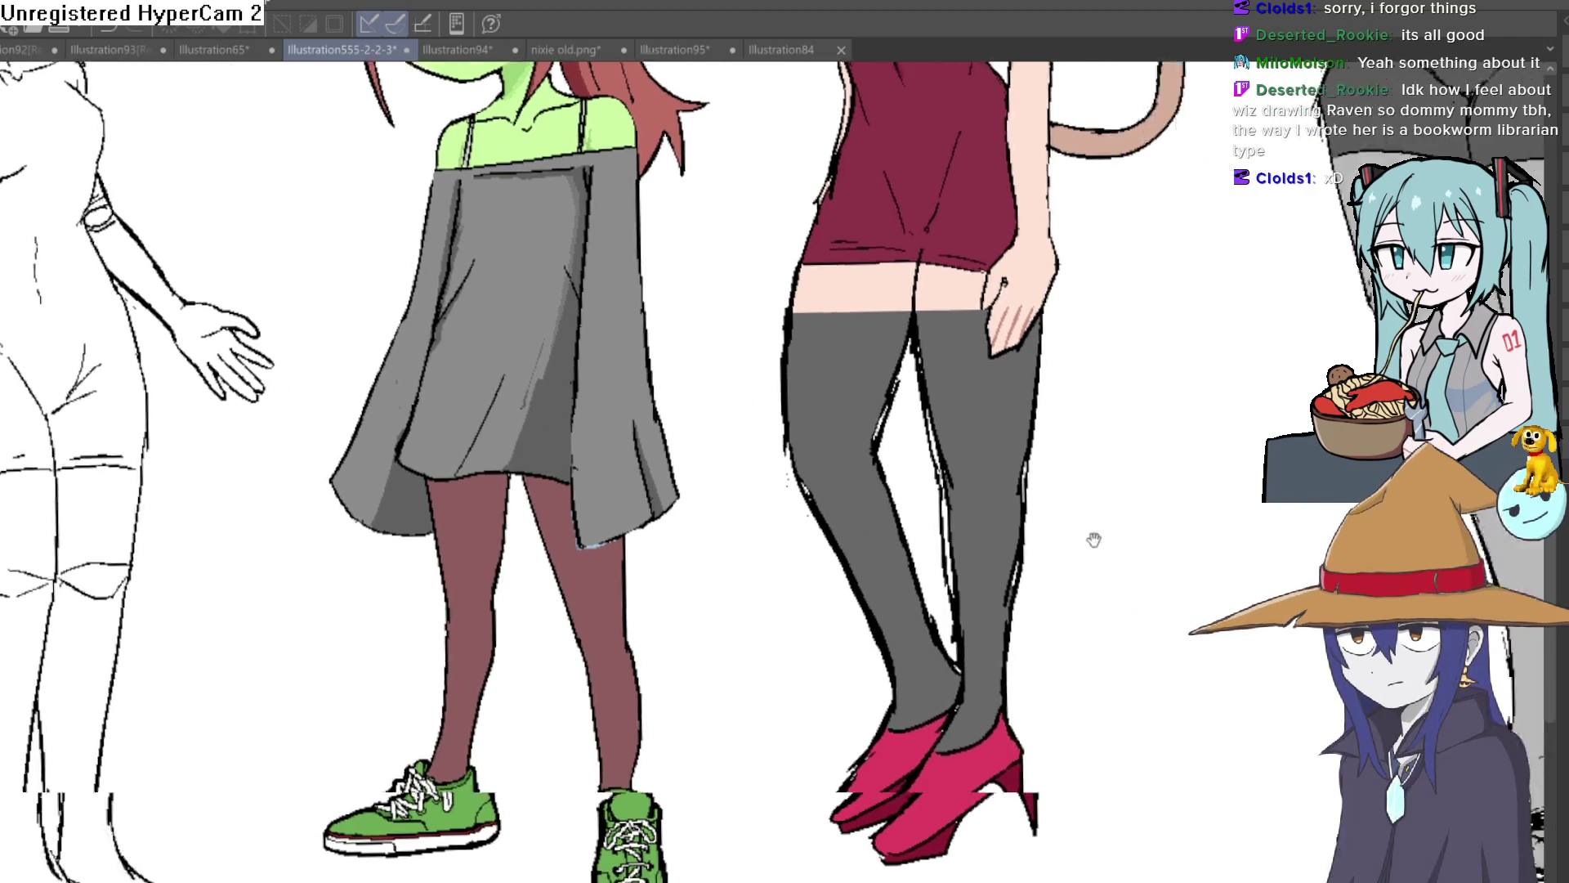
scroll(1135, 476, down, 5)
scroll(847, 575, up, 3)
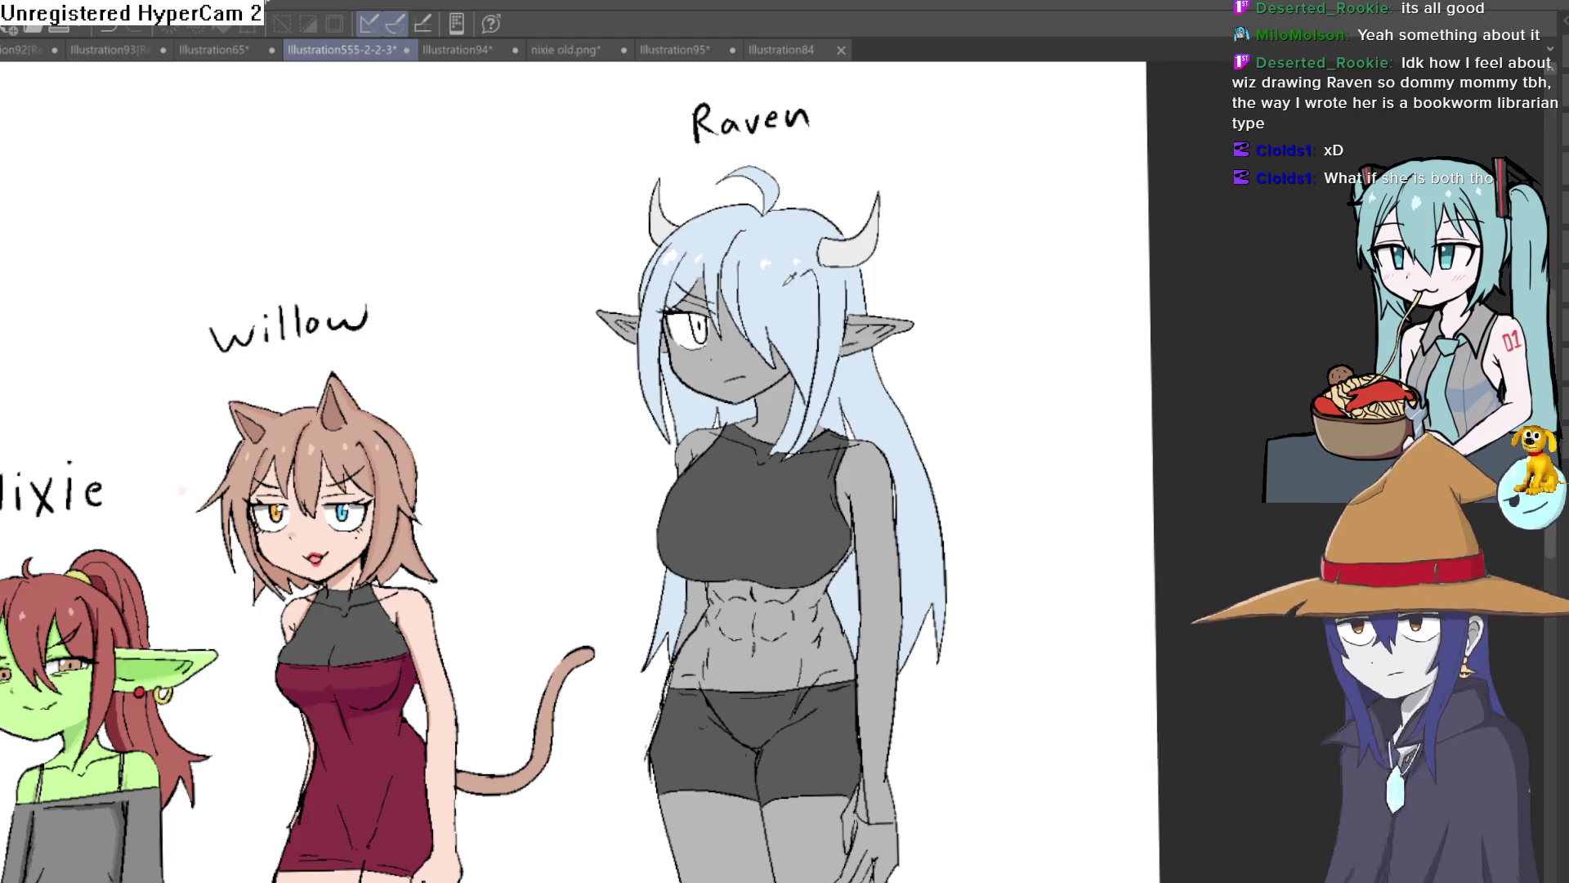
scroll(801, 356, up, 2)
scroll(801, 356, down, 3)
scroll(891, 376, up, 3)
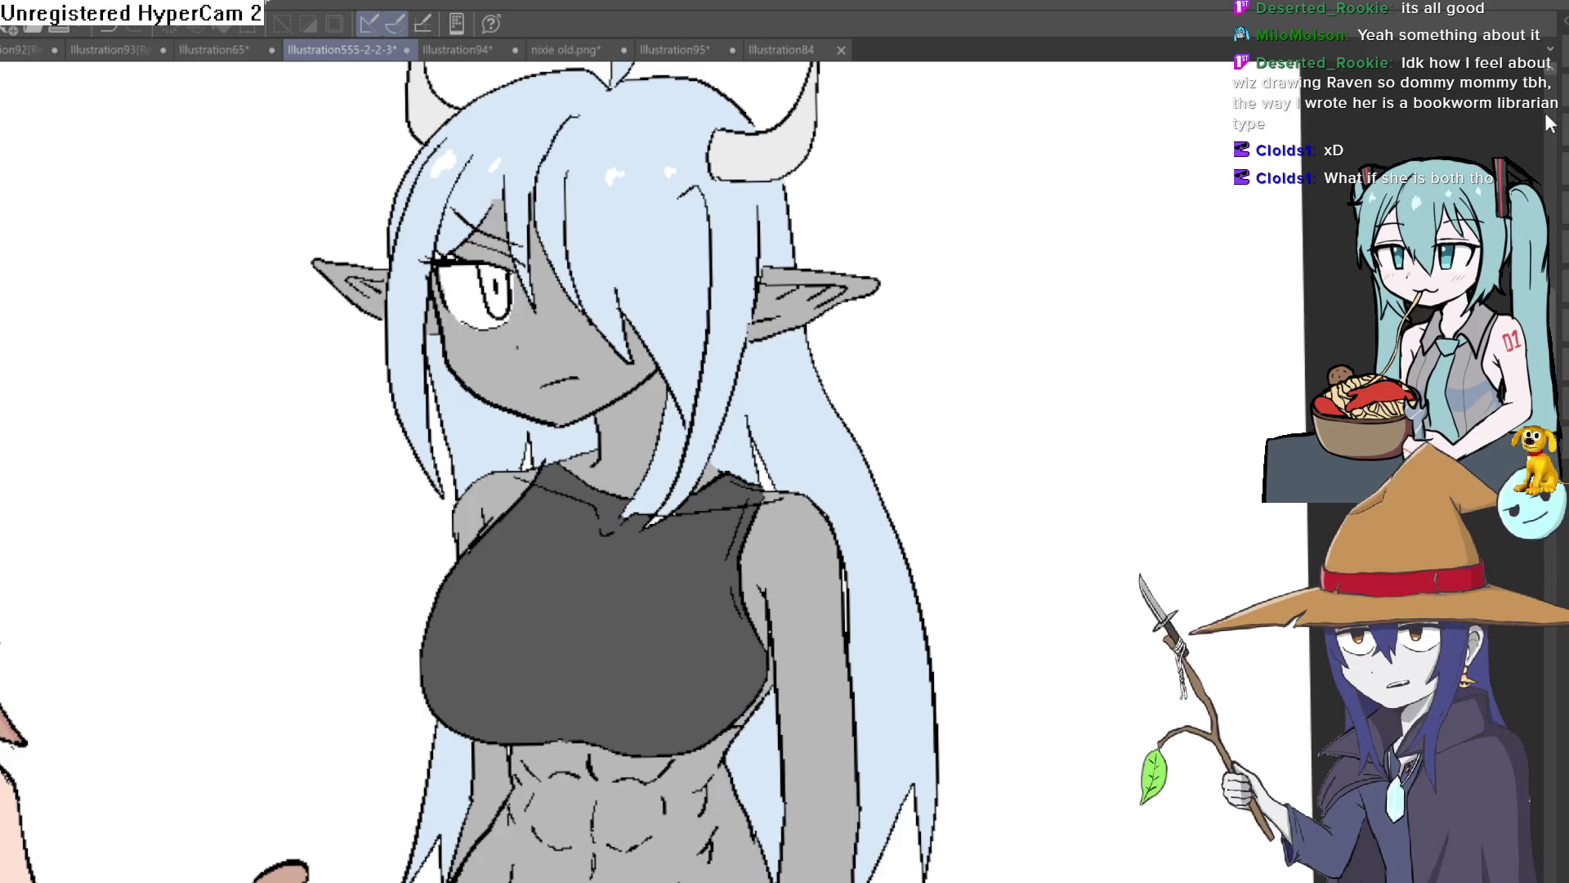
scroll(852, 570, down, 3)
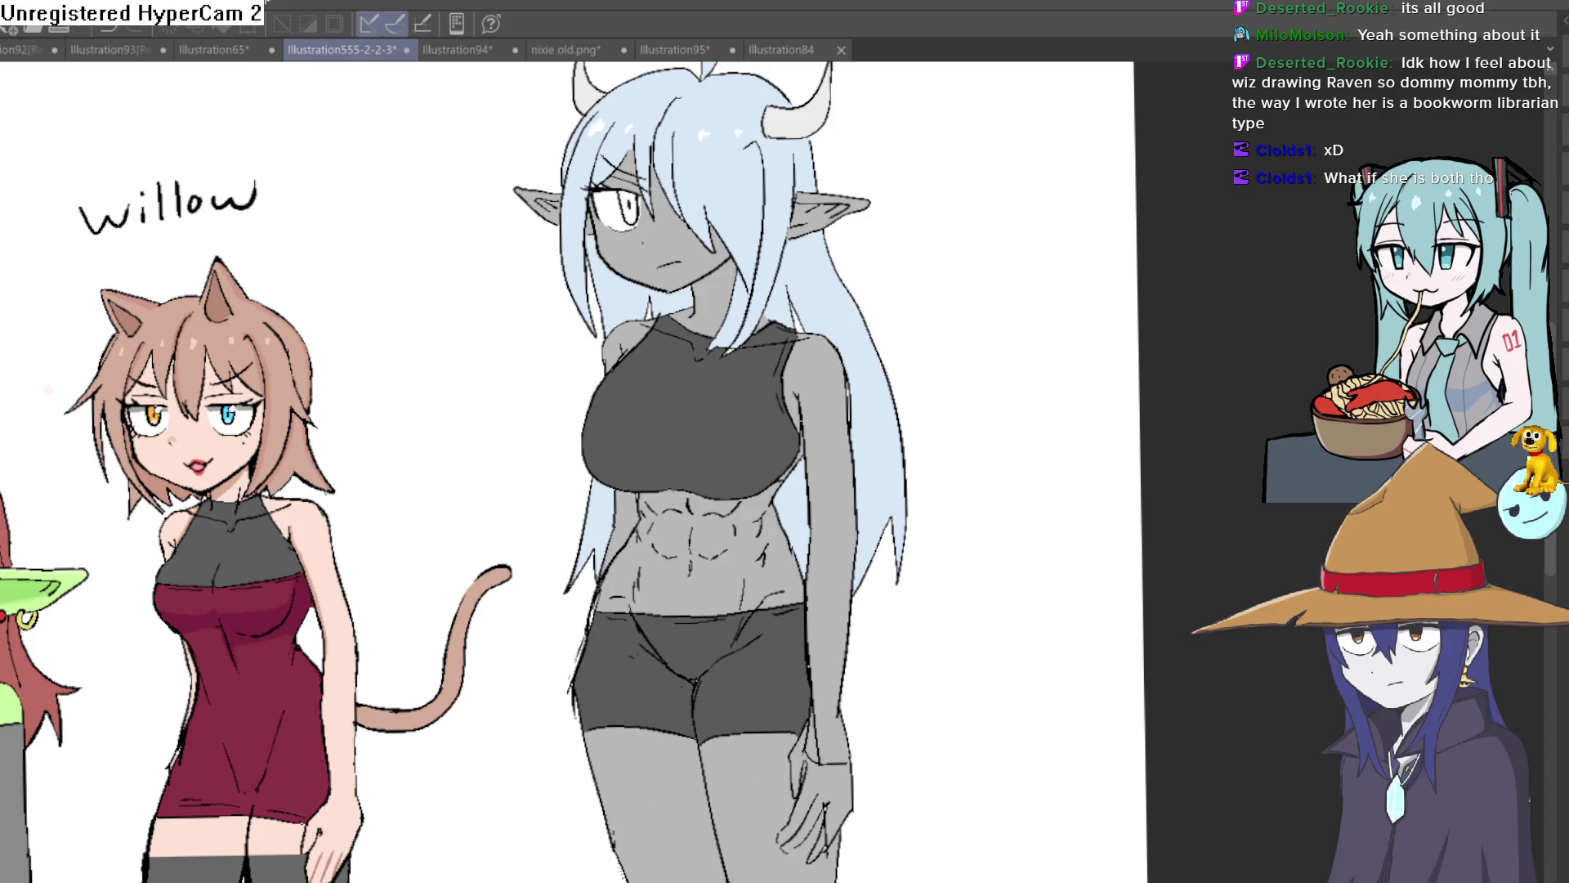
key(ctrl+z)
Toggle Raven's crop top and shorts on and off with redo/undo, leaving them hidden.
key(ctrl+y)
key(ctrl+z)
key(ctrl+y)
key(ctrl+z)
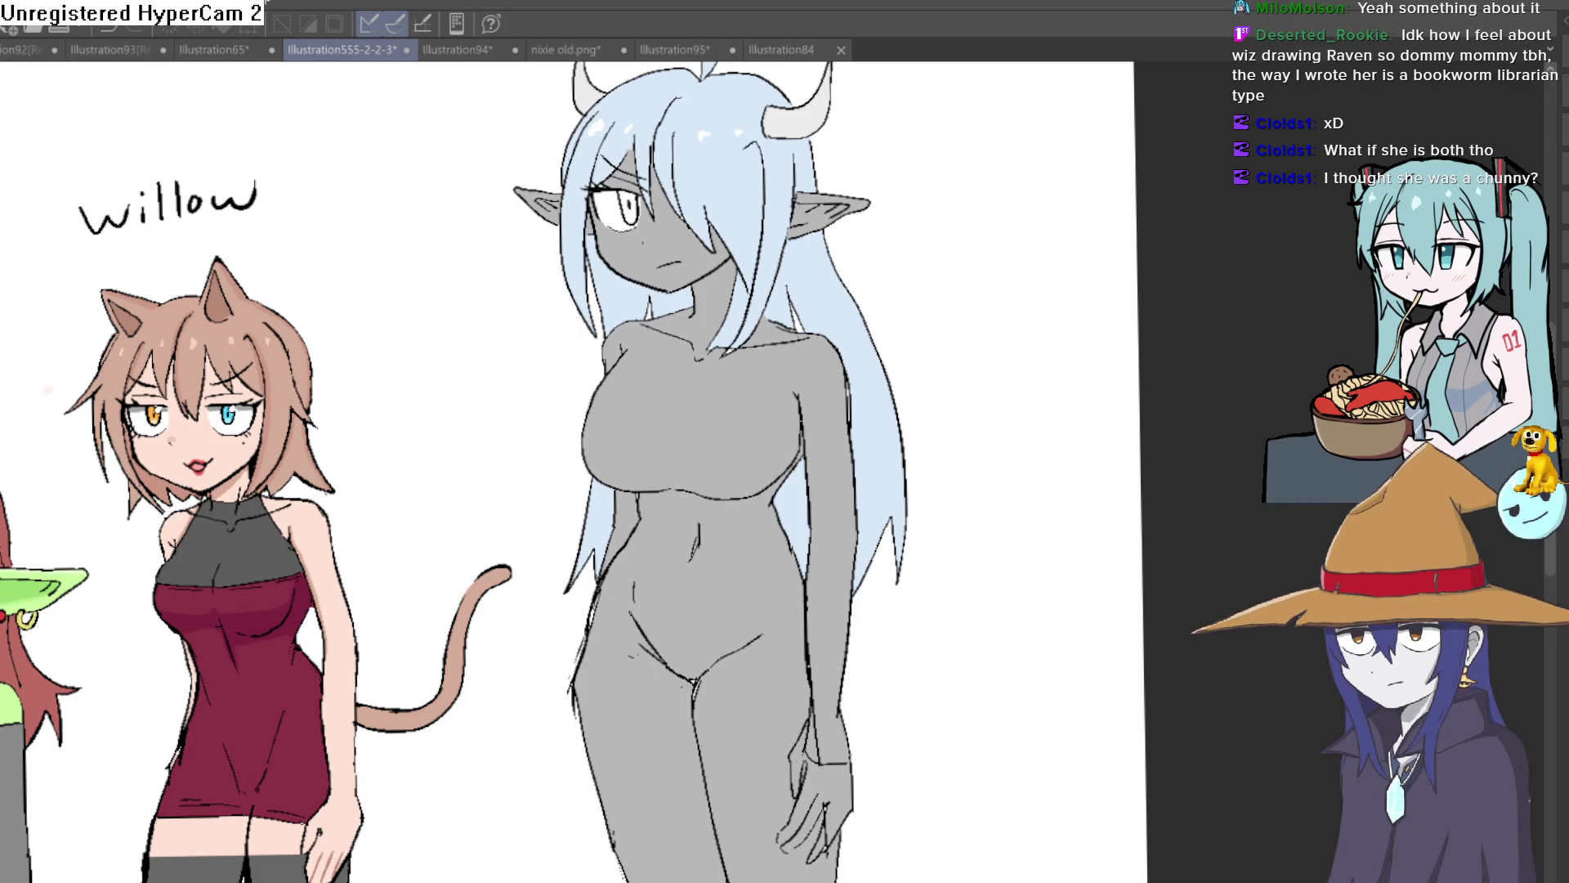
key(ctrl+y)
key(ctrl+z)
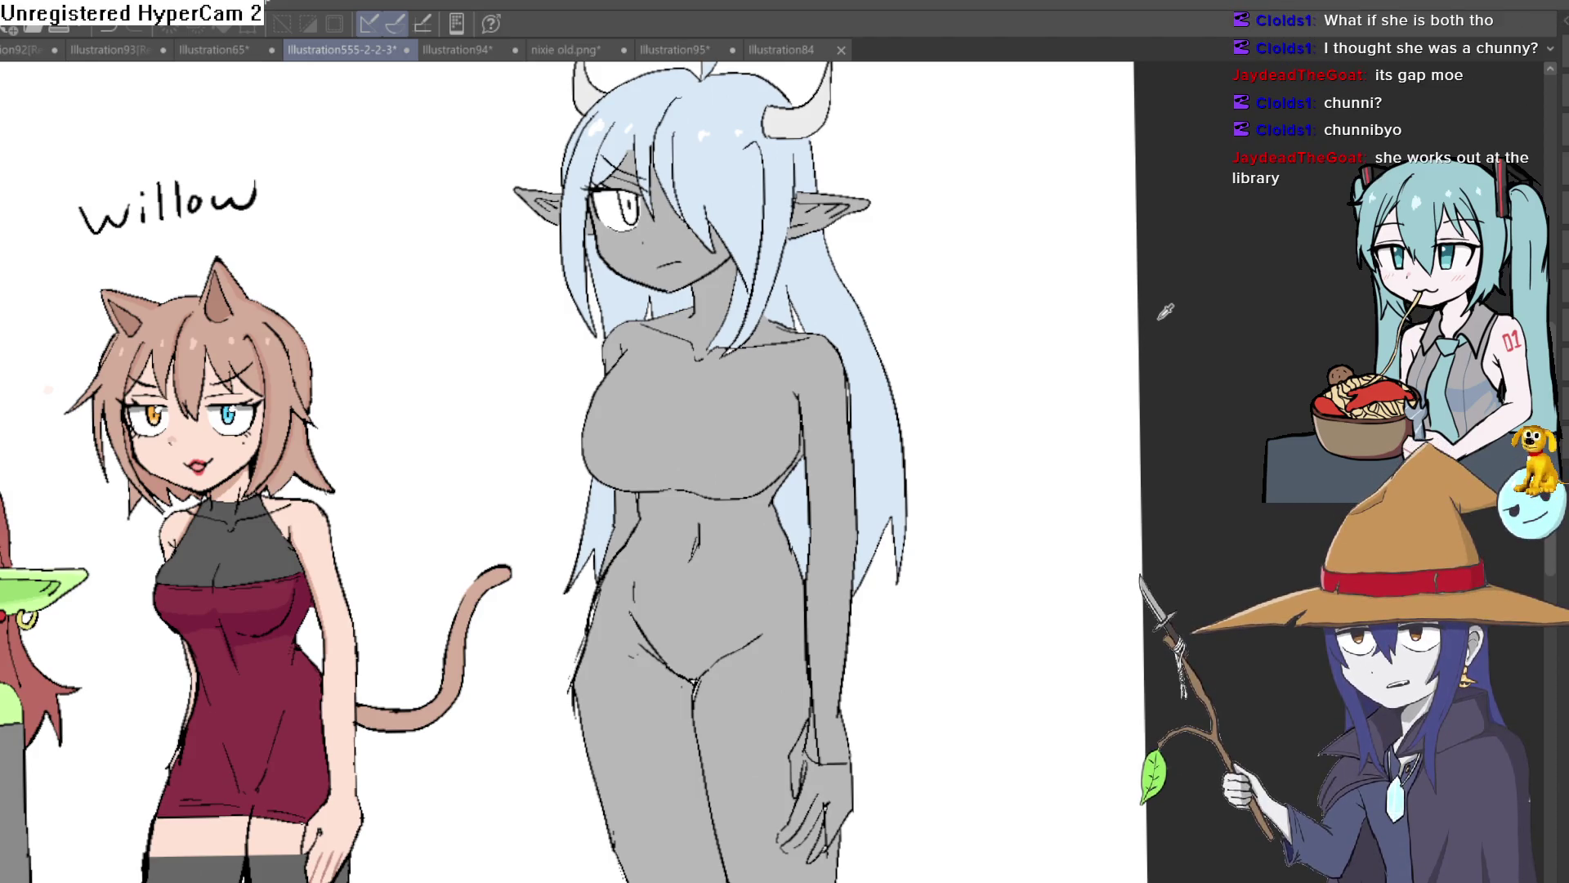
mouse_move(408, 490)
mouse_down()
mouse_move(639, 444)
mouse_move(1115, 225)
mouse_up()
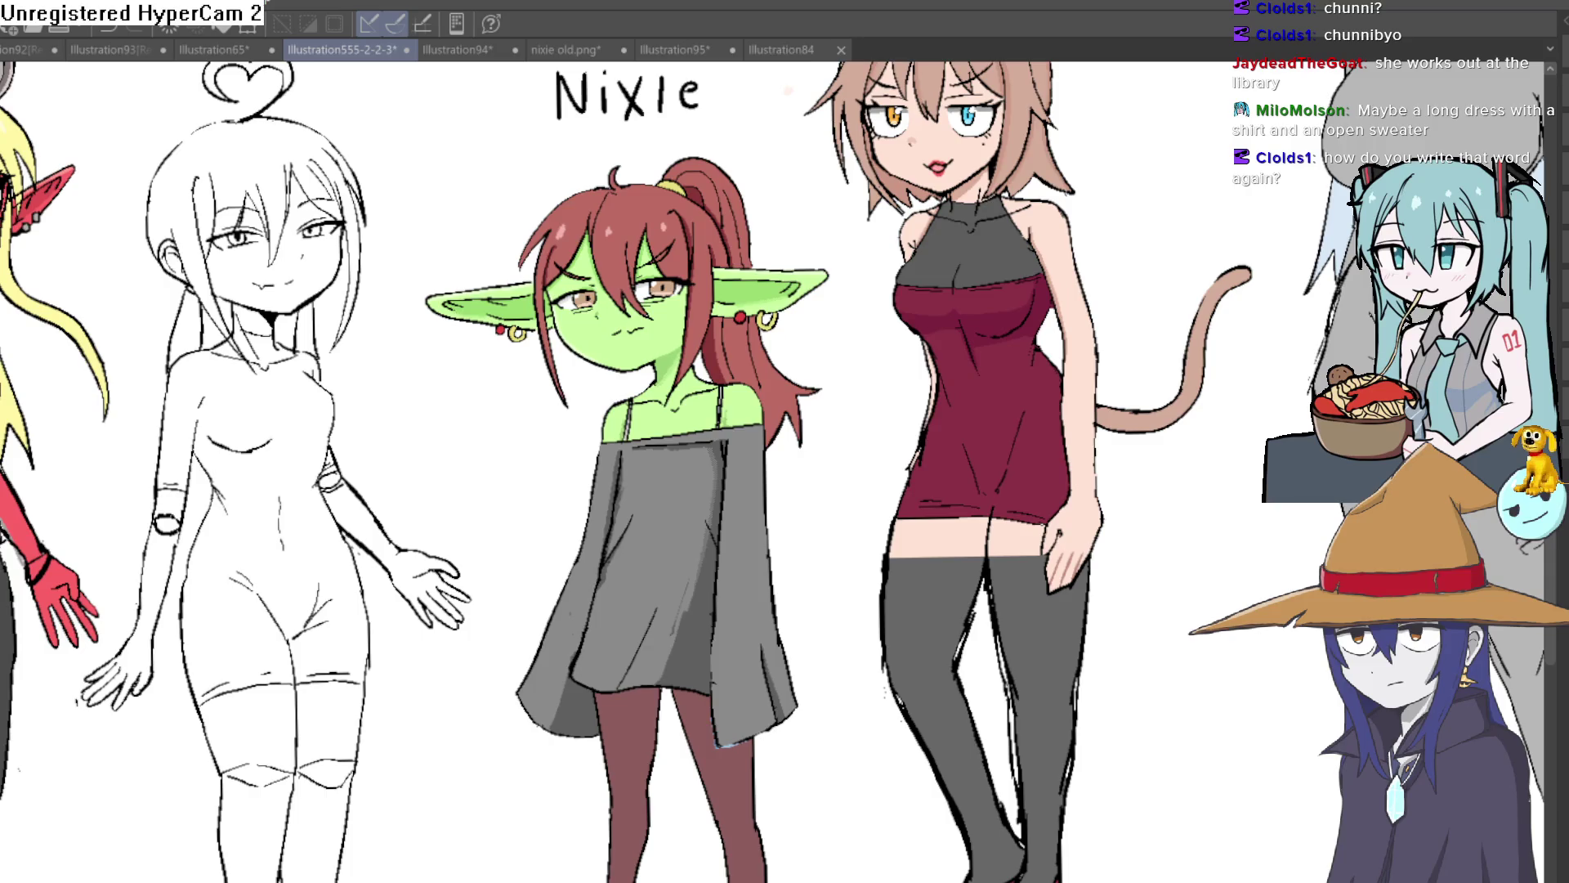
click(956, 459)
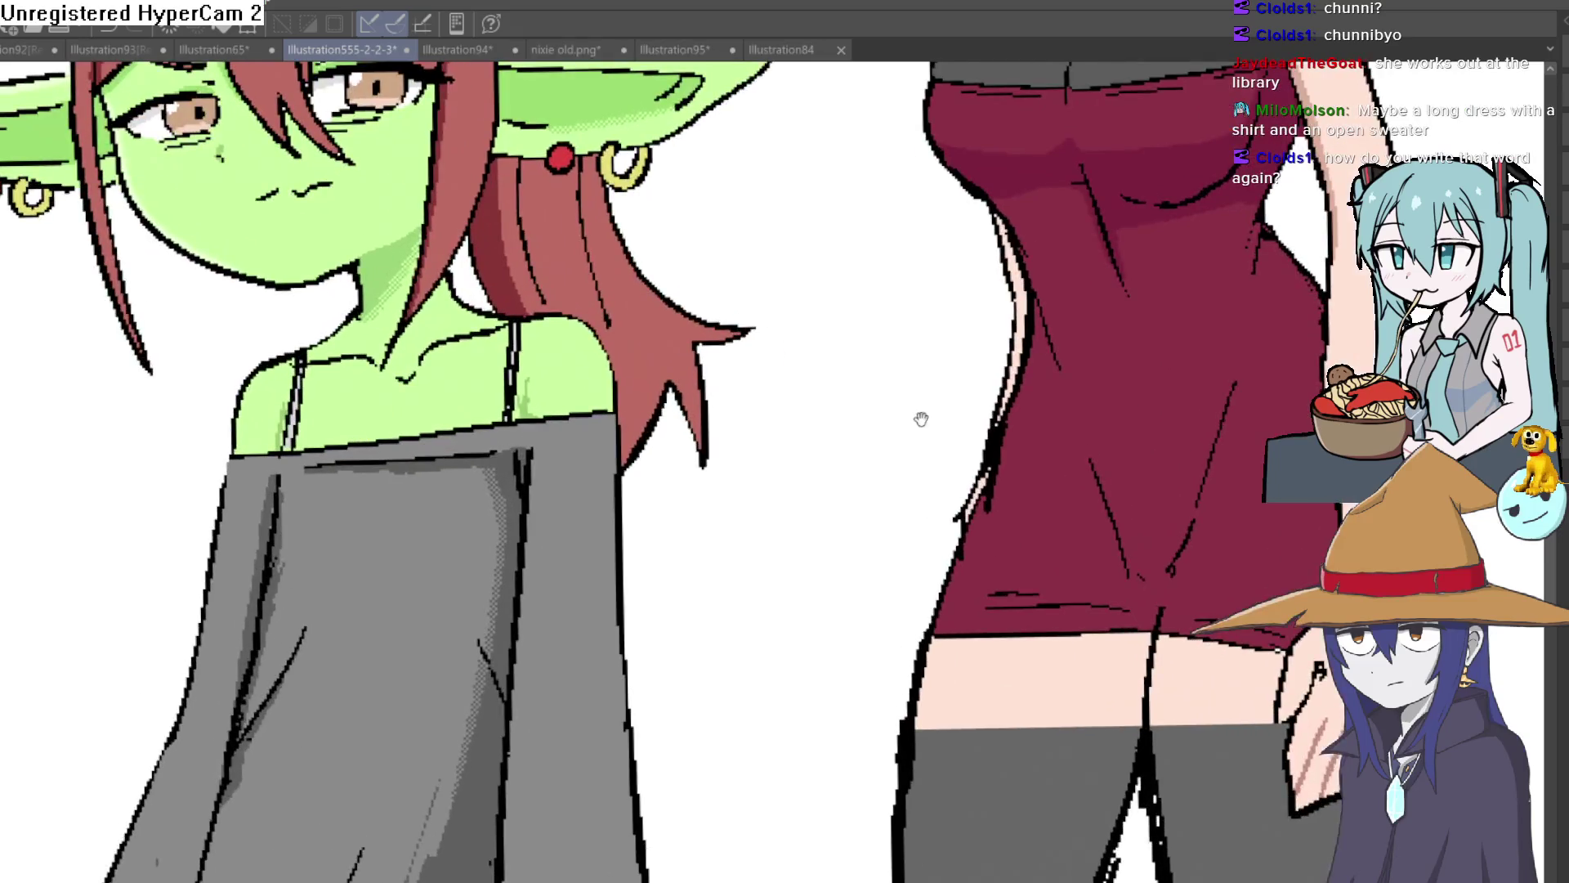
drag(900, 438, 921, 548)
mouse_move(741, 437)
mouse_down()
mouse_move(1111, 392)
mouse_move(1161, 311)
mouse_up()
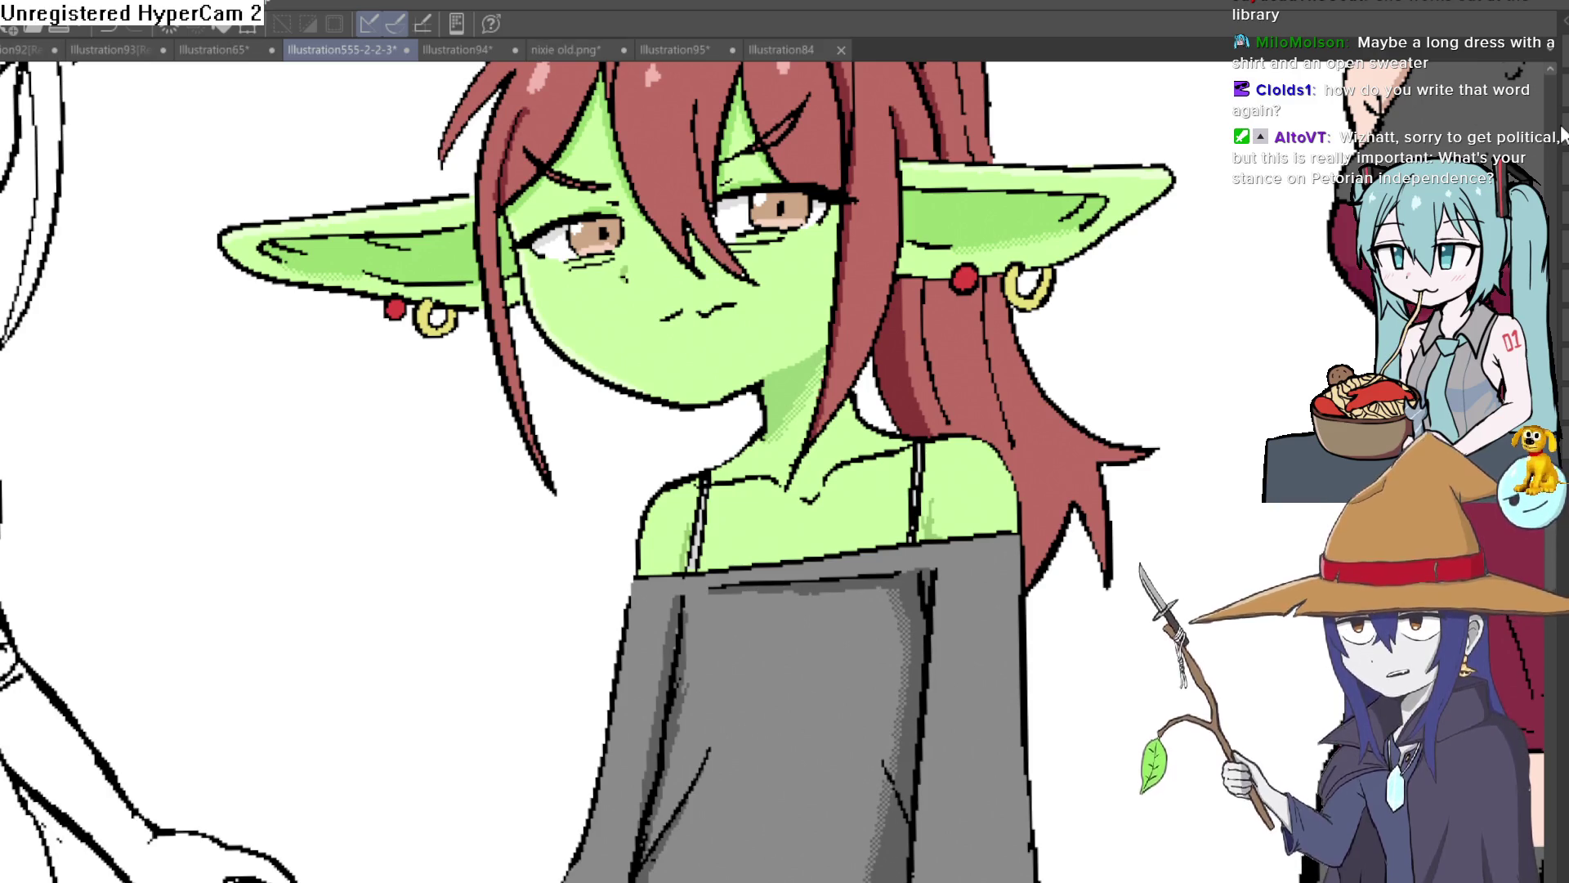
Zoom in and rotate the canvas to frame Nixie's face around her mouth.
scroll(804, 402, up, 5)
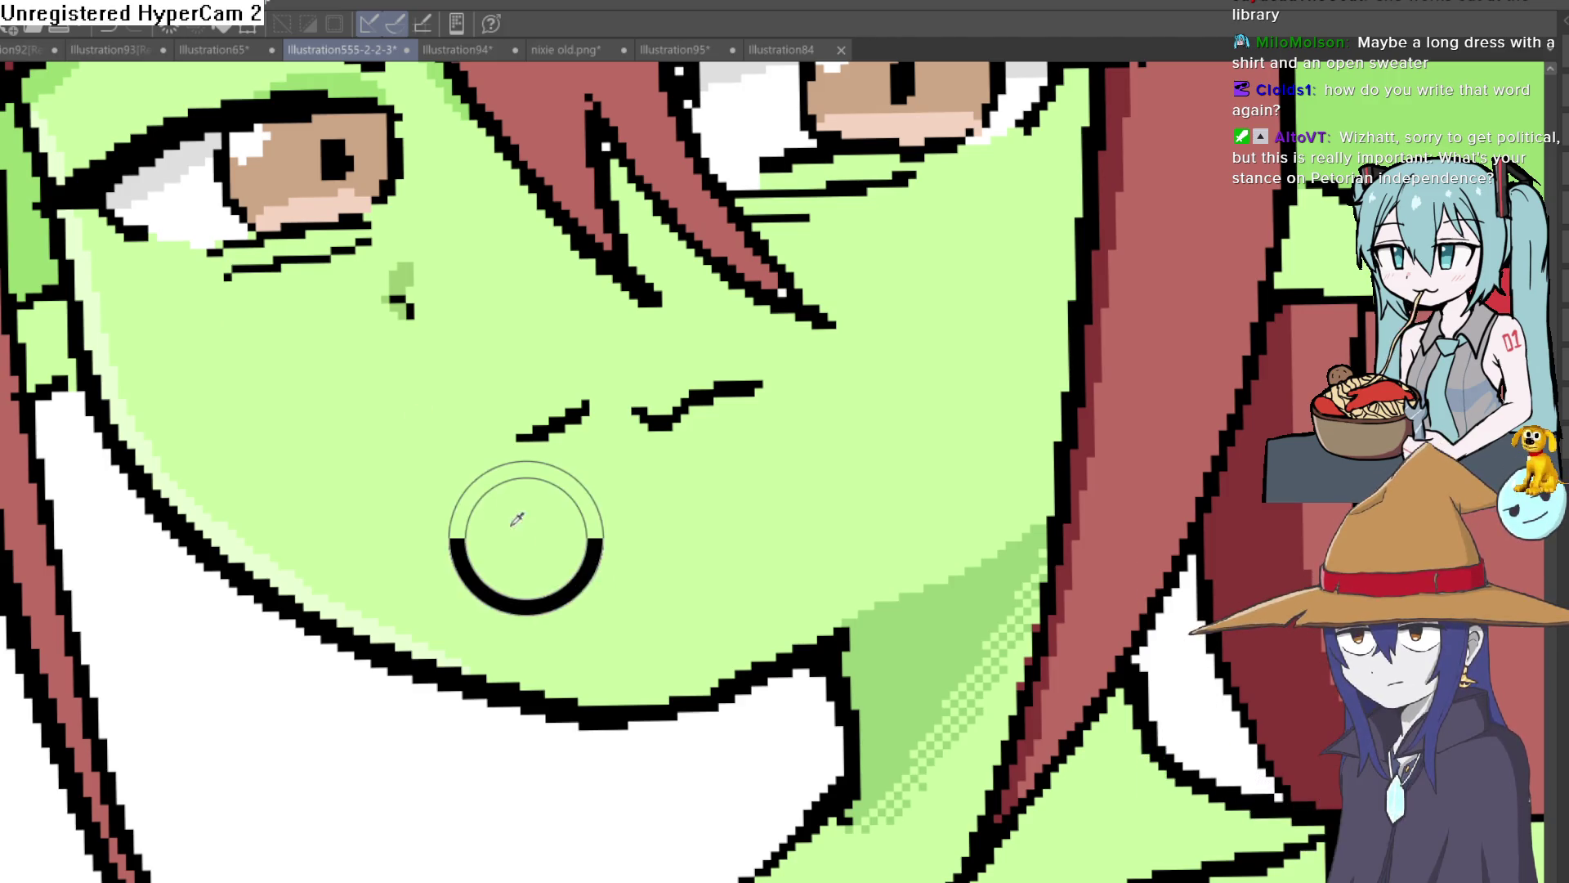
key(minus)
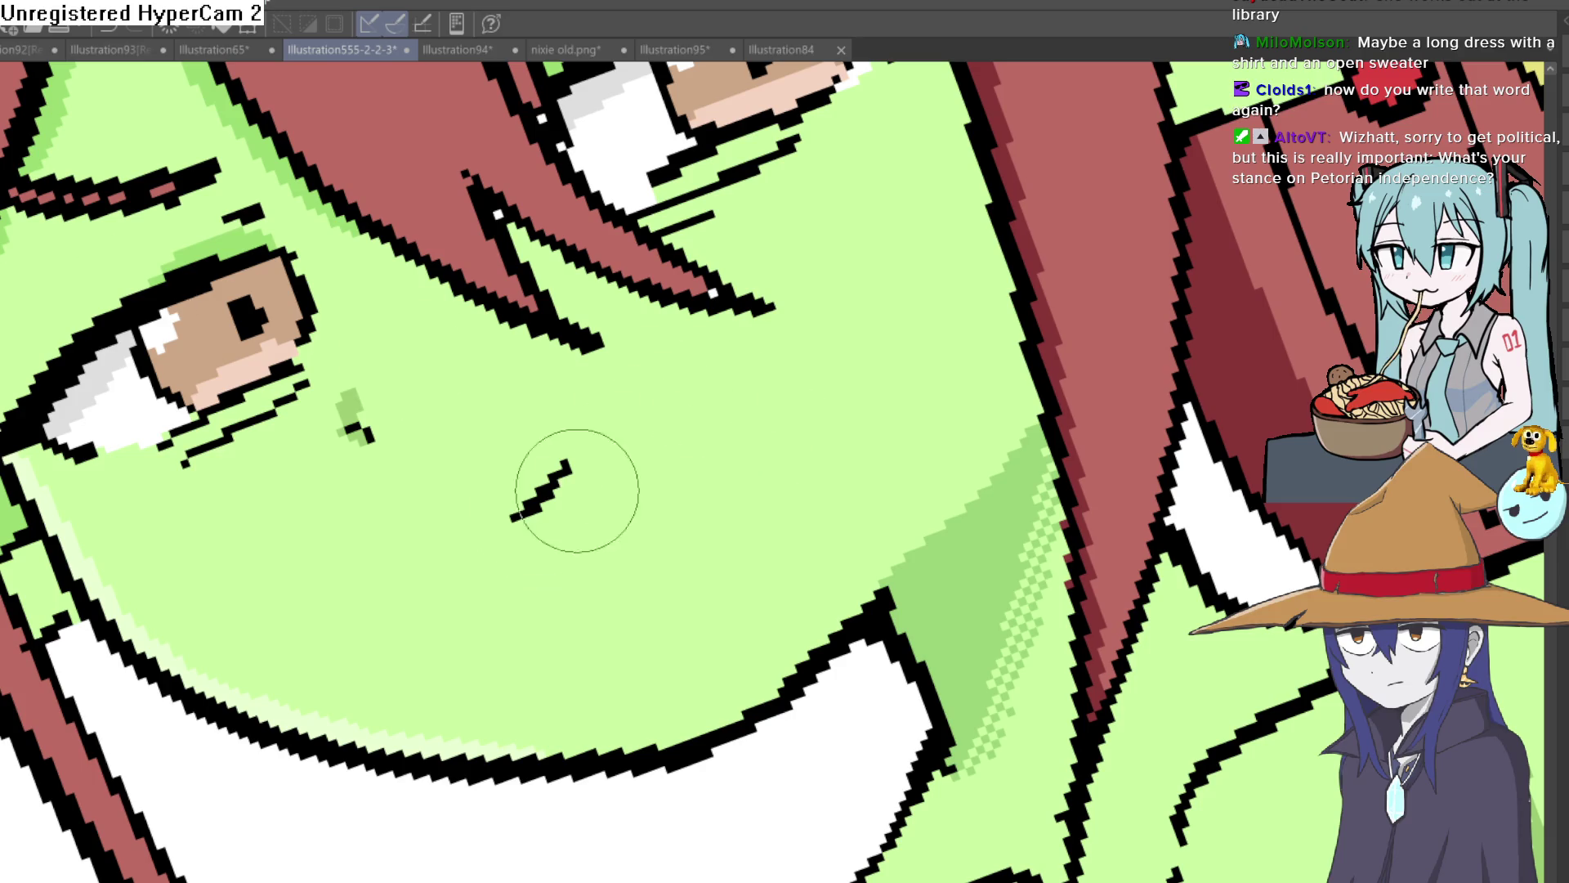
mouse_move(561, 455)
mouse_down()
mouse_move(900, 460)
mouse_move(927, 356)
mouse_up()
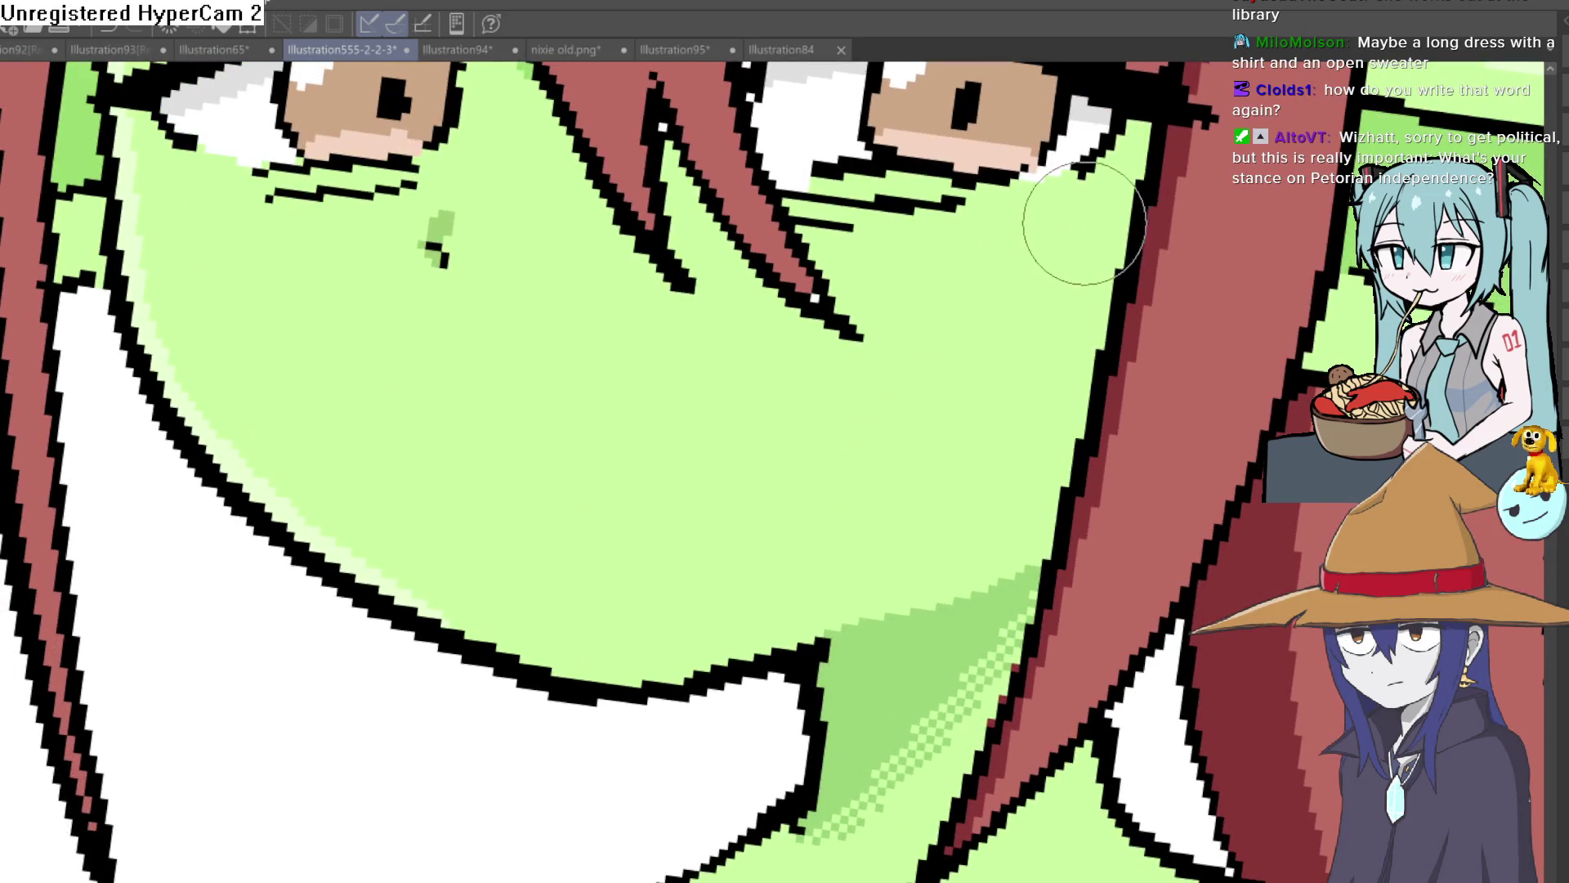
mouse_move(1017, 273)
mouse_down()
mouse_move(963, 322)
mouse_move(956, 305)
mouse_move(972, 317)
mouse_up()
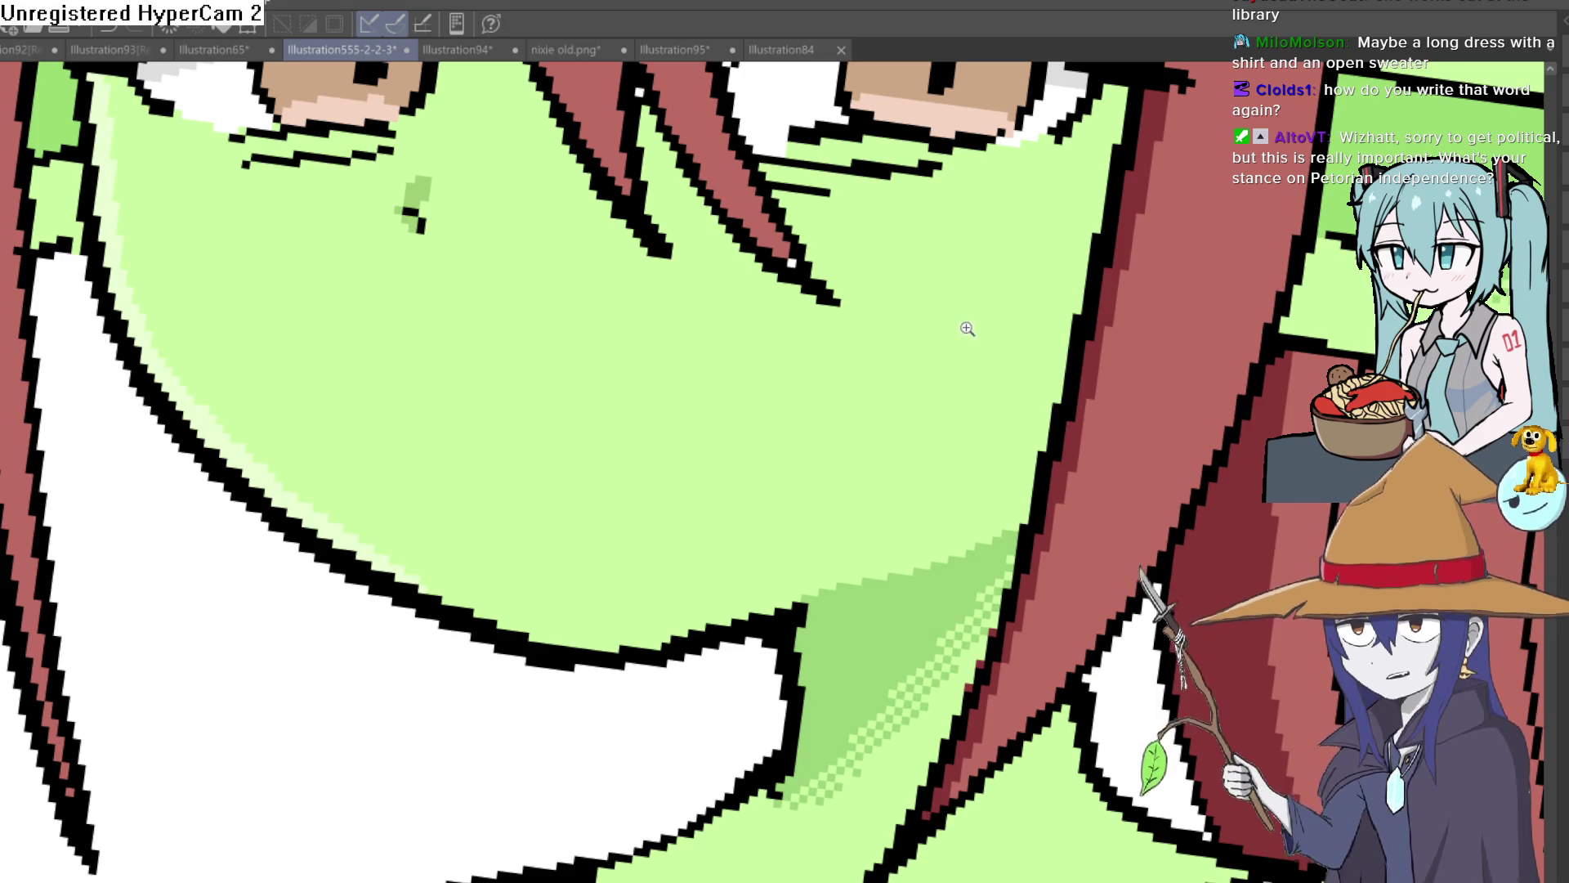
scroll(963, 323, down, 2)
drag(946, 357, 930, 378)
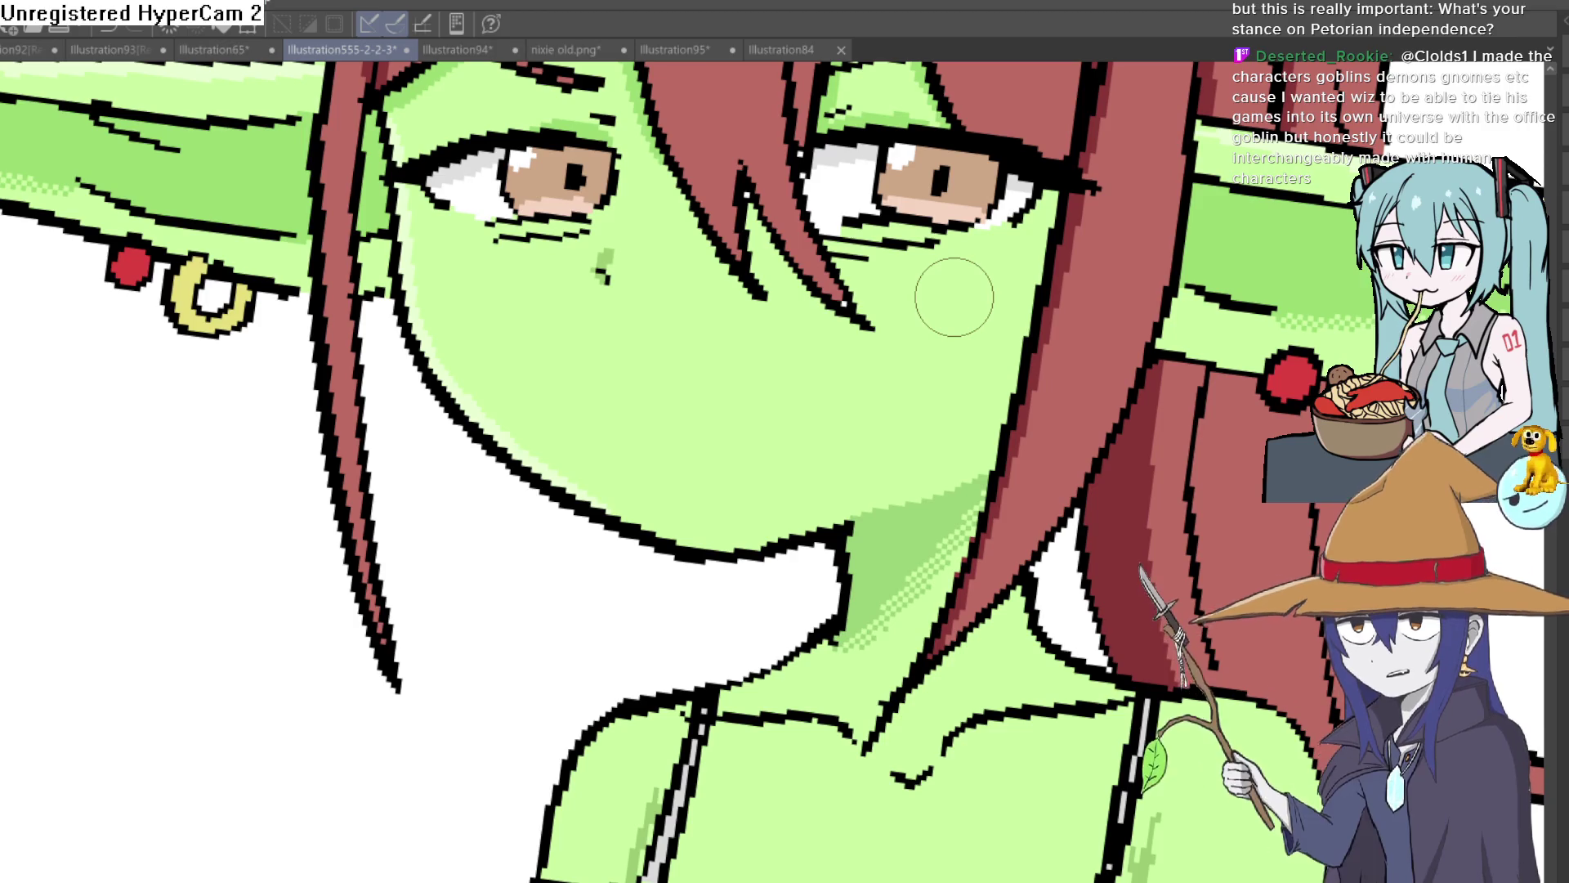
drag(809, 237, 1144, 254)
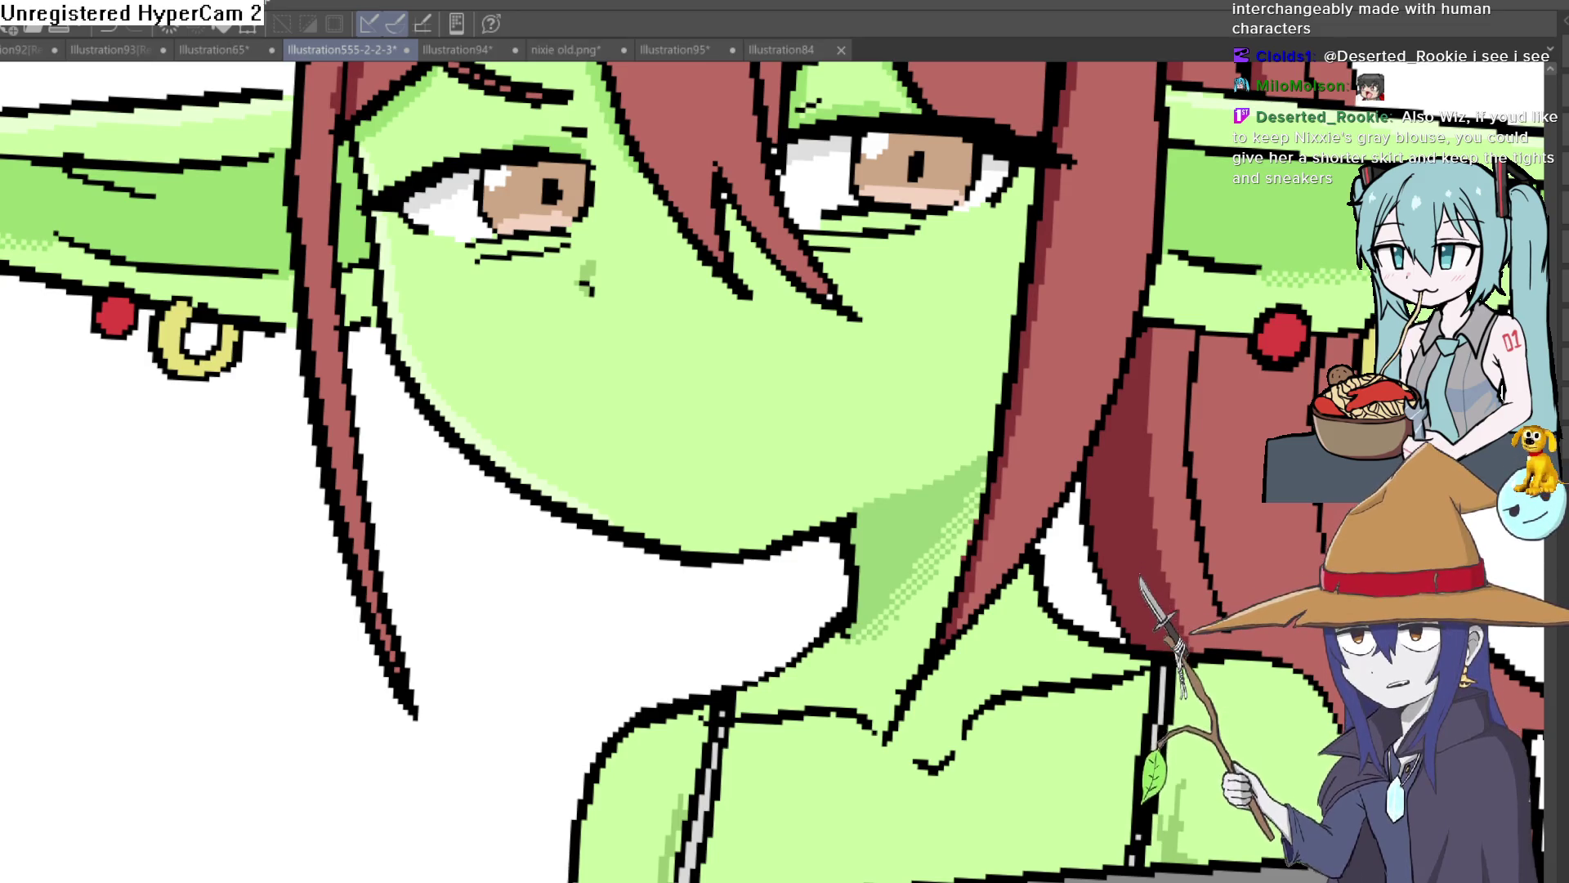
Draw Nixie's wide open-mouth outline in black and fill the inside with pink.
mouse_move(670, 320)
mouse_down()
mouse_move(812, 369)
mouse_move(816, 438)
mouse_move(756, 499)
mouse_move(666, 478)
mouse_move(656, 327)
mouse_move(642, 333)
mouse_up()
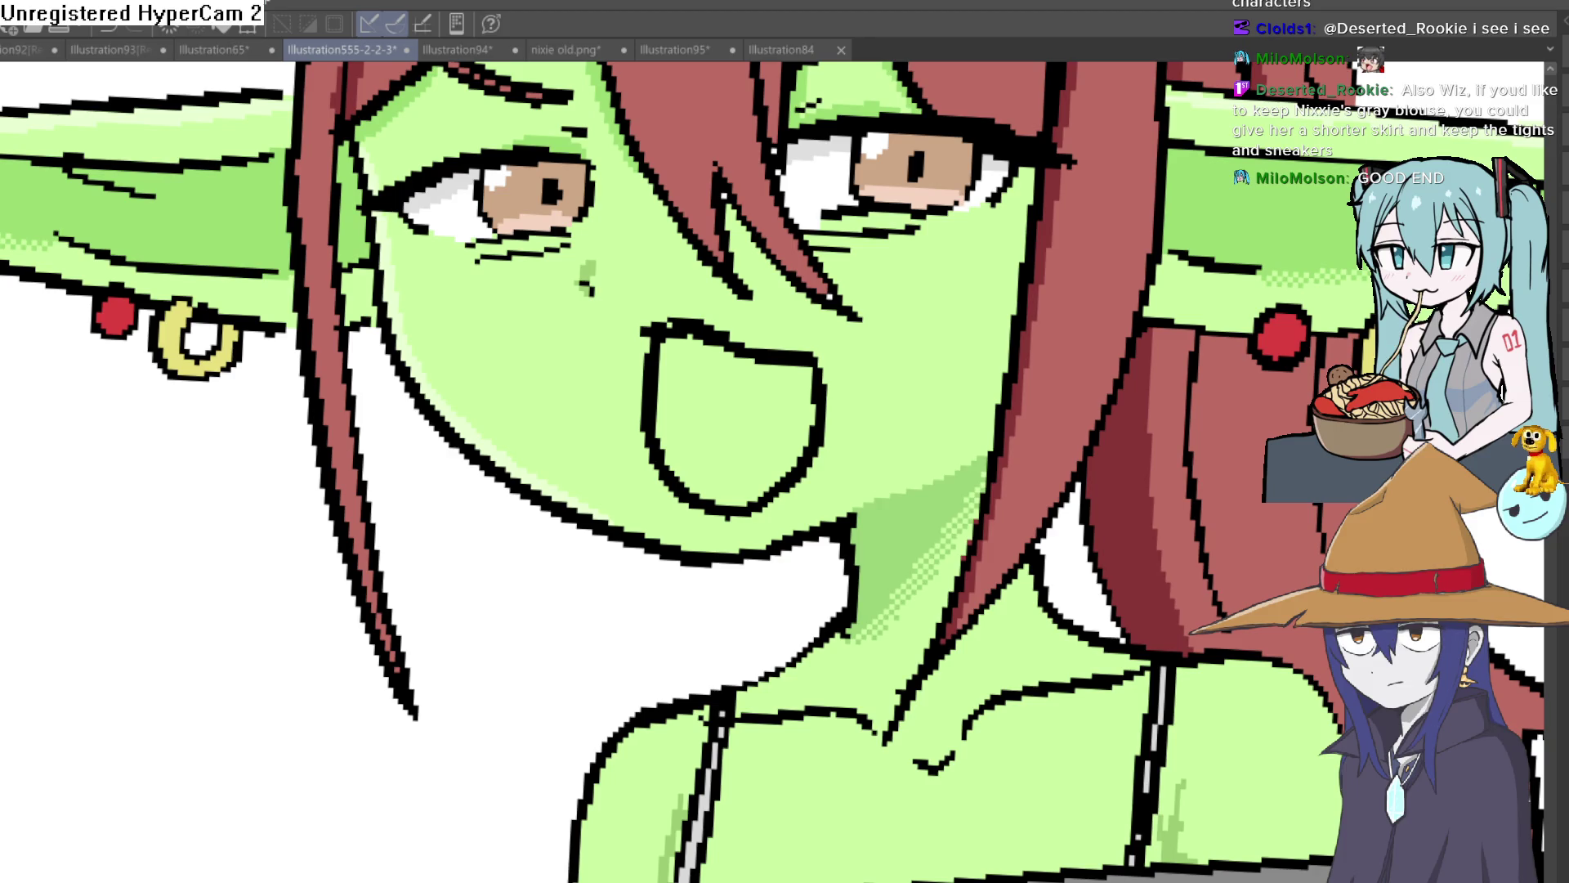
drag(660, 402, 716, 355)
key(g)
click(711, 392)
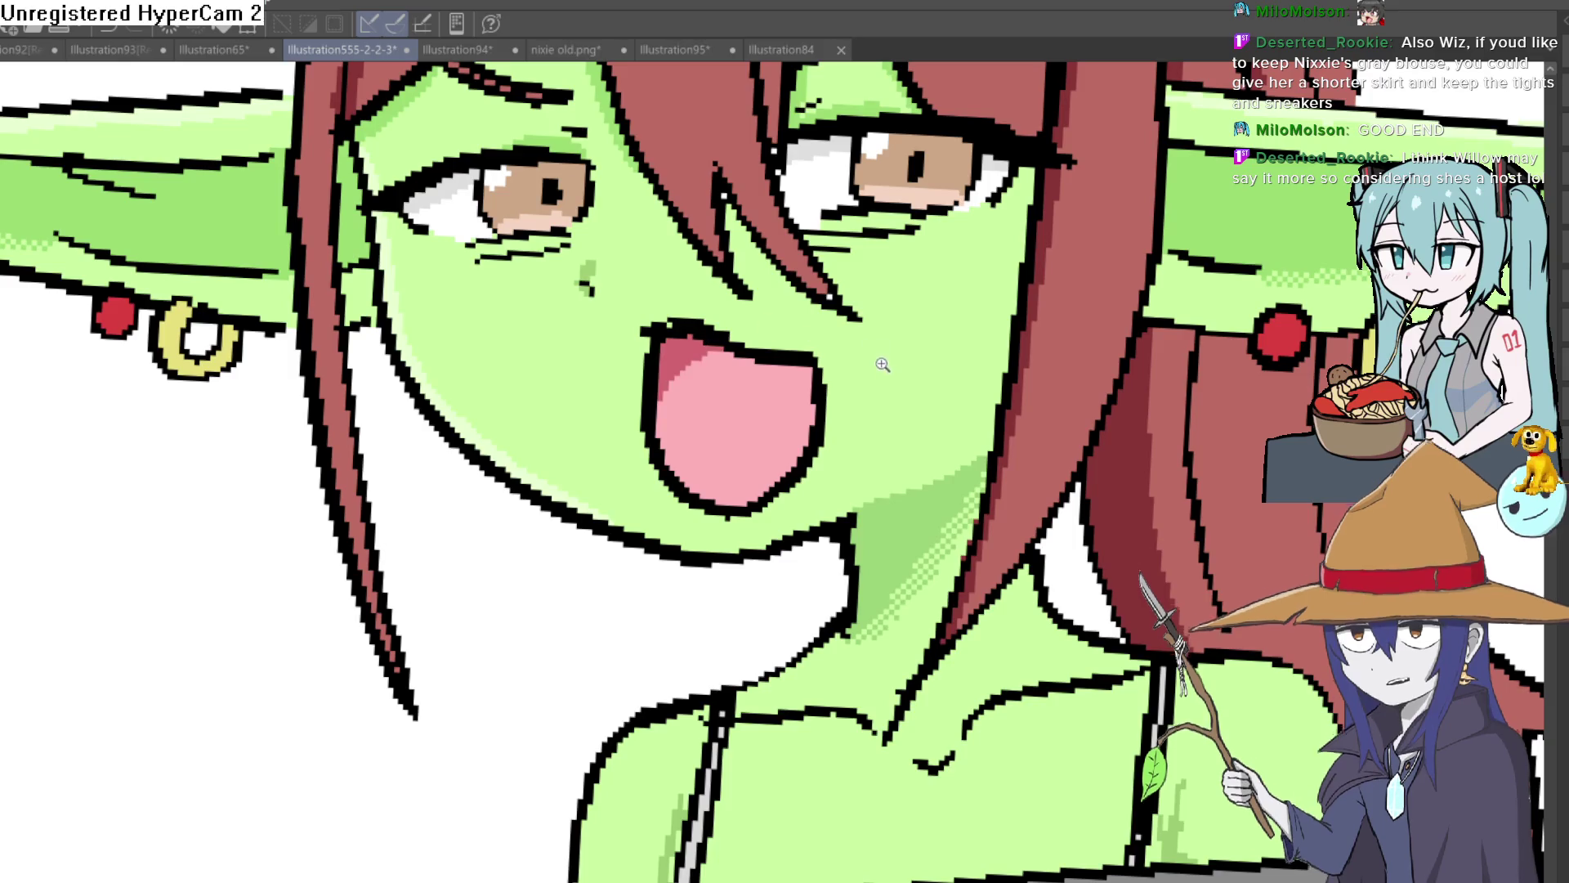
scroll(880, 362, down, 5)
scroll(855, 396, up, 4)
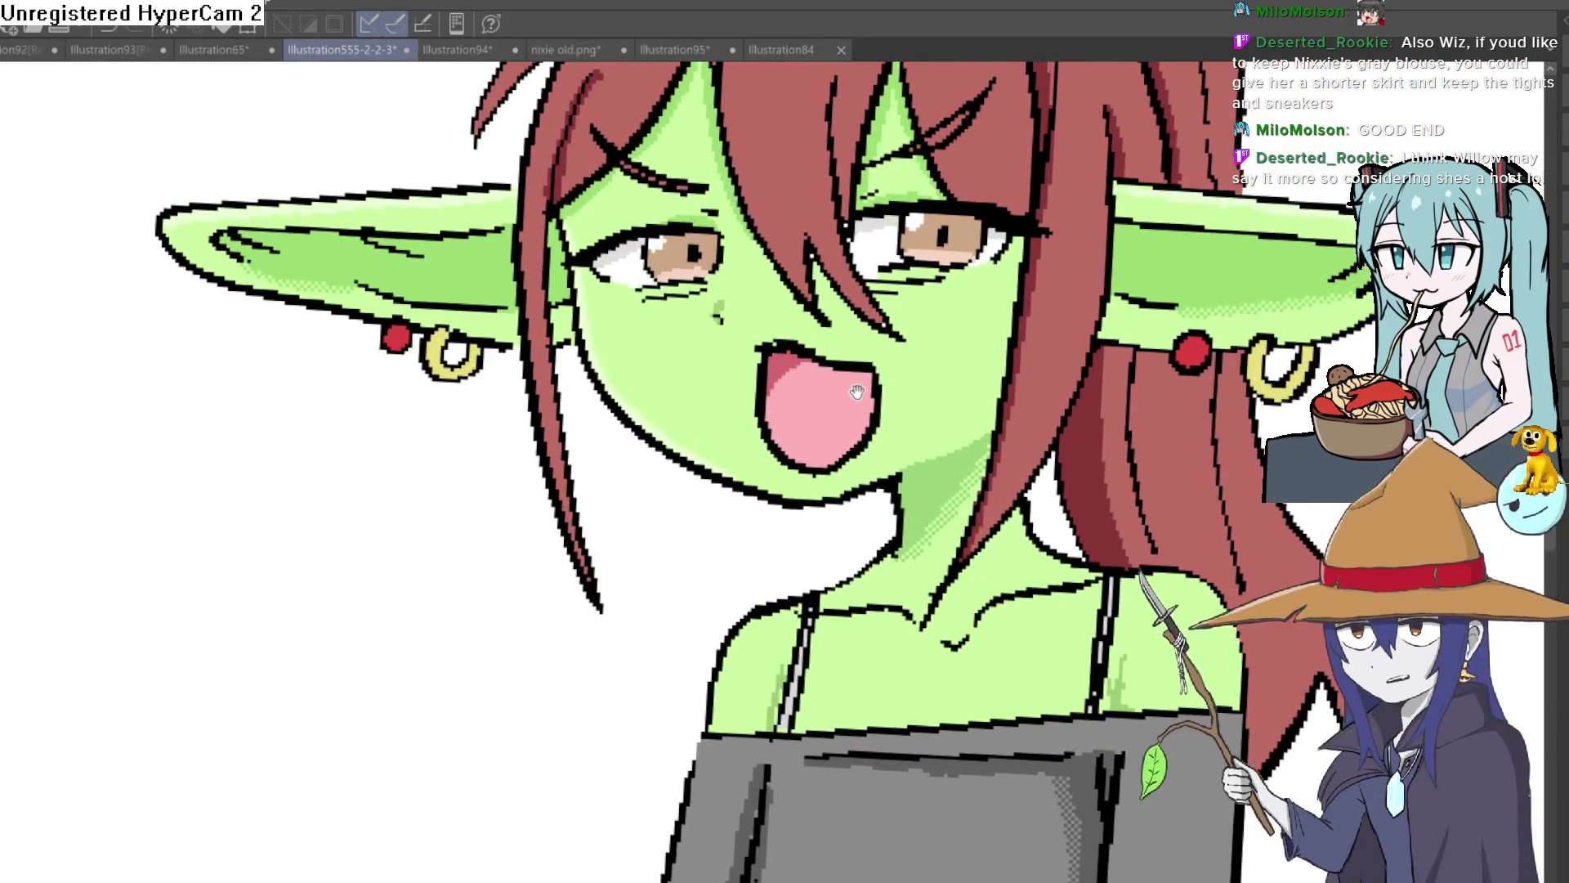
scroll(855, 395, up, 1)
scroll(834, 400, up, 1)
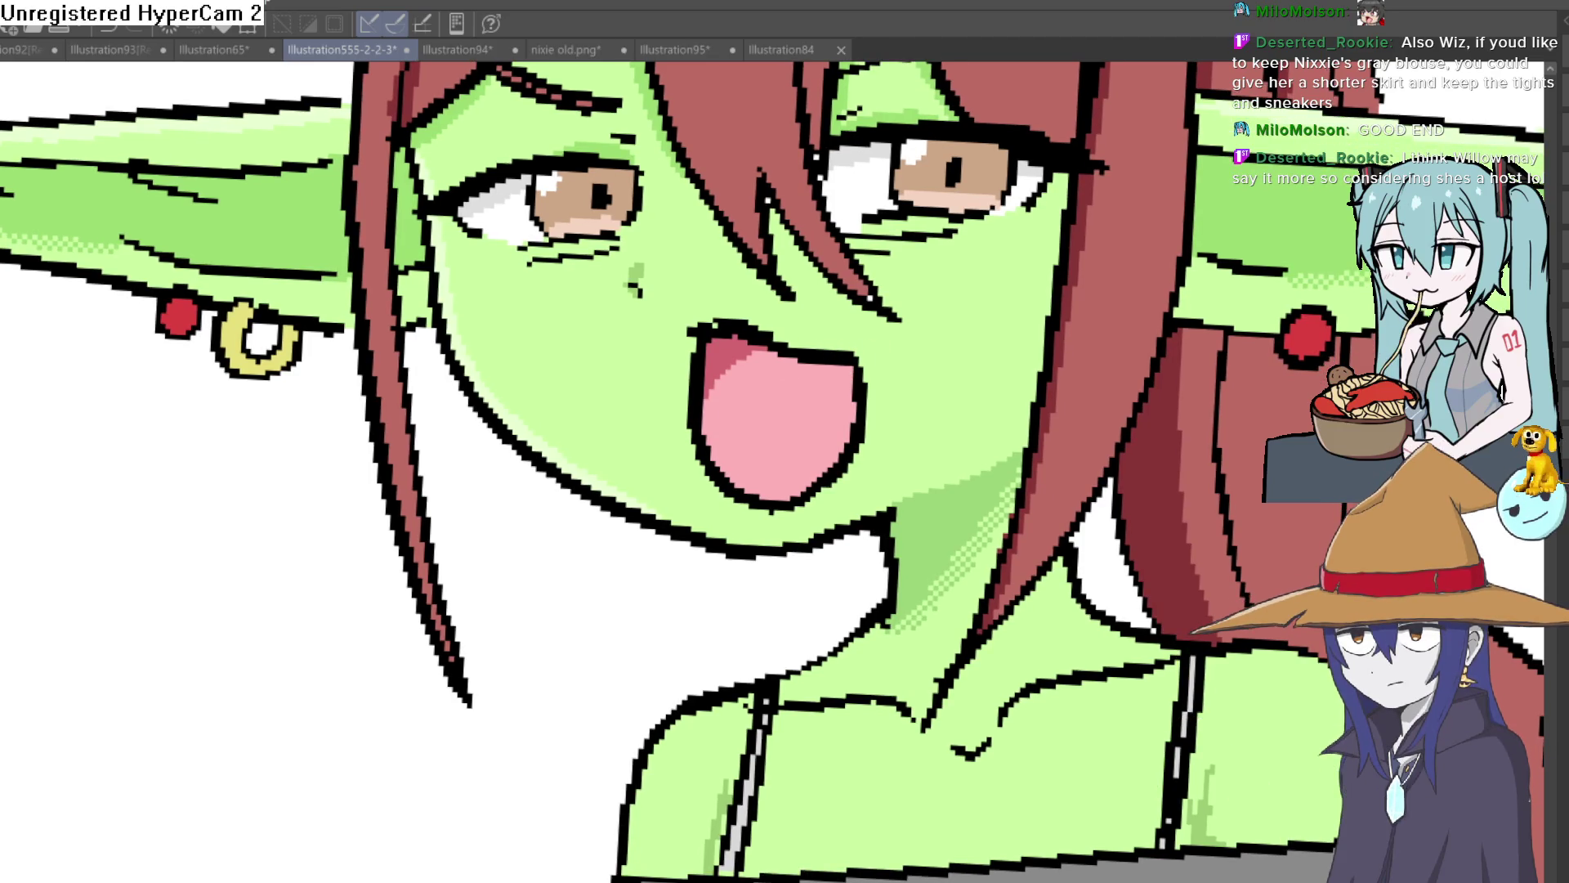
scroll(680, 462, down, 6)
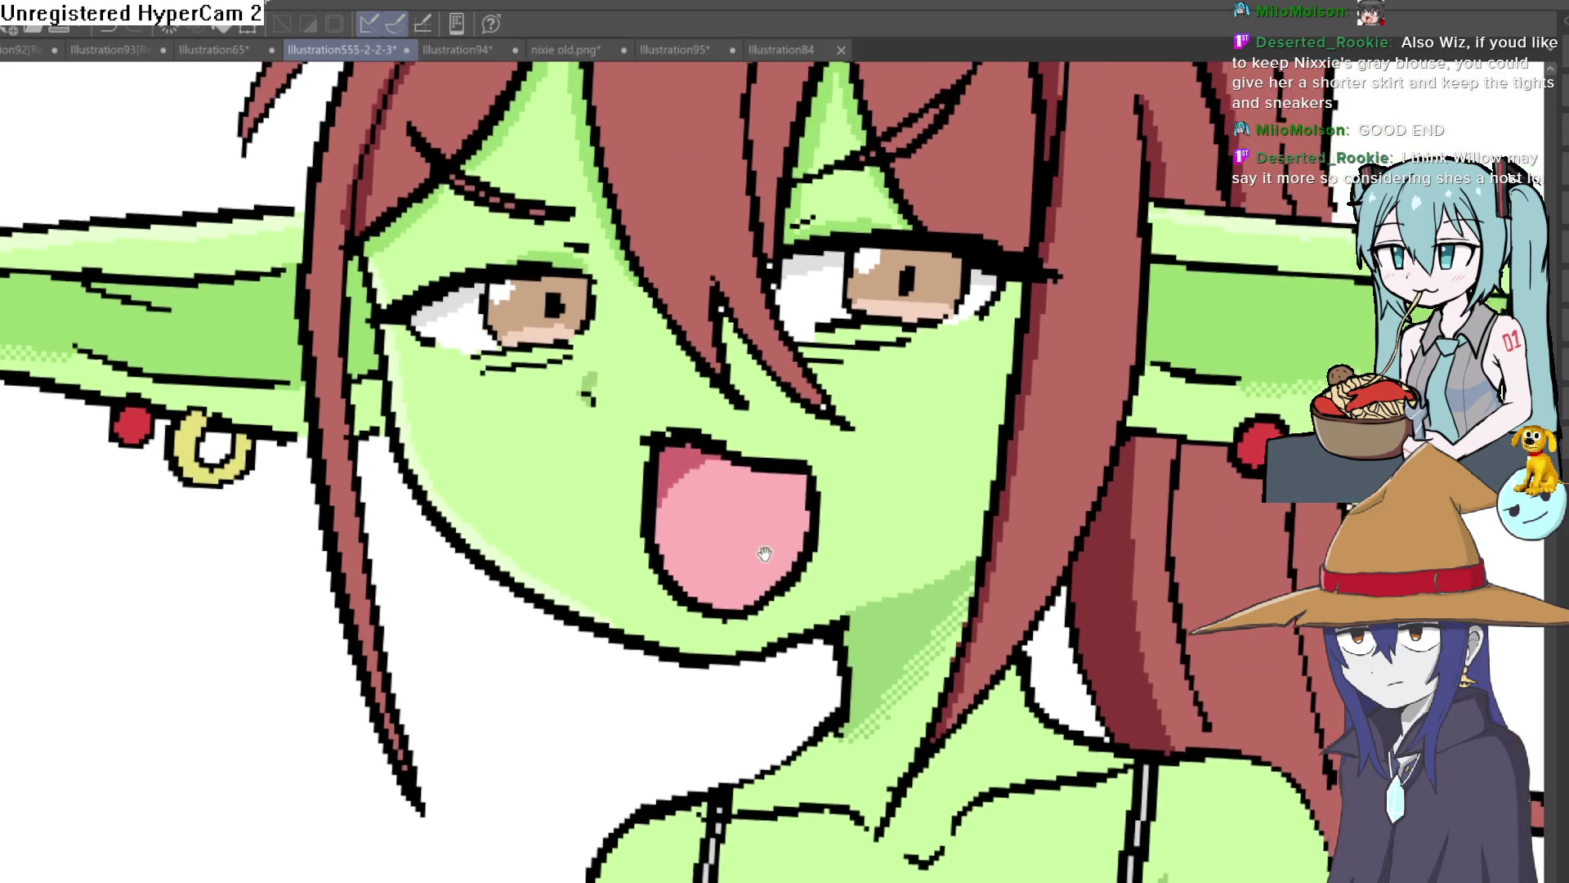
scroll(877, 458, up, 5)
scroll(877, 457, down, 3)
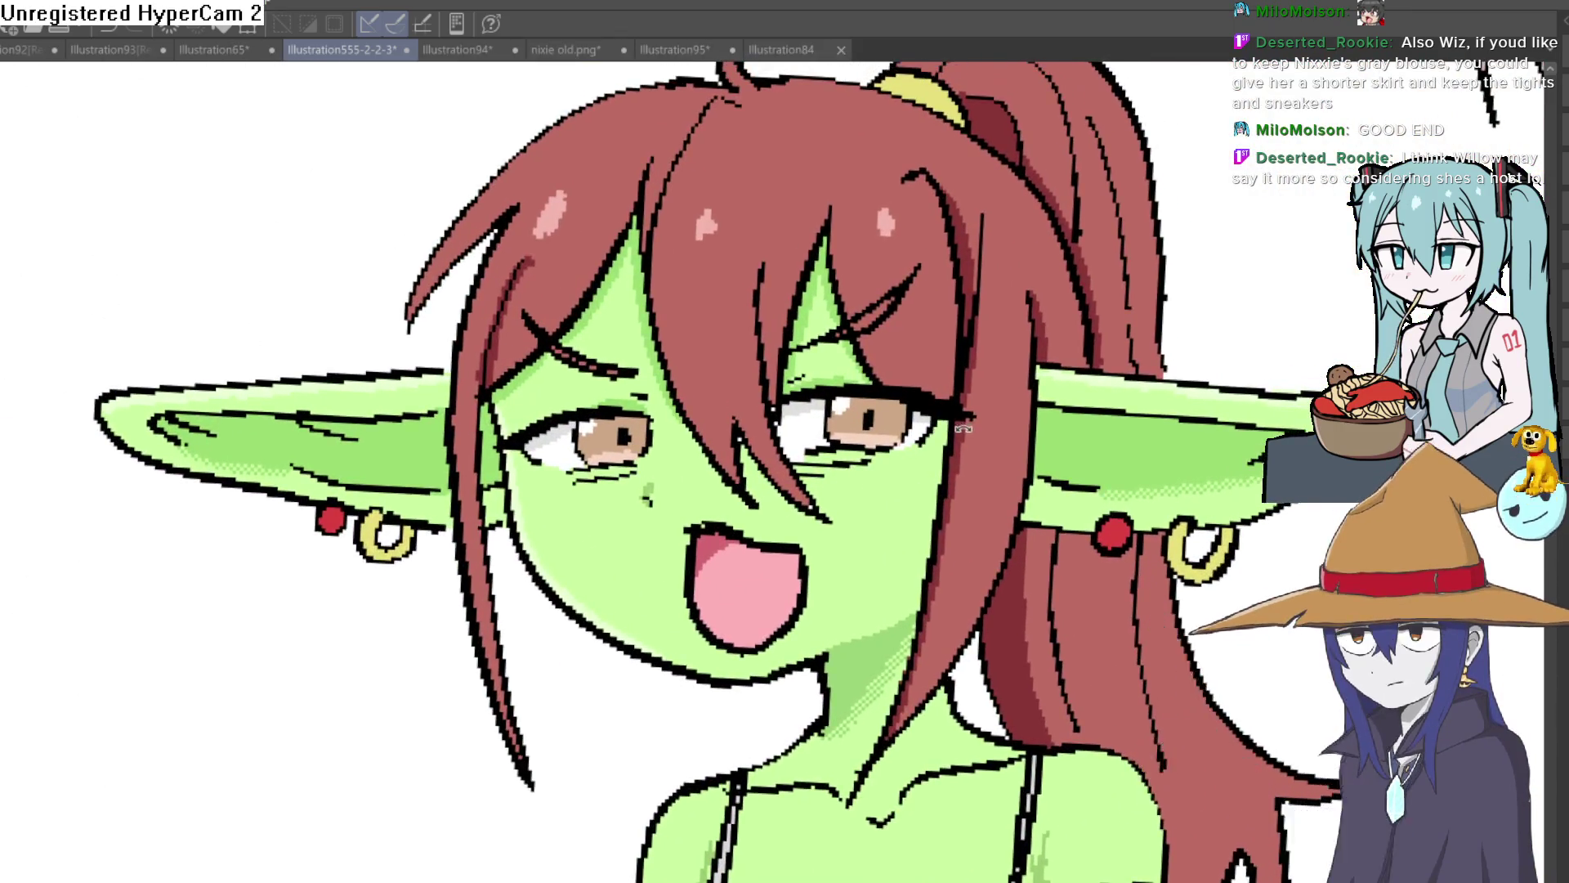
scroll(379, 621, up, 3)
scroll(379, 621, down, 3)
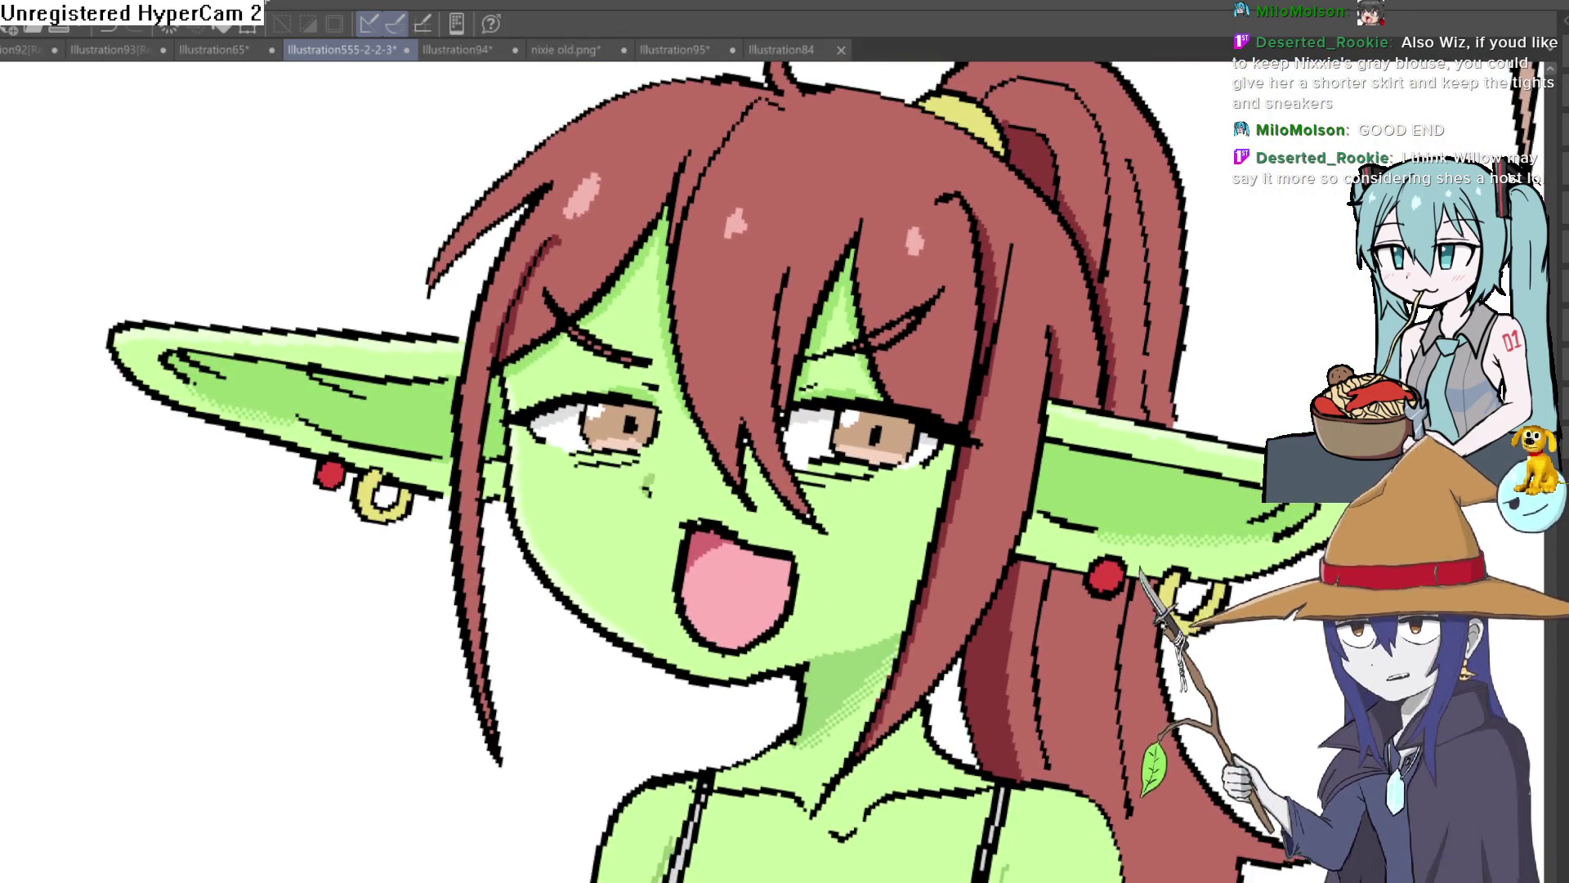
scroll(380, 621, up, 3)
mouse_move(504, 567)
mouse_down()
mouse_move(801, 523)
mouse_move(861, 548)
mouse_move(895, 495)
mouse_up()
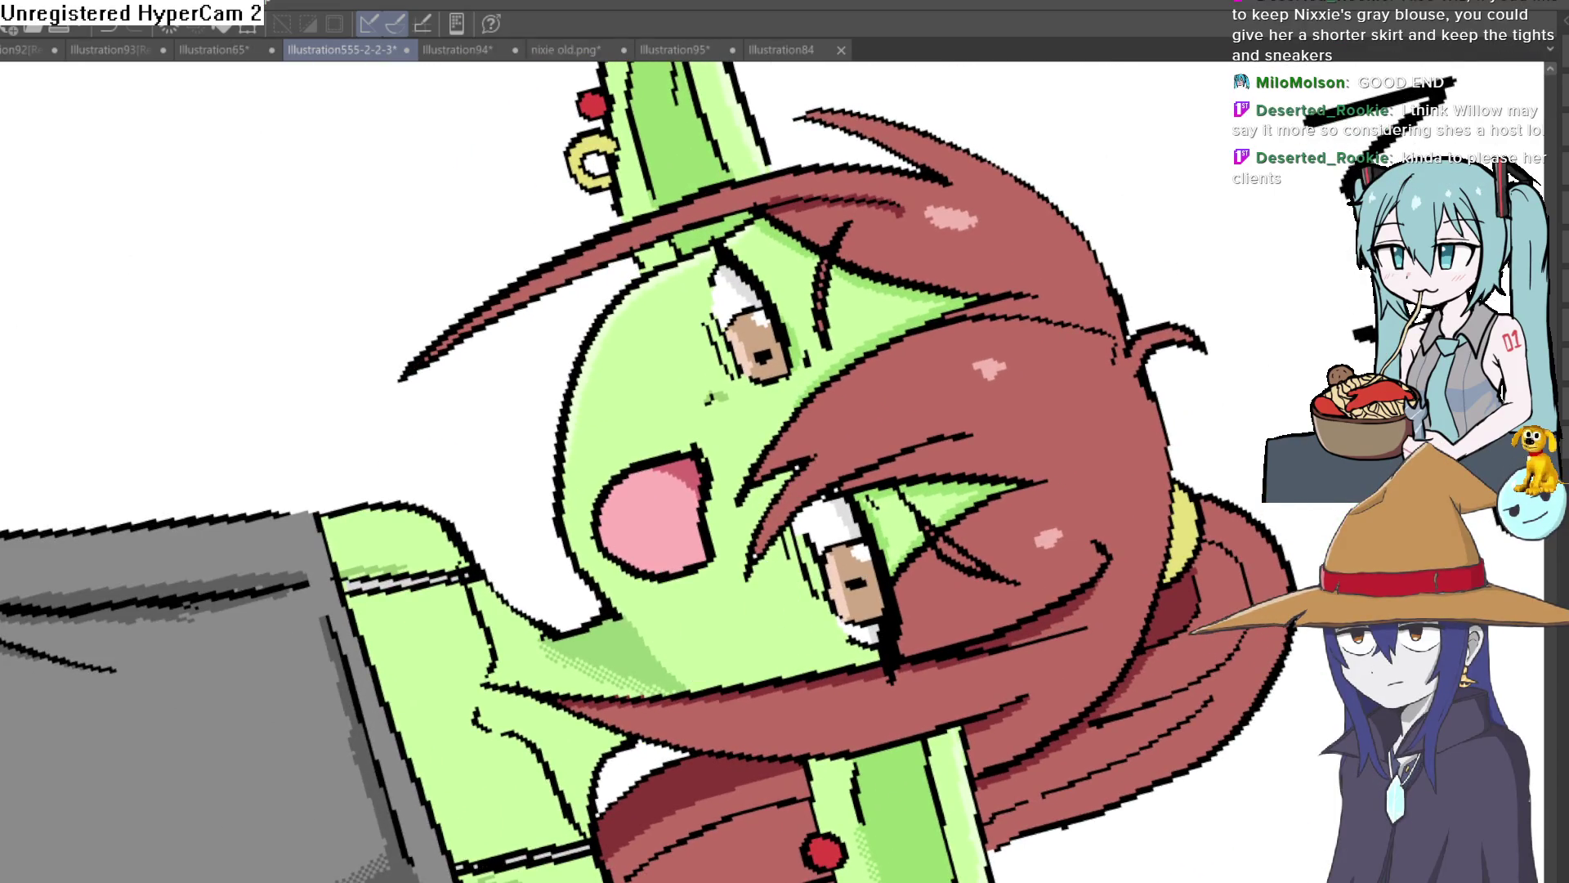
scroll(700, 464, up, 5)
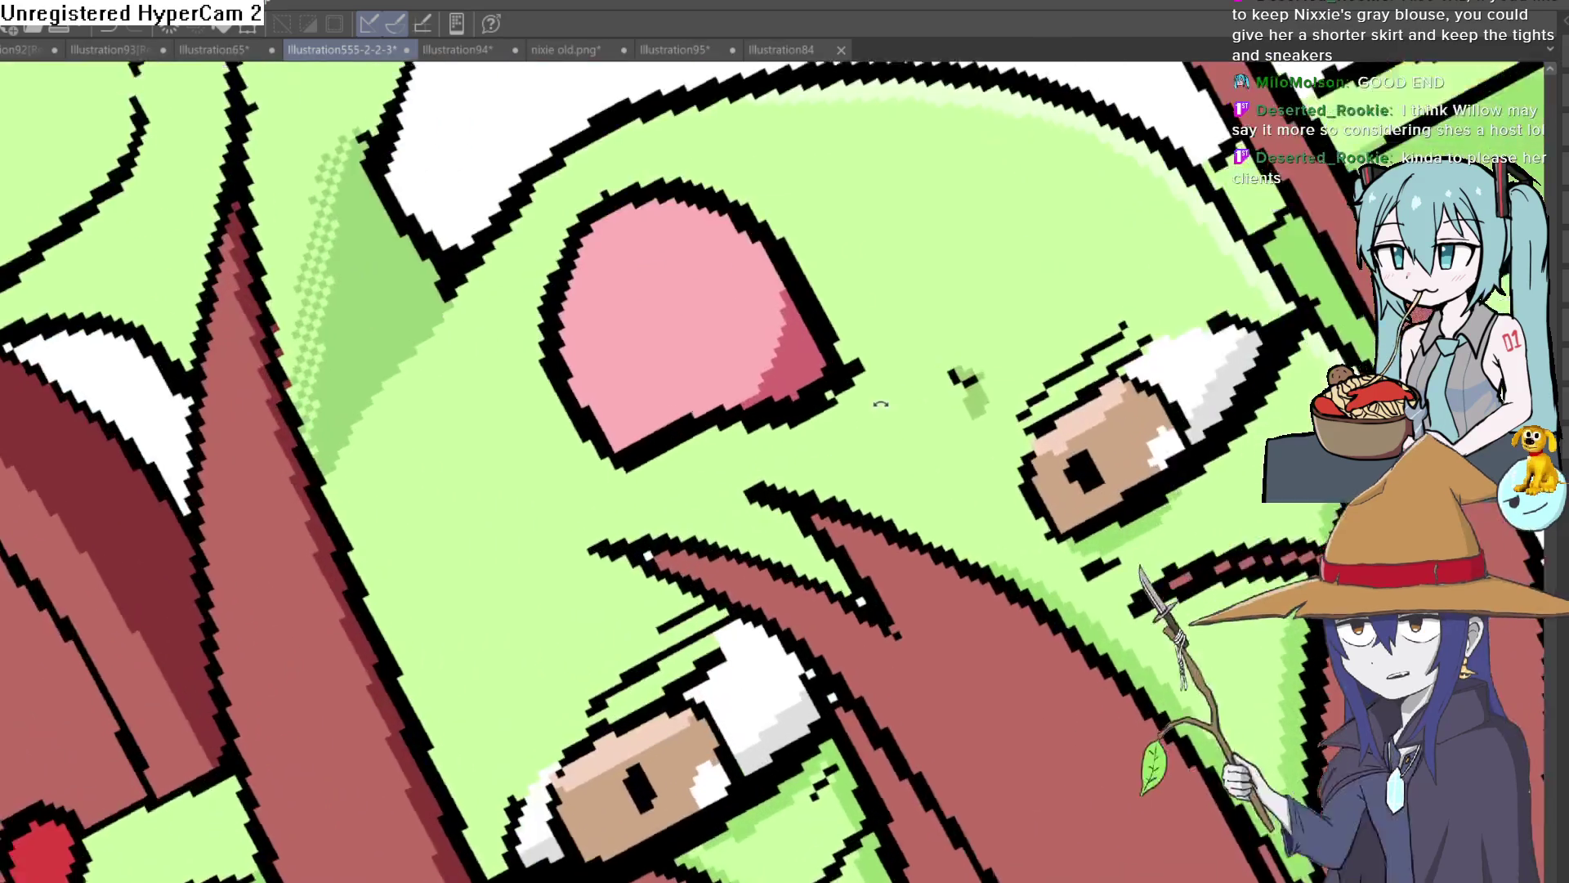
drag(777, 322, 480, 358)
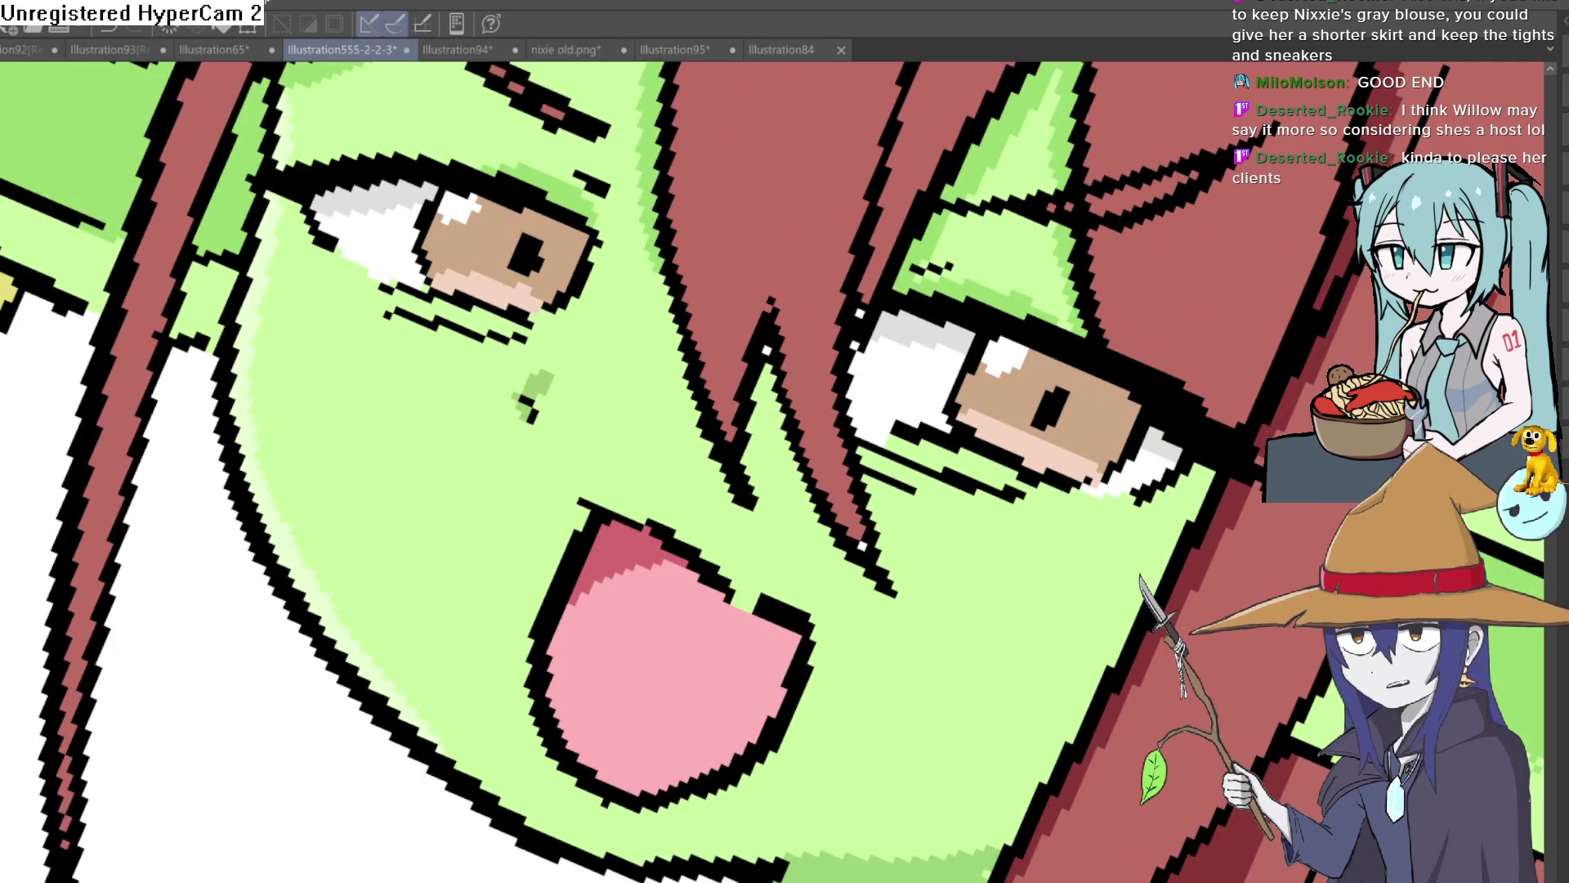
key(minus)
key(minus)
key(minus)
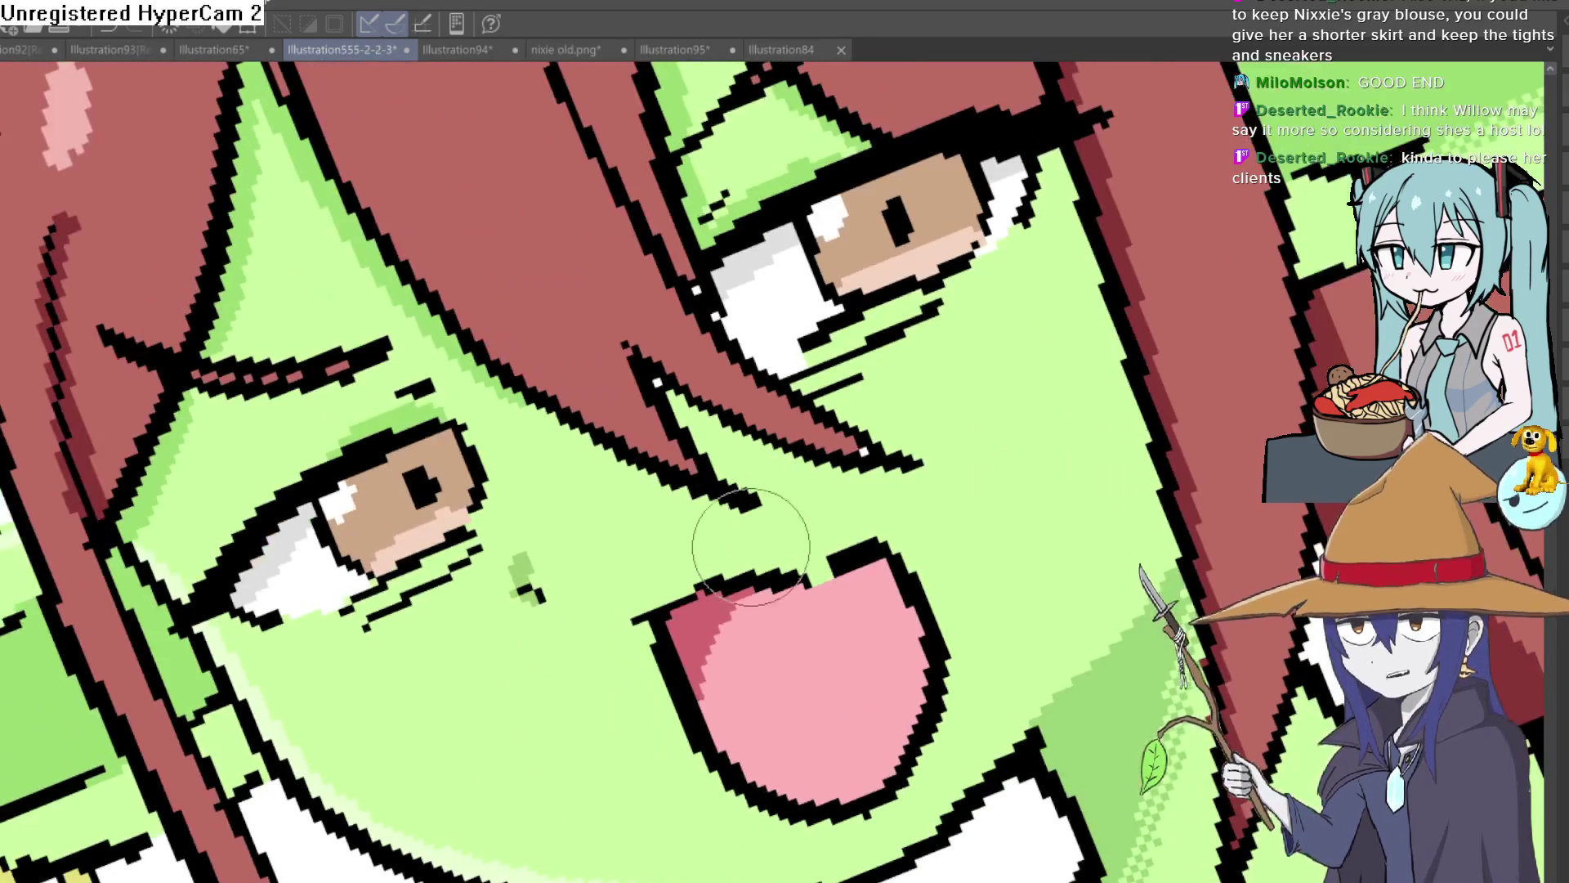
key(ctrl+at)
scroll(872, 525, up, 5)
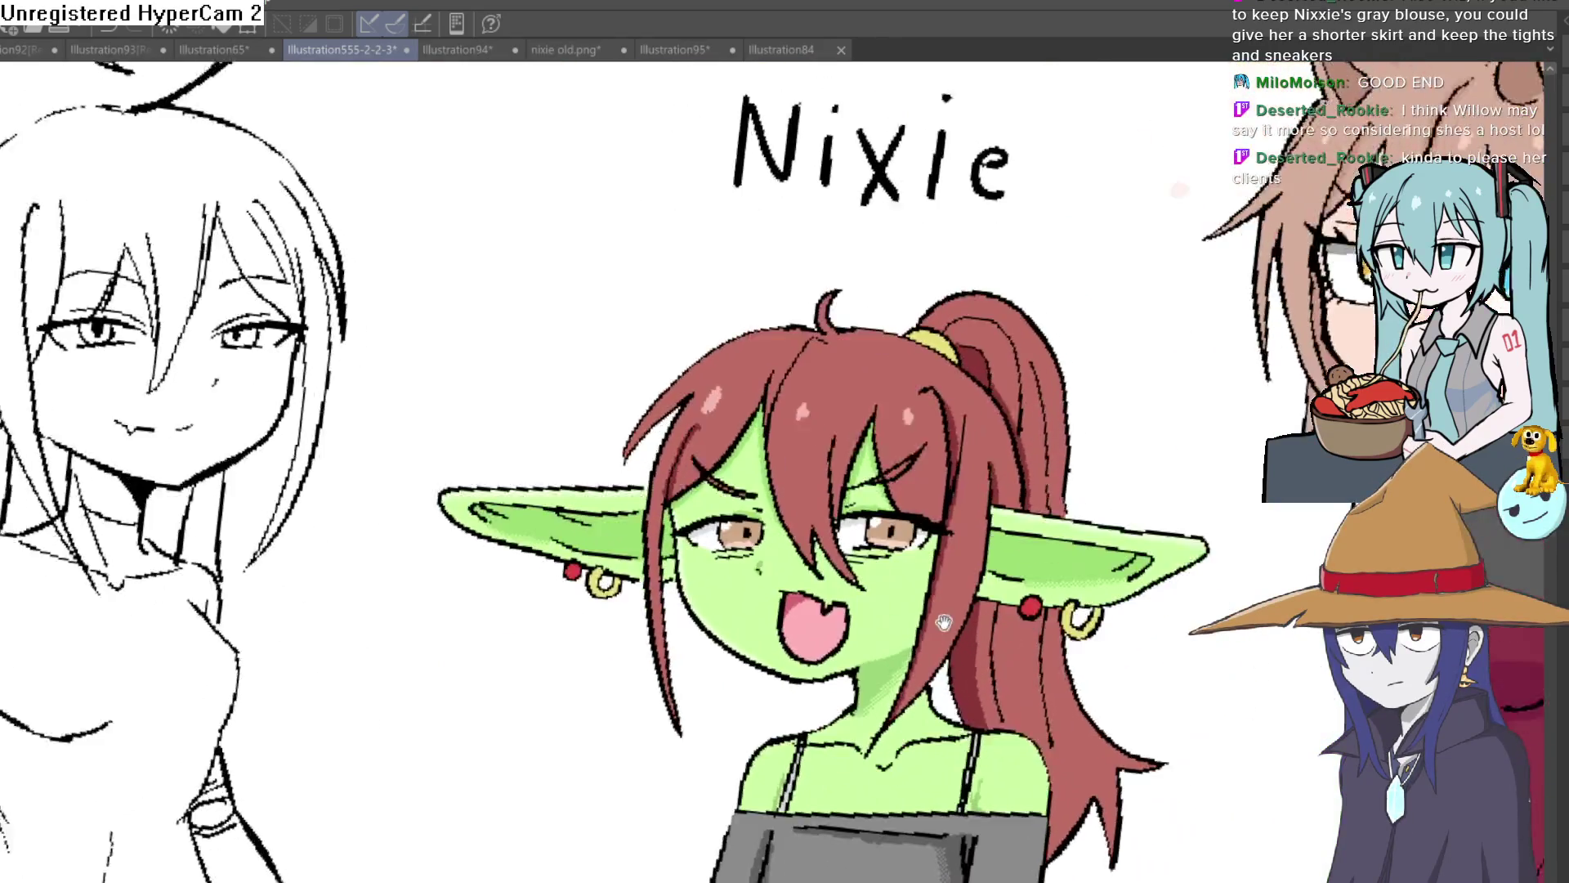
Thicken the tongue's left outline in black, then trim it thin with green skin colour.
scroll(872, 525, up, 4)
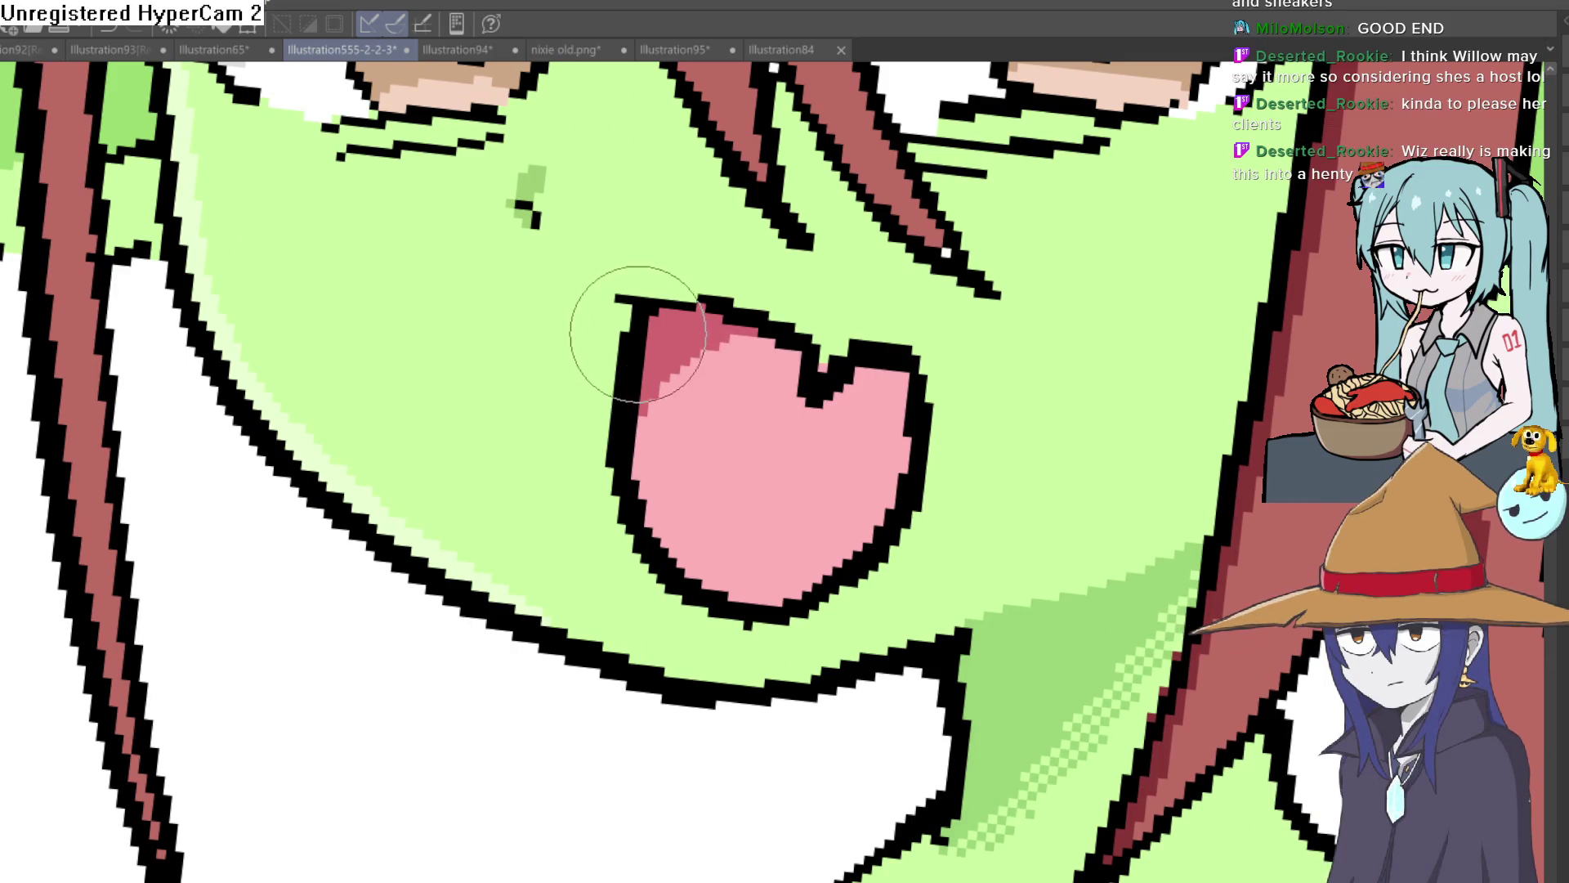
mouse_move(638, 333)
mouse_down()
mouse_move(648, 543)
mouse_move(798, 560)
mouse_up()
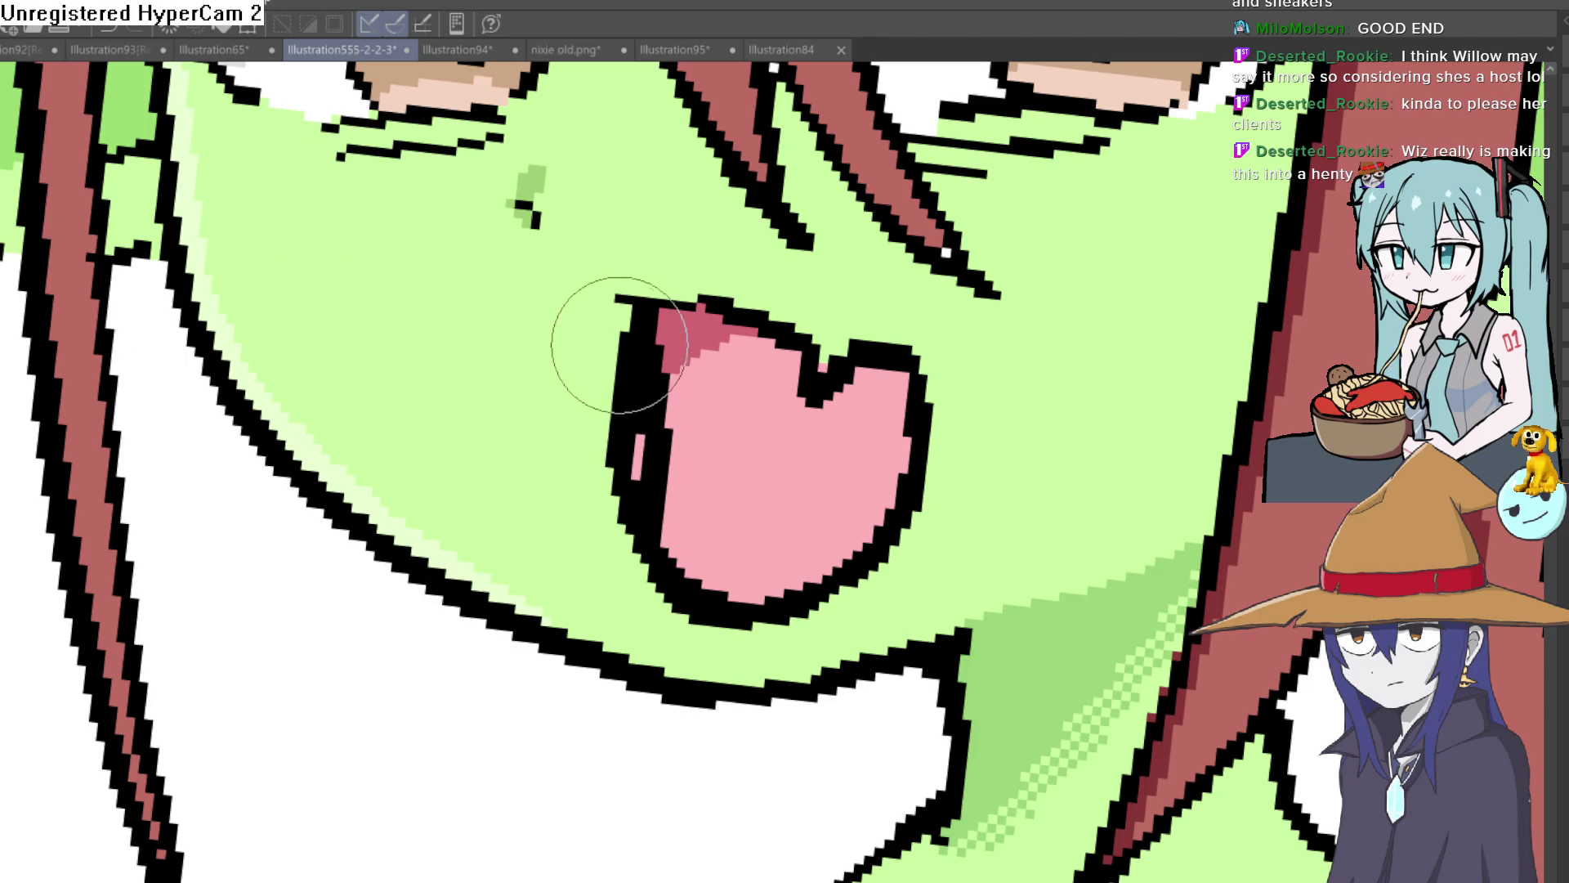
drag(619, 349, 626, 490)
Rotate the goblin upright and zoom out to check the tongue.
scroll(938, 442, down, 8)
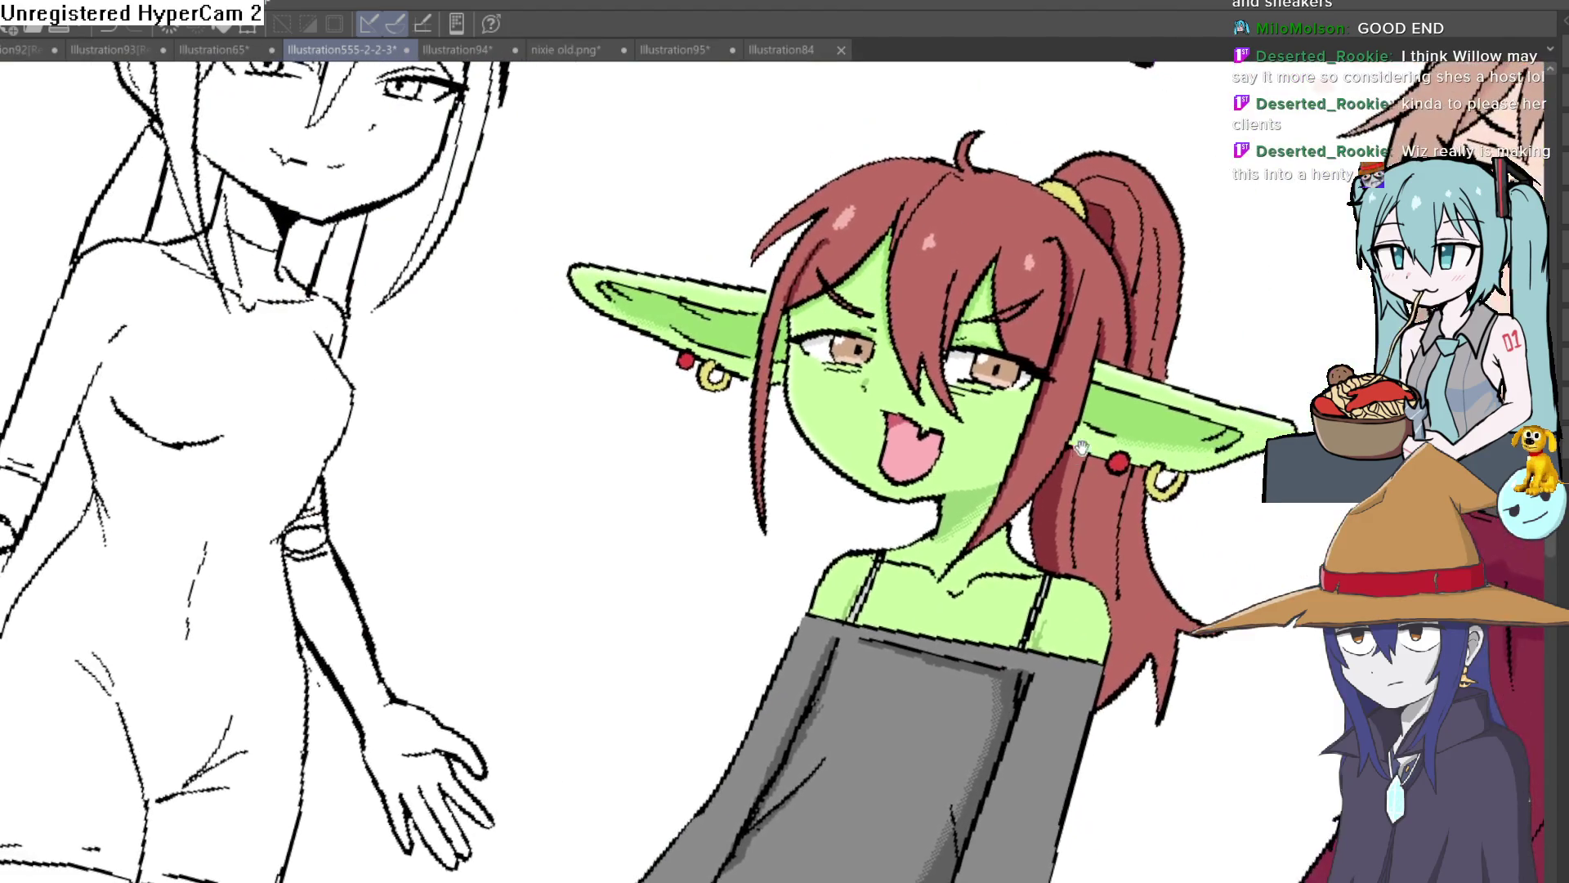
drag(1081, 448, 1003, 343)
scroll(1030, 347, down, 2)
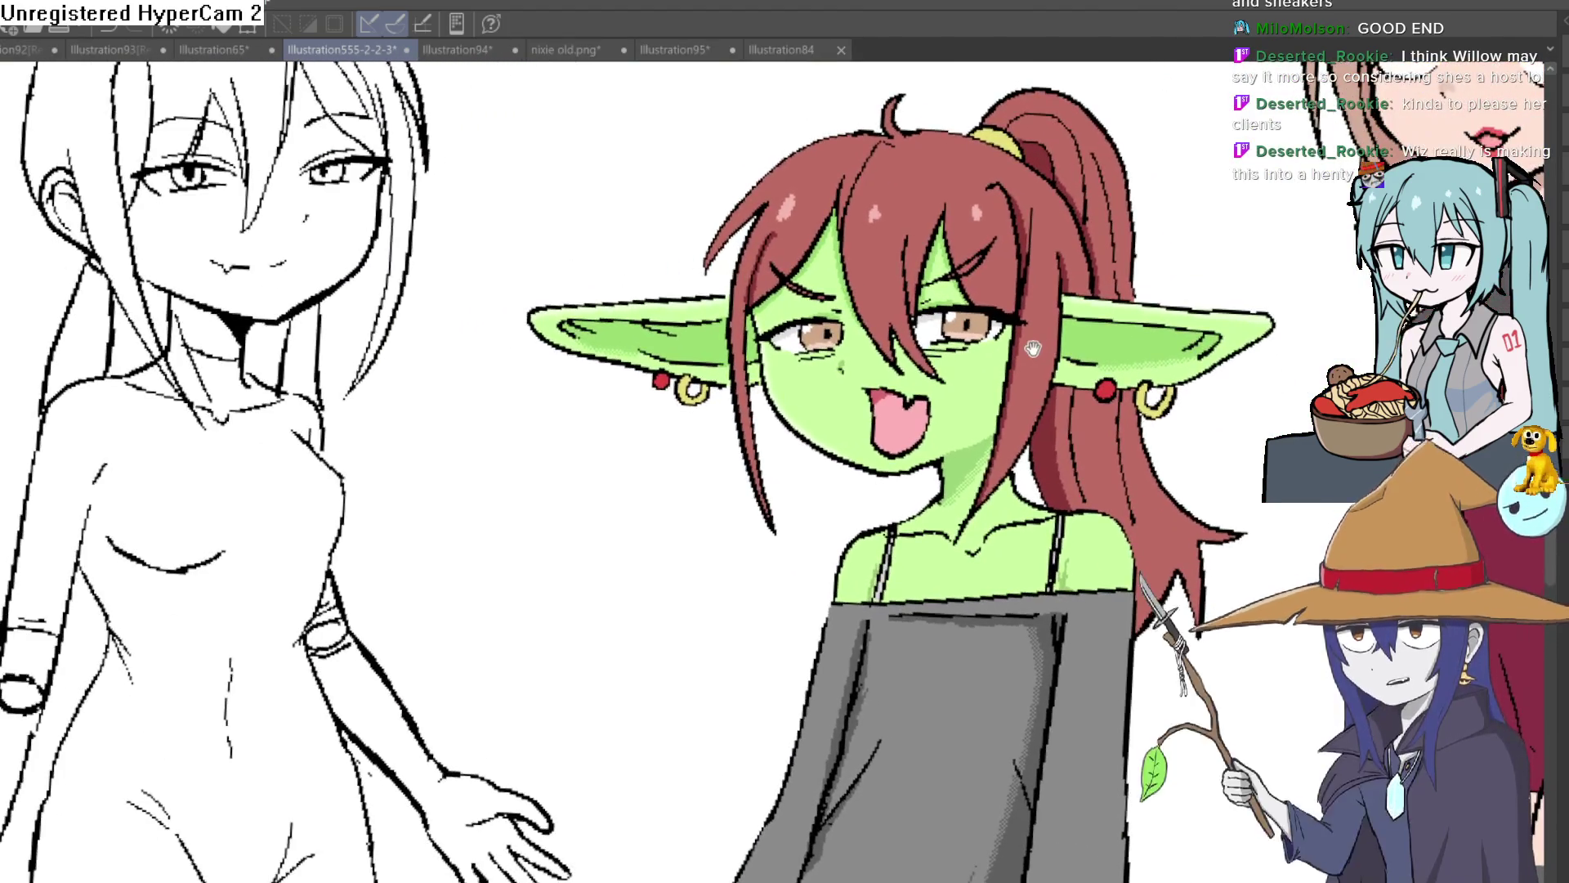
scroll(1042, 340, down, 2)
scroll(1049, 323, up, 1)
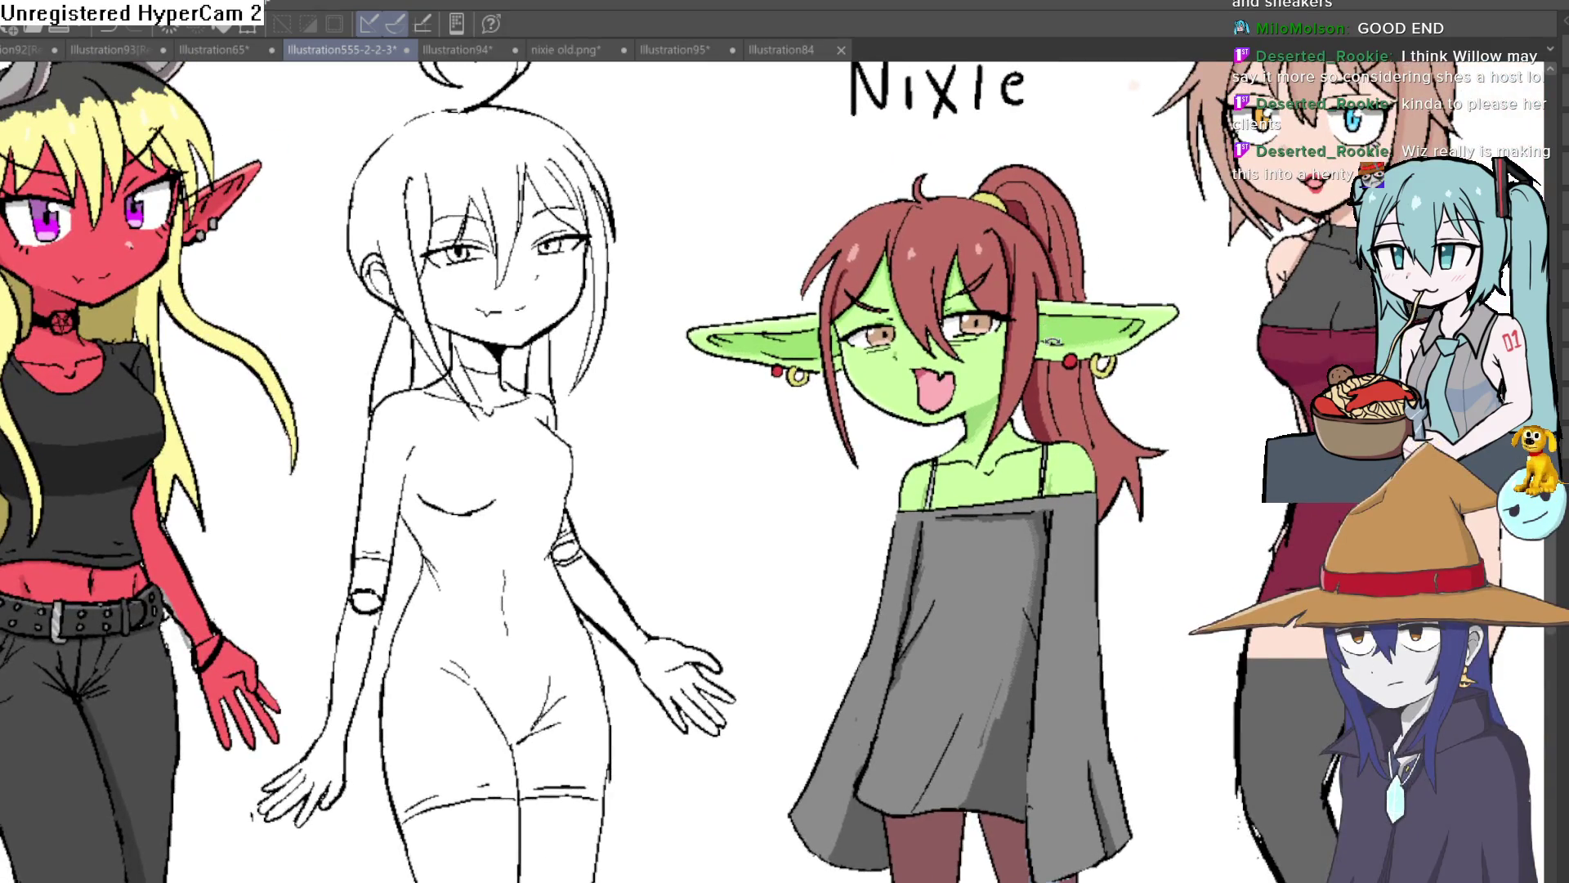
scroll(1062, 303, up, 2)
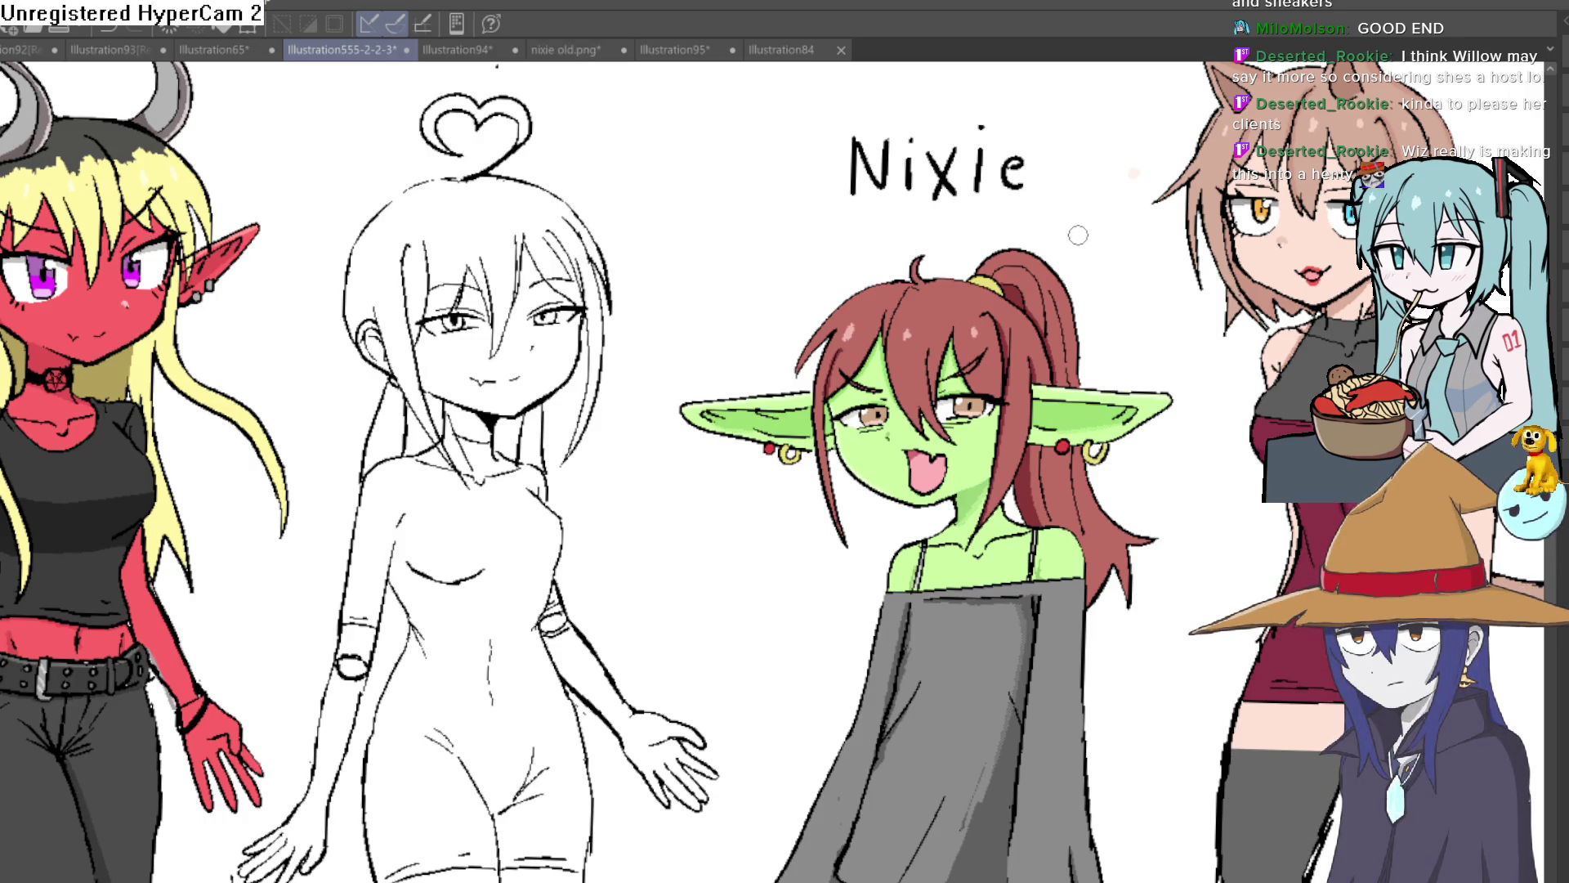
scroll(940, 417, up, 1)
scroll(981, 446, up, 1)
scroll(981, 446, down, 1)
scroll(944, 385, up, 1)
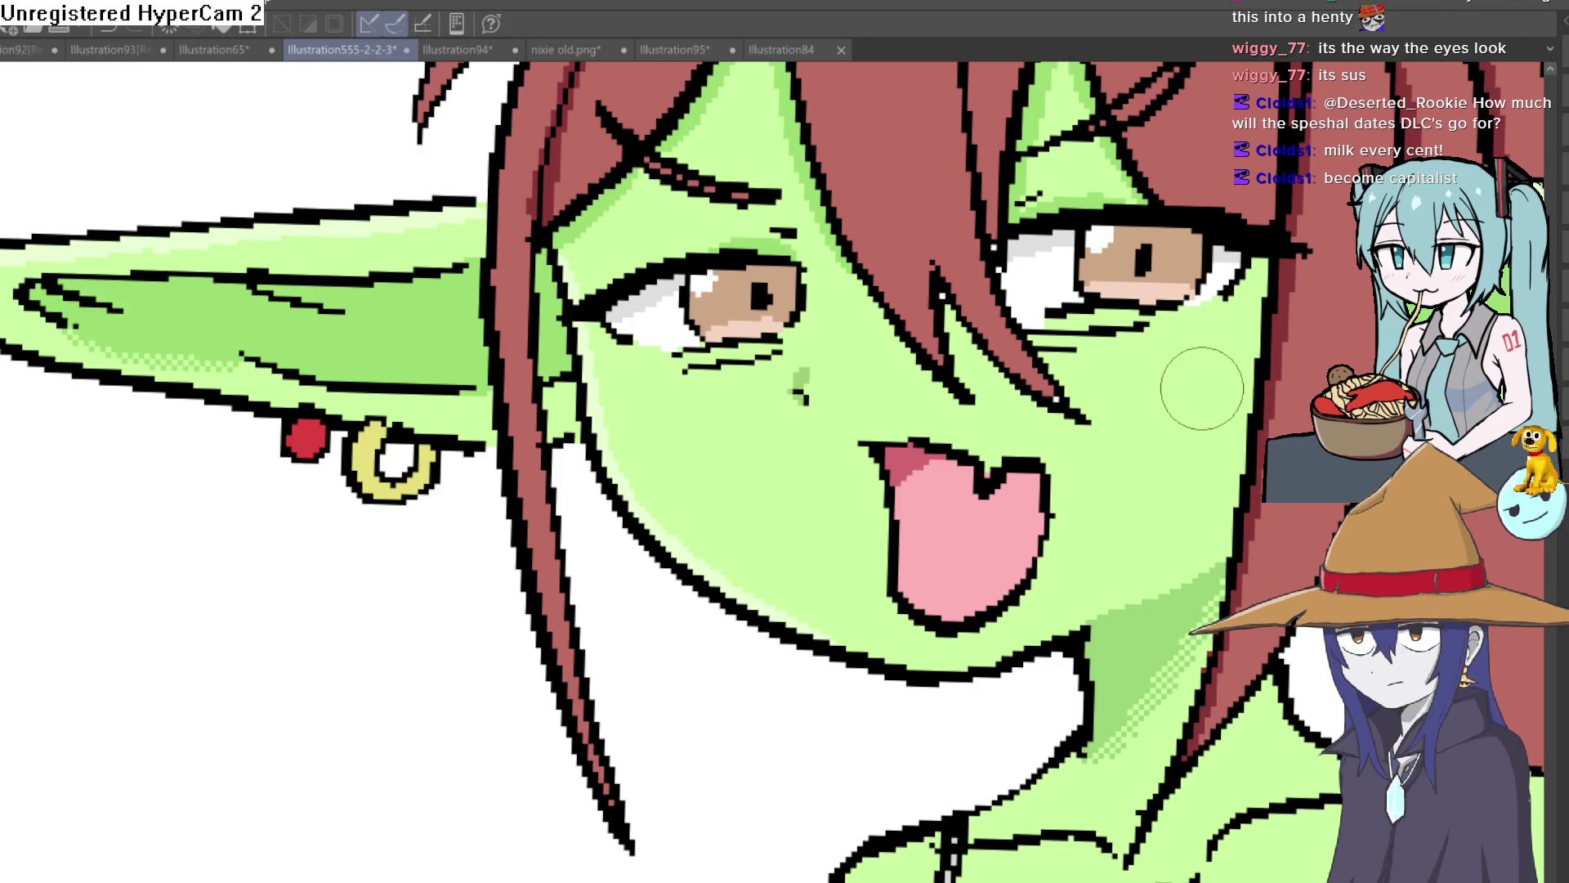
Paint green skin over stray black lines and white pixels under the eye.
scroll(1207, 385, down, 2)
key(minus)
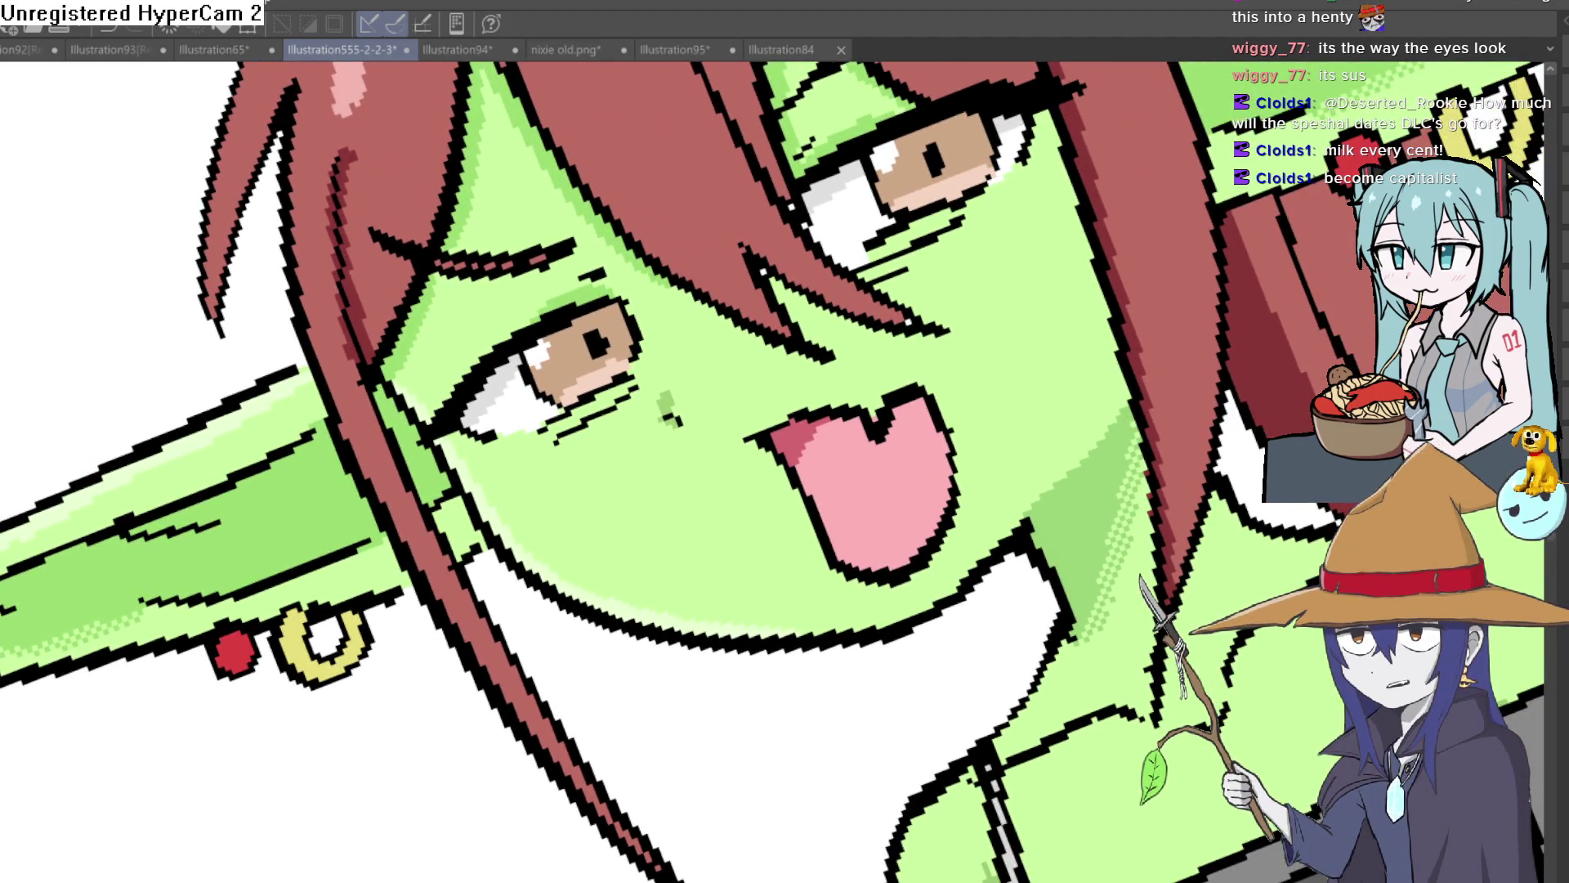
scroll(1138, 279, up, 3)
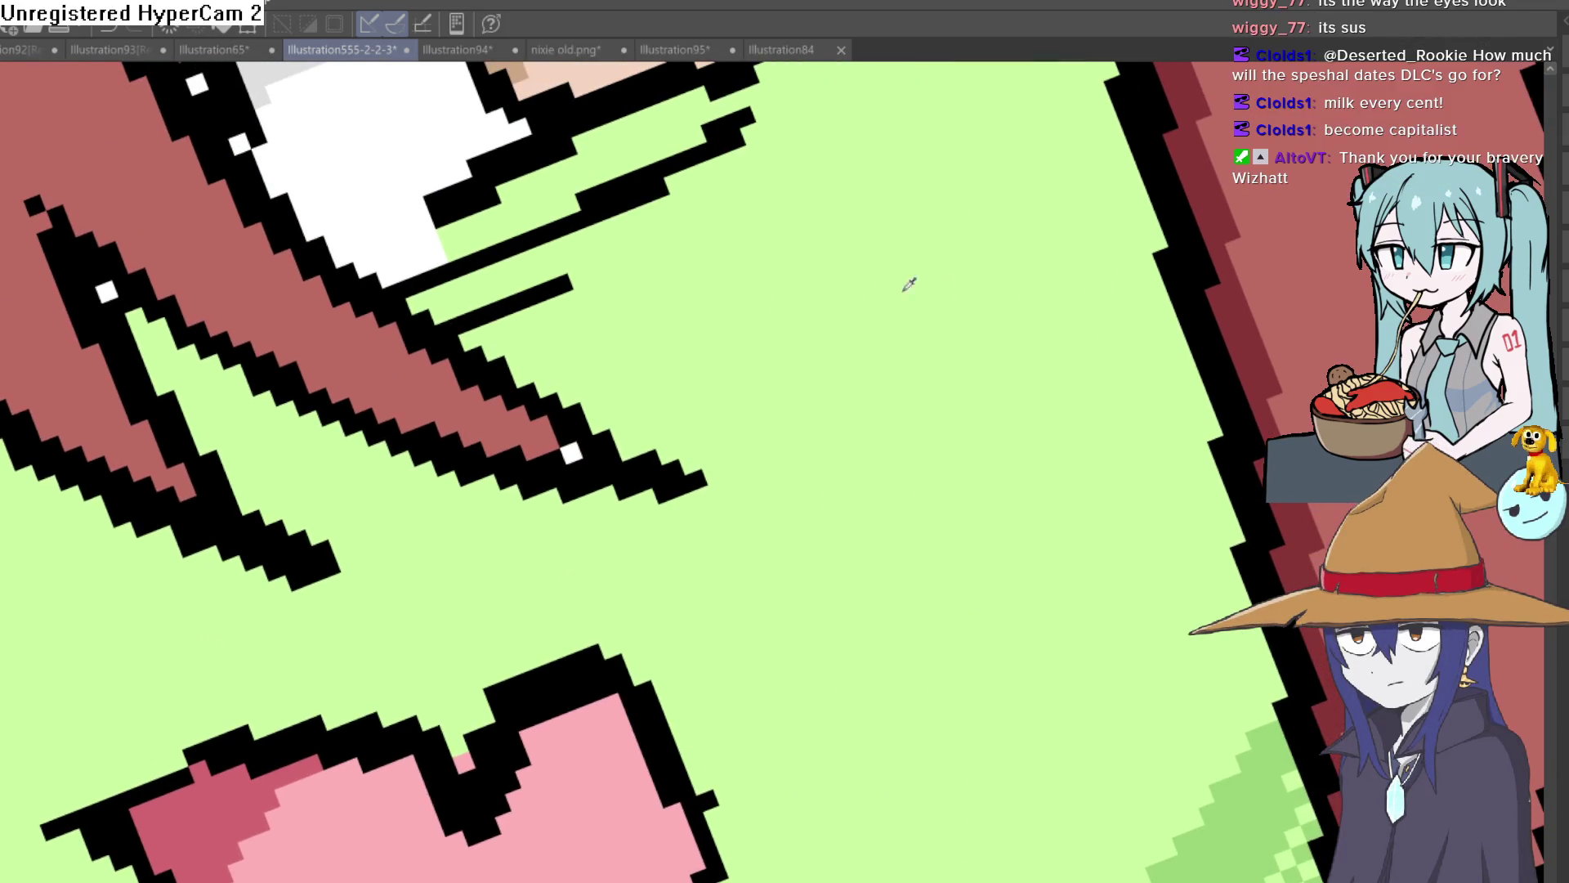
scroll(714, 326, up, 2)
scroll(725, 419, up, 3)
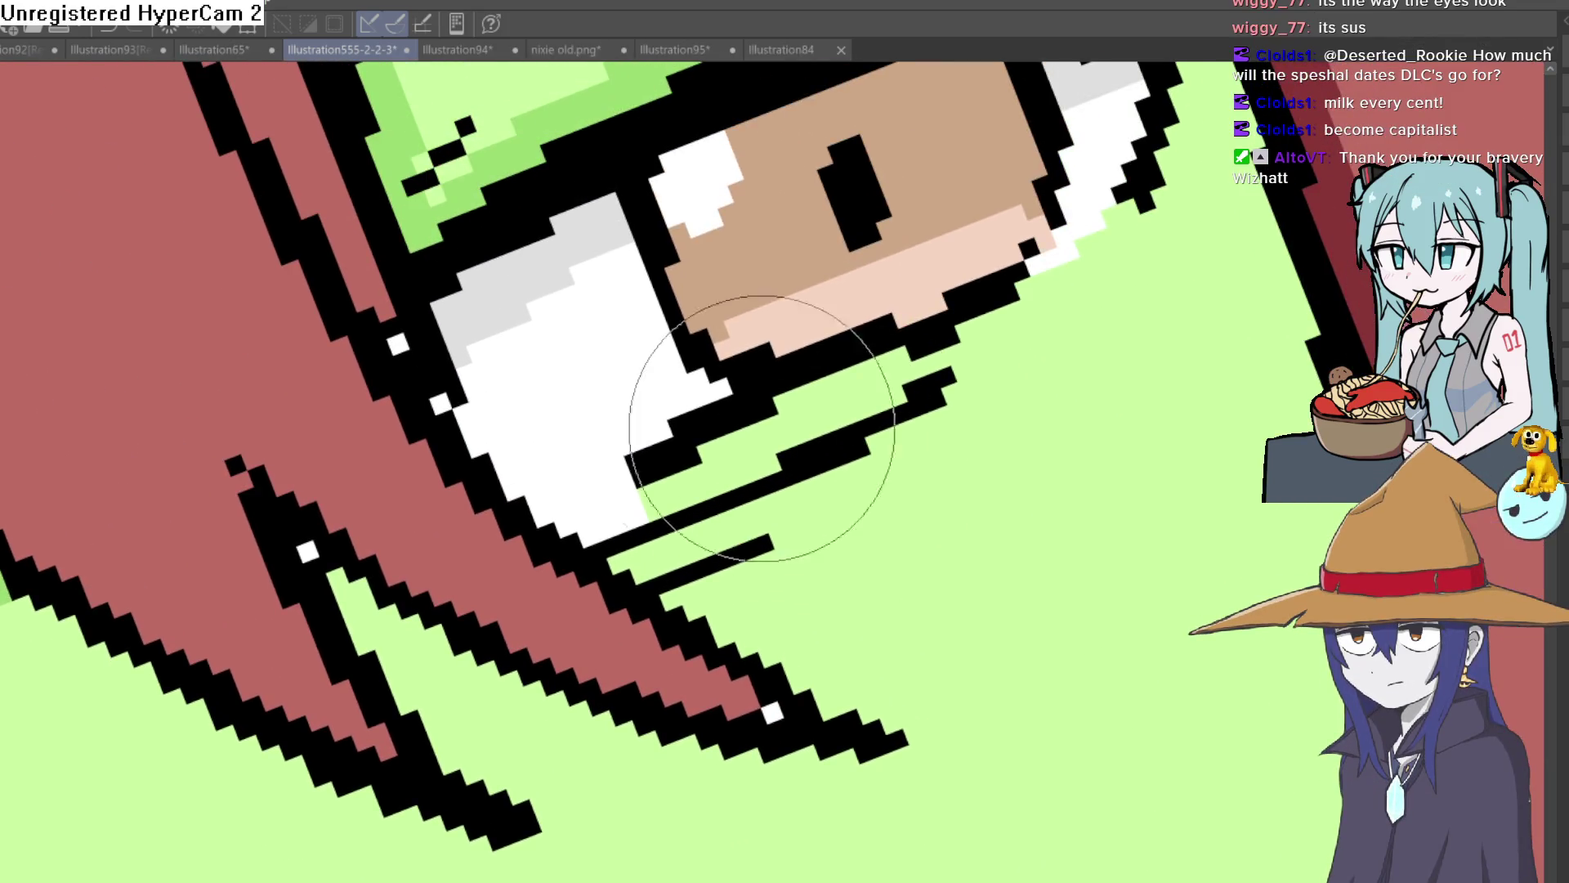
mouse_move(725, 418)
mouse_down()
mouse_move(1013, 298)
mouse_move(861, 463)
mouse_move(662, 546)
mouse_move(647, 492)
mouse_move(701, 543)
mouse_move(1011, 543)
mouse_move(823, 455)
mouse_up()
mouse_move(631, 466)
mouse_down()
mouse_move(605, 414)
mouse_move(690, 434)
mouse_move(581, 410)
mouse_move(718, 458)
mouse_move(918, 273)
mouse_move(564, 620)
mouse_move(490, 735)
mouse_move(697, 463)
mouse_up()
Draw black outlines below the eye and along the upper eye white's lower edge.
key(ctrl+@)
scroll(986, 390, up, 3)
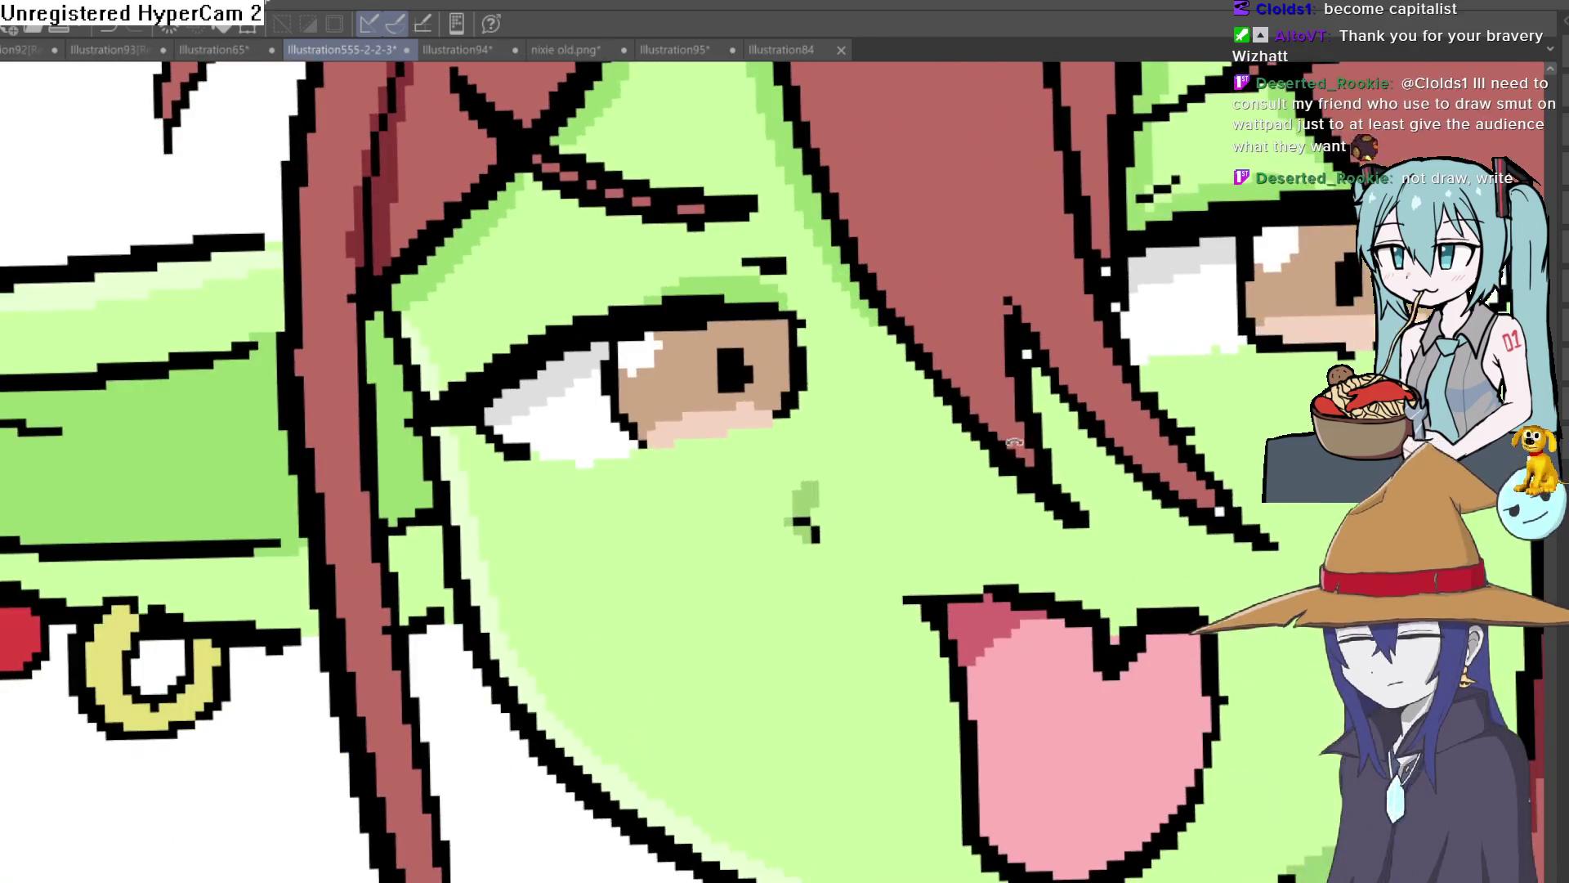
scroll(986, 390, down, 3)
scroll(940, 380, up, 1)
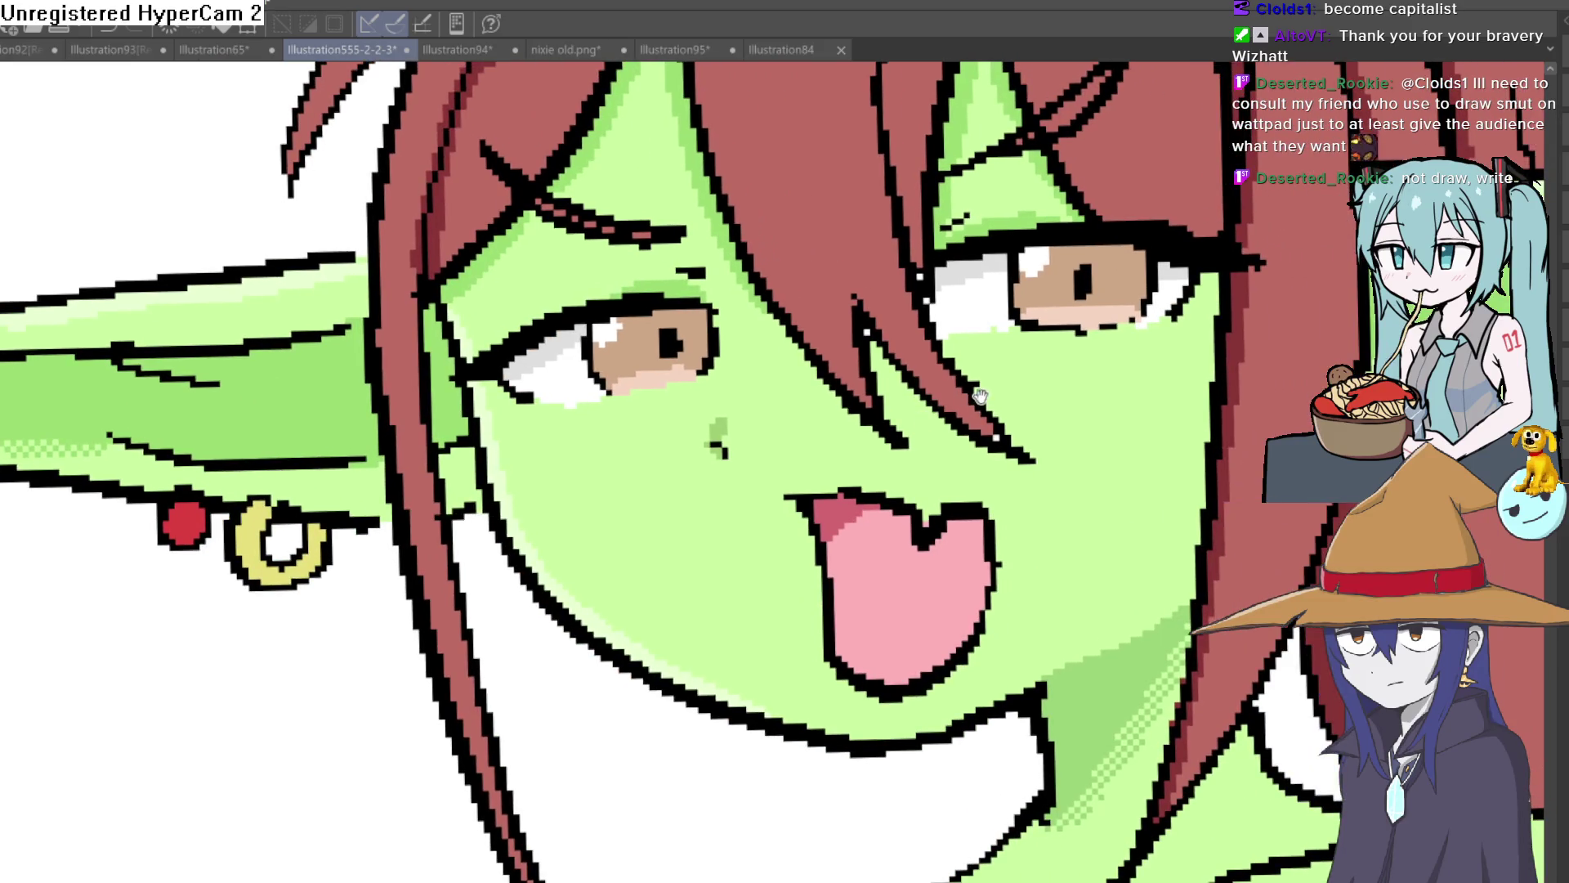
scroll(926, 374, up, 1)
key(-)
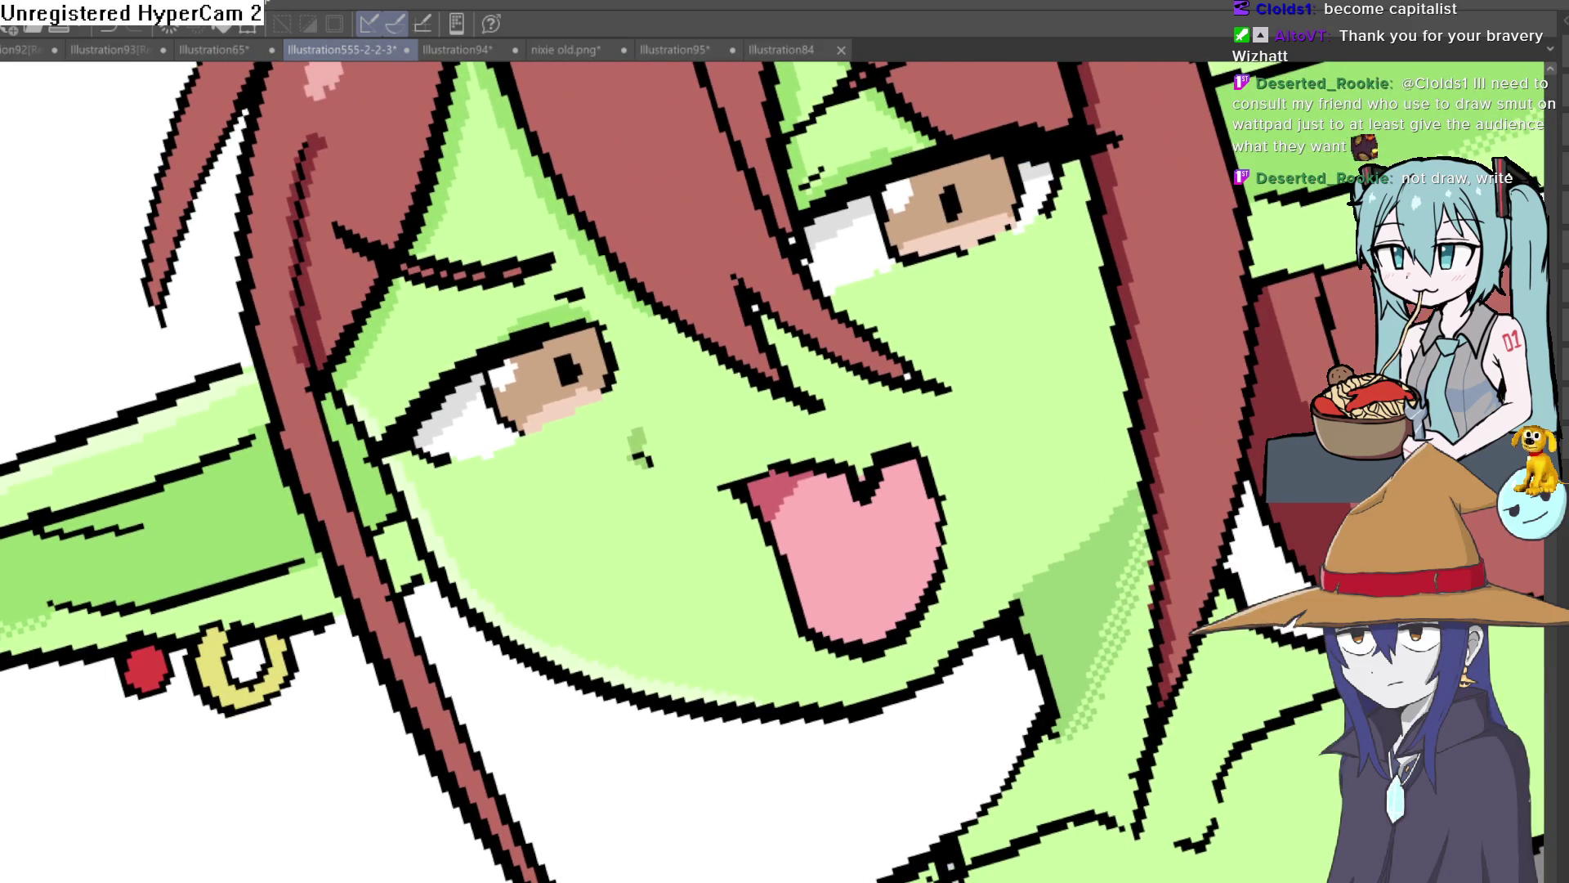
scroll(851, 244, up, 3)
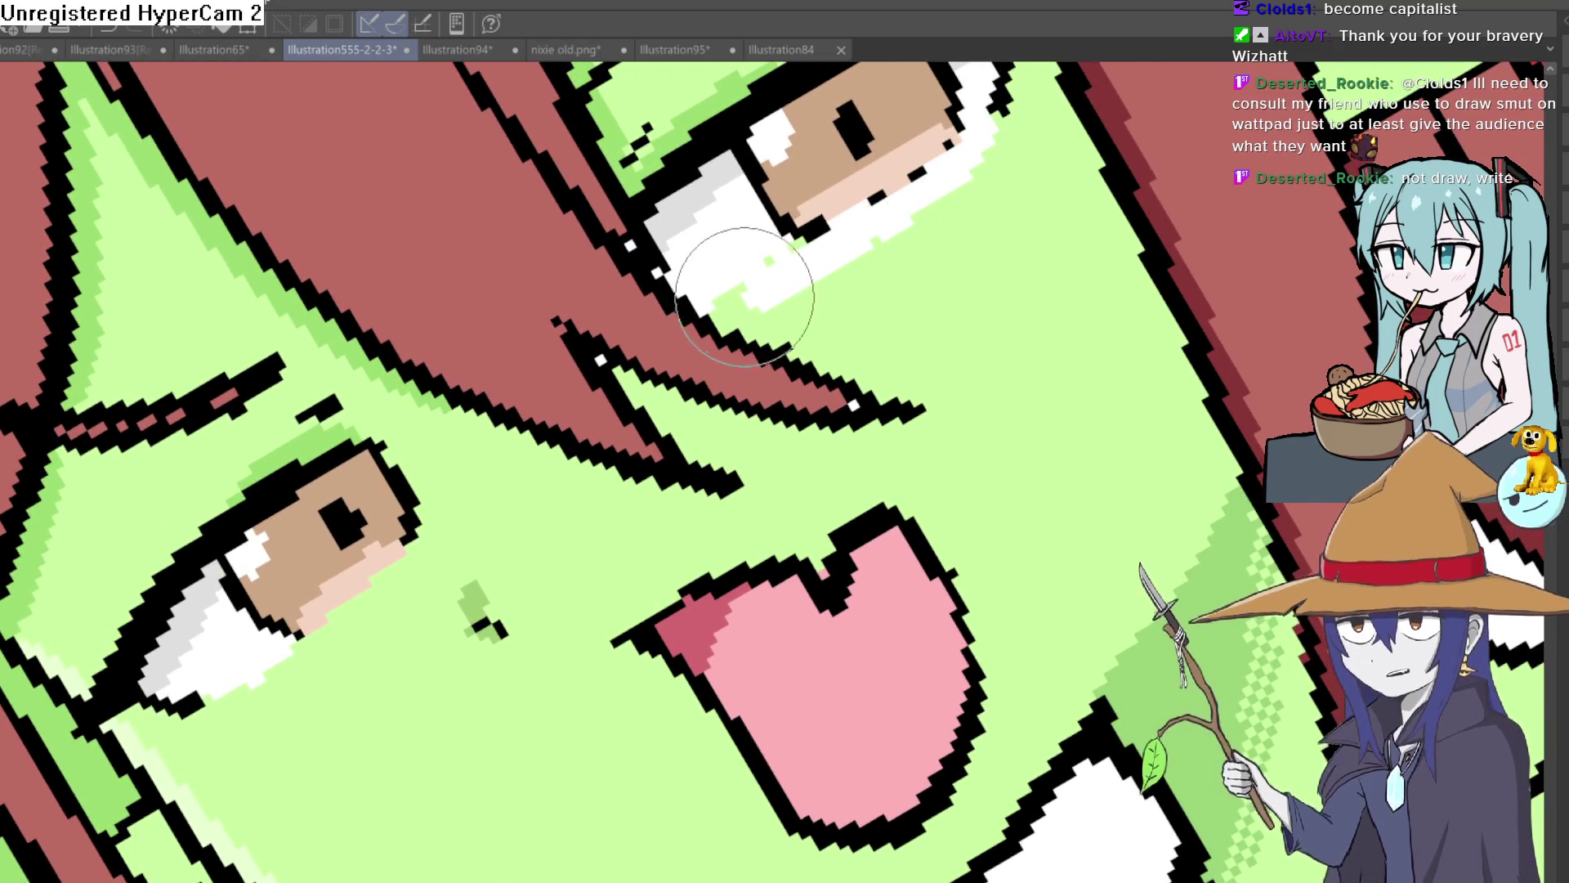
drag(440, 549, 571, 398)
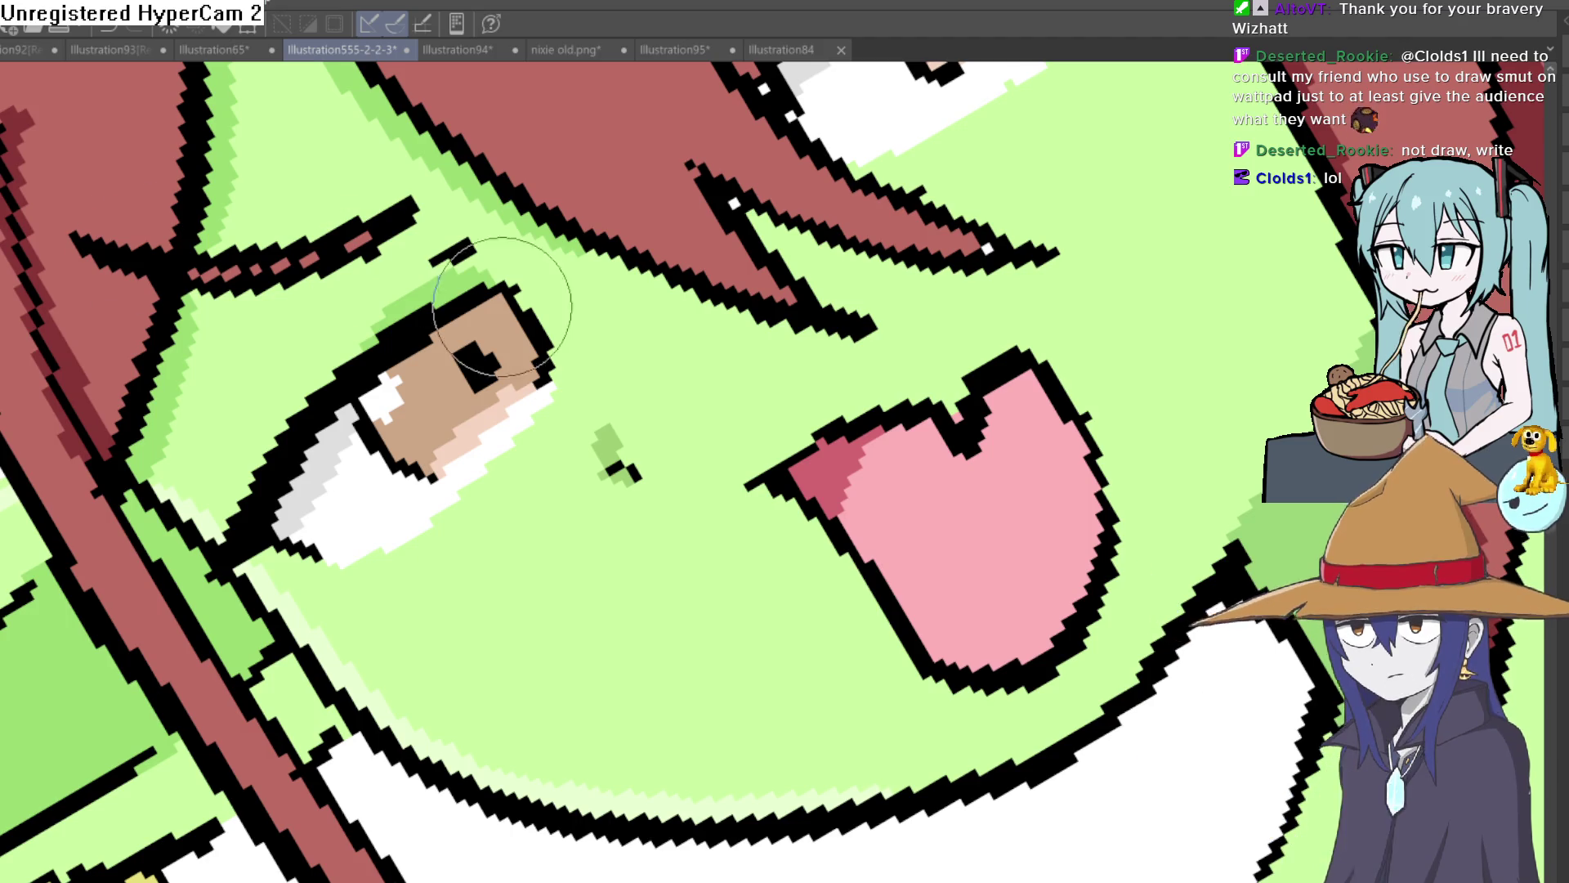
drag(451, 514, 502, 480)
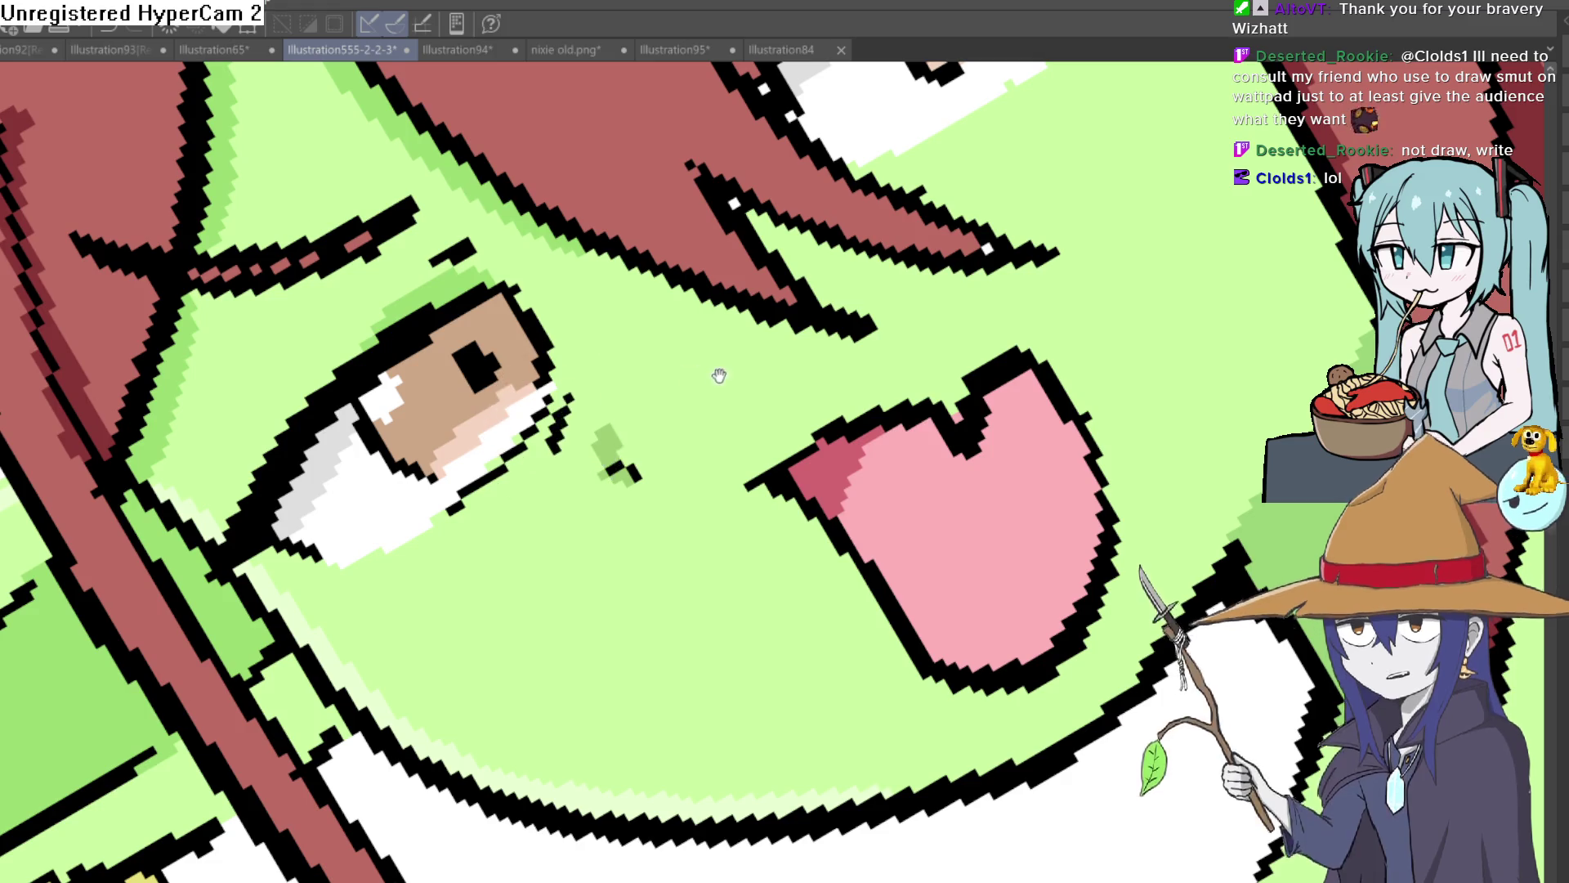
scroll(752, 369, up, 3)
drag(984, 270, 793, 391)
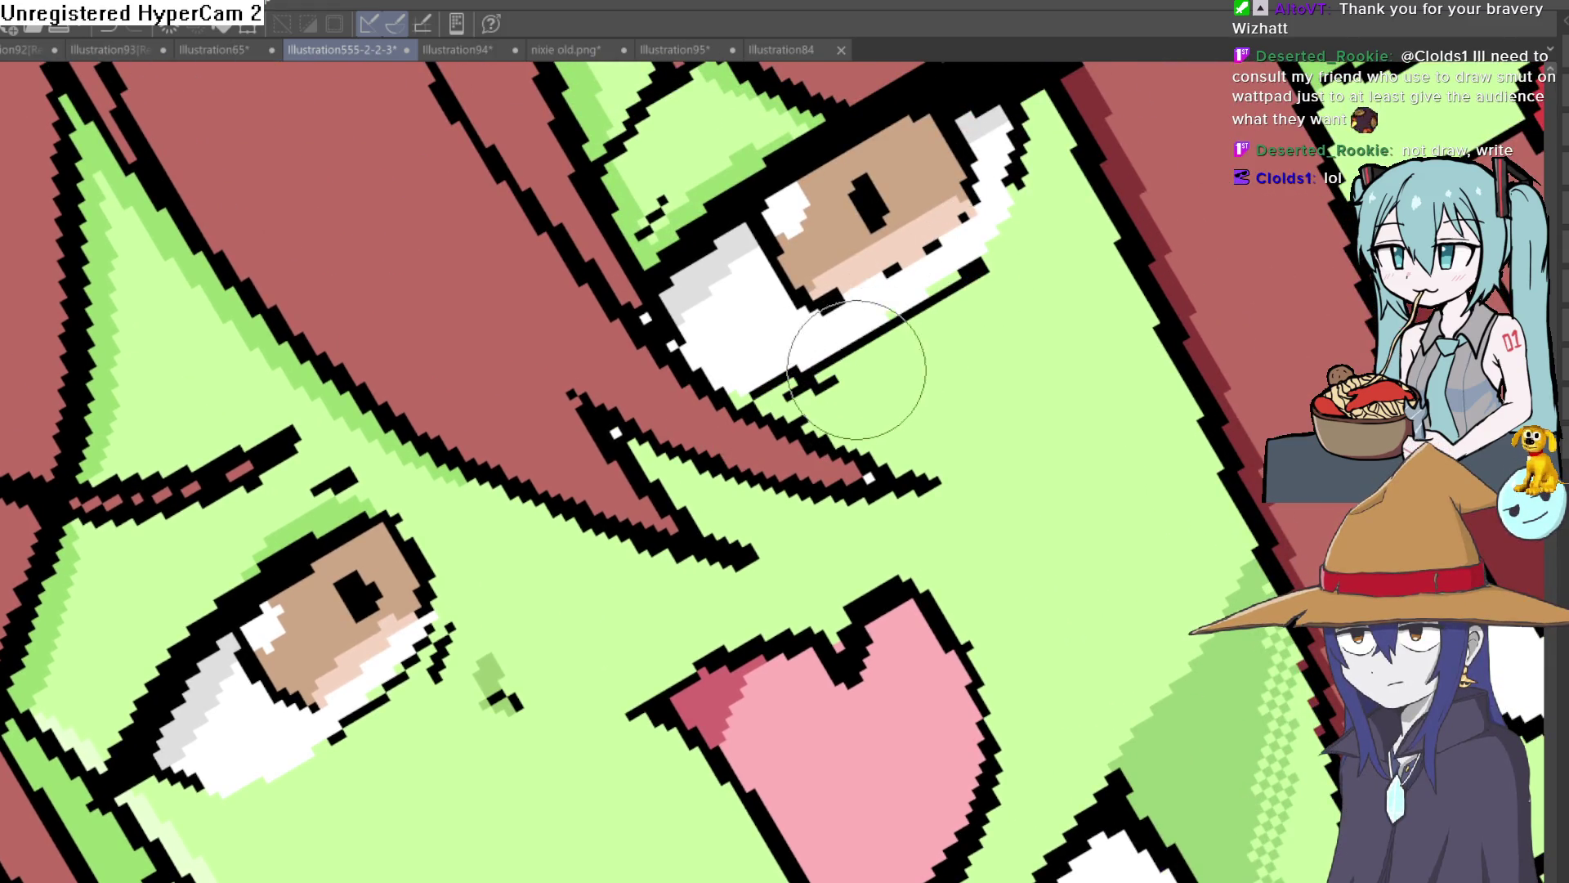
Paint light grey over the black pixels in the lower eye's corner.
scroll(804, 403, down, 5)
scroll(800, 785, up, 3)
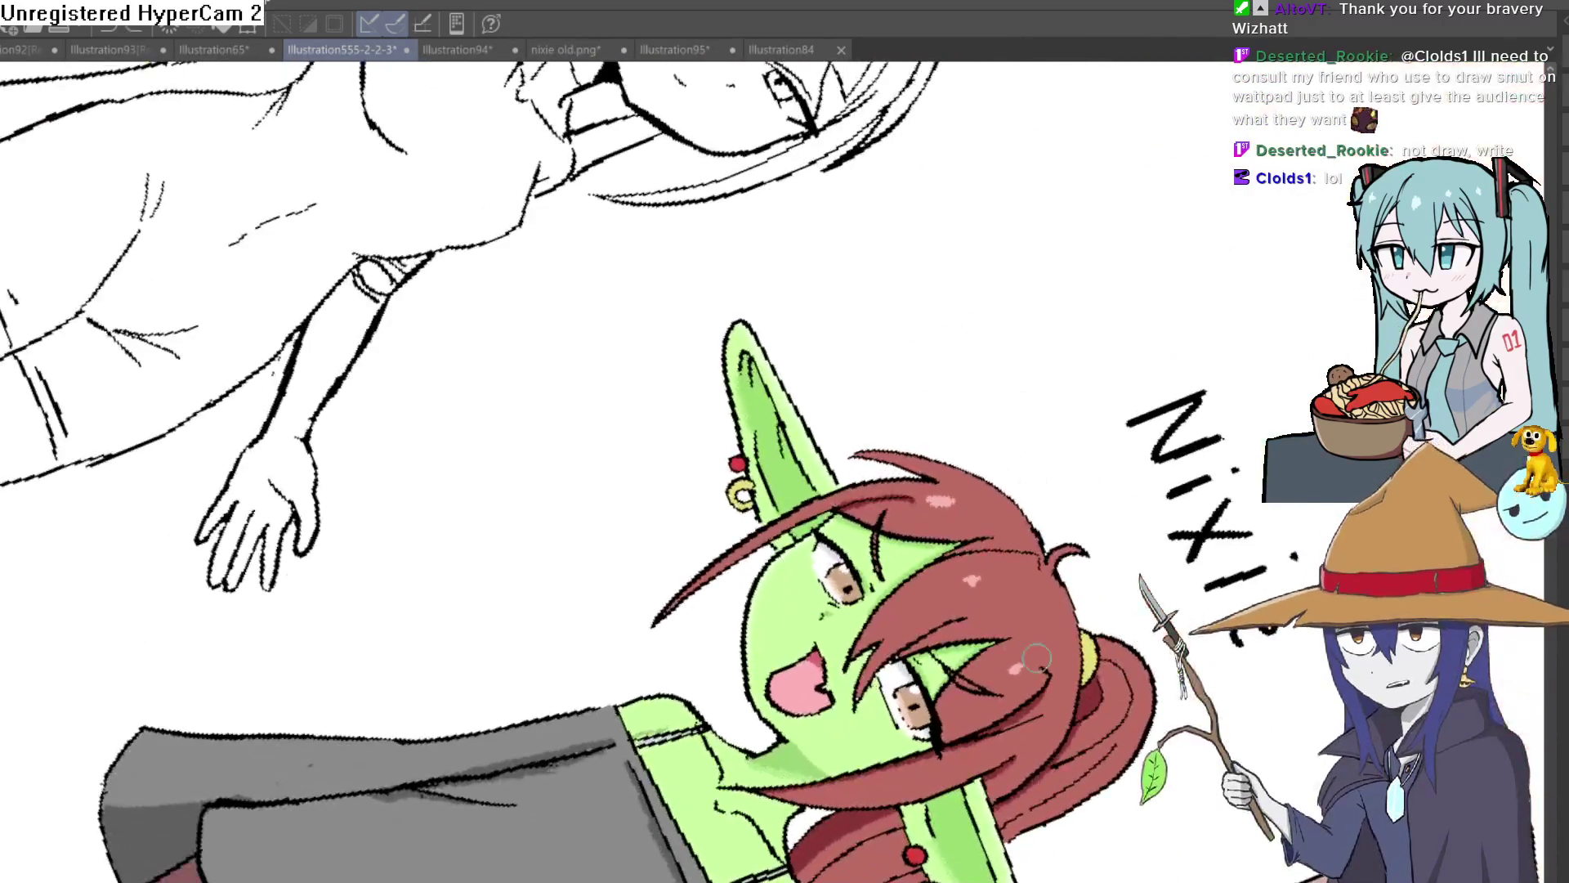
scroll(800, 785, up, 5)
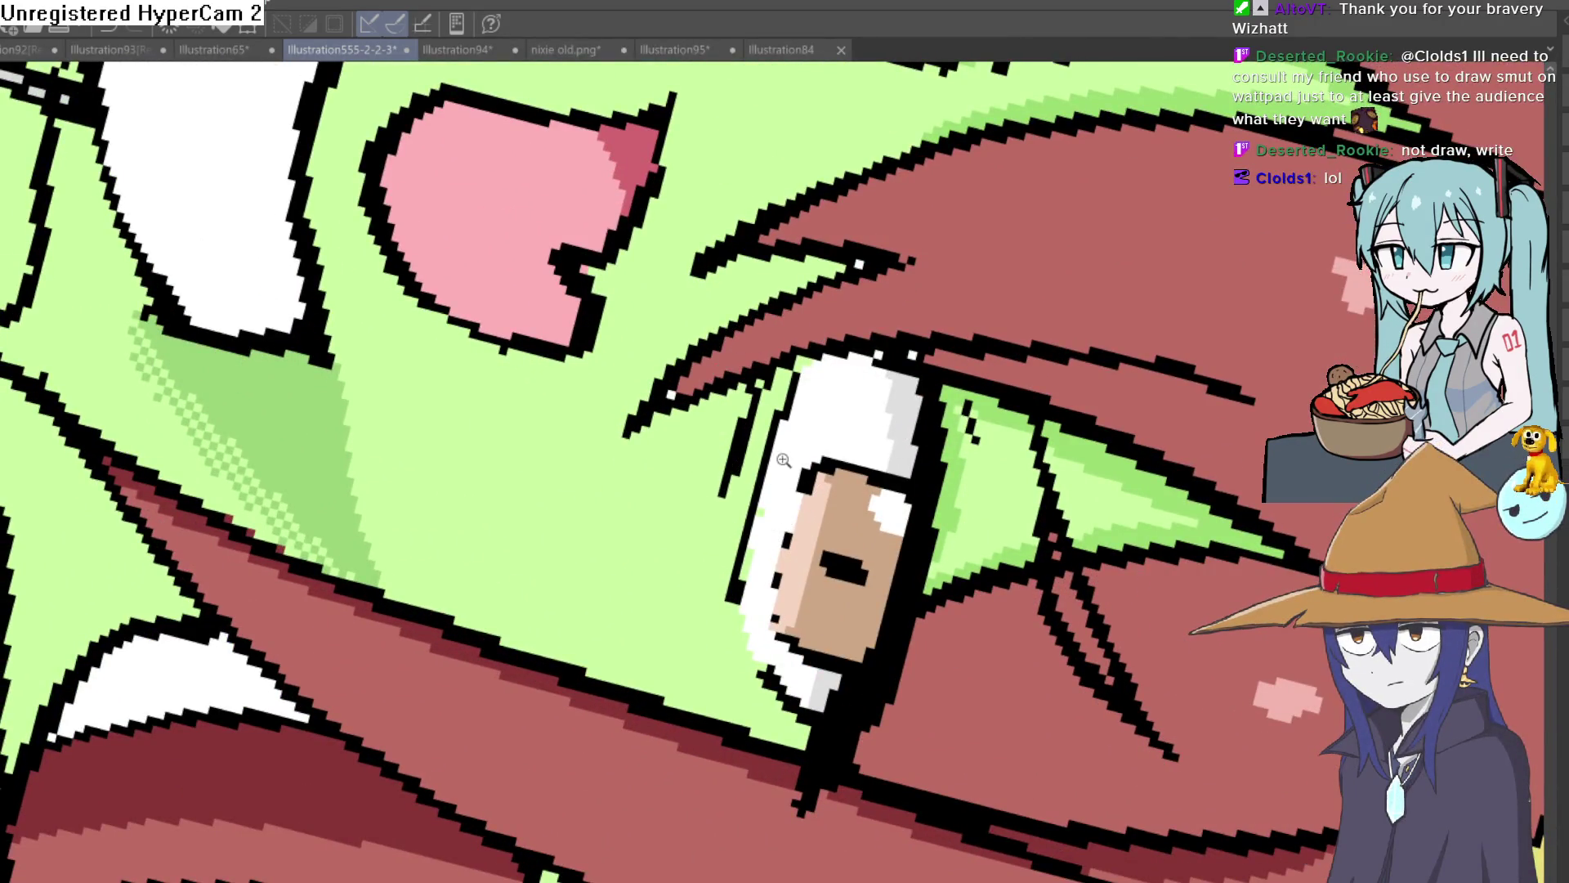
scroll(898, 355, down, 2)
scroll(898, 355, down, 5)
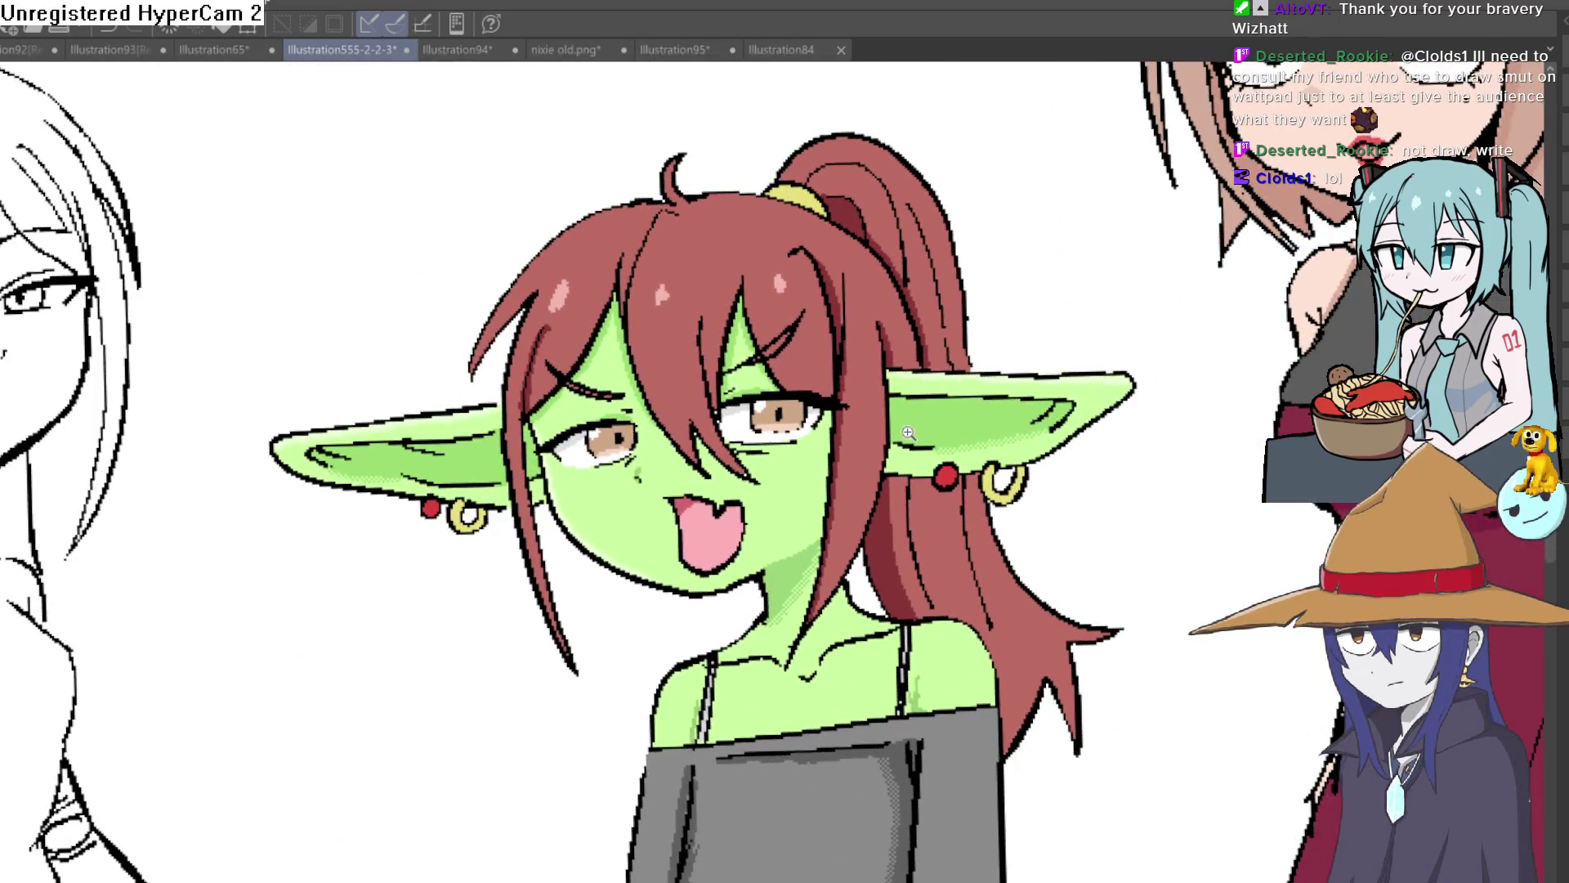
scroll(904, 405, up, 6)
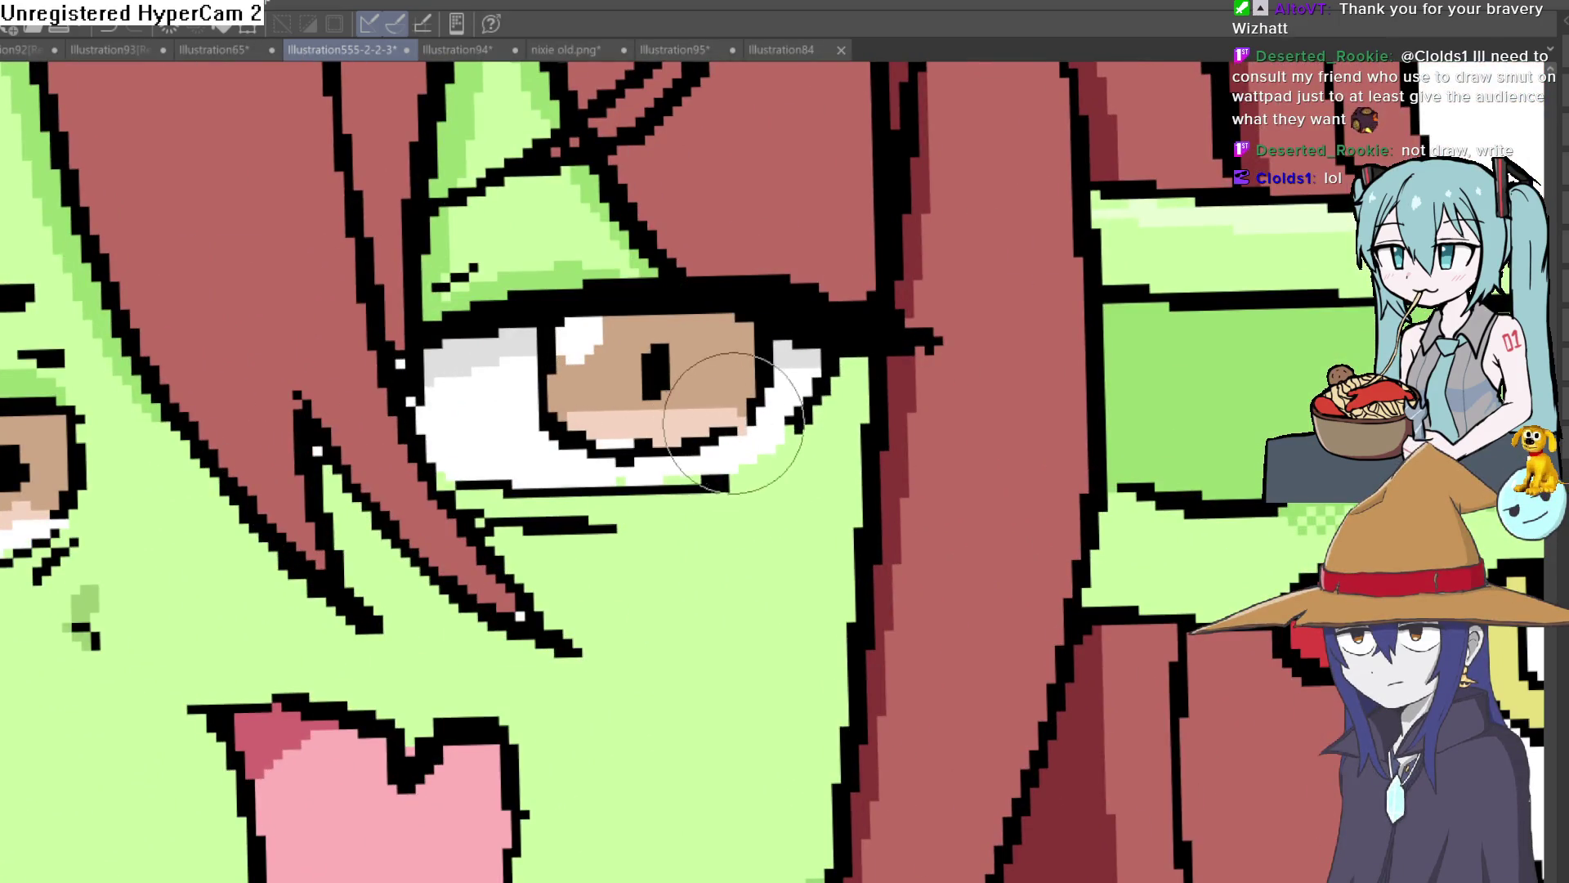
scroll(735, 434, down, 3)
scroll(365, 484, up, 2)
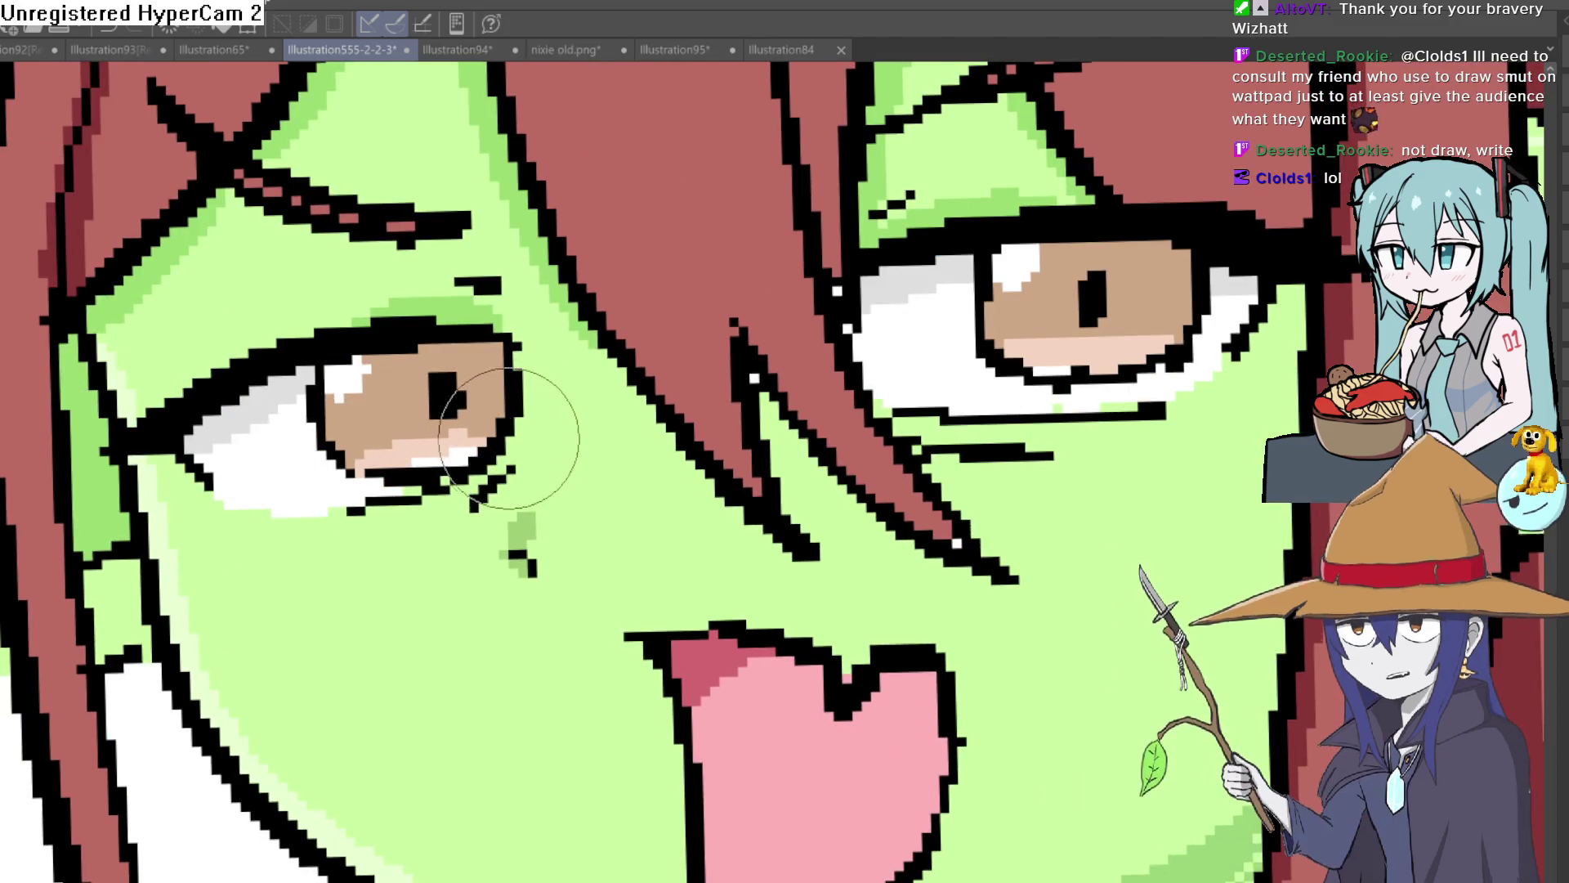
mouse_move(440, 464)
mouse_down()
mouse_move(737, 391)
mouse_move(990, 188)
mouse_up()
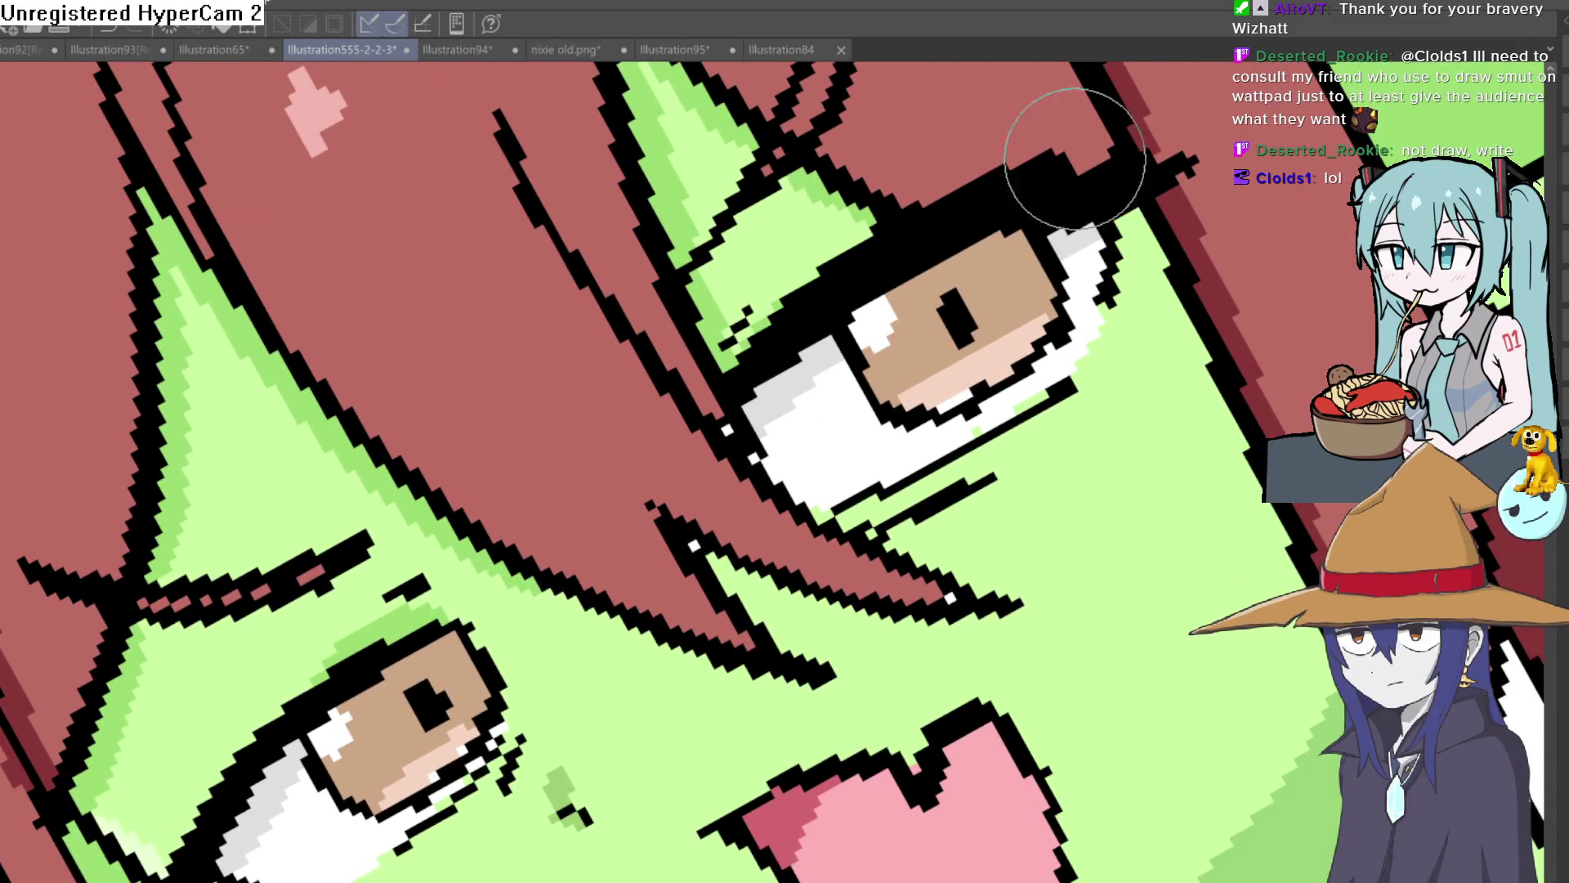
mouse_move(320, 688)
mouse_down()
mouse_move(508, 427)
mouse_move(403, 455)
mouse_move(350, 543)
mouse_up()
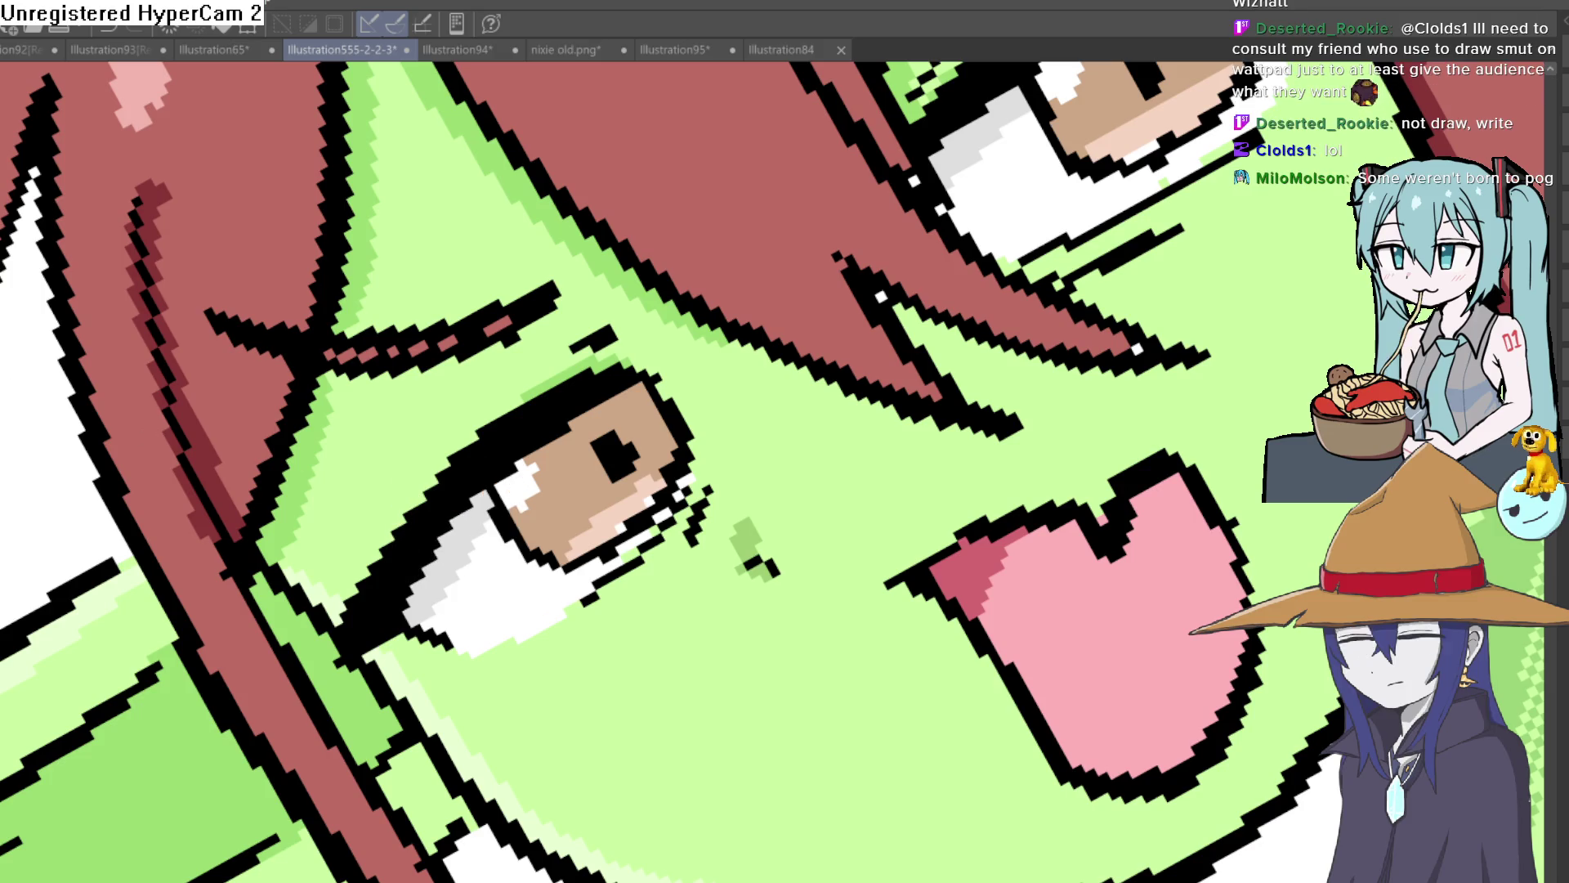
scroll(487, 494, down, 3)
scroll(583, 530, up, 3)
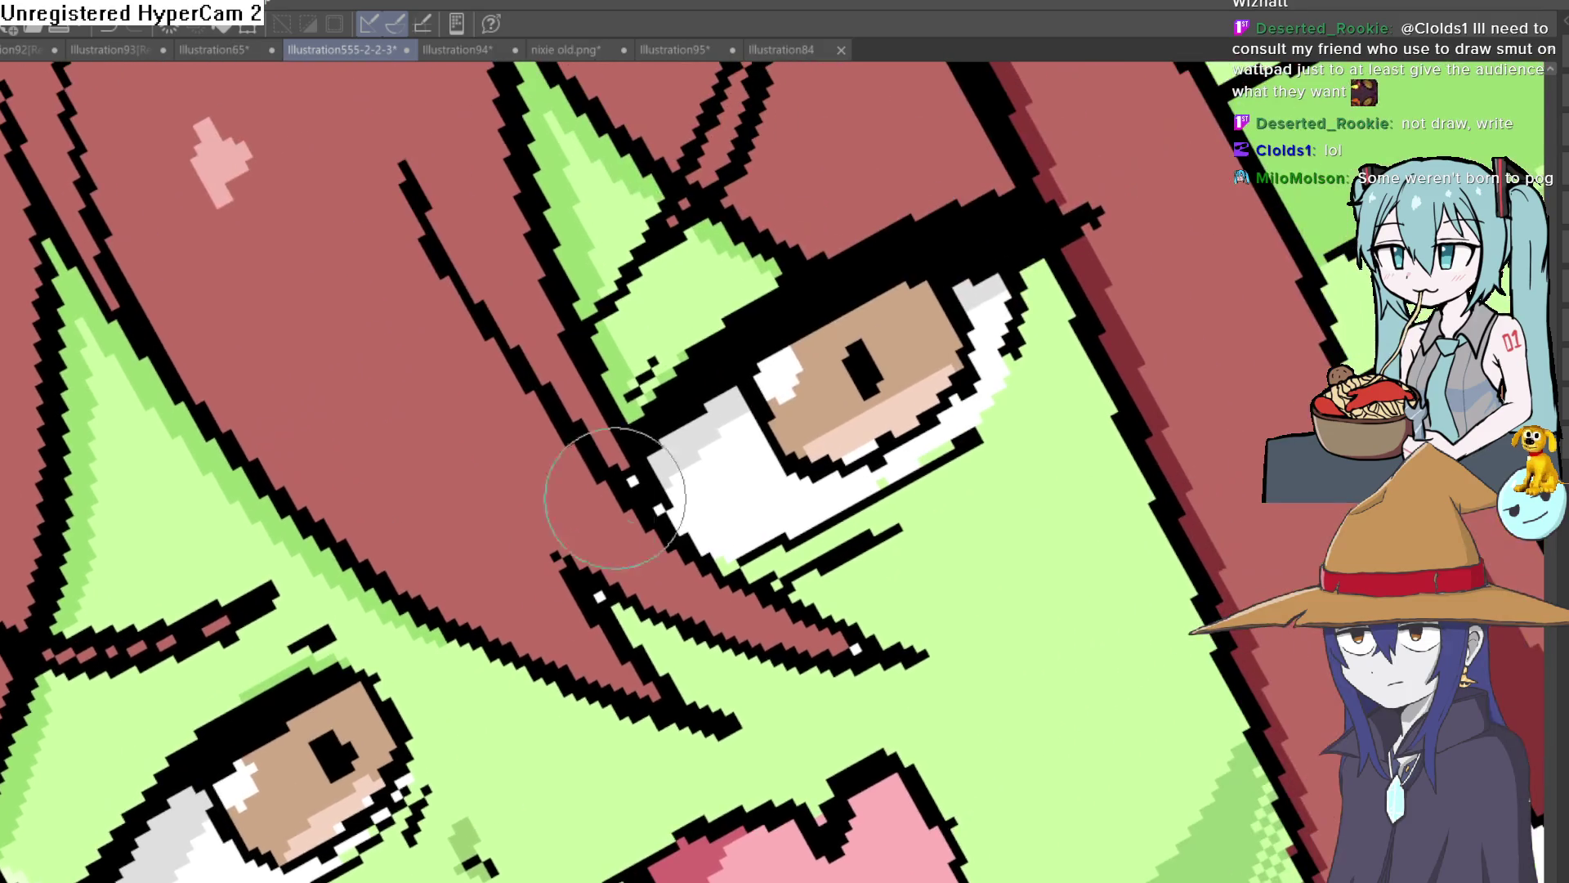
drag(674, 441, 723, 385)
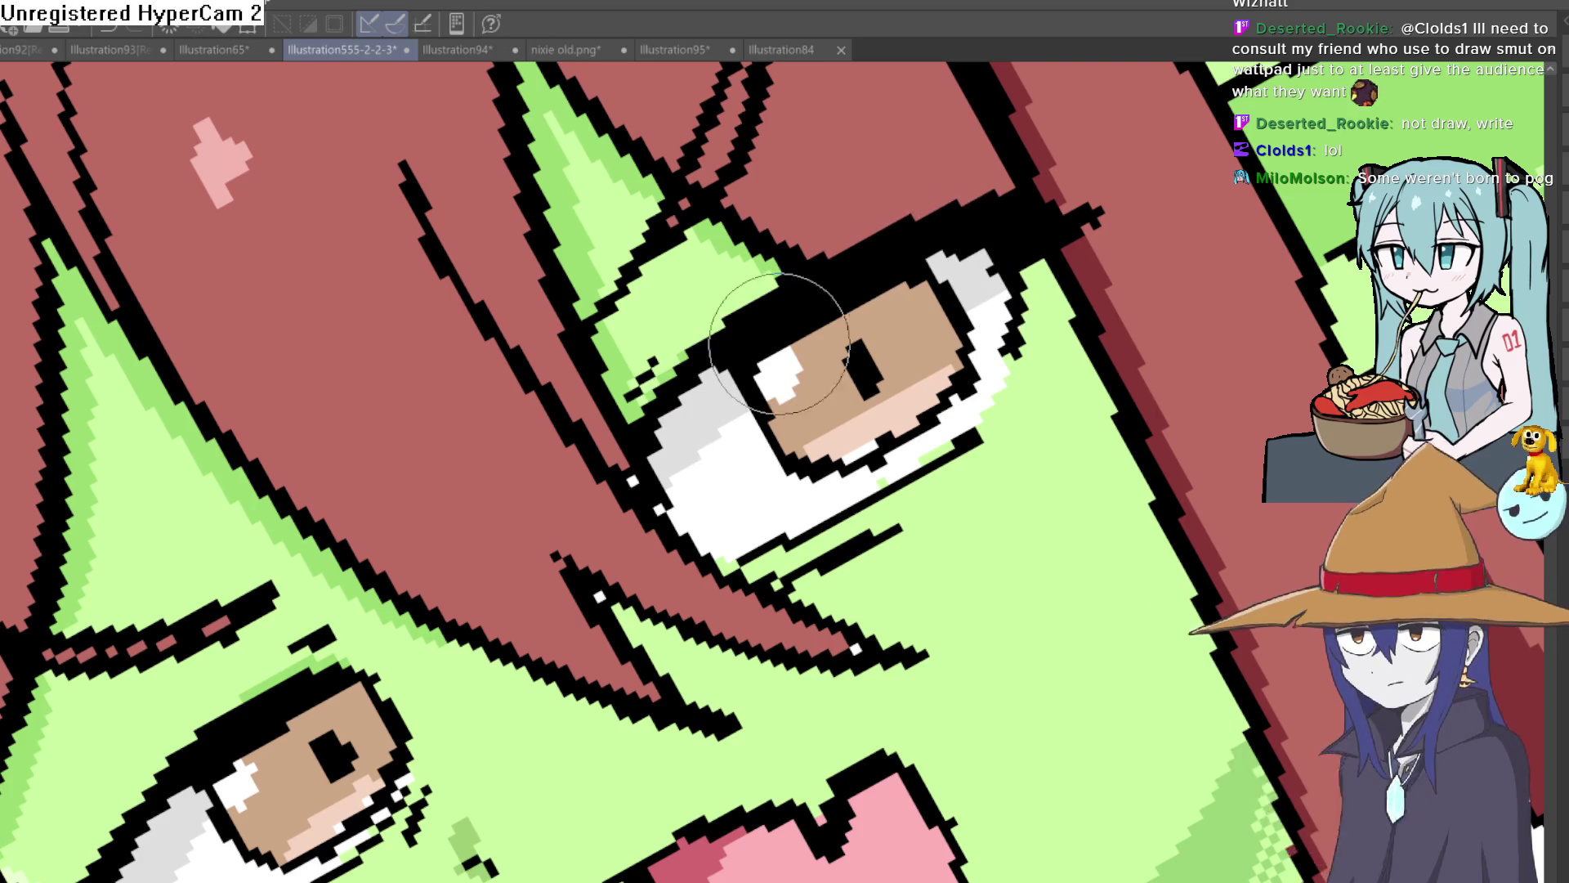
scroll(708, 380, down, 5)
scroll(993, 386, up, 2)
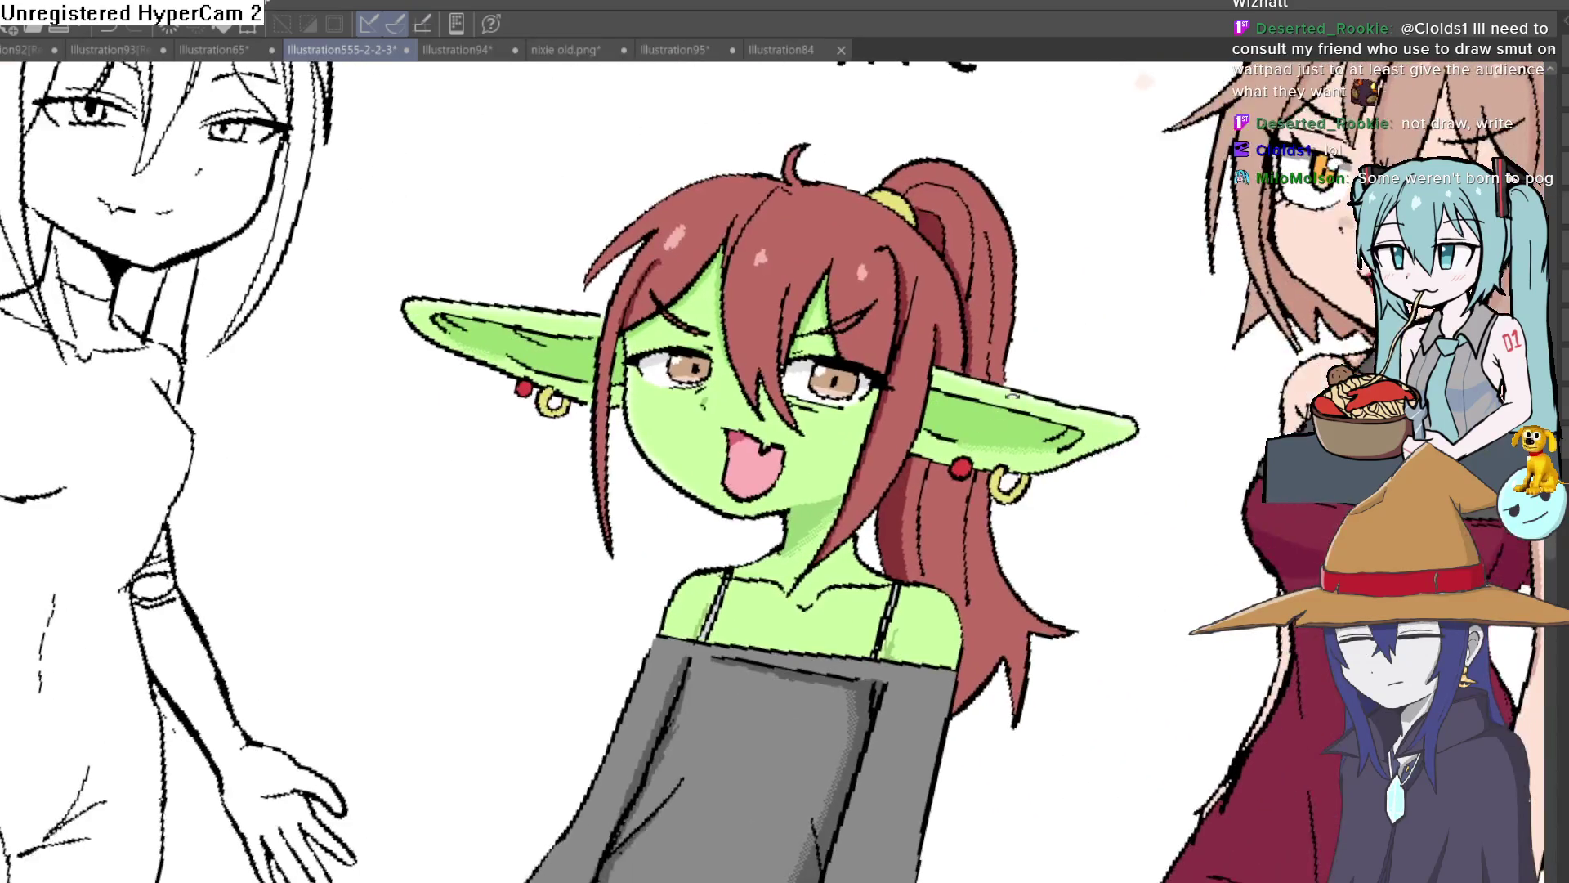
scroll(993, 386, down, 1)
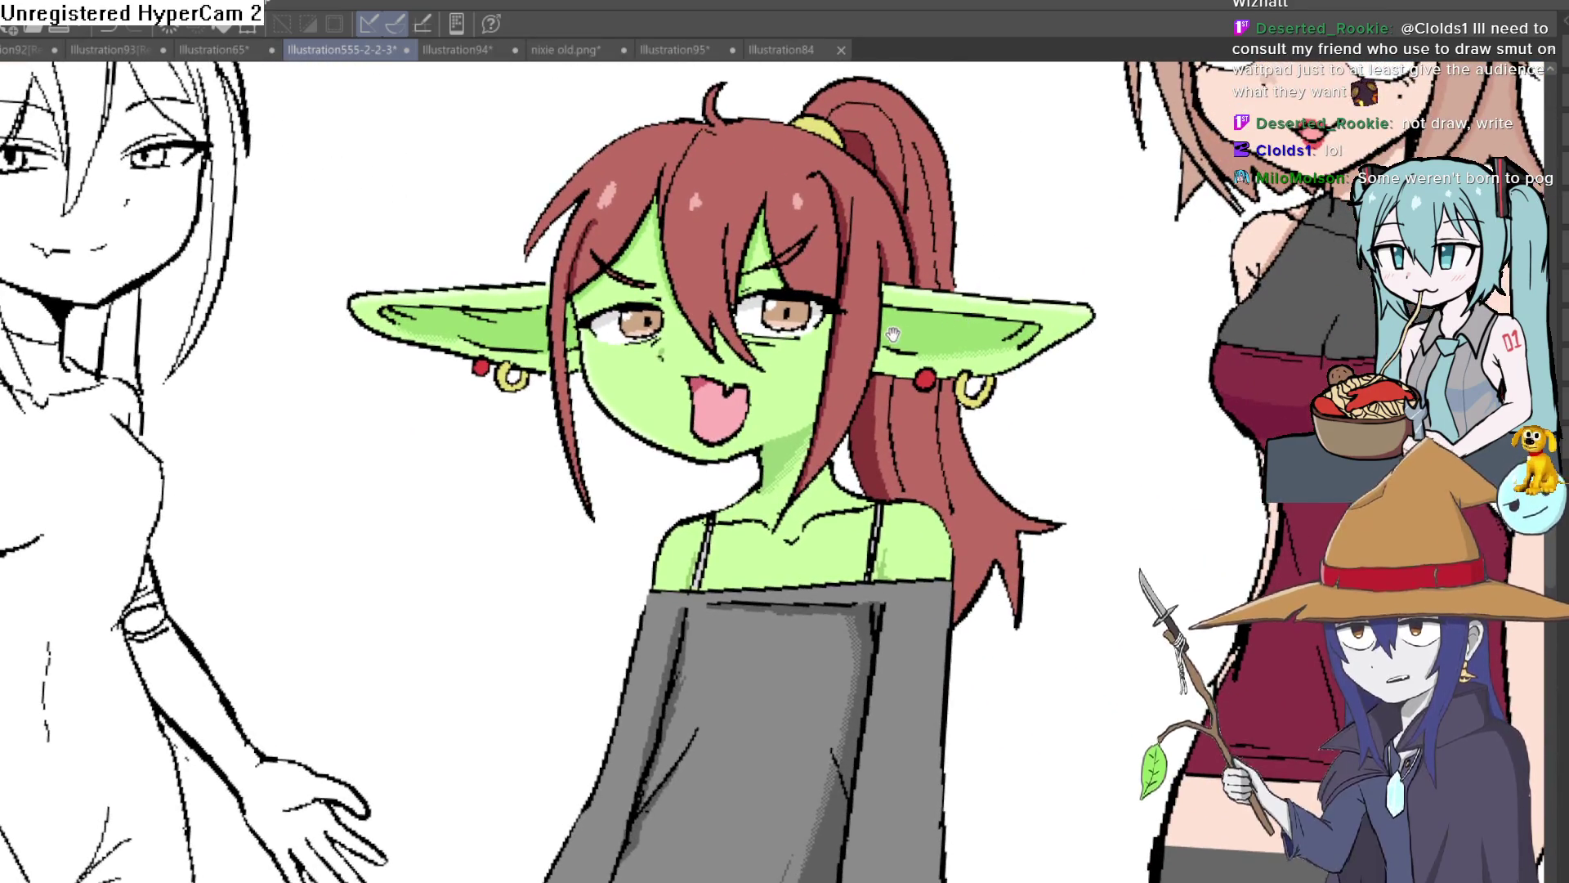
drag(896, 335, 923, 285)
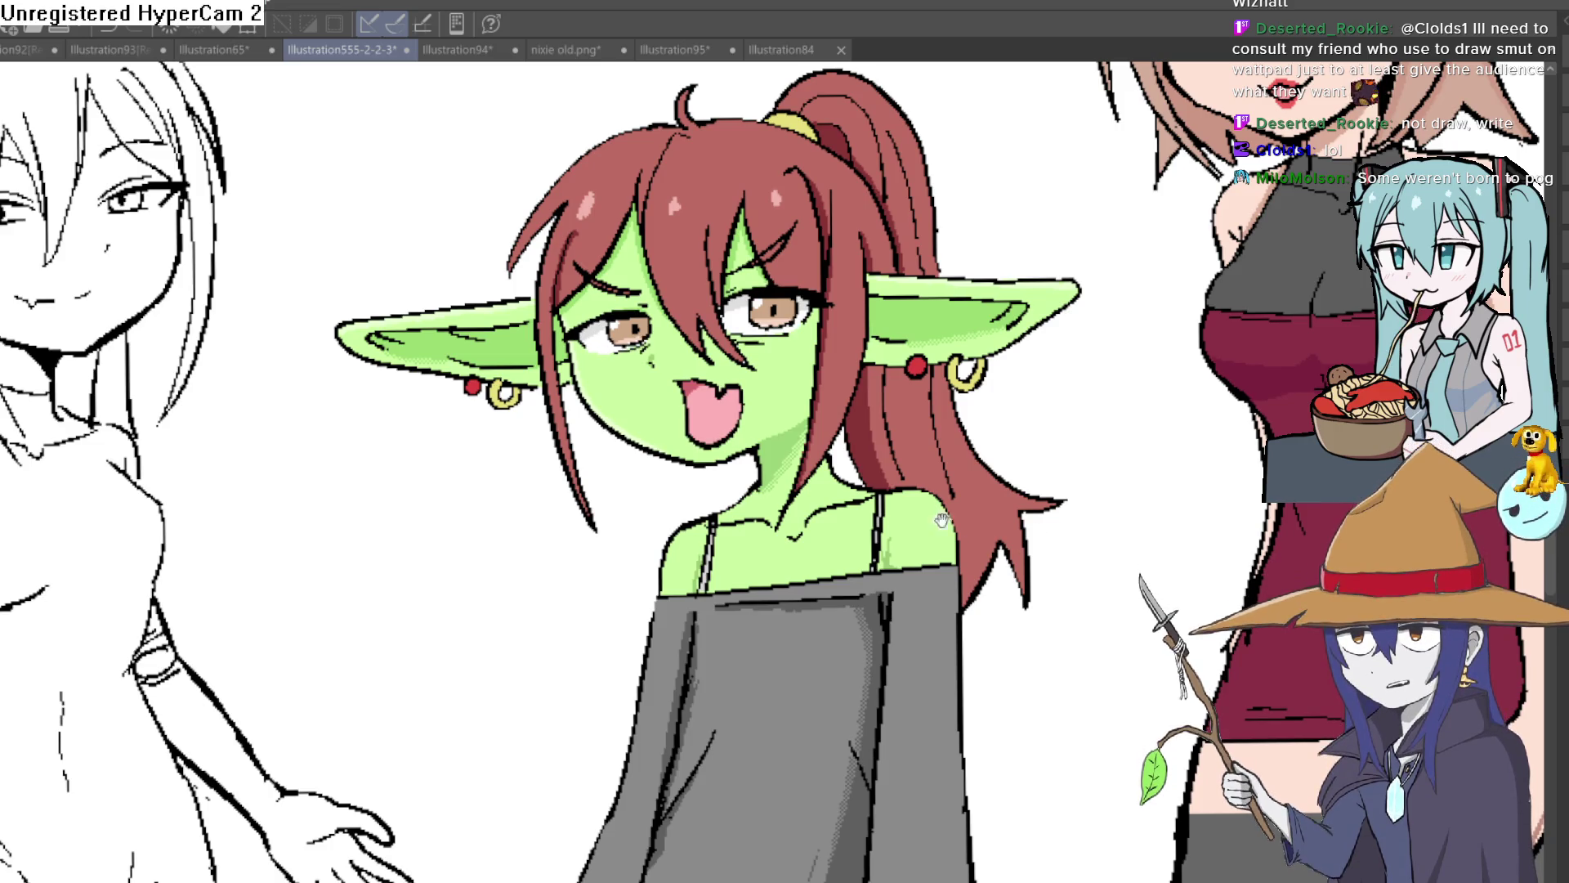
drag(950, 522, 965, 497)
ctrl+click(786, 419)
drag(902, 391, 1004, 374)
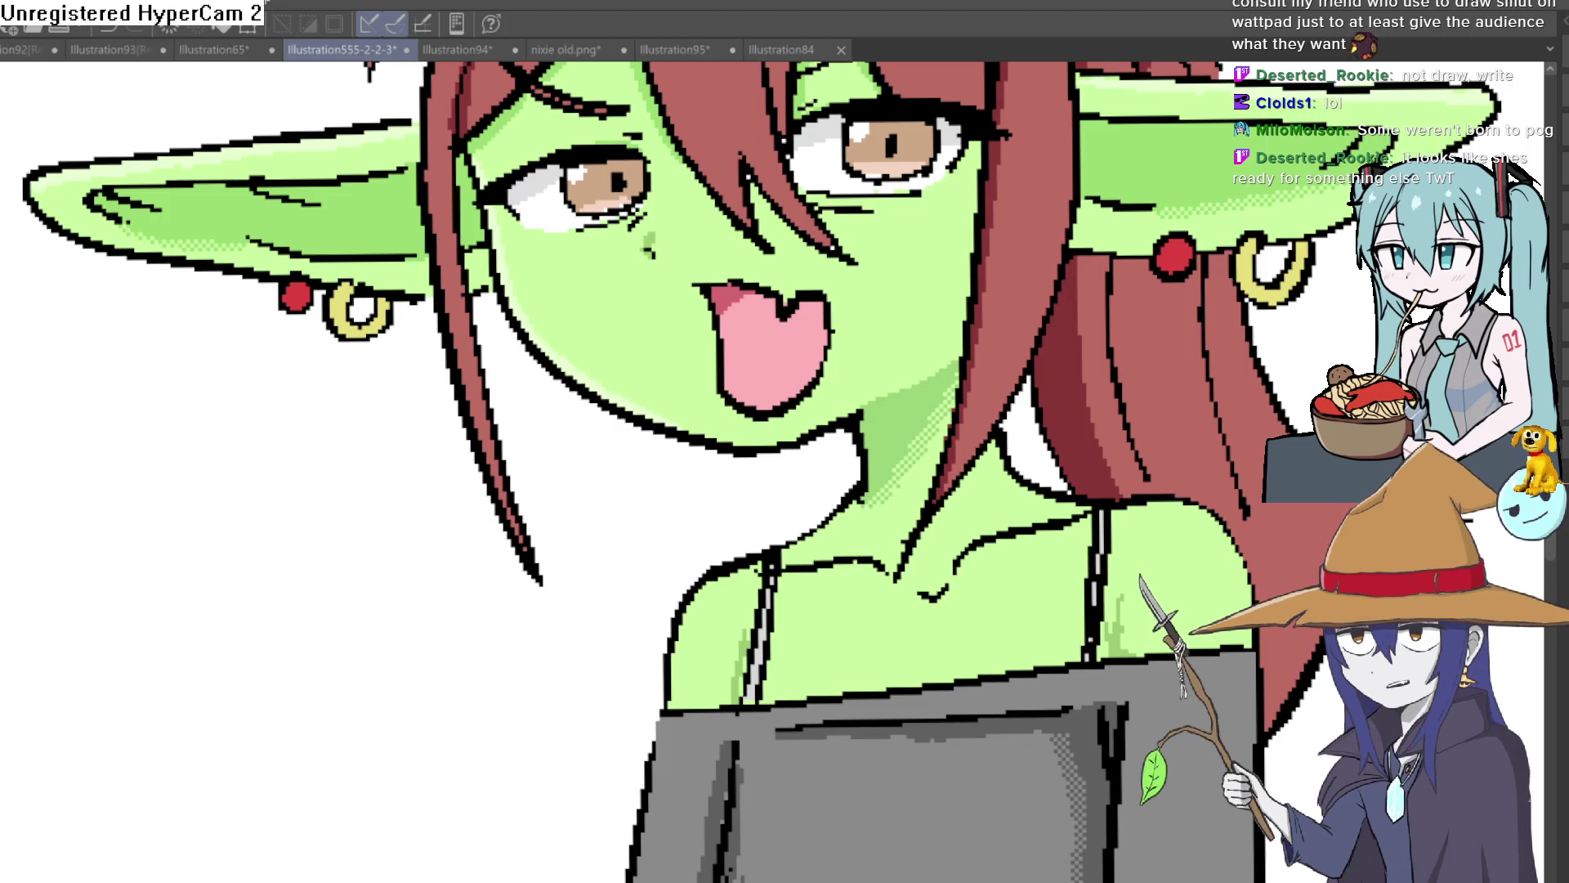
scroll(1011, 406, down, 3)
scroll(1012, 406, up, 4)
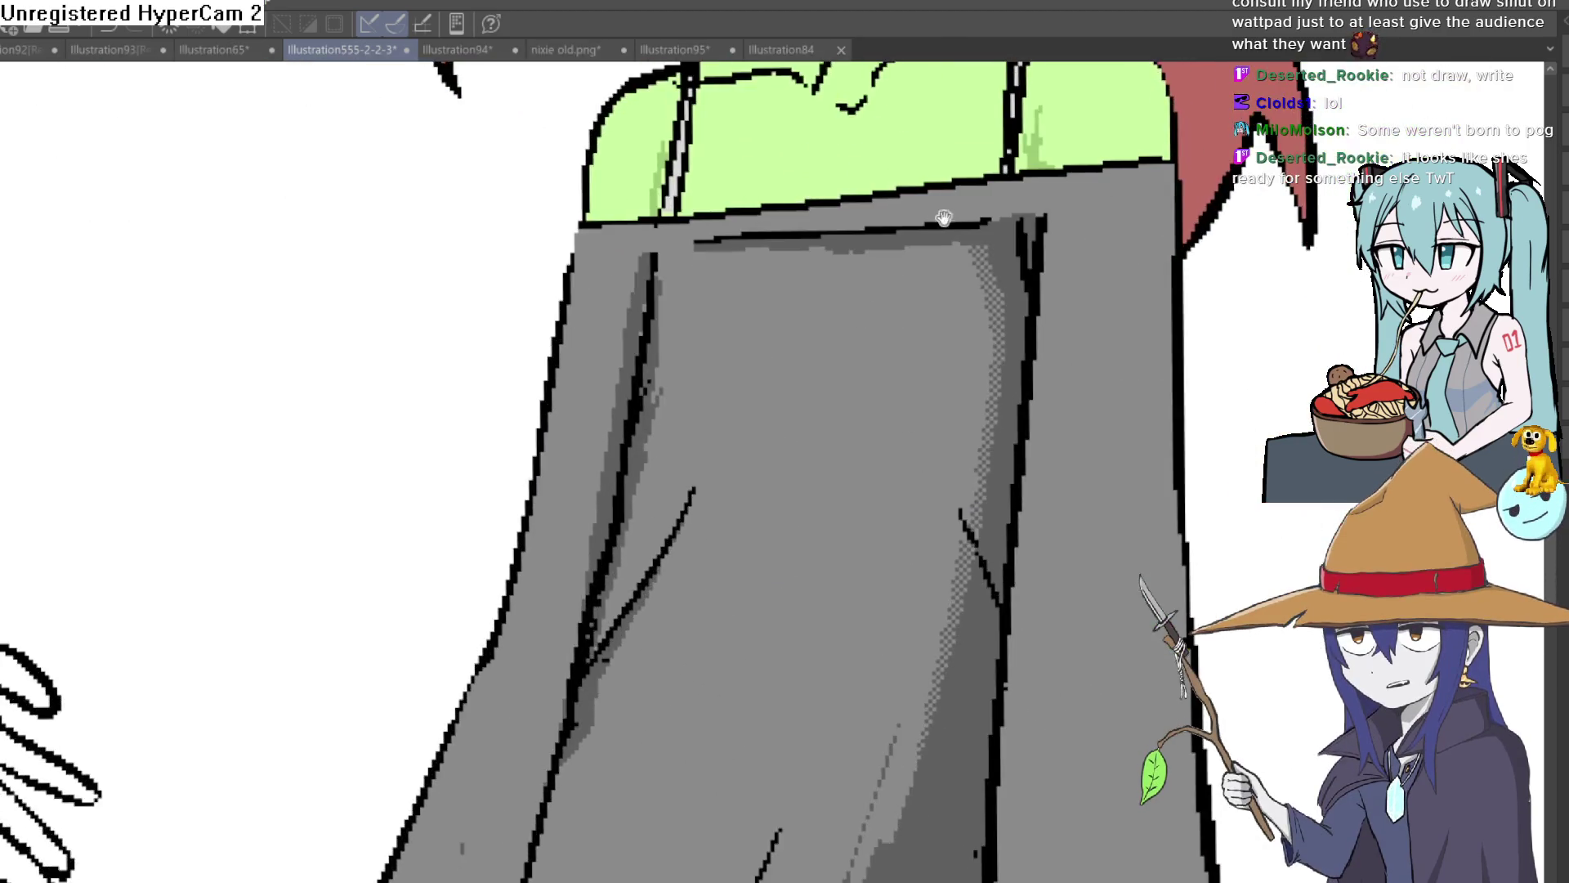
scroll(1011, 405, down, 5)
scroll(1011, 405, up, 3)
scroll(1051, 424, down, 2)
scroll(1053, 470, up, 2)
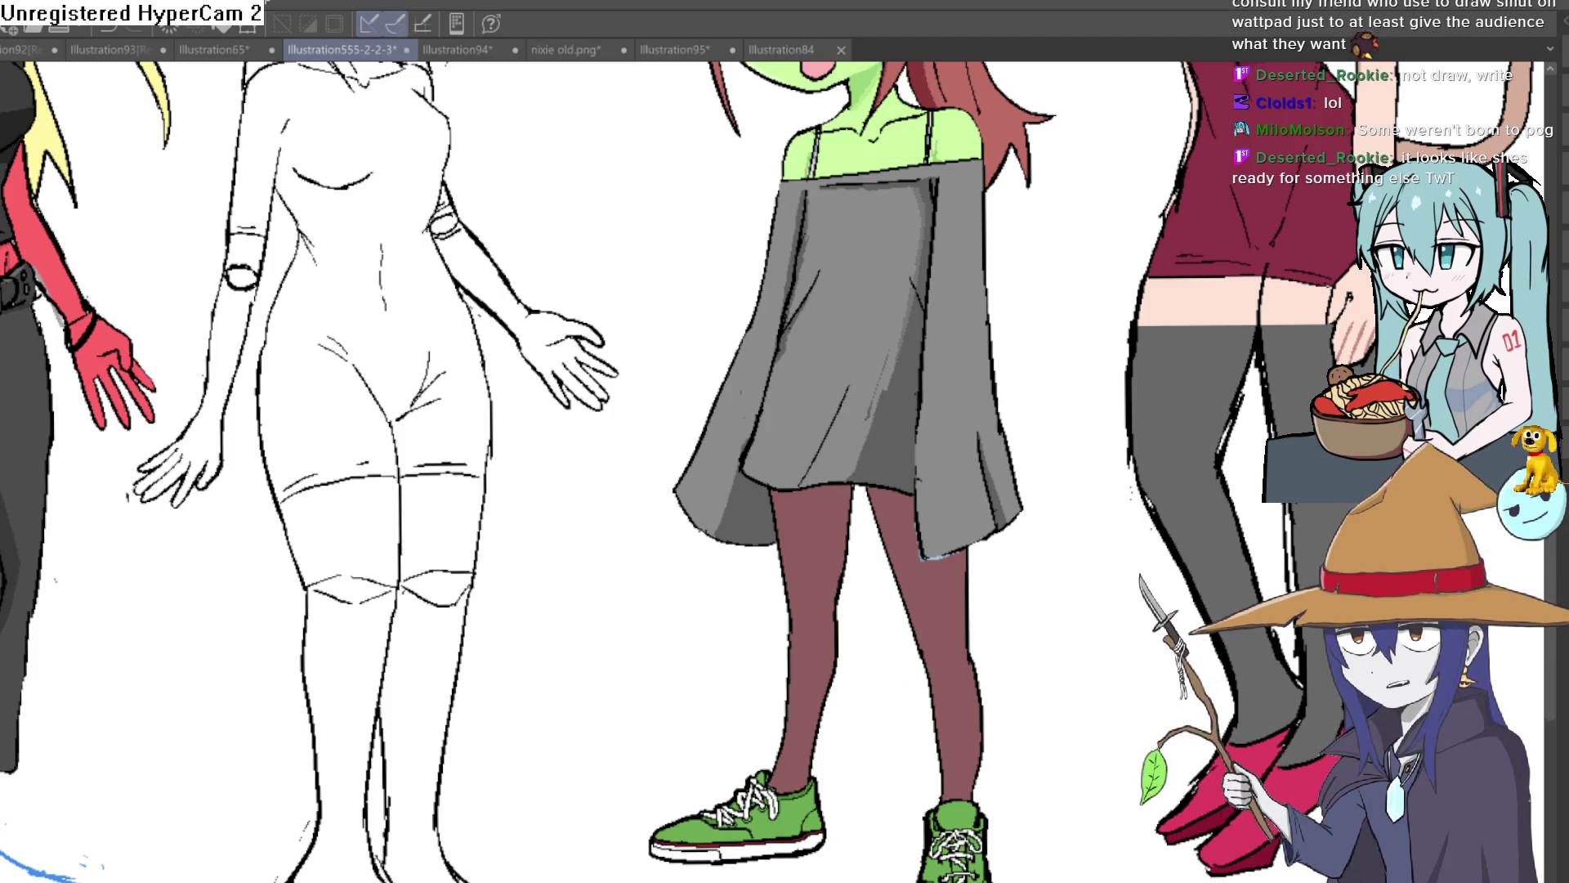
Outline a black band across both thighs just below the grey dress hem.
scroll(909, 569, up, 3)
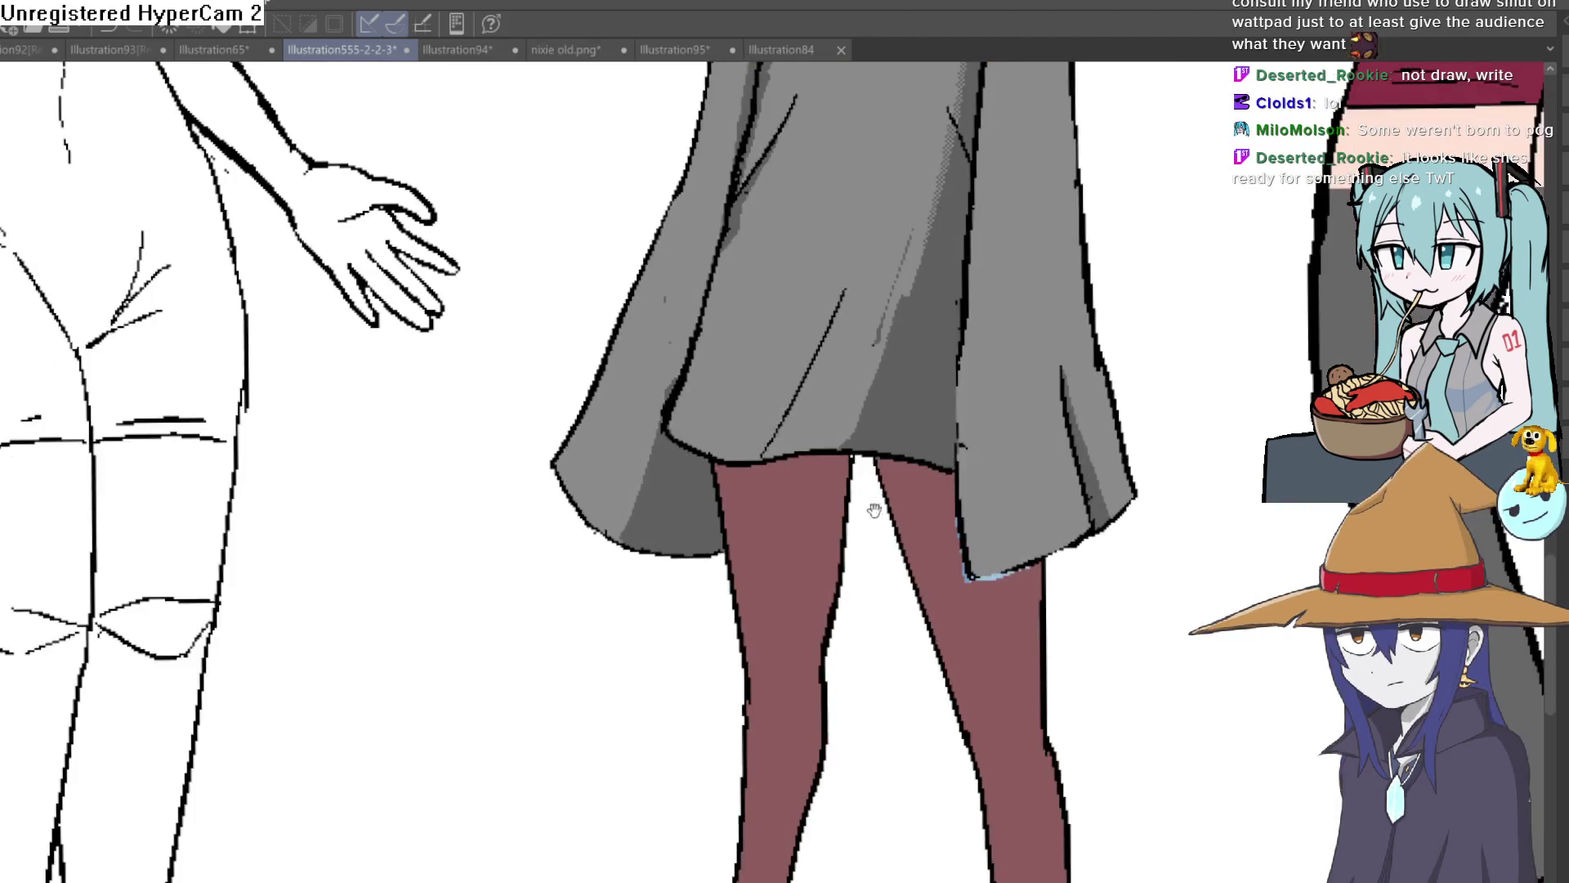
mouse_move(657, 427)
mouse_down()
mouse_move(648, 458)
mouse_move(756, 488)
mouse_up()
mouse_move(755, 428)
mouse_down()
mouse_move(812, 498)
mouse_move(840, 495)
mouse_up()
drag(844, 431, 908, 499)
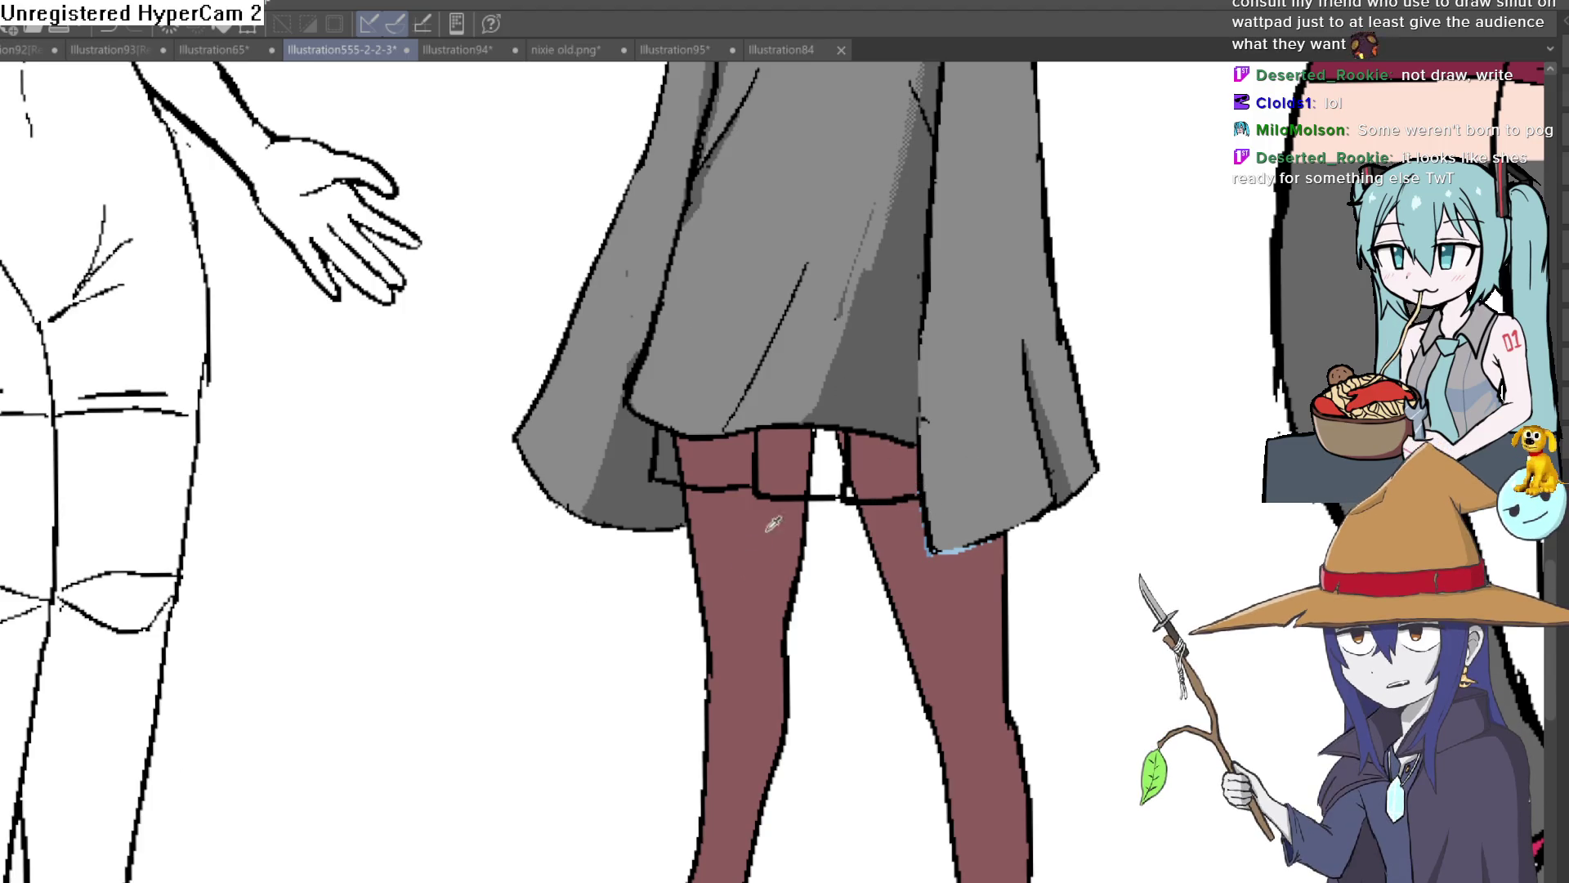
Zoom and pan over the legs to review the new thigh band outlines.
scroll(501, 501, down, 5)
scroll(1044, 493, up, 3)
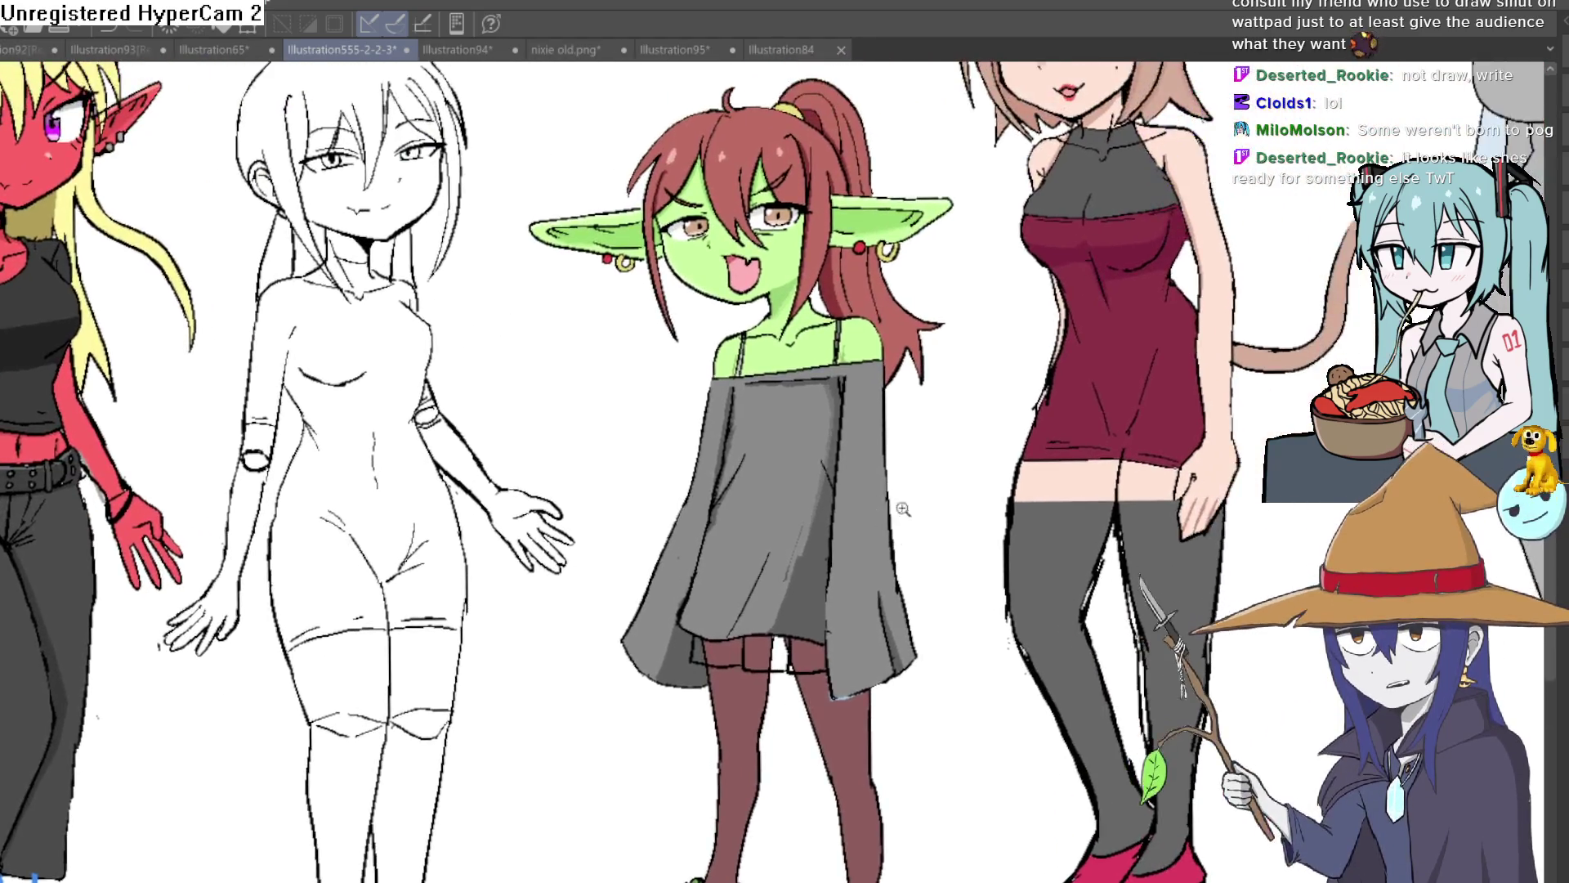
scroll(881, 516, up, 5)
scroll(899, 498, down, 4)
scroll(907, 482, down, 1)
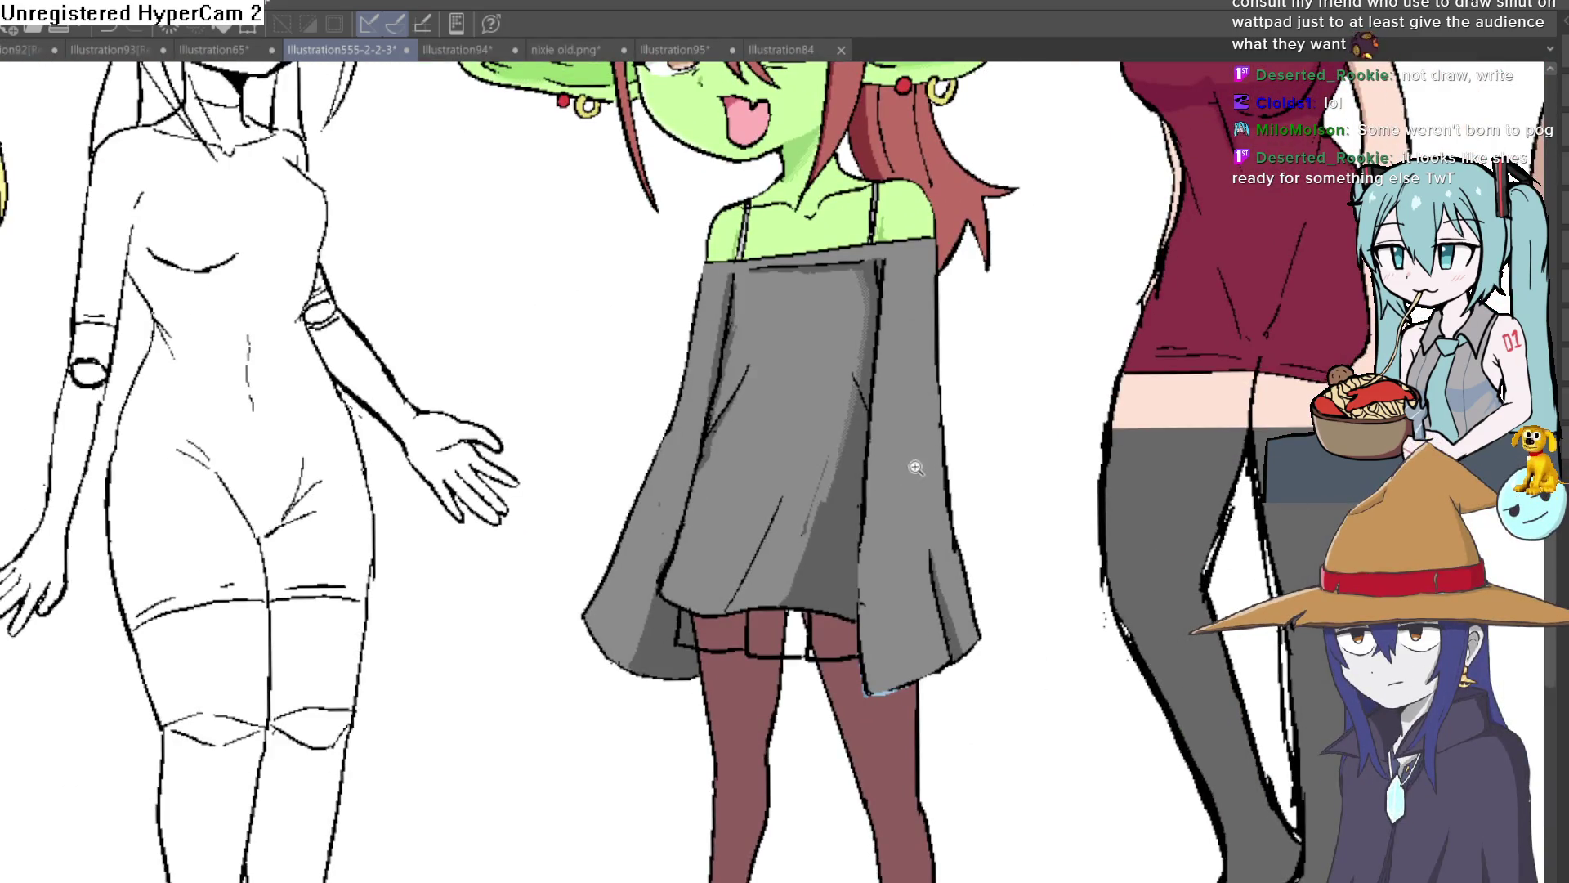
scroll(944, 463, down, 1)
scroll(972, 449, up, 2)
scroll(975, 457, down, 1)
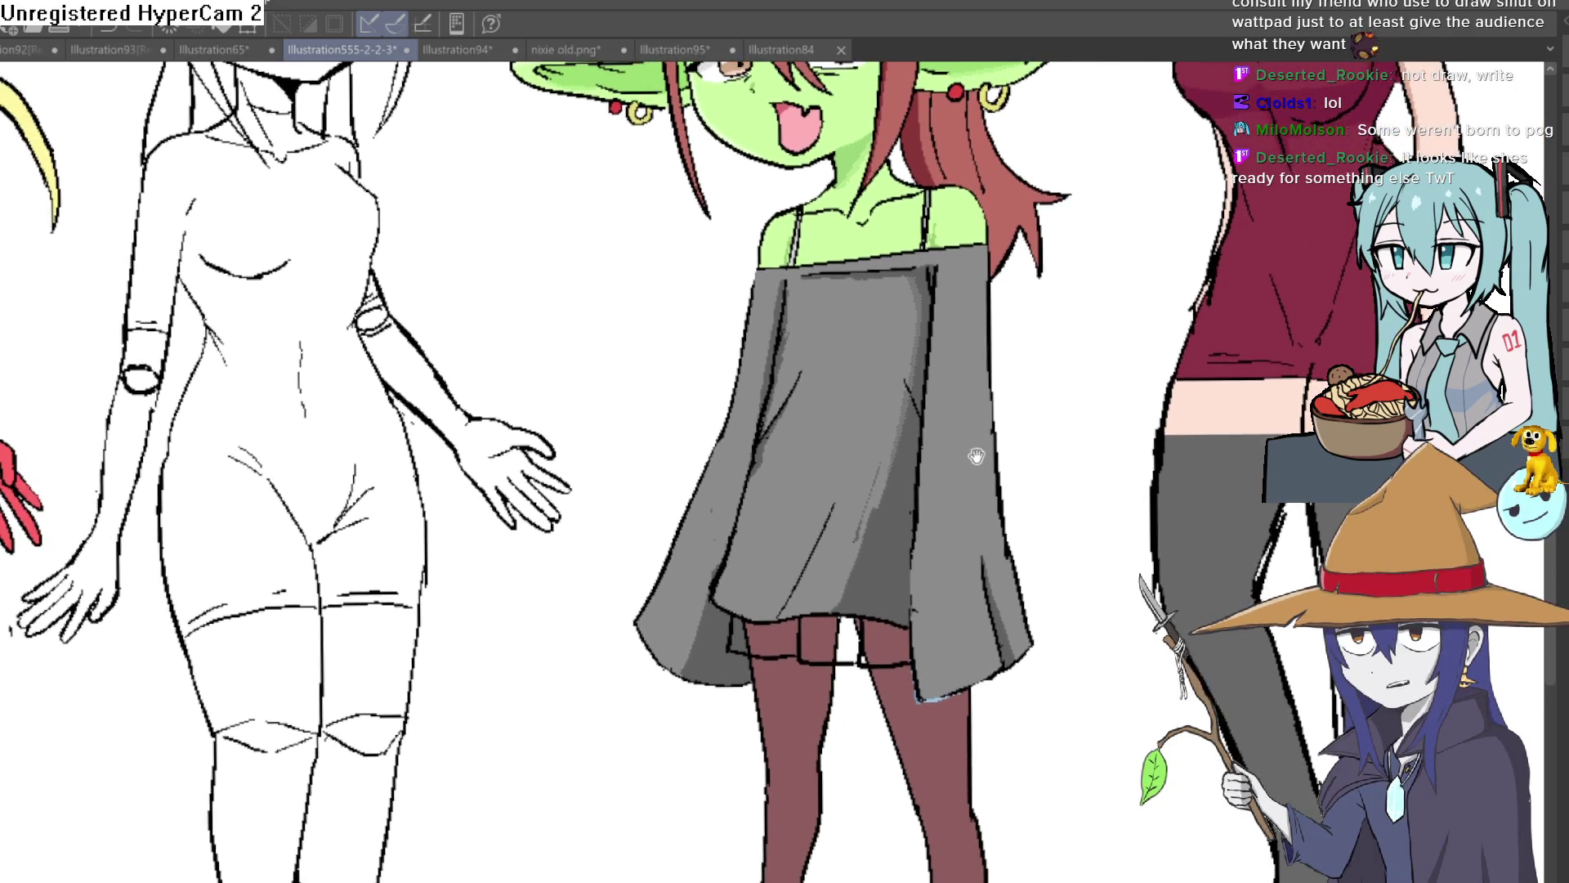
scroll(975, 459, up, 1)
scroll(973, 483, down, 2)
scroll(965, 441, down, 1)
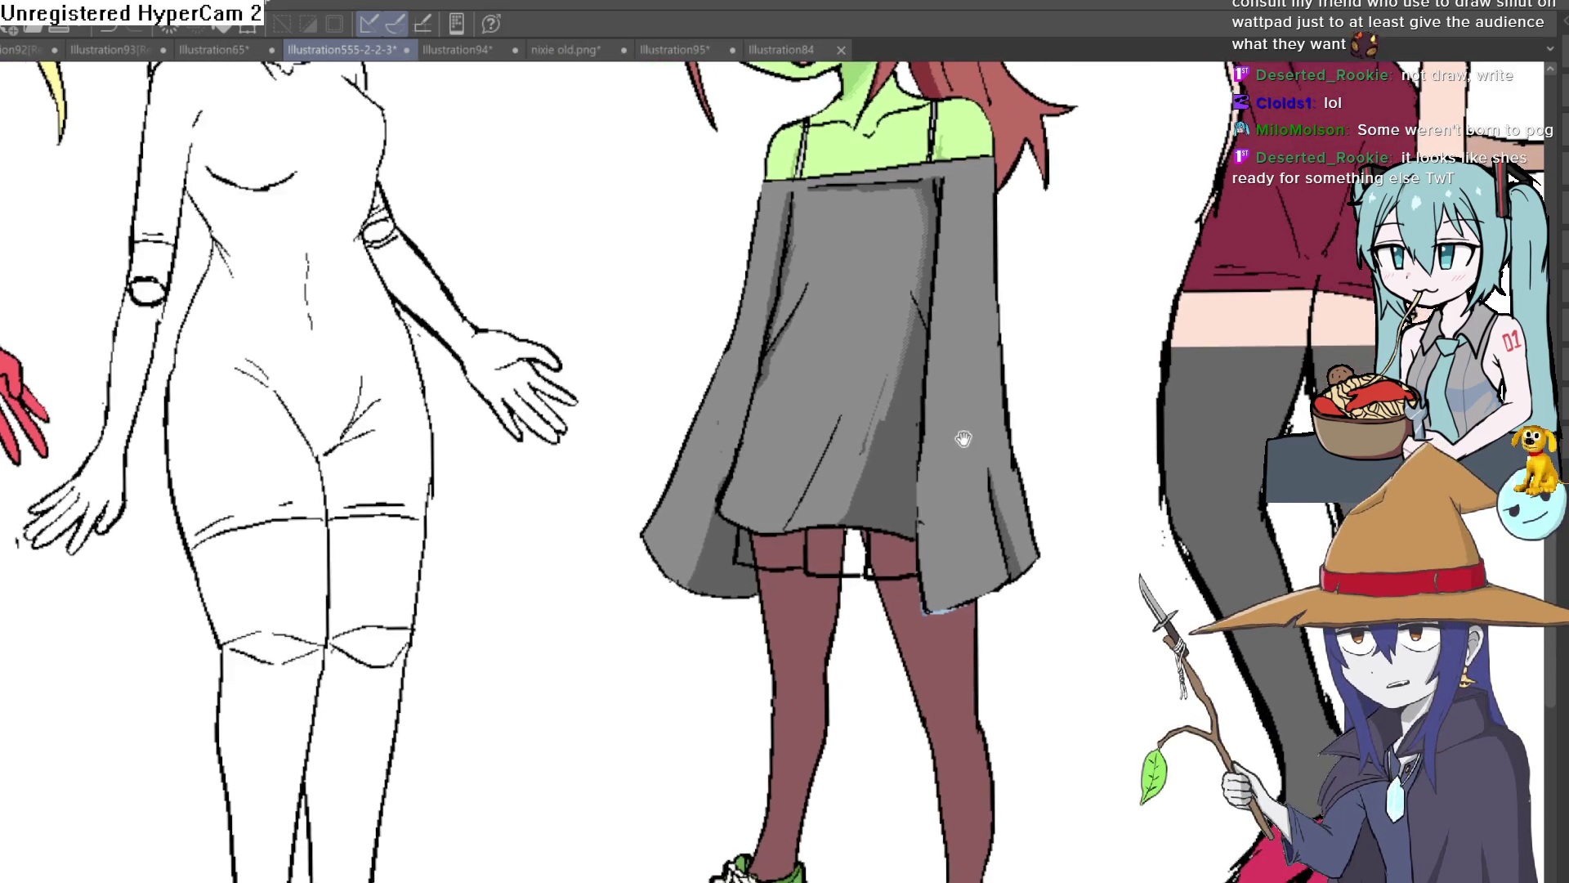
scroll(970, 465, up, 1)
scroll(948, 429, down, 3)
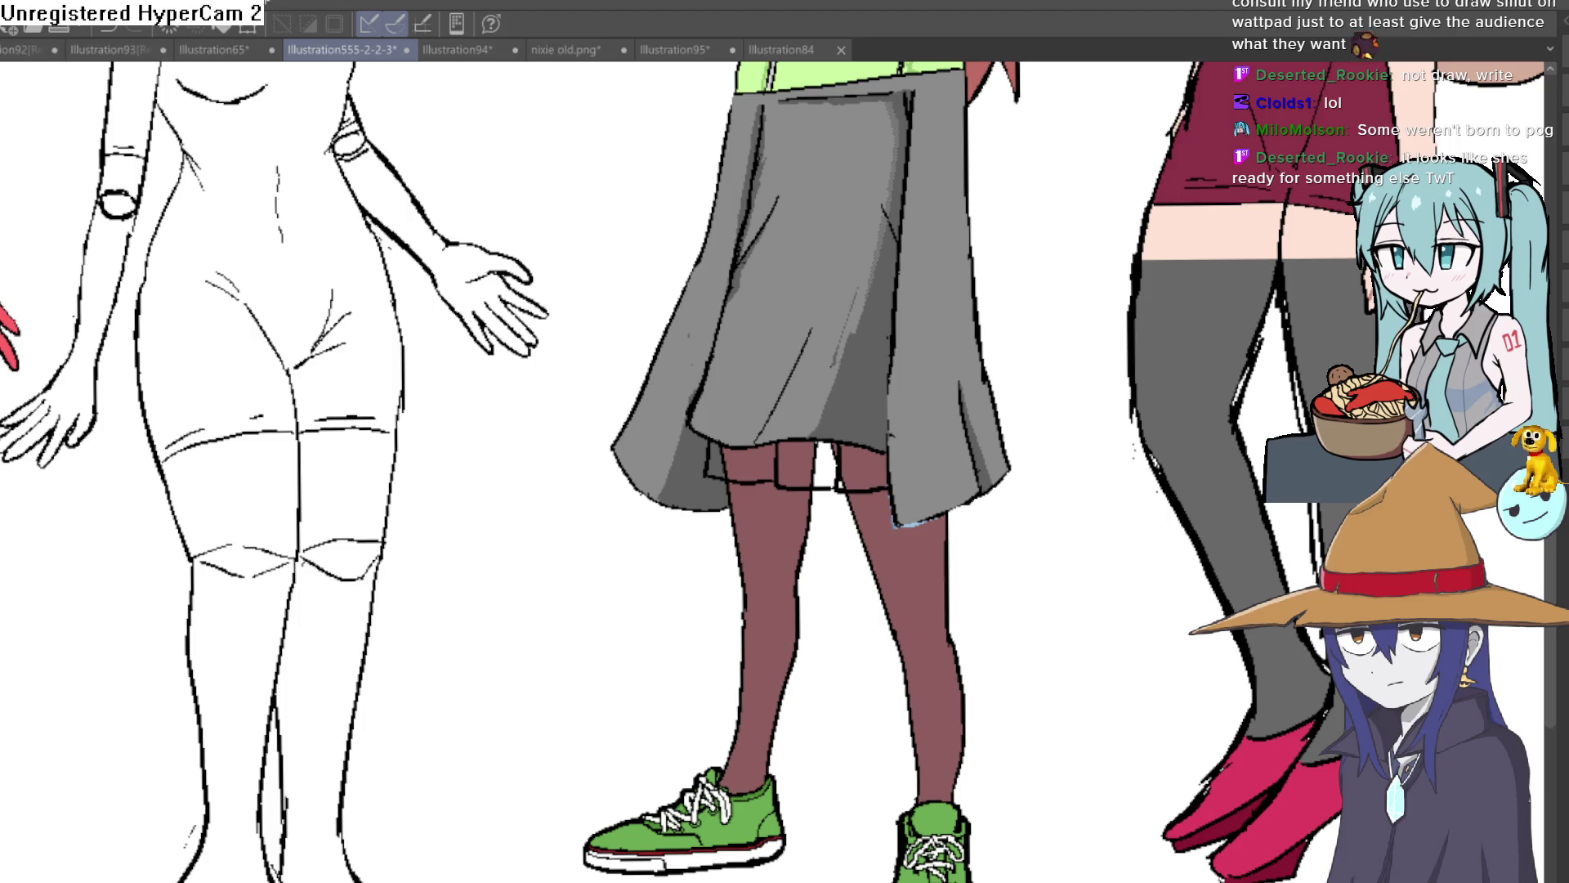
mouse_move(1071, 360)
mouse_down()
mouse_move(1029, 483)
mouse_move(1044, 378)
mouse_up()
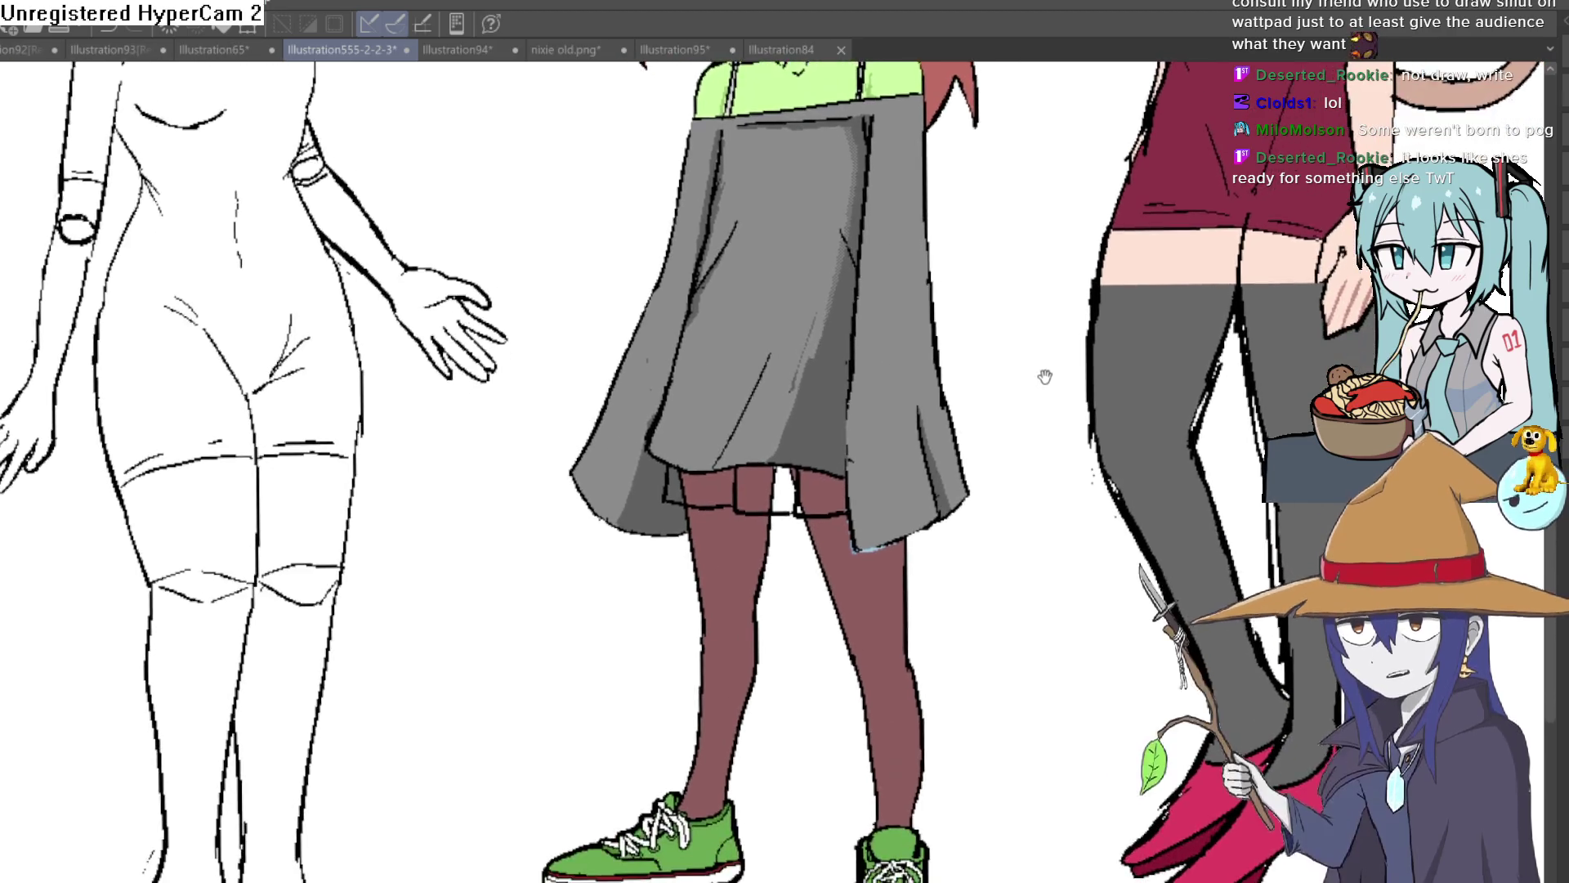
scroll(1044, 378, down, 5)
scroll(981, 462, up, 7)
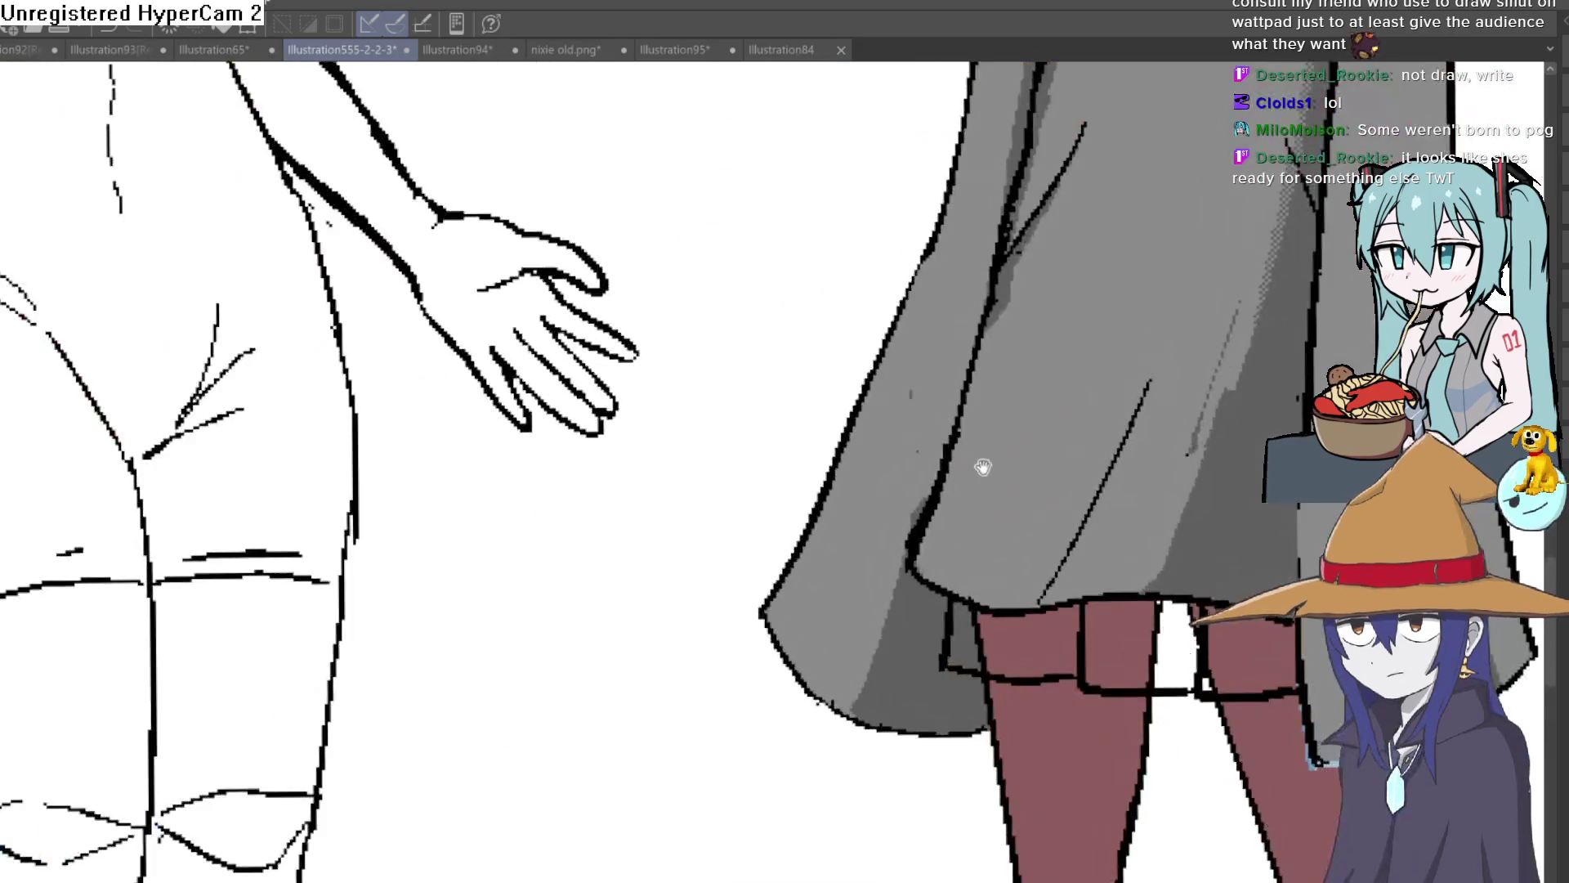
drag(982, 462, 703, 311)
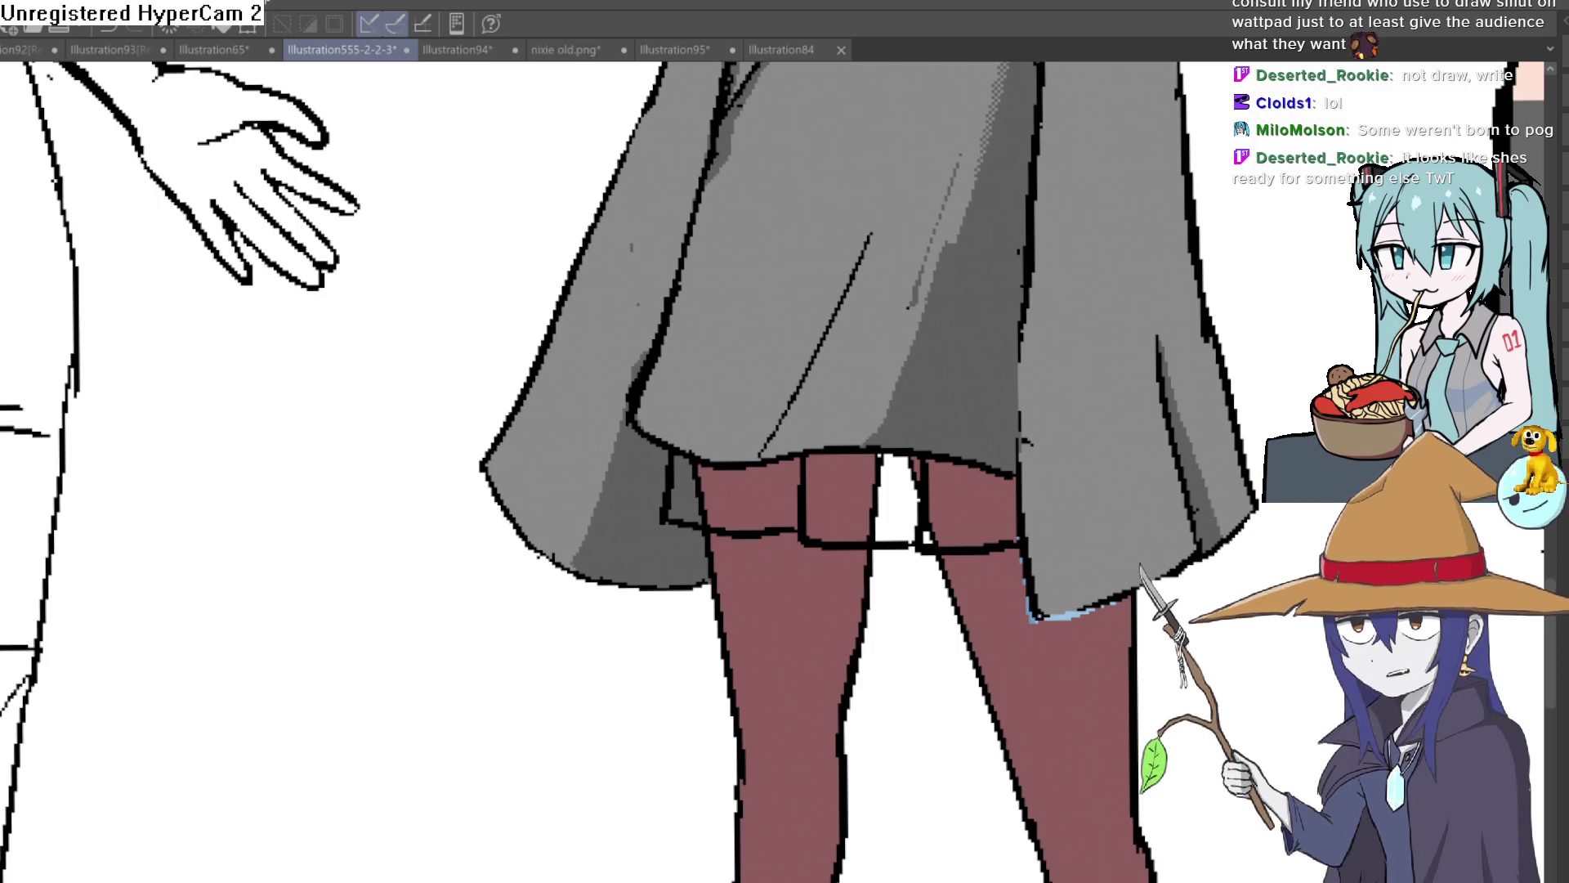
Fill the left, middle and right thigh band sections red, undoing the pink fill and the outline spill.
click(716, 492)
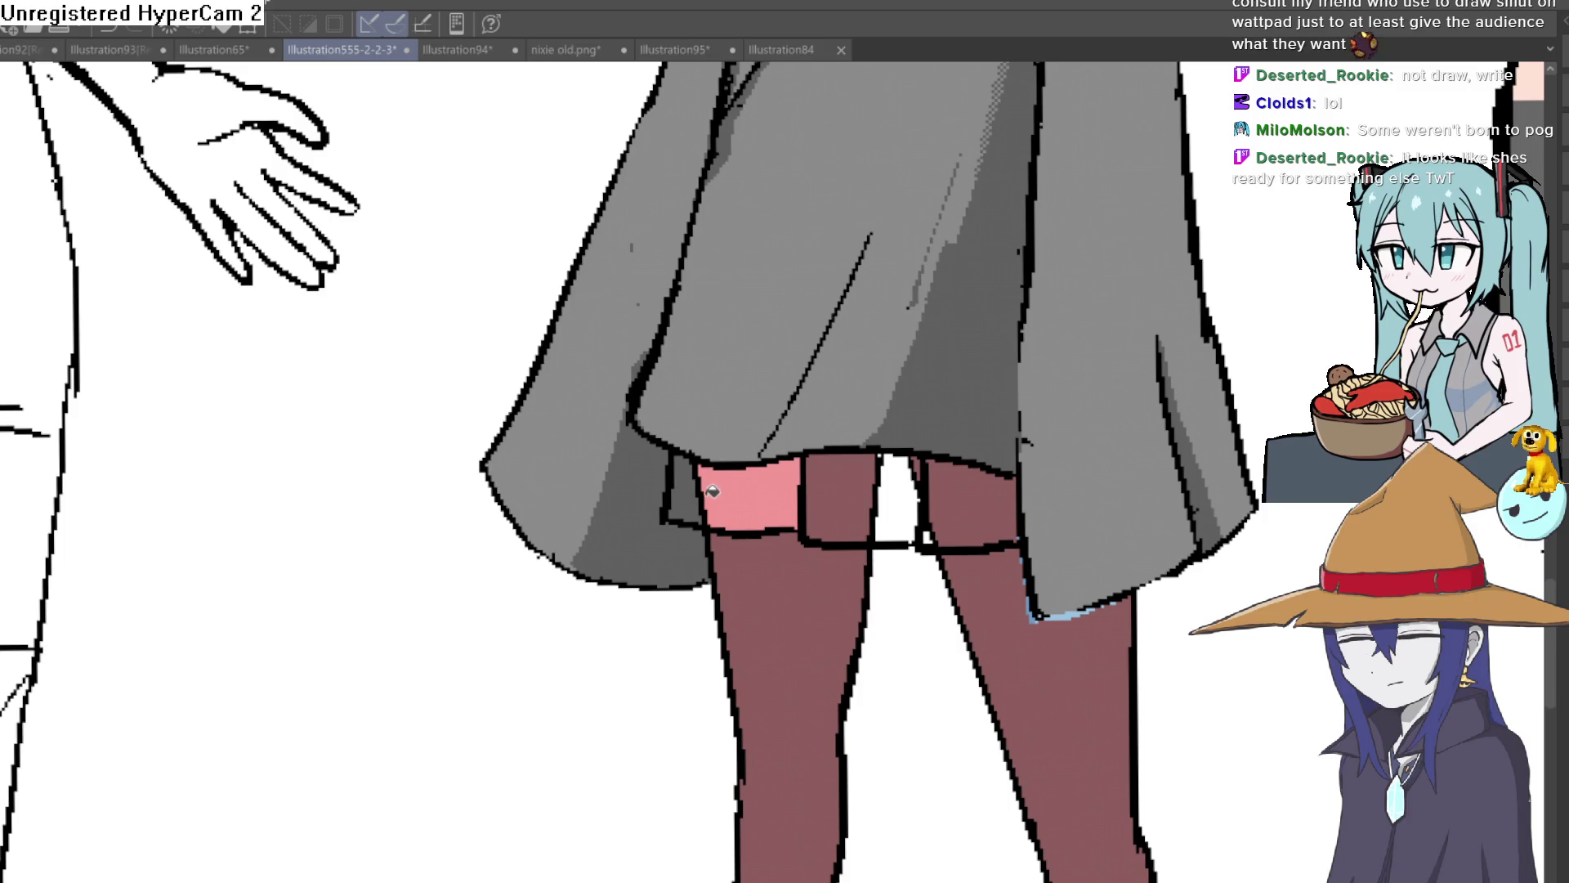
key(ctrl+z)
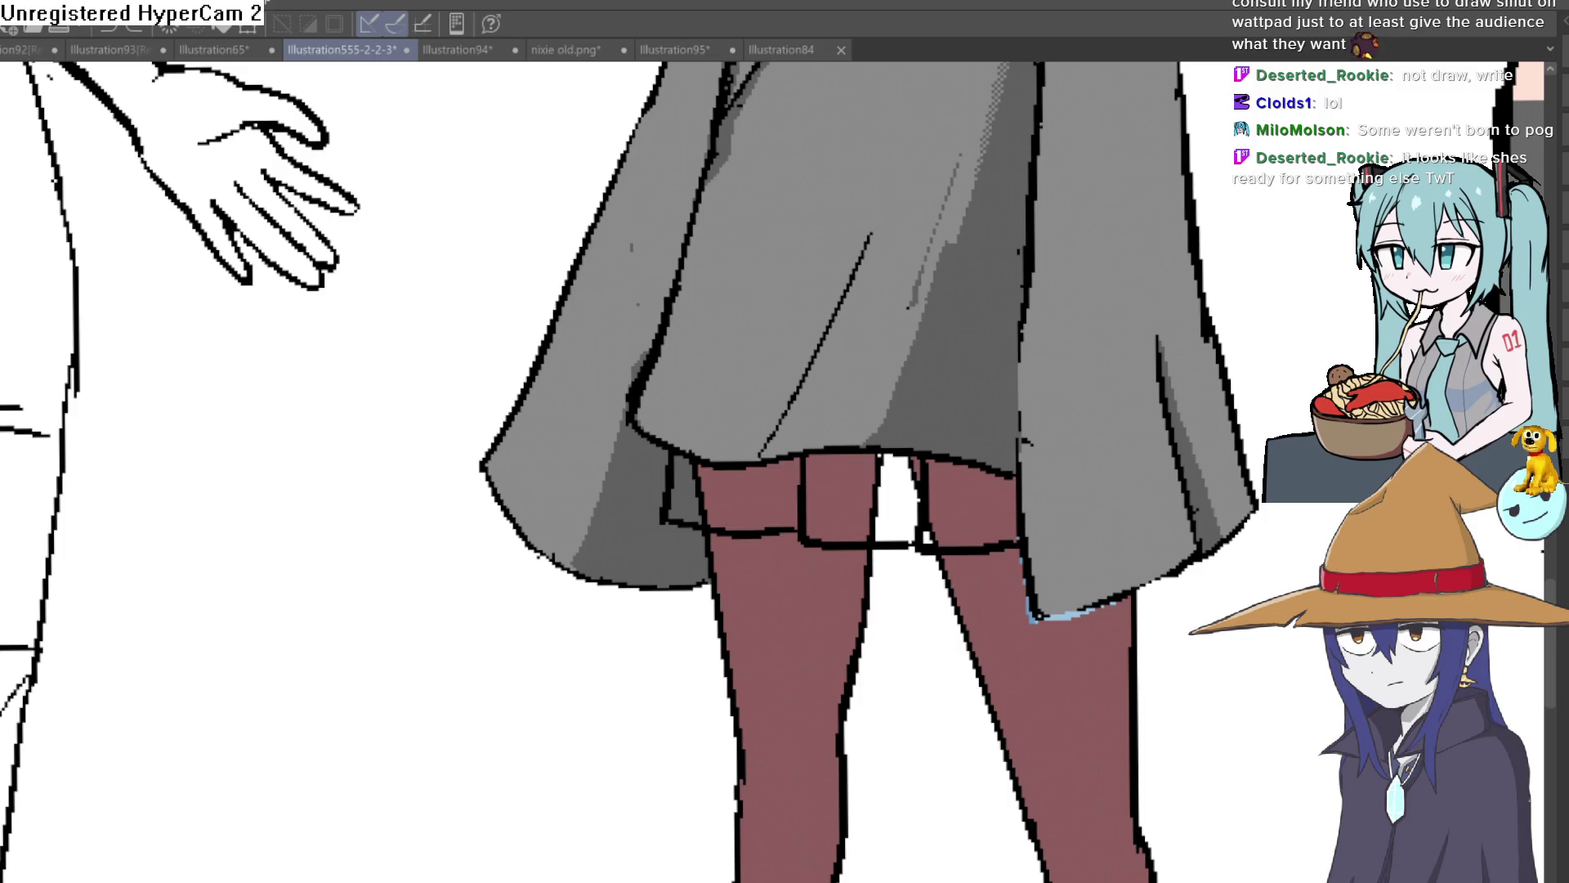
click(760, 471)
click(703, 497)
click(843, 489)
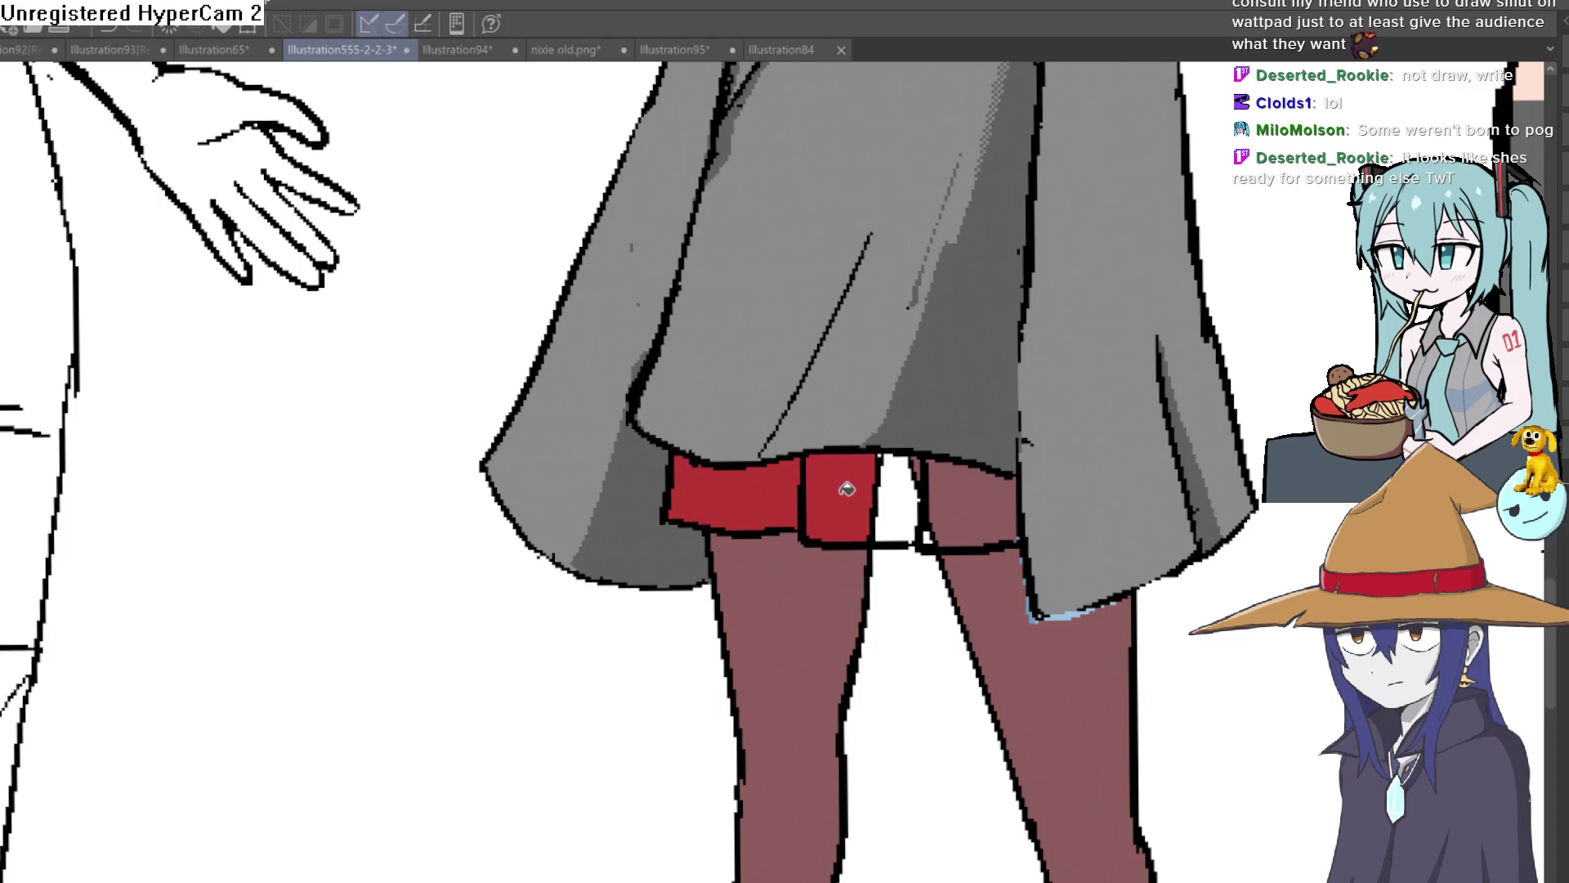
click(895, 491)
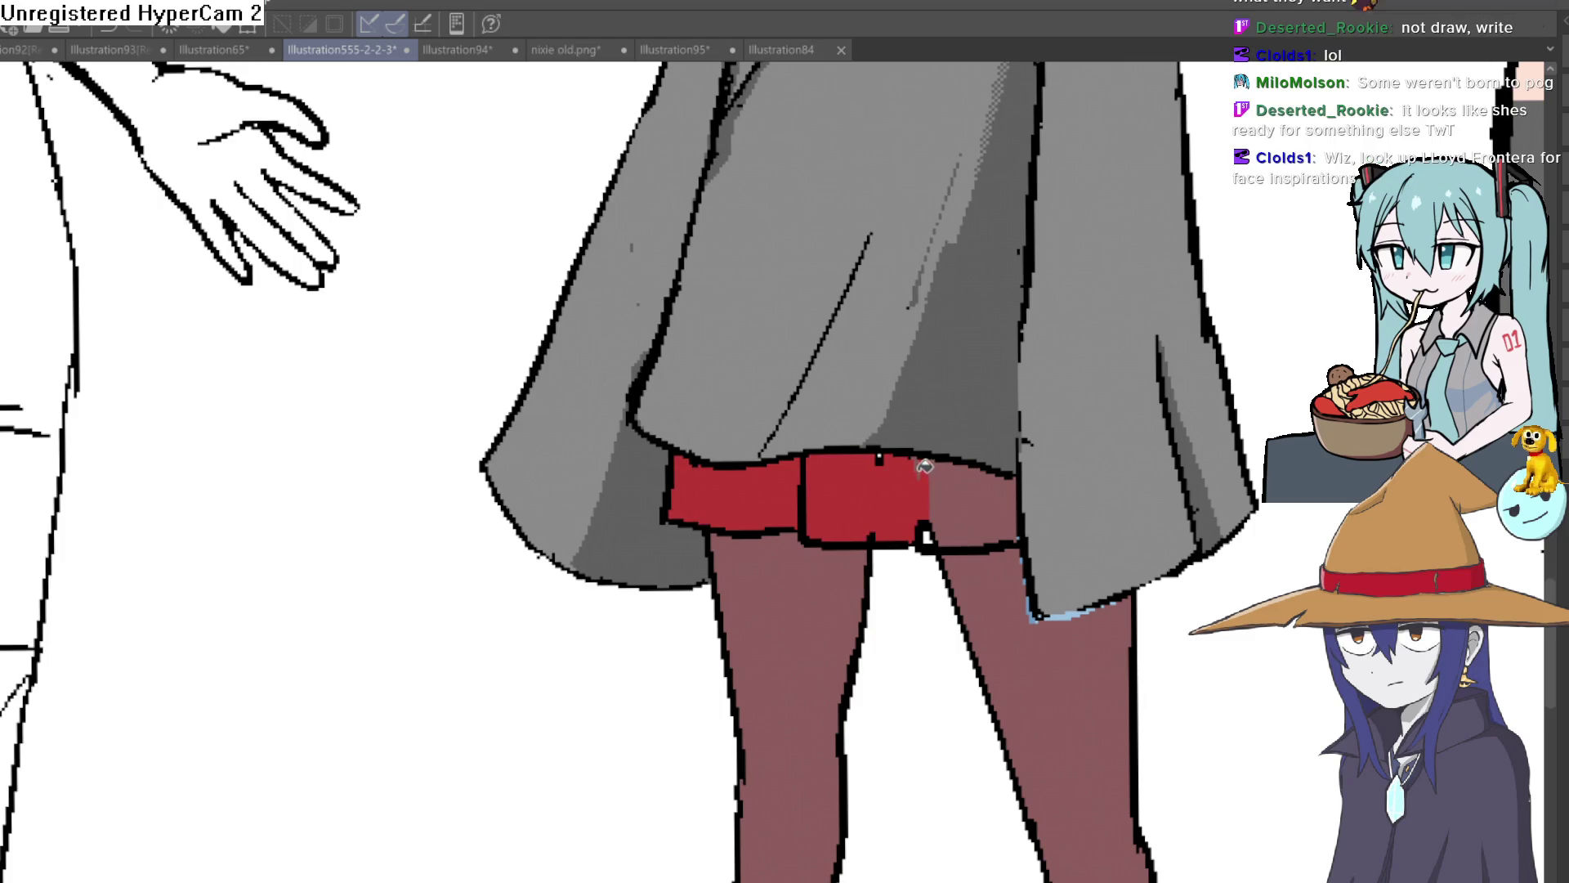
click(927, 523)
key(ctrl+z)
click(1001, 491)
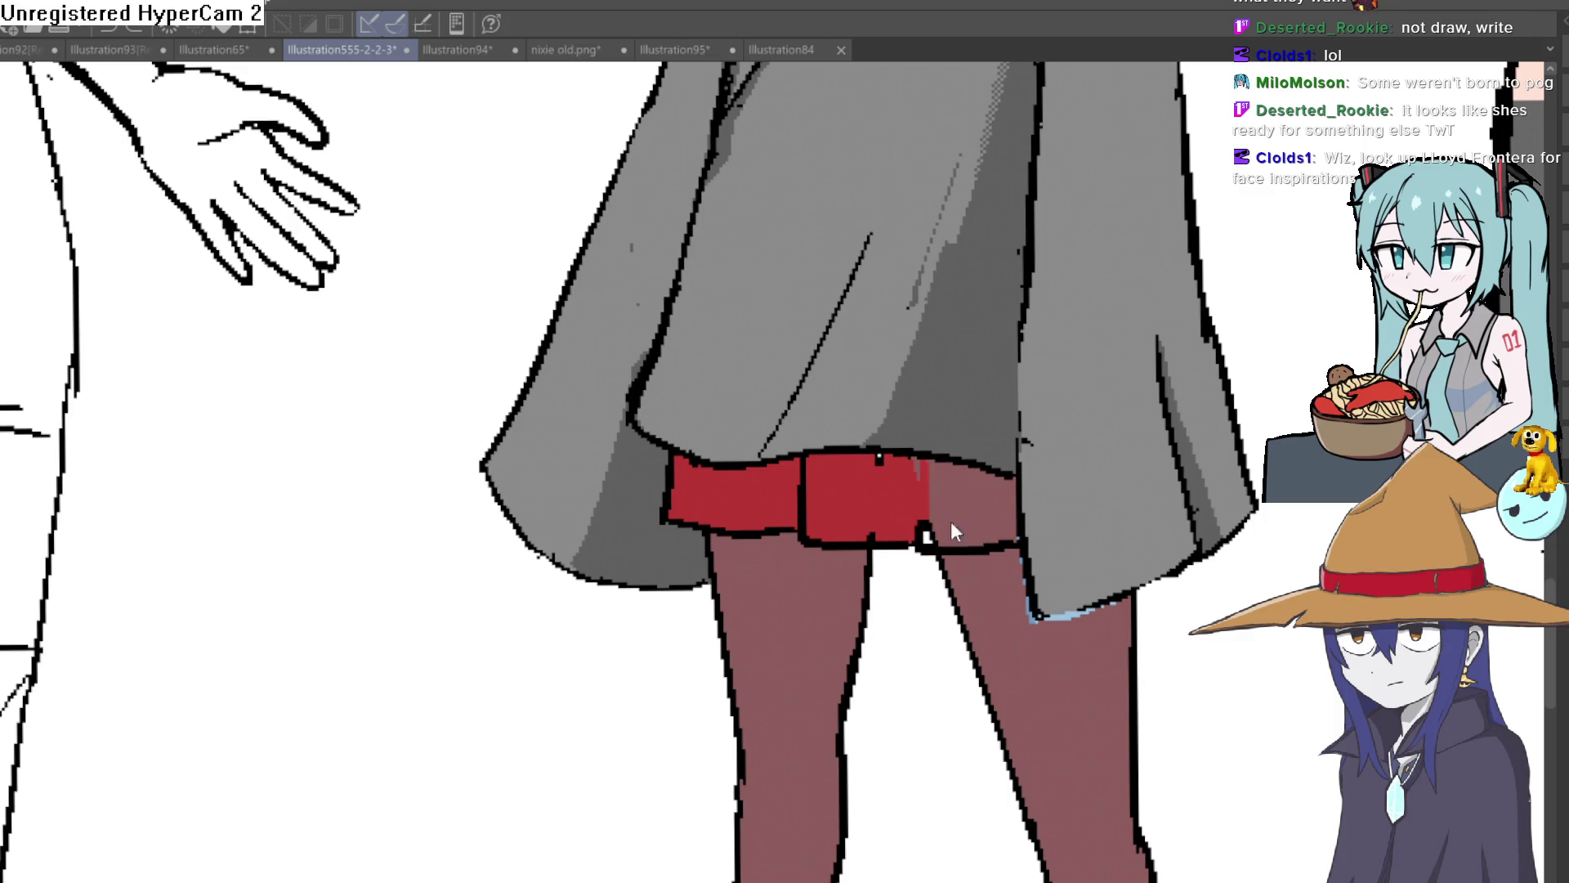
Draw a dividing line through the right band section, then pan up toward the characters' heads.
drag(911, 460, 924, 535)
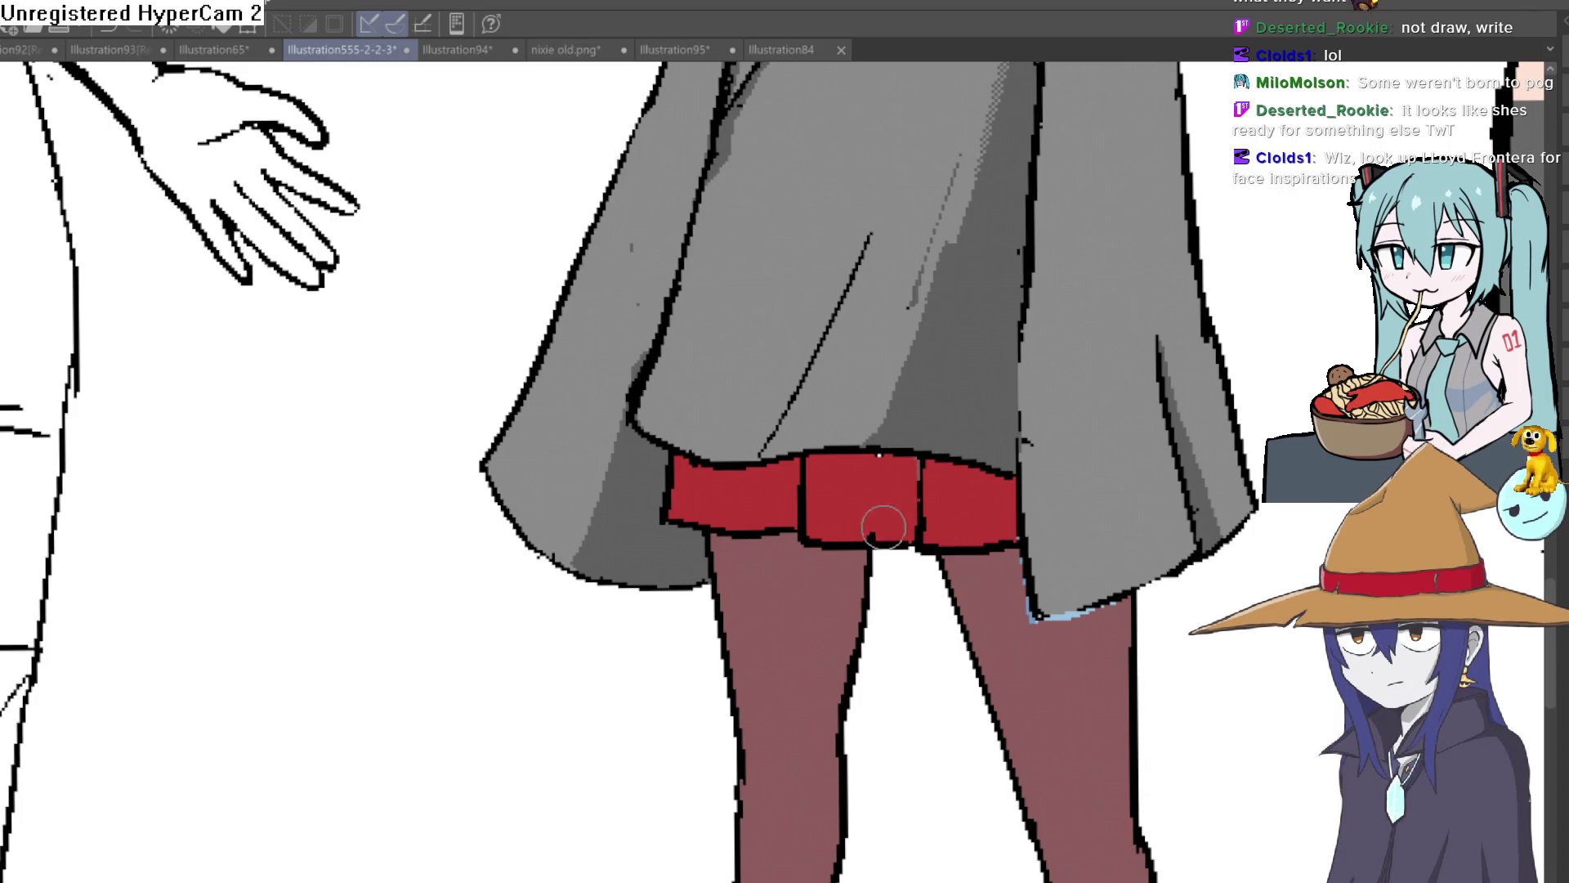
scroll(1074, 463, down, 5)
mouse_move(1173, 433)
mouse_down()
mouse_move(1135, 527)
mouse_move(1106, 511)
mouse_up()
scroll(1083, 512, up, 5)
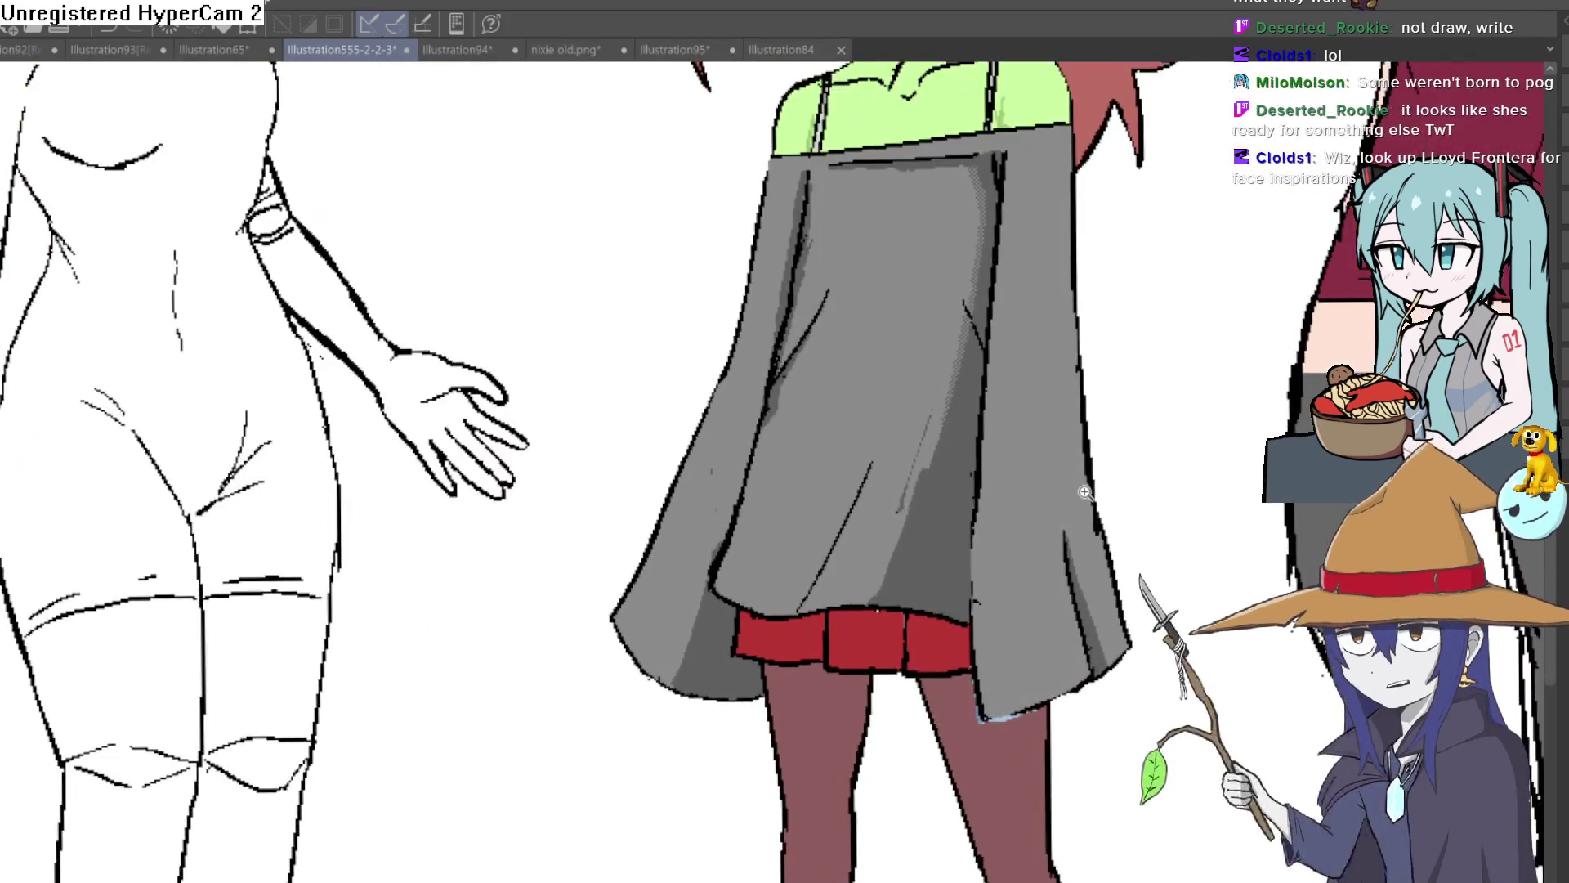
scroll(1079, 513, down, 3)
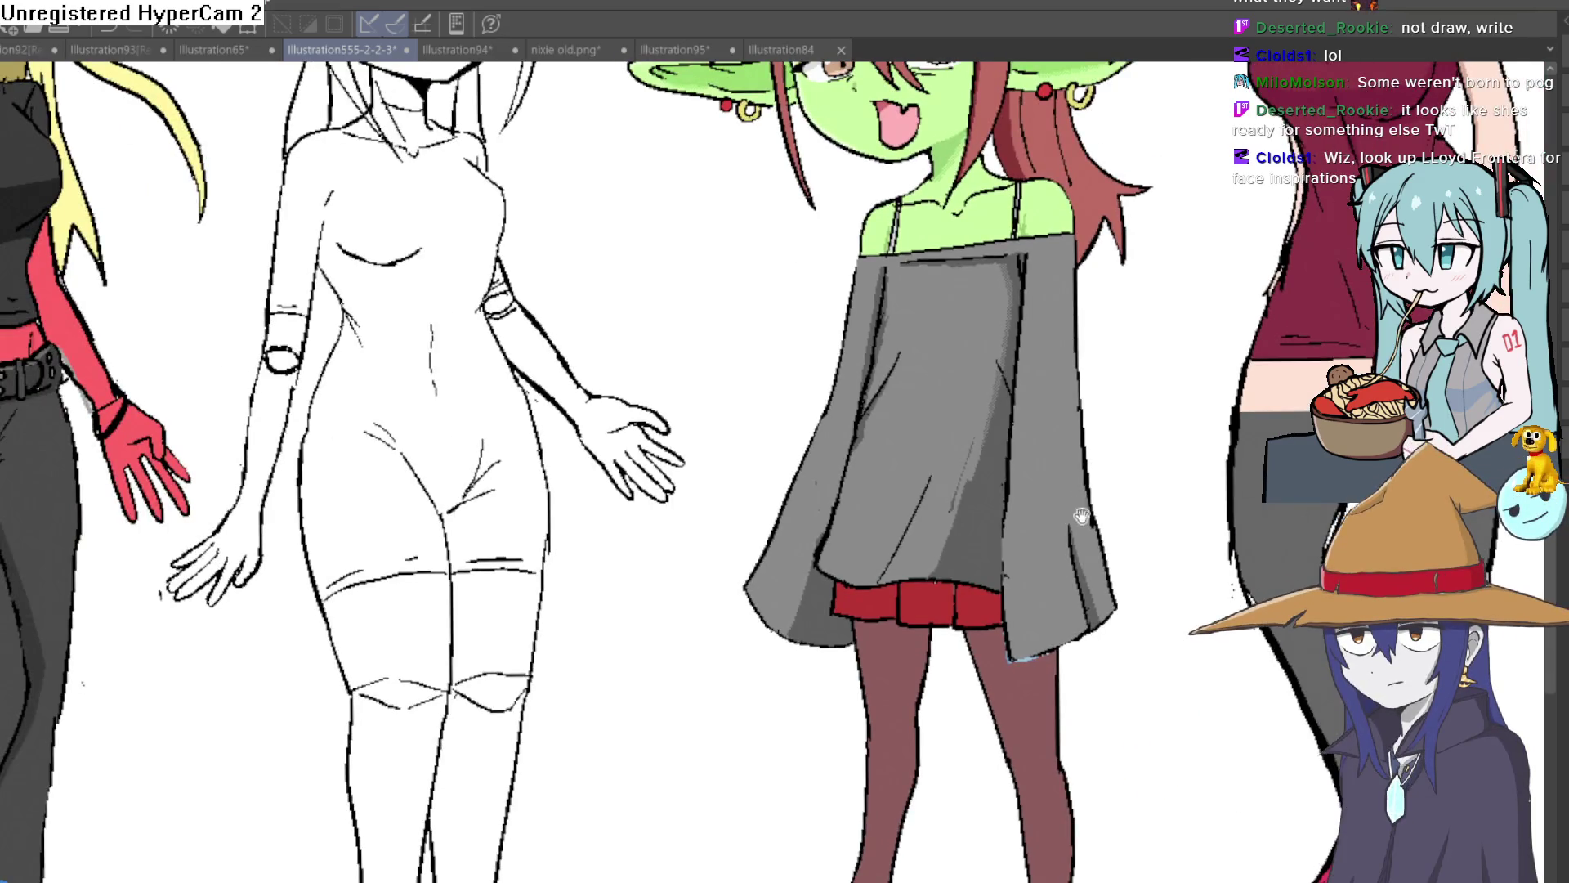
scroll(1080, 523, up, 2)
scroll(1083, 526, down, 1)
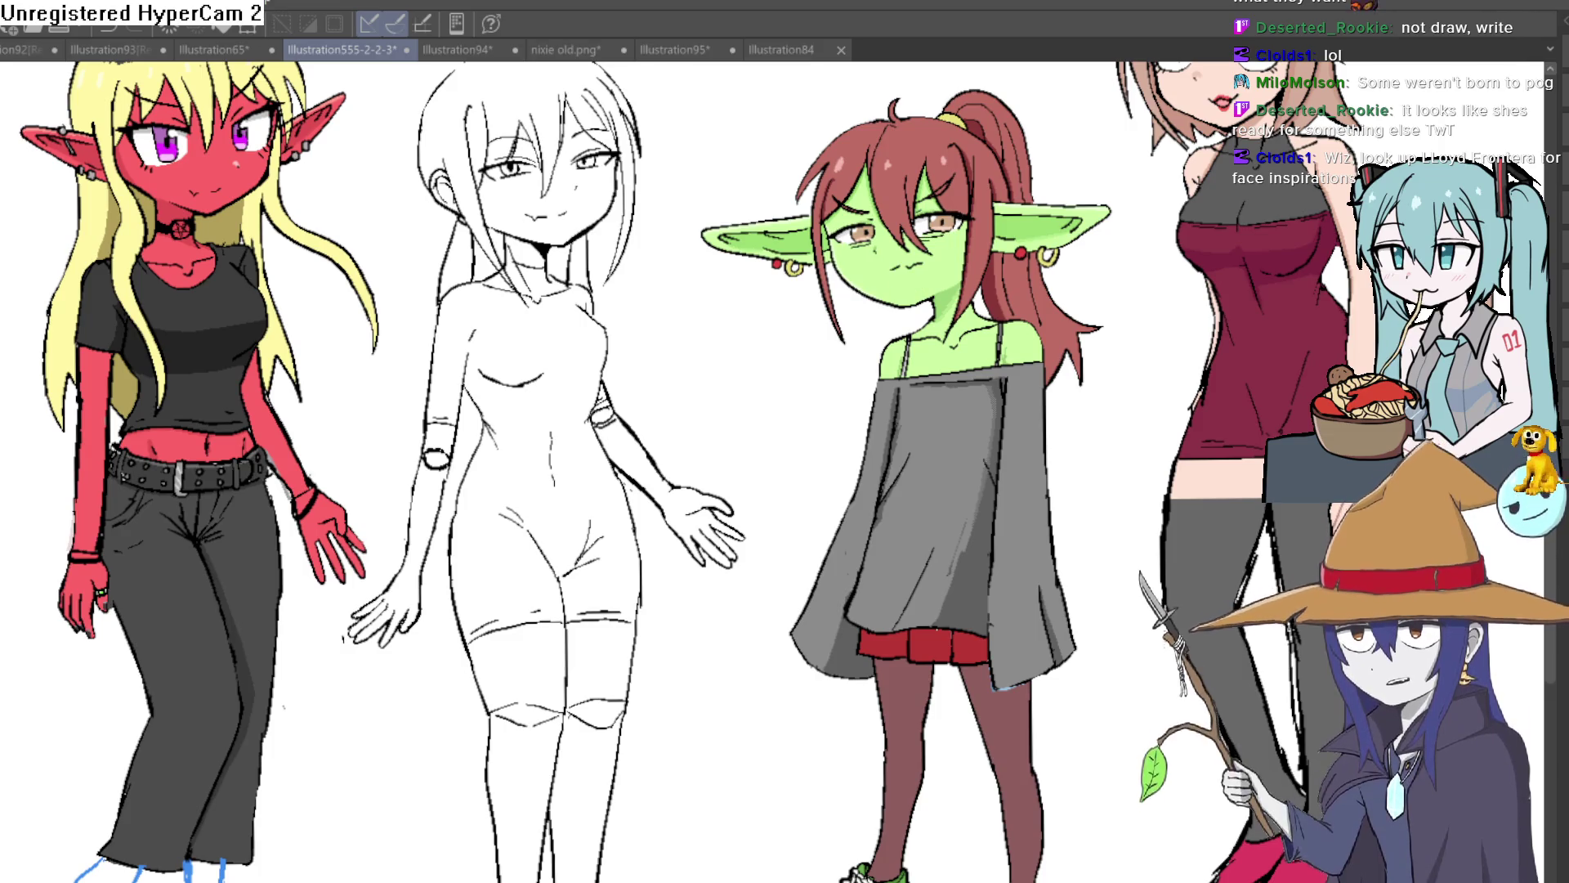
Tilt the canvas to view the lineup at an angle.
mouse_move(1130, 546)
mouse_down()
mouse_move(1040, 532)
mouse_move(983, 446)
mouse_up()
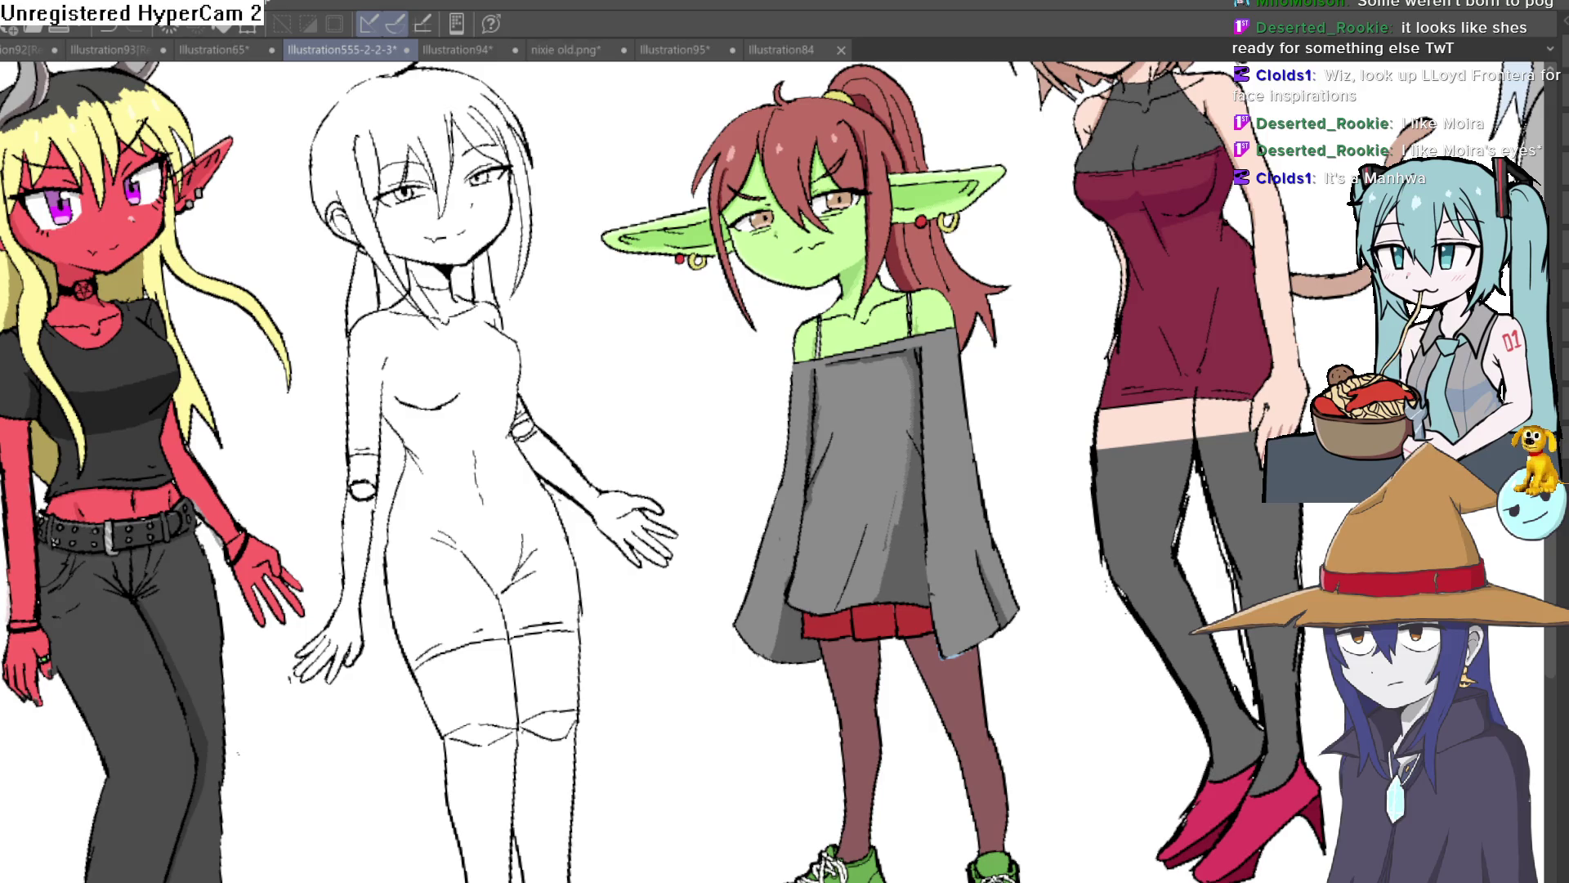
scroll(1096, 637, down, 3)
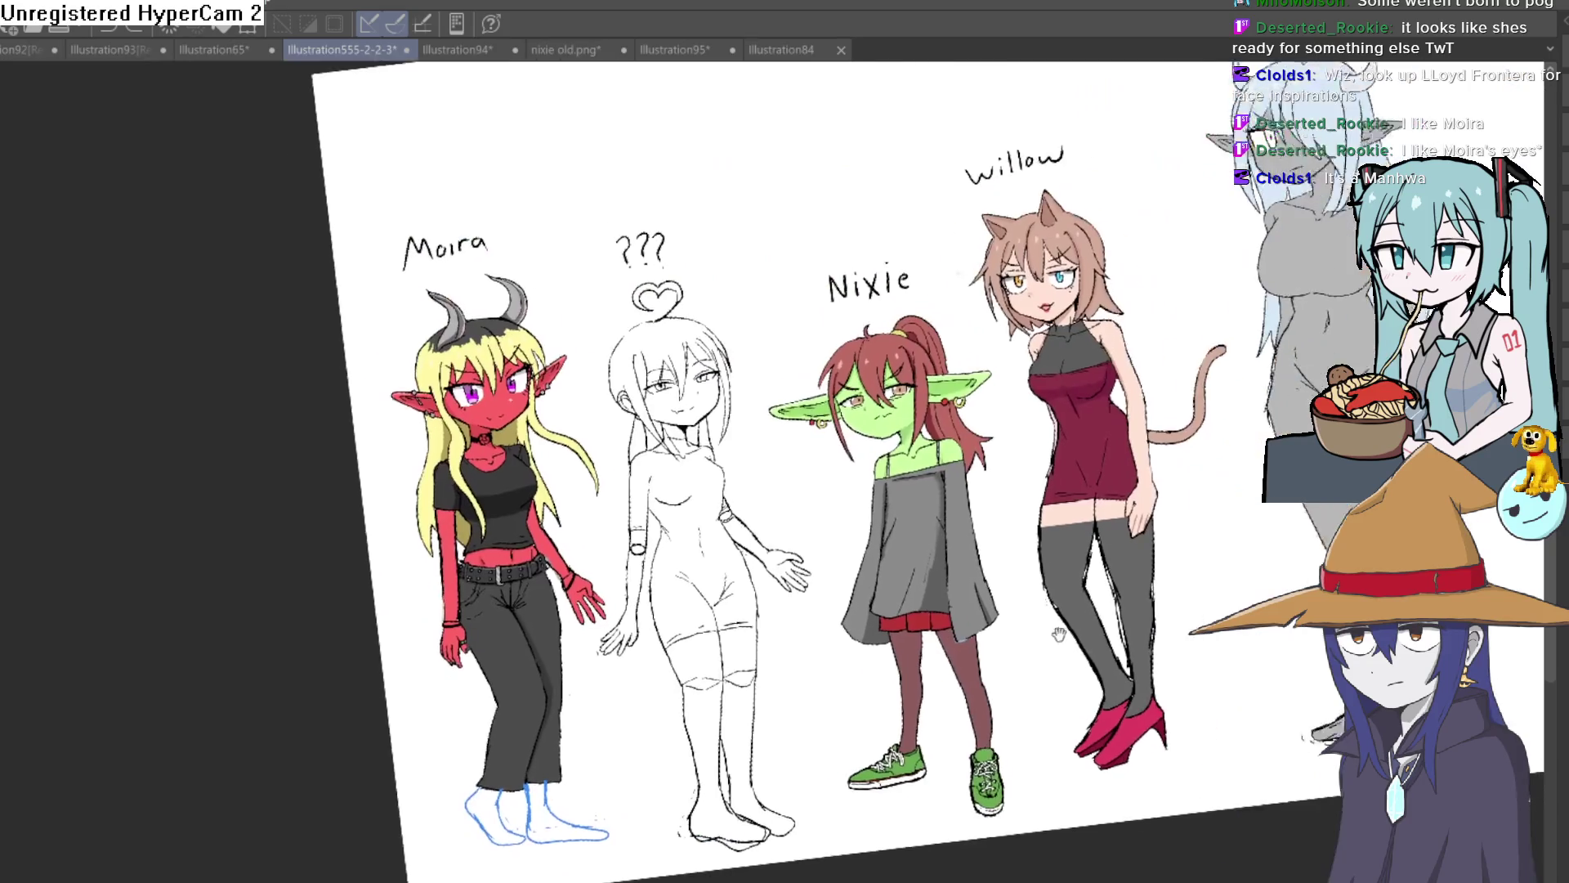
Pan to the character beside Willow and straighten the tilted canvas view.
drag(1158, 562, 1062, 449)
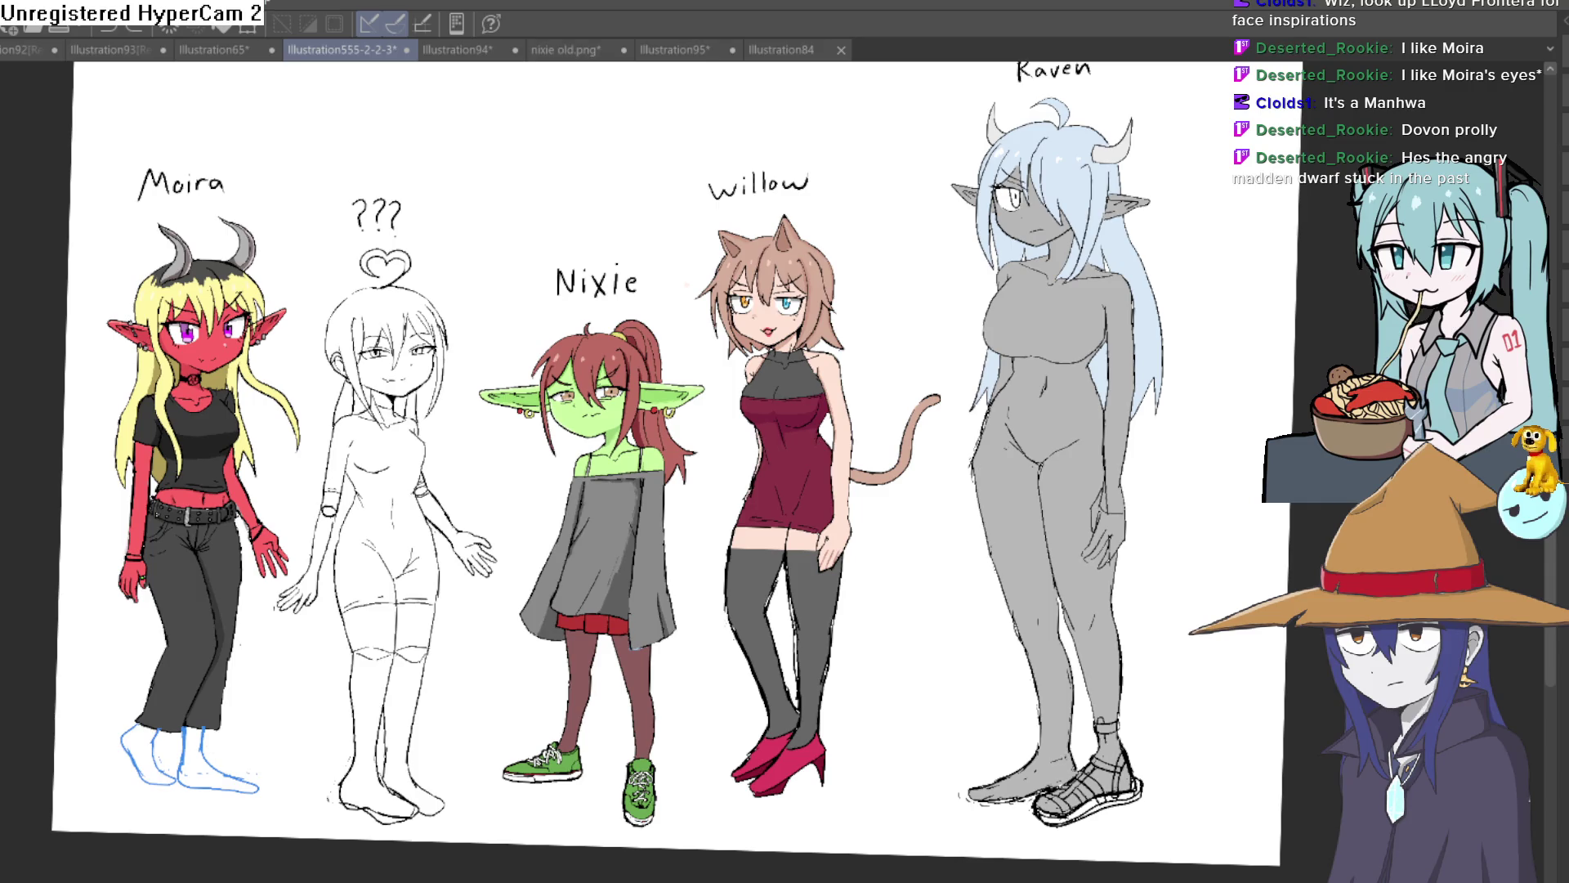
drag(886, 665, 1068, 464)
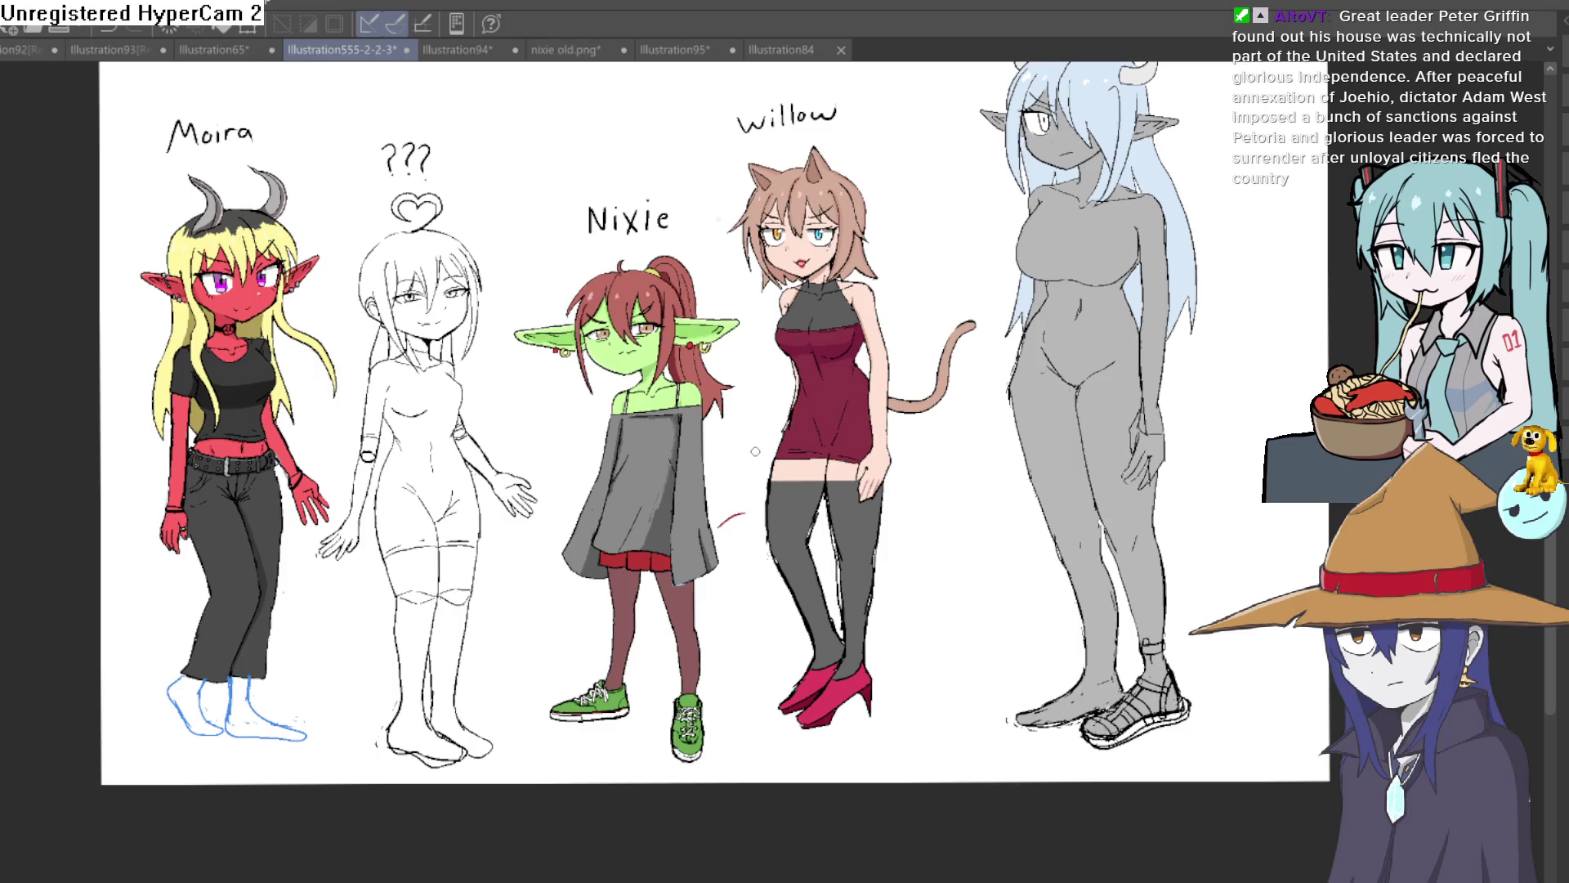
scroll(773, 534, up, 3)
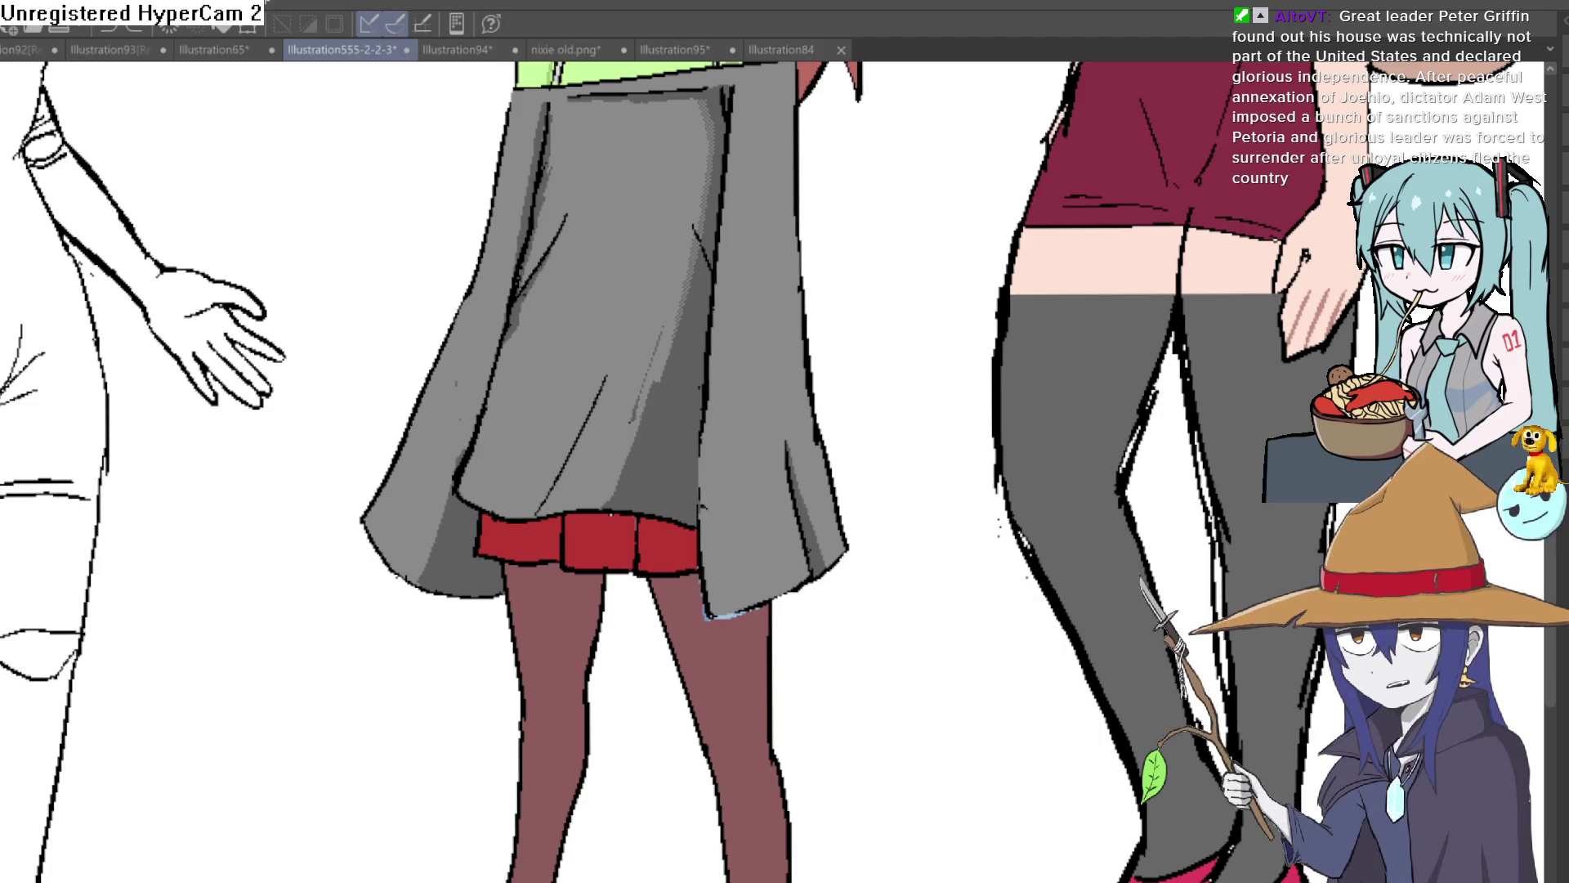
Zoom in and select Nixie's left, middle and right red skirt panels with Auto Select.
scroll(542, 526, up, 3)
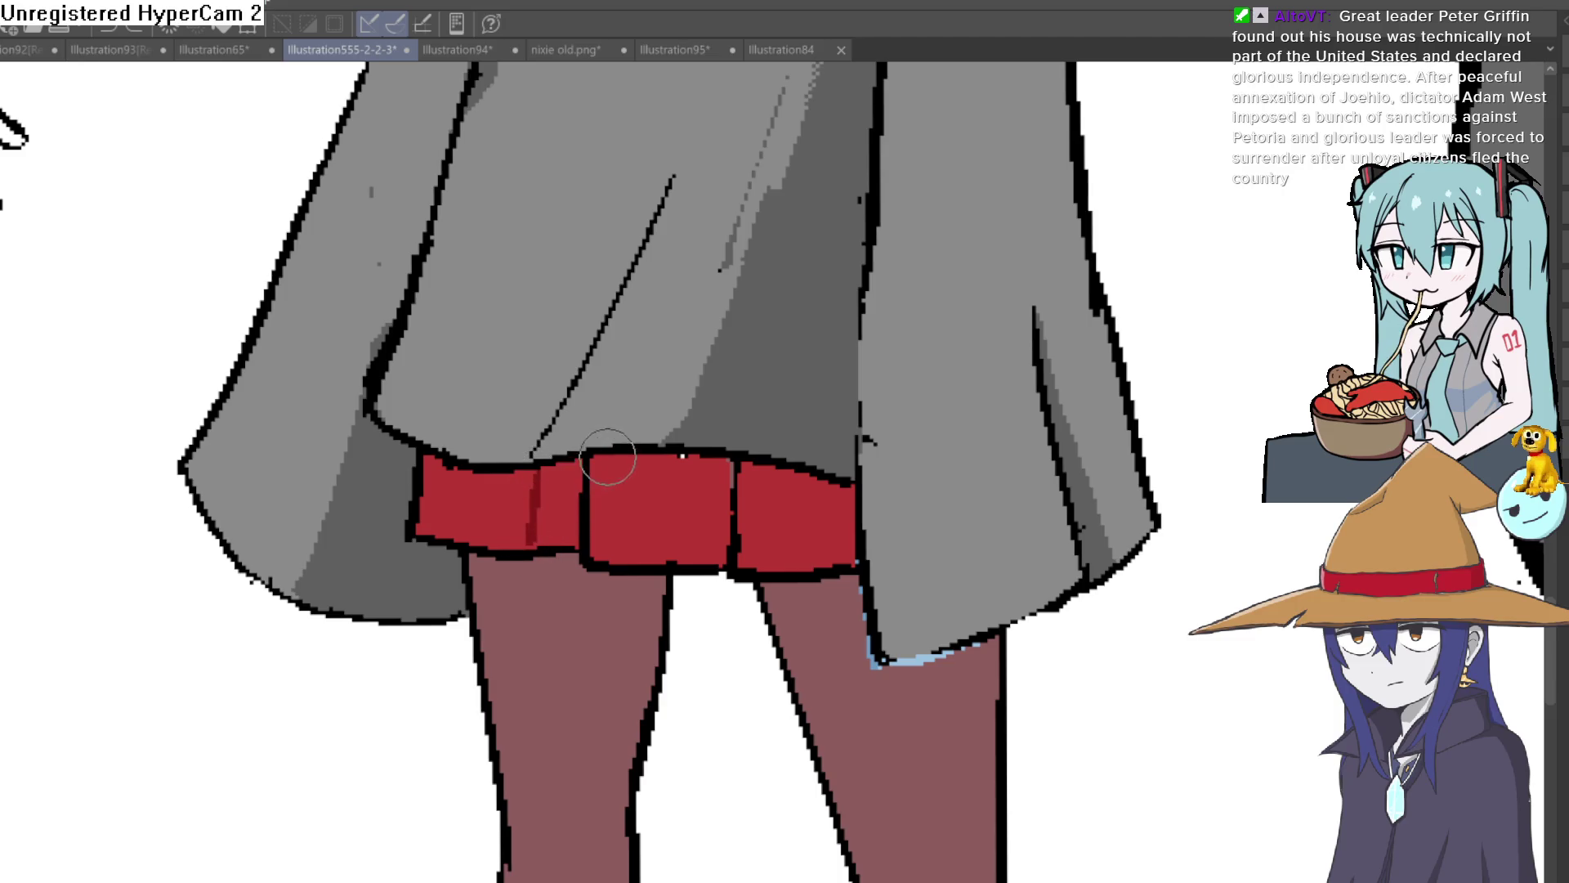
key(w)
click(515, 536)
shift+click(666, 518)
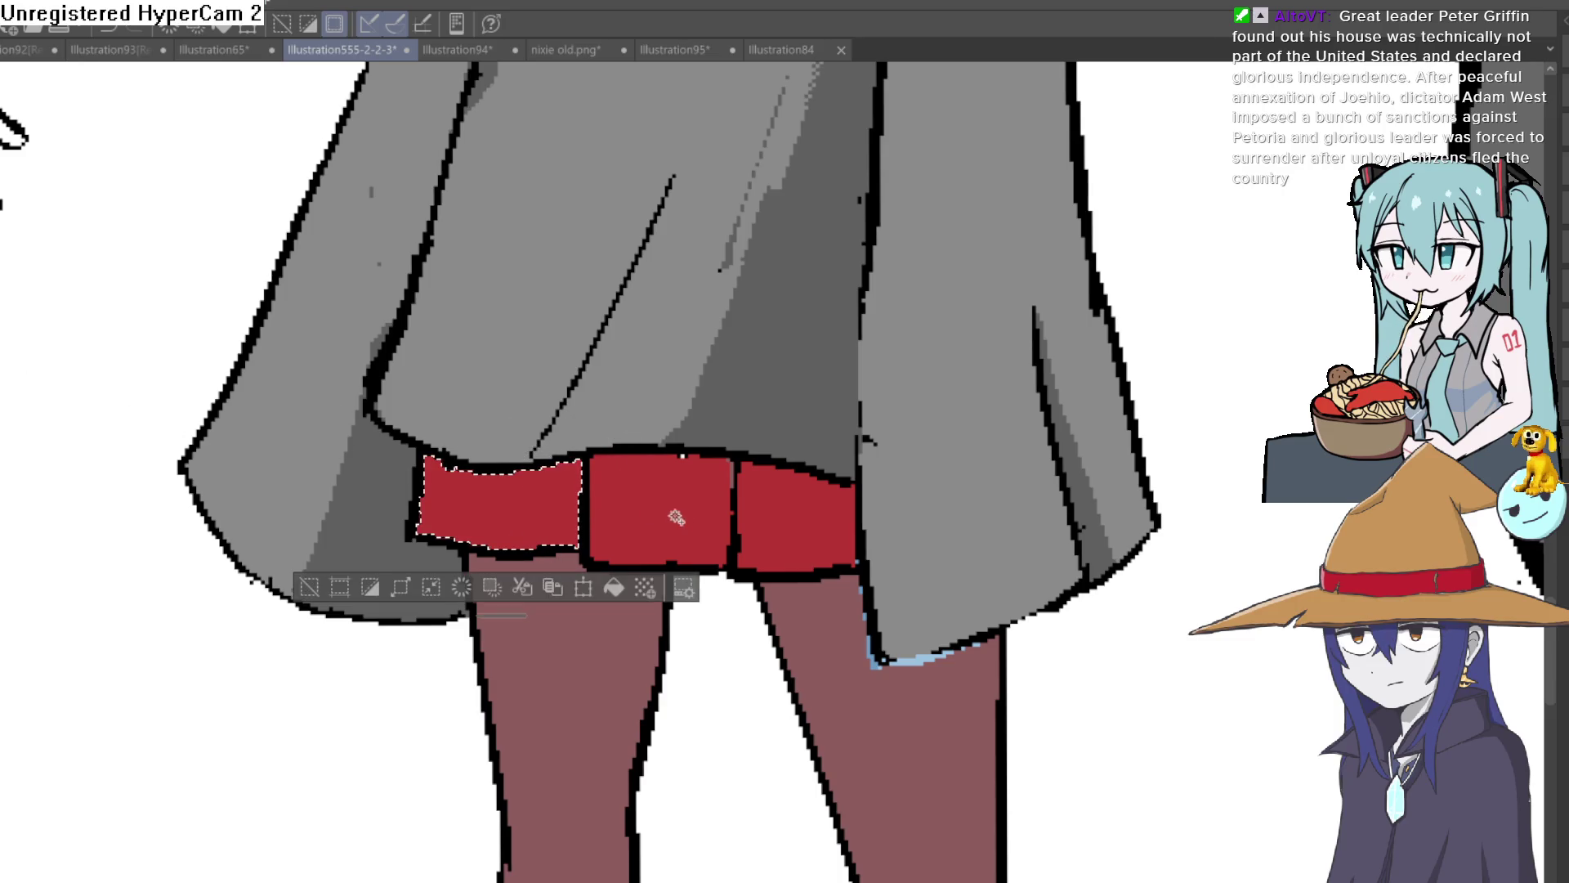
shift+click(819, 522)
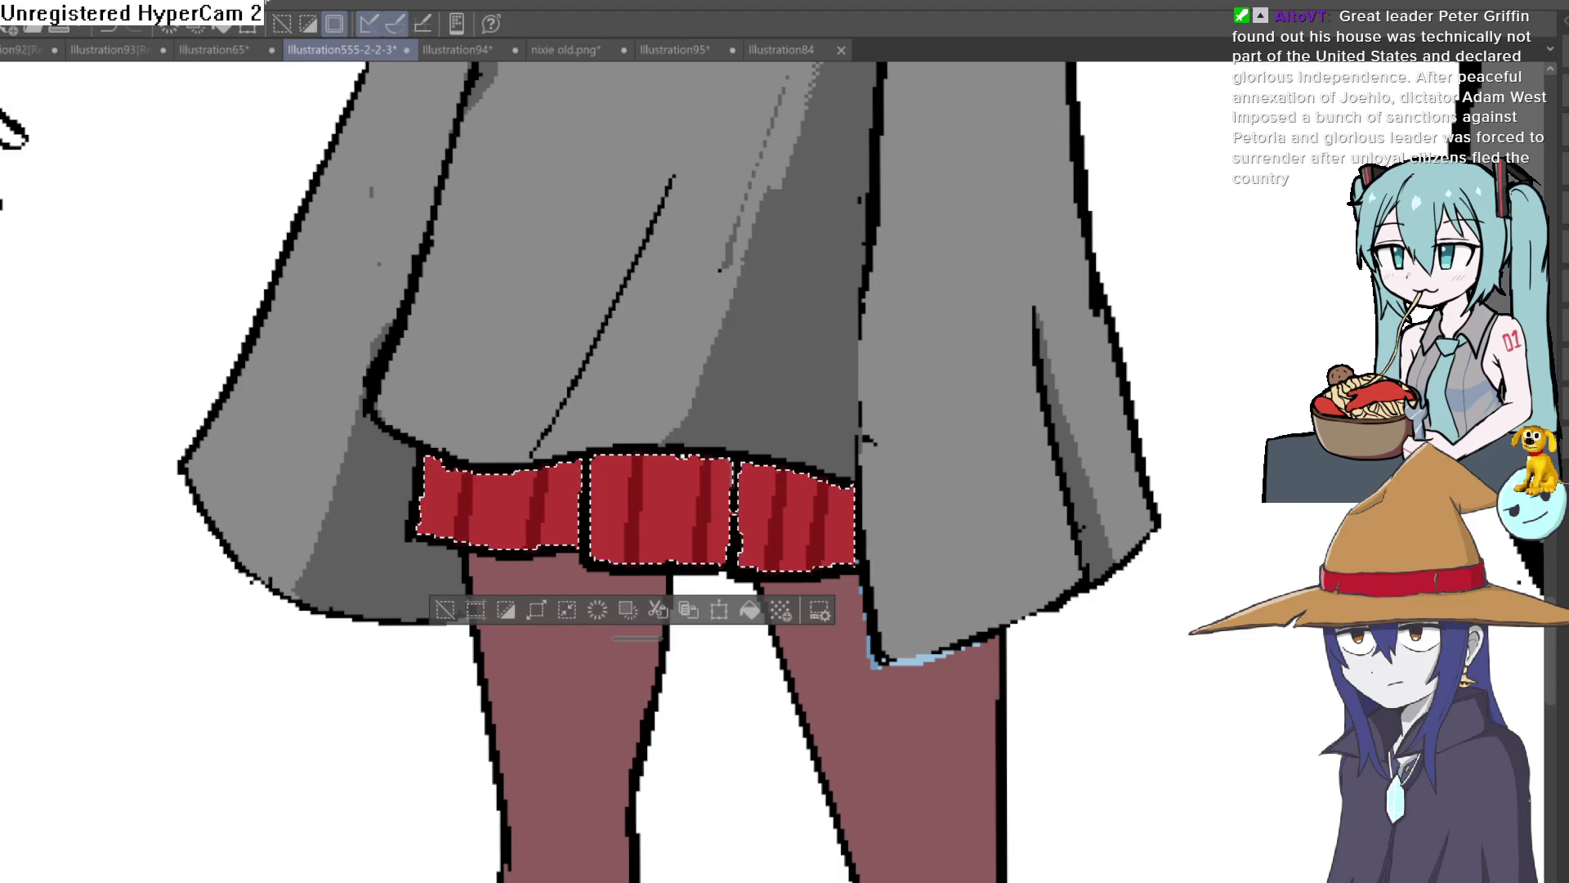
Paint a dark stripe across the skirt band and dab dark grey squares on the left panel.
drag(577, 490, 719, 490)
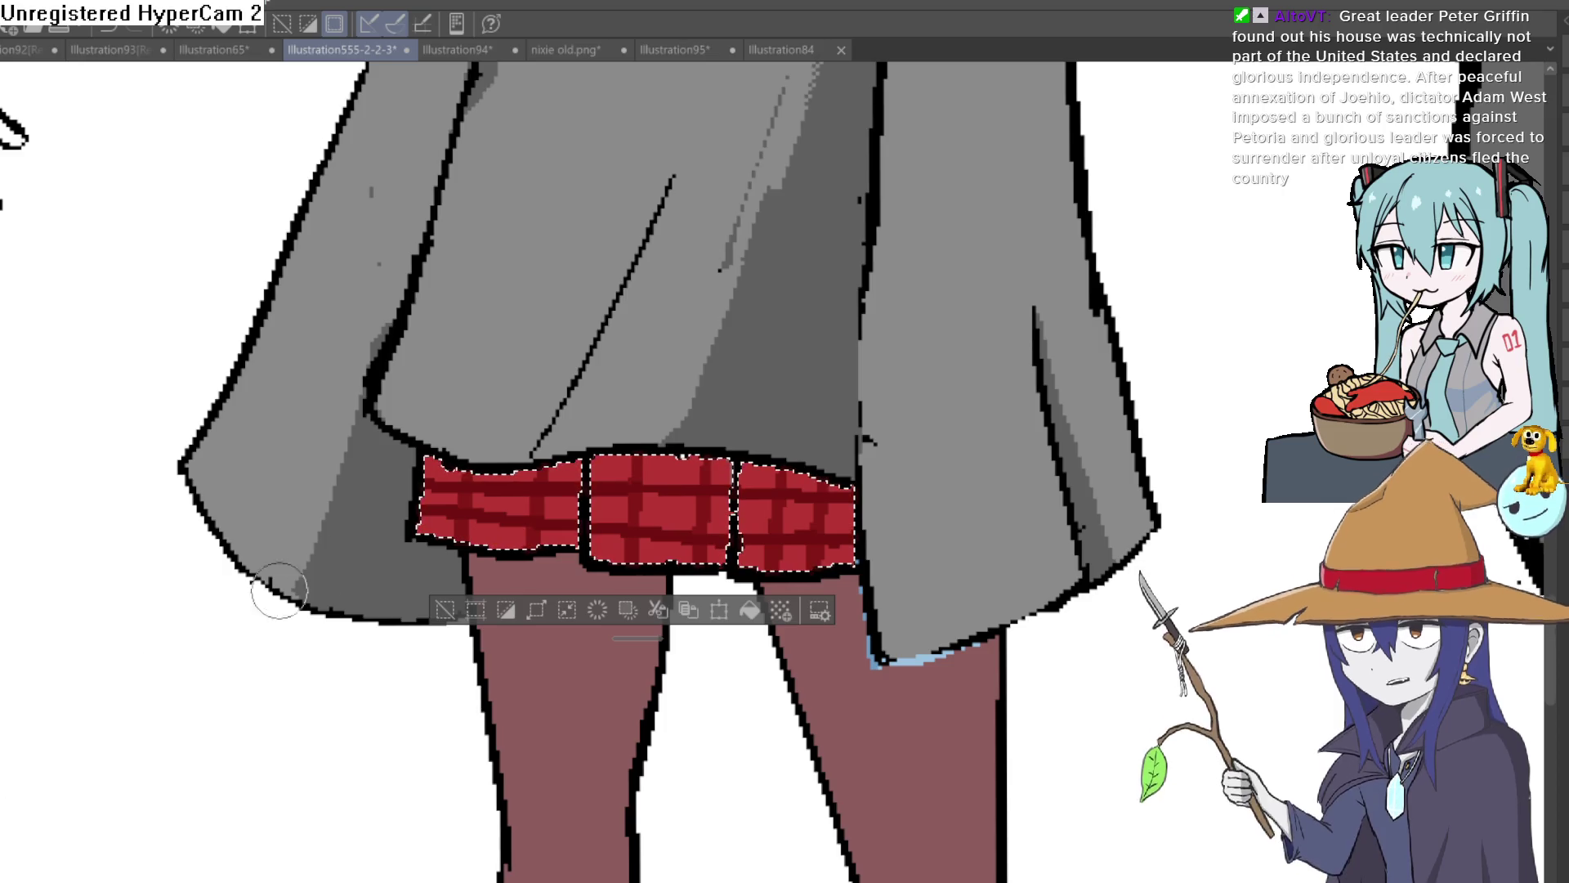
scroll(457, 494, up, 3)
click(462, 474)
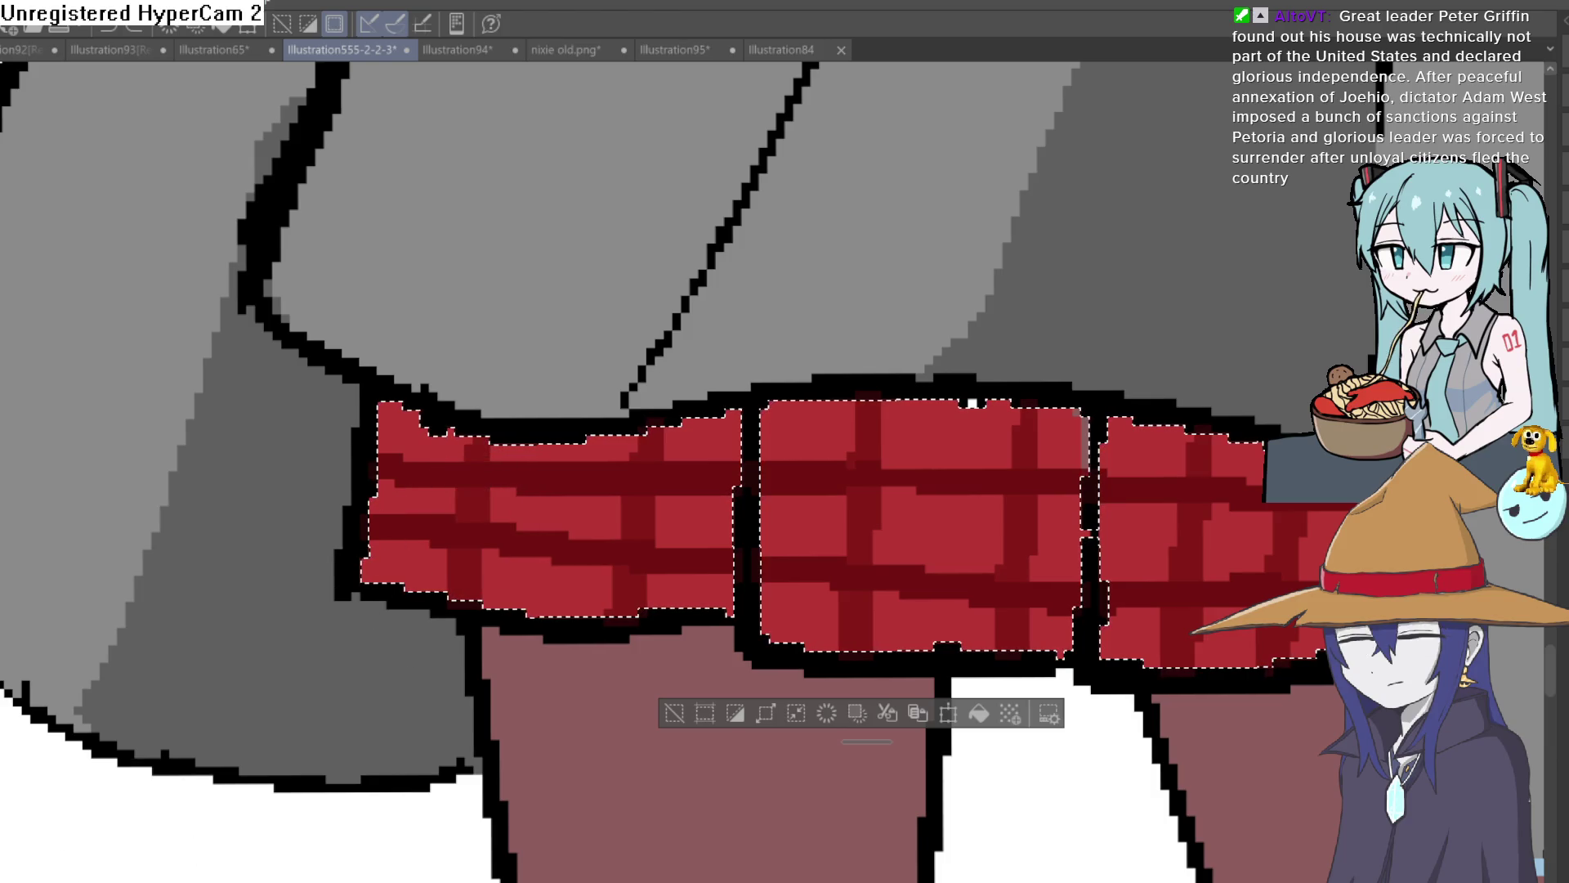
click(478, 472)
key(ctrl+z)
click(459, 532)
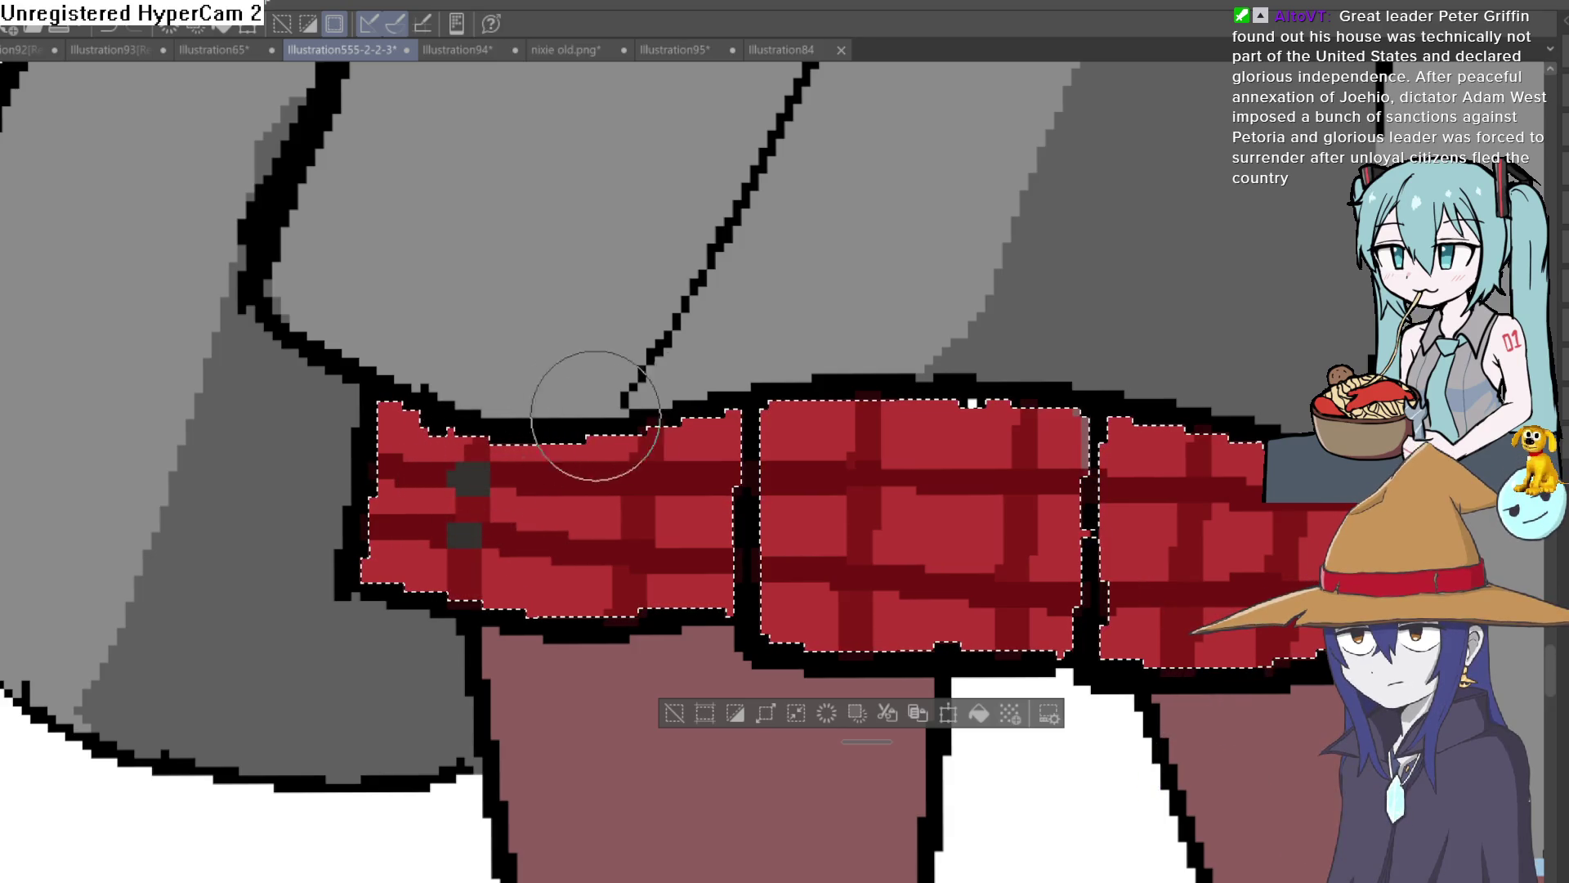
Add dark grey squares at the remaining plaid crossings on the middle and right panels.
click(638, 473)
click(635, 555)
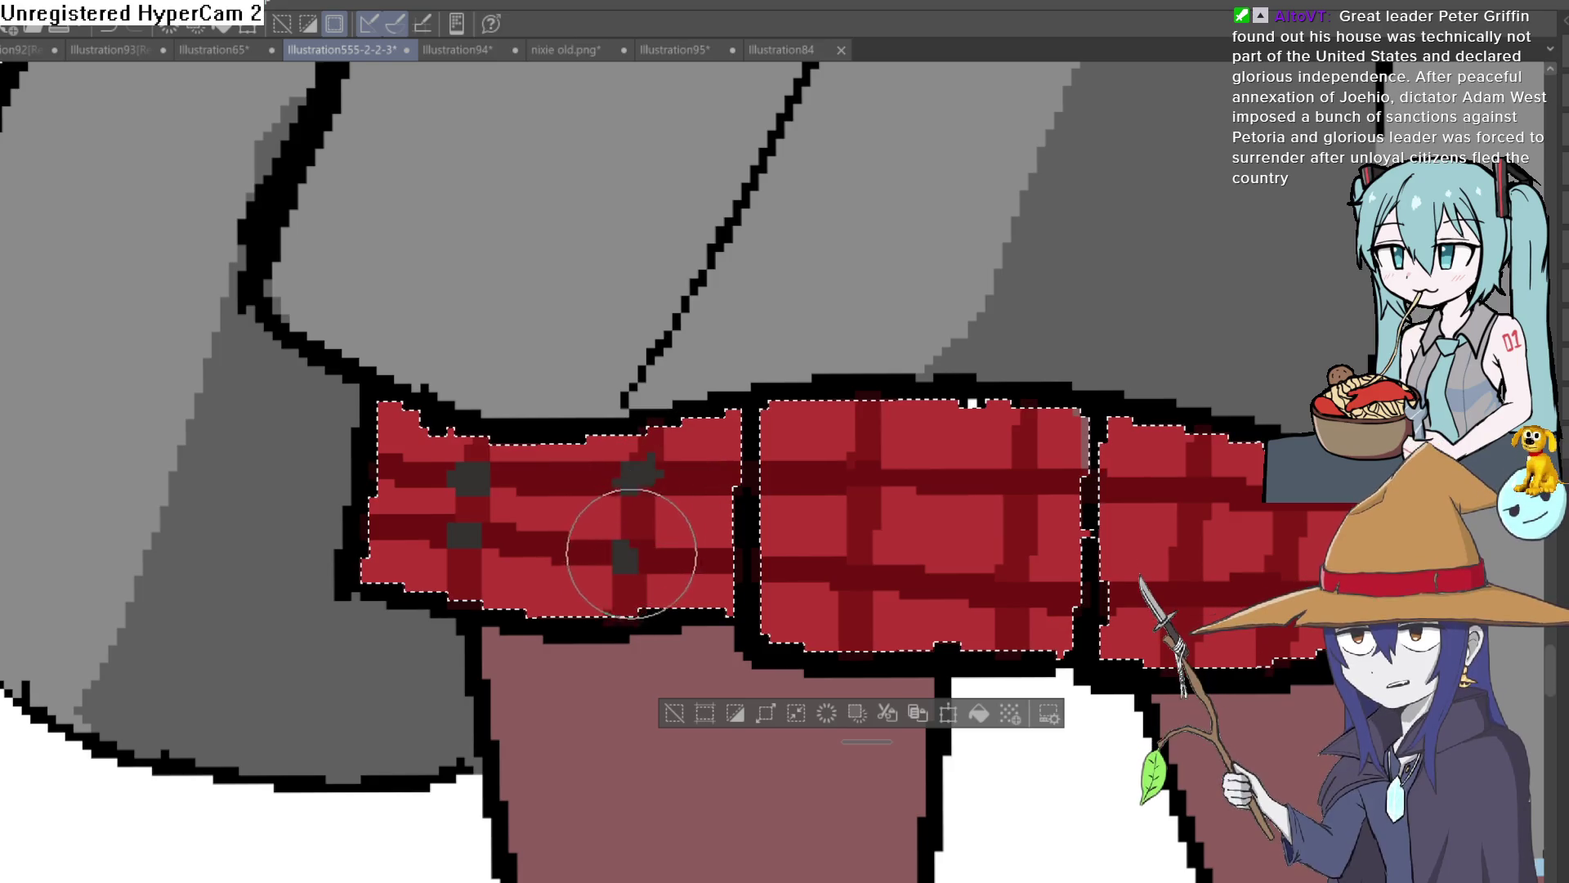
click(868, 474)
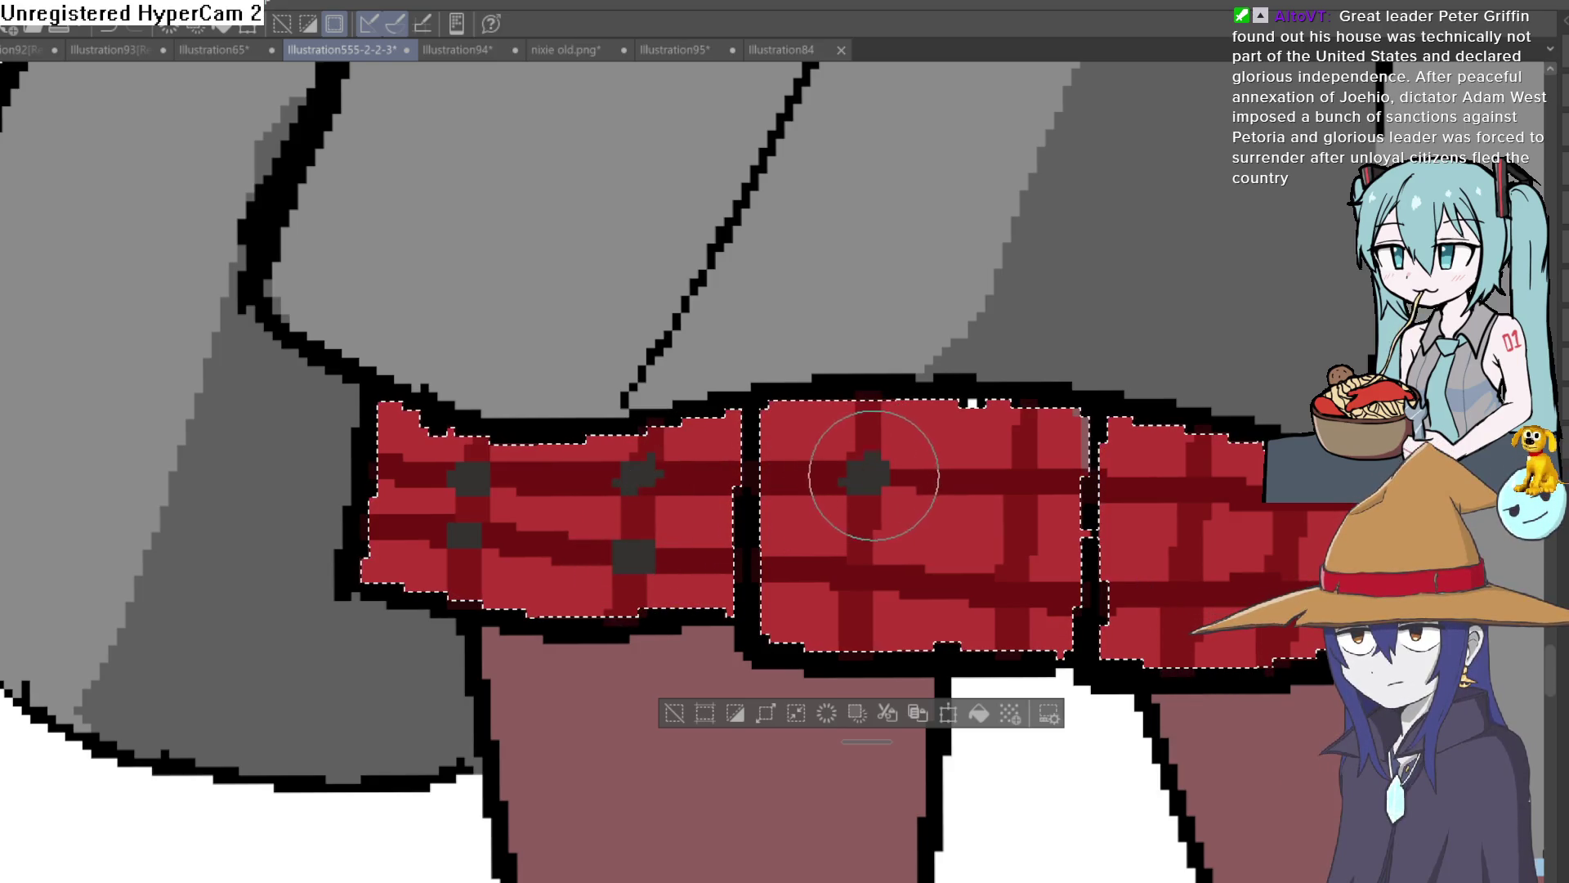
click(1023, 474)
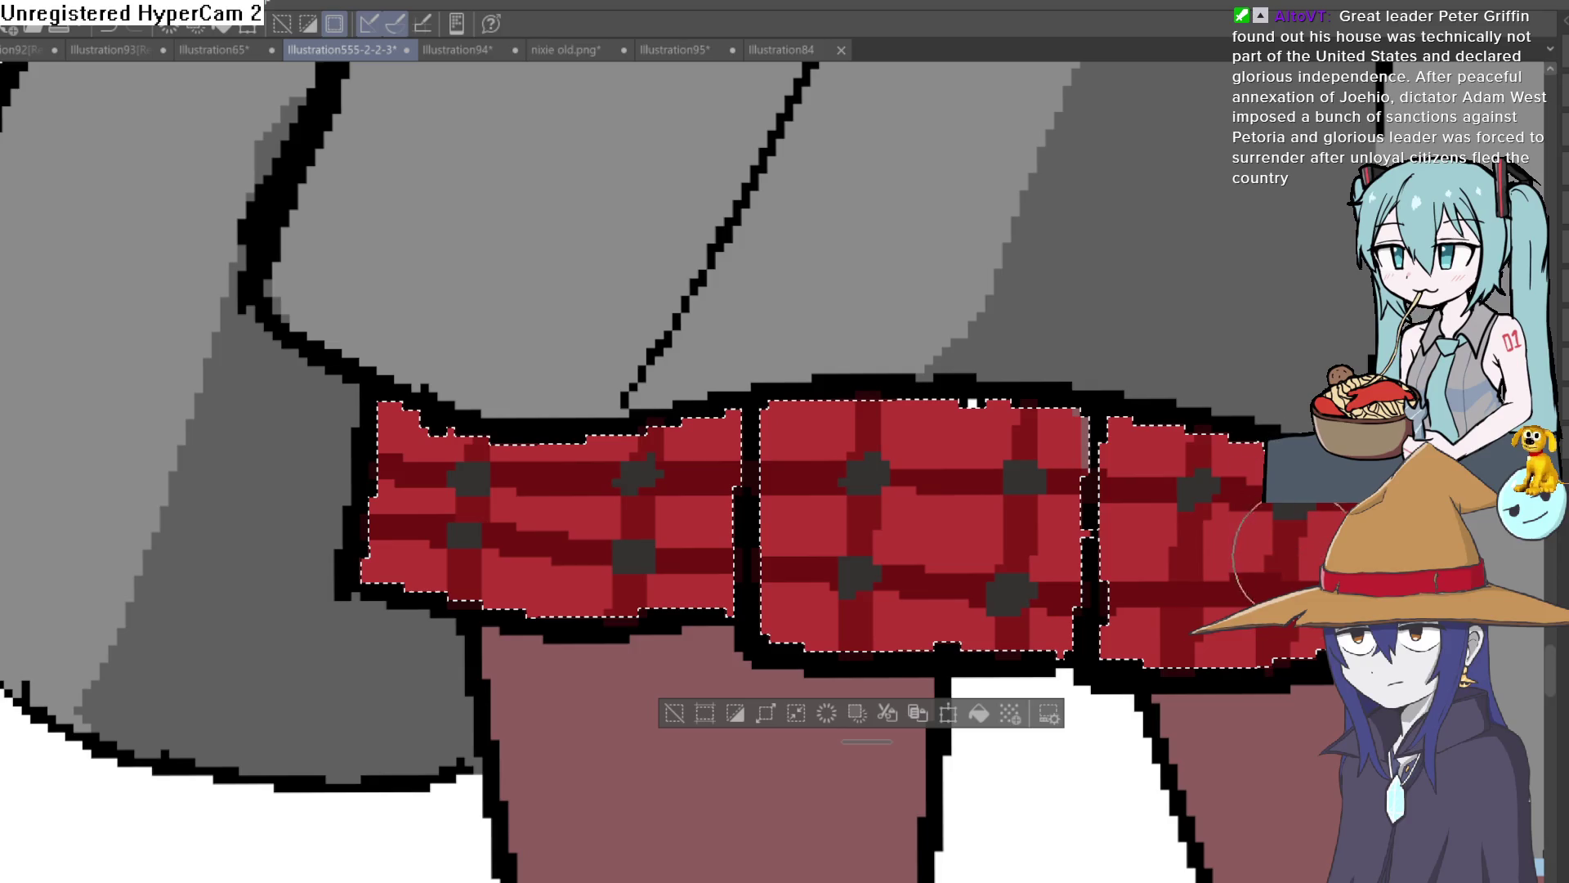
click(1187, 587)
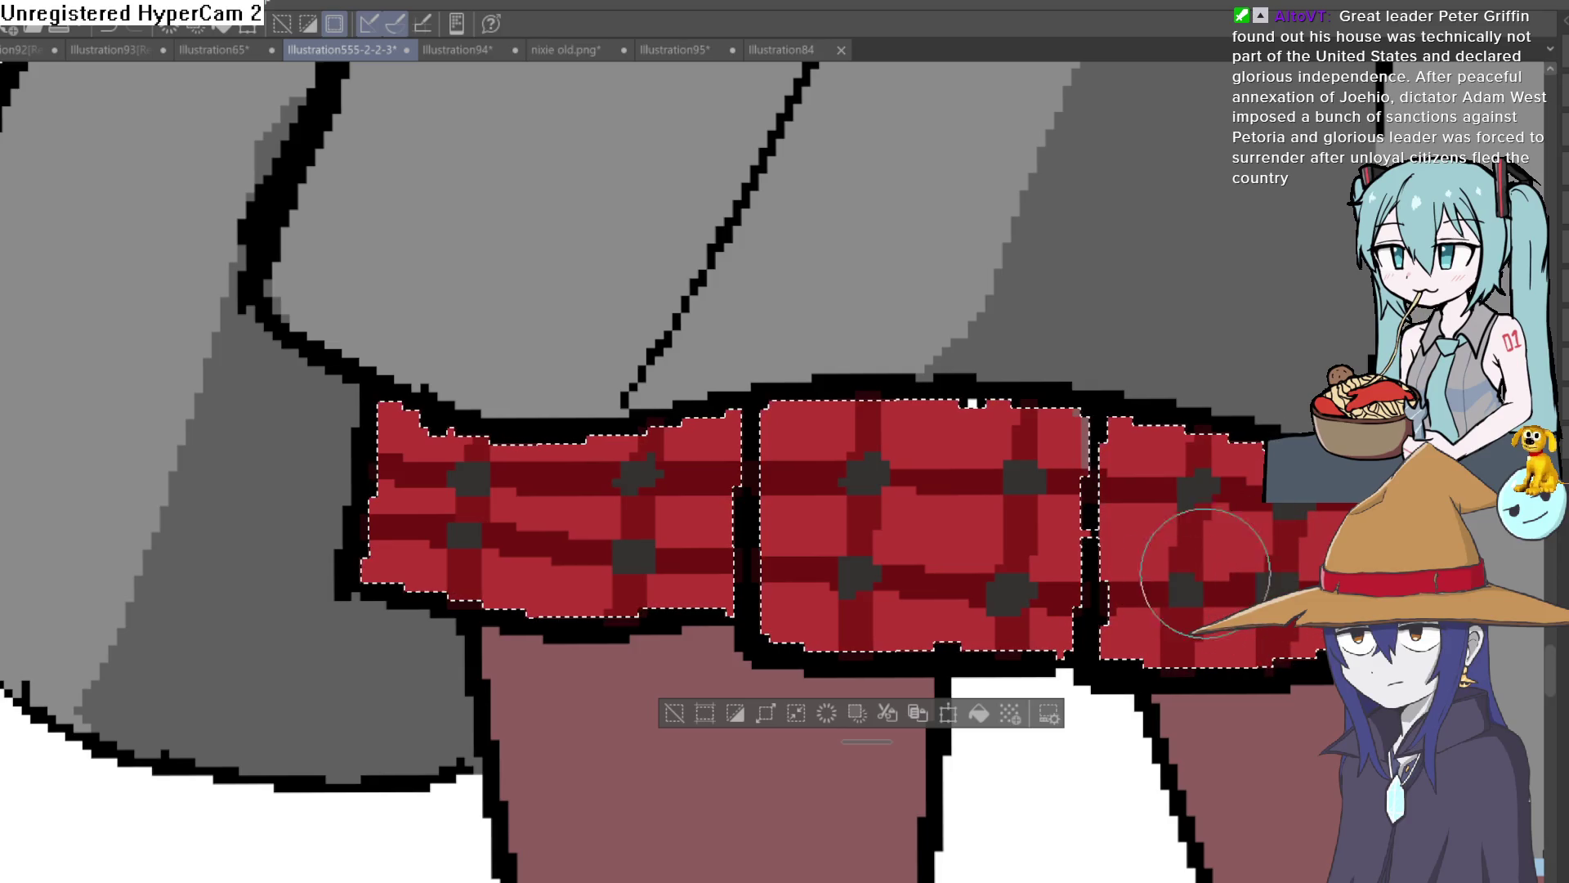
scroll(1200, 577, down, 5)
scroll(740, 523, up, 2)
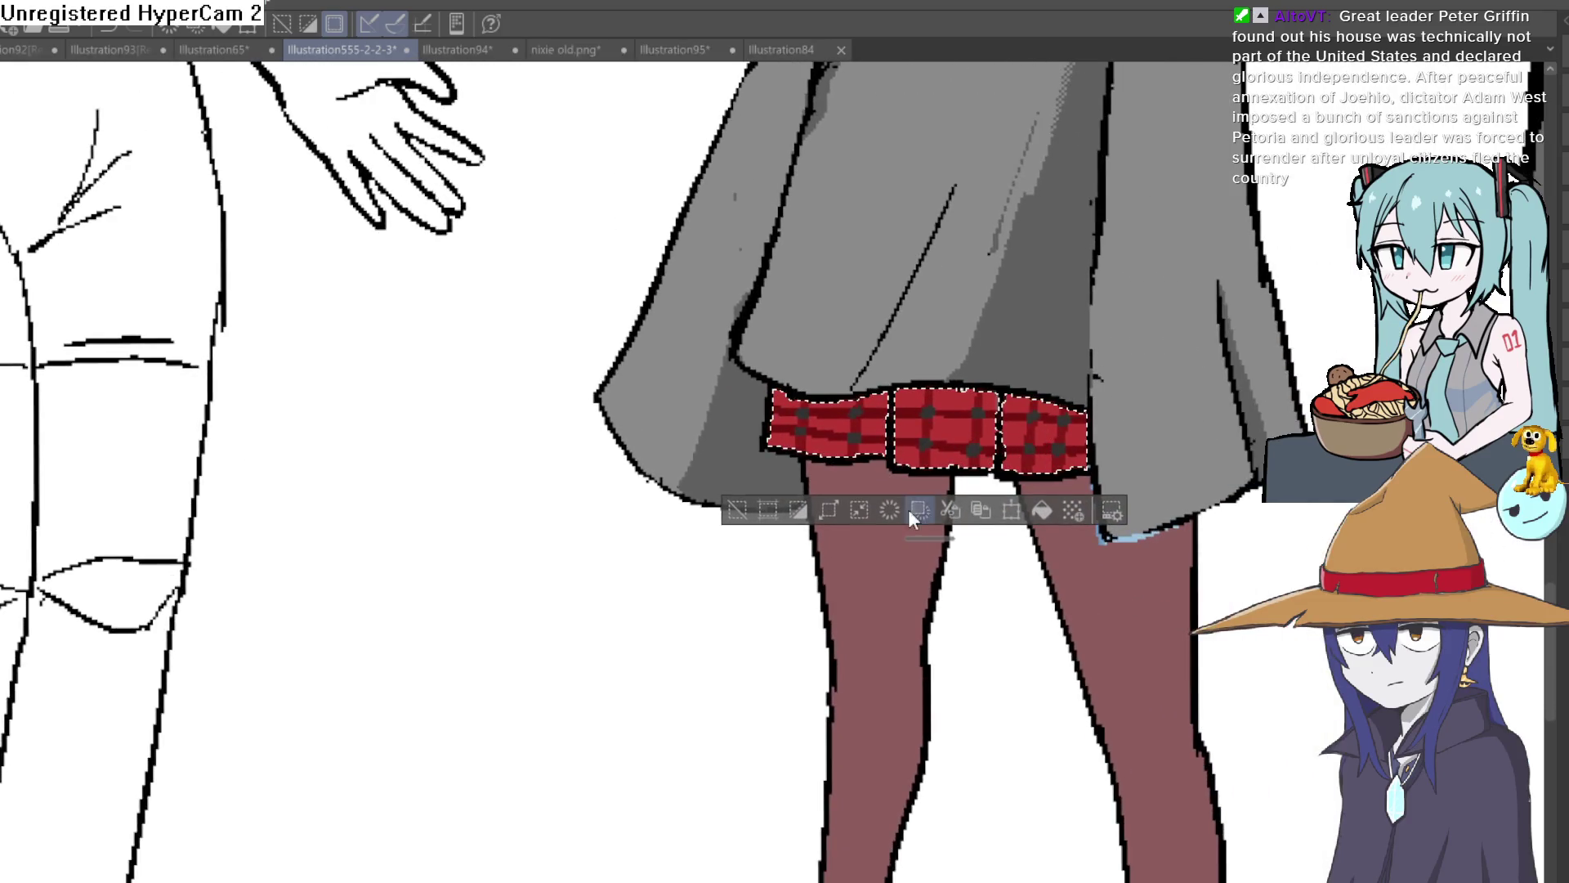
Deselect the plaid skirt.
click(739, 523)
scroll(1061, 384, down, 4)
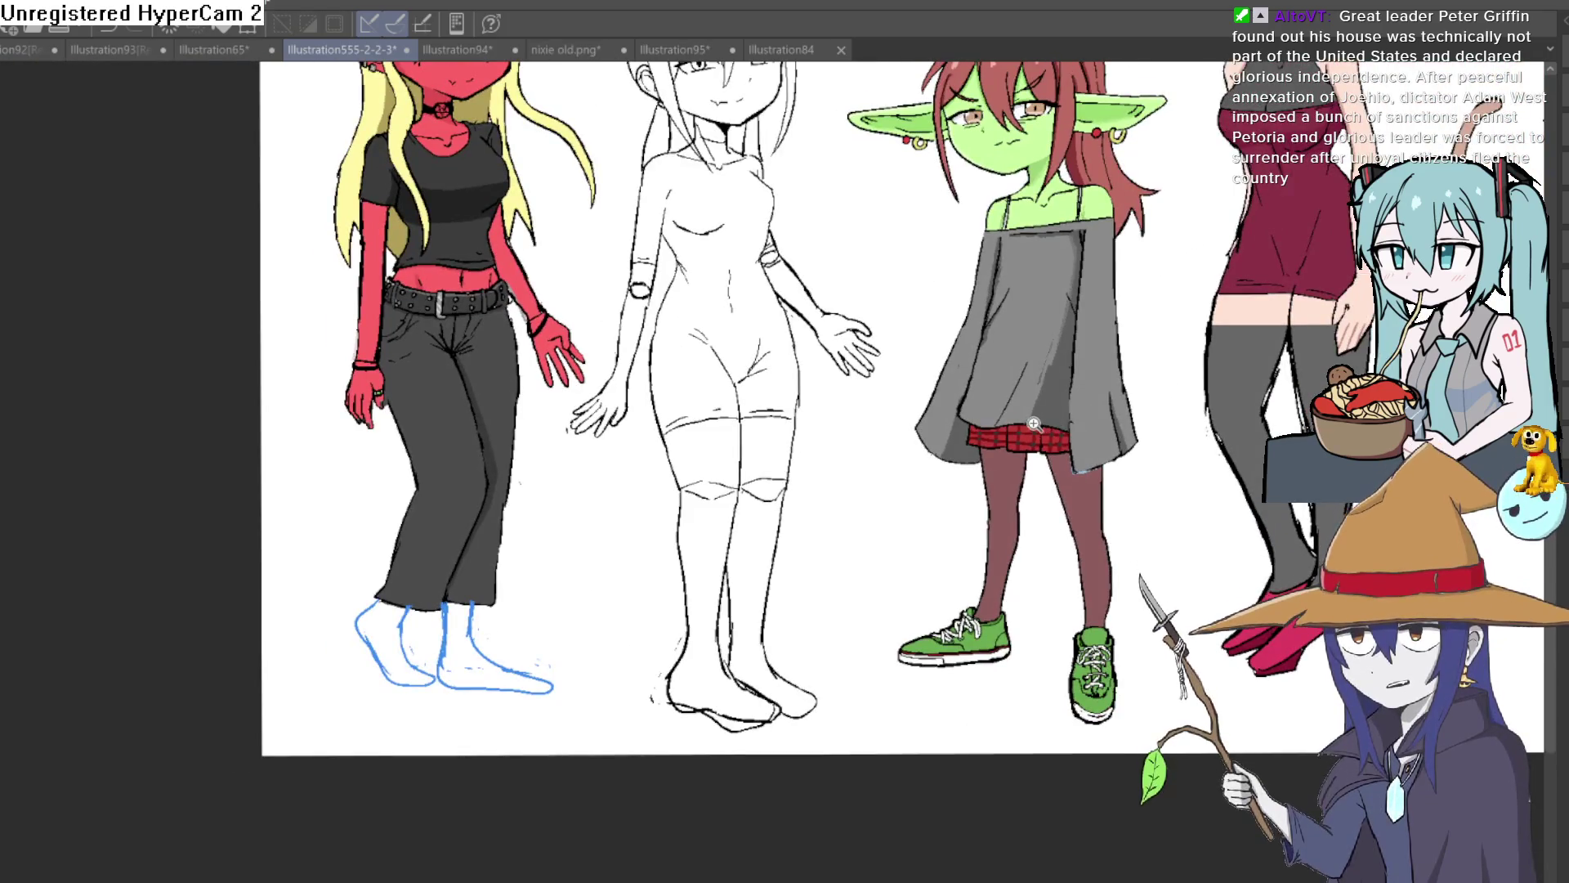
scroll(1035, 424, up, 3)
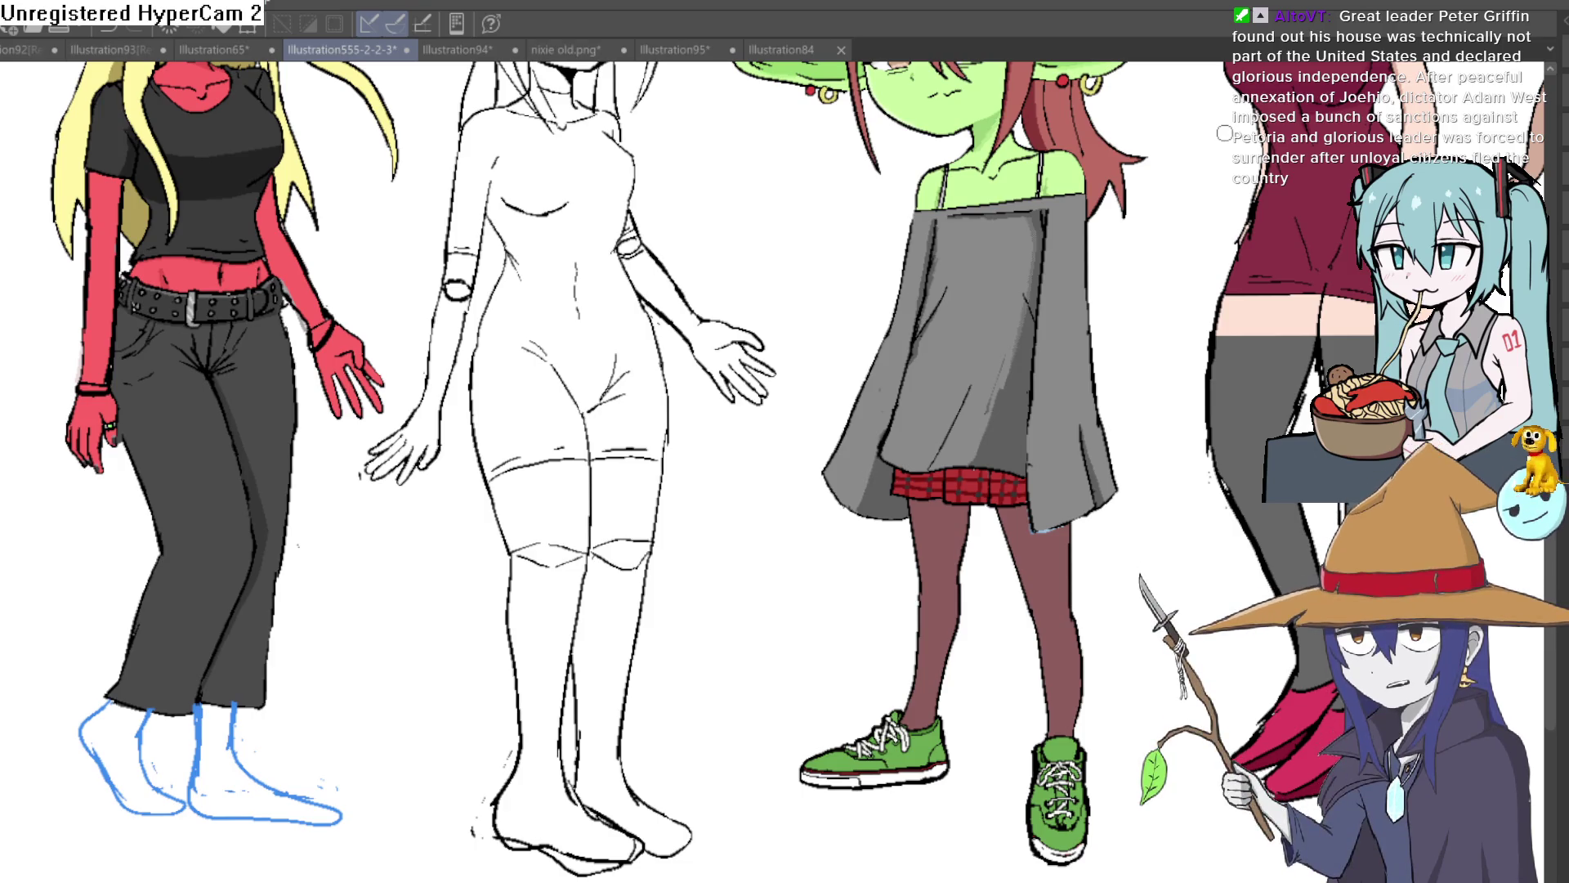
scroll(374, 560, down, 5)
scroll(374, 561, up, 5)
scroll(373, 561, up, 5)
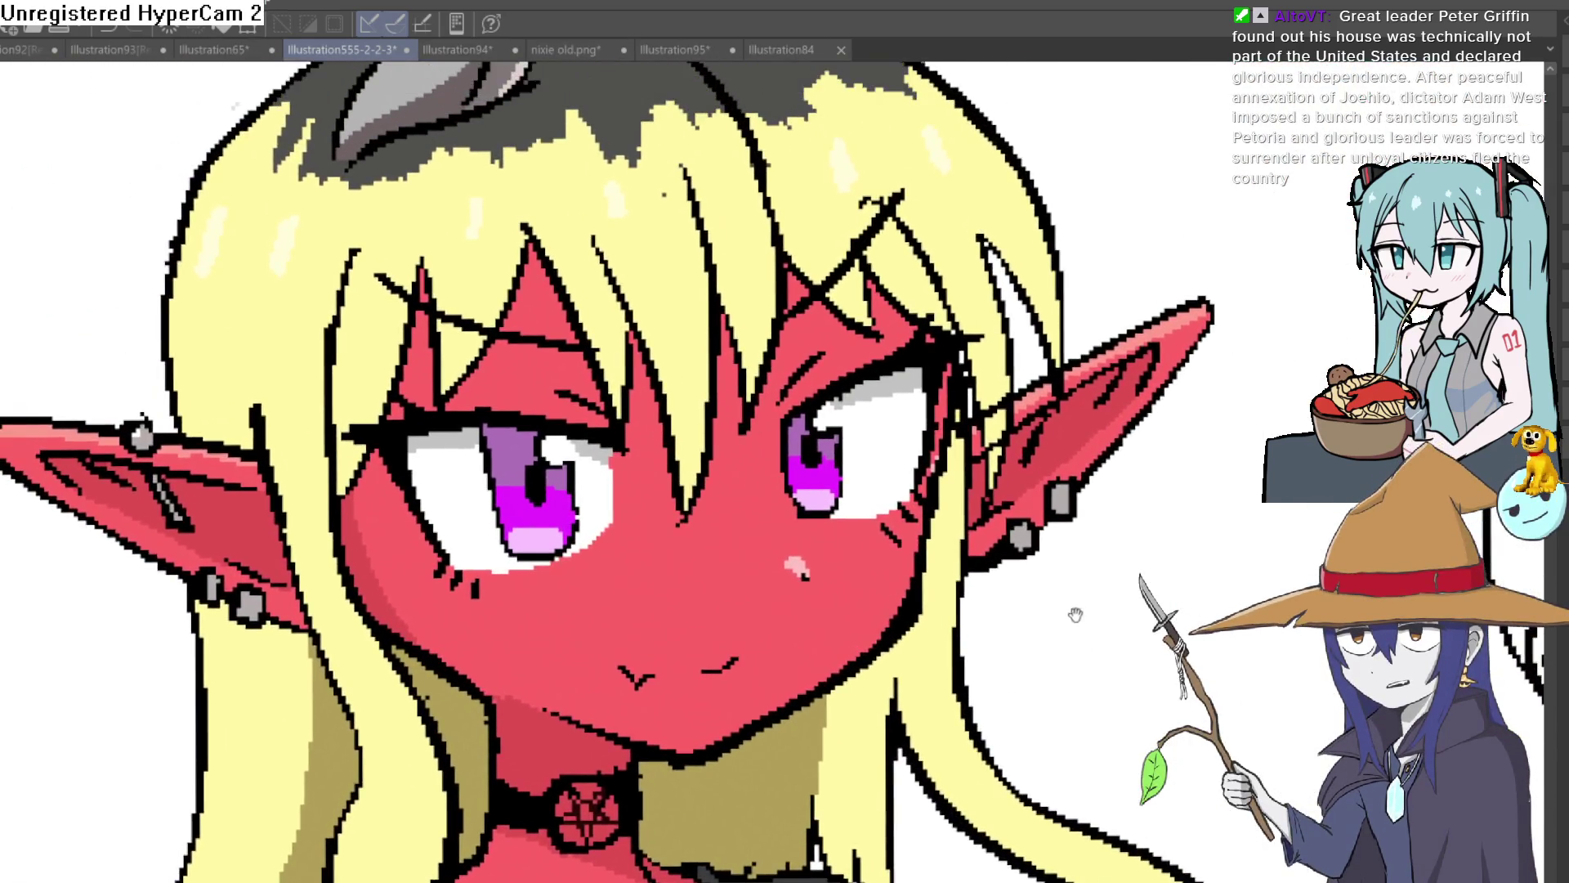
scroll(752, 503, down, 5)
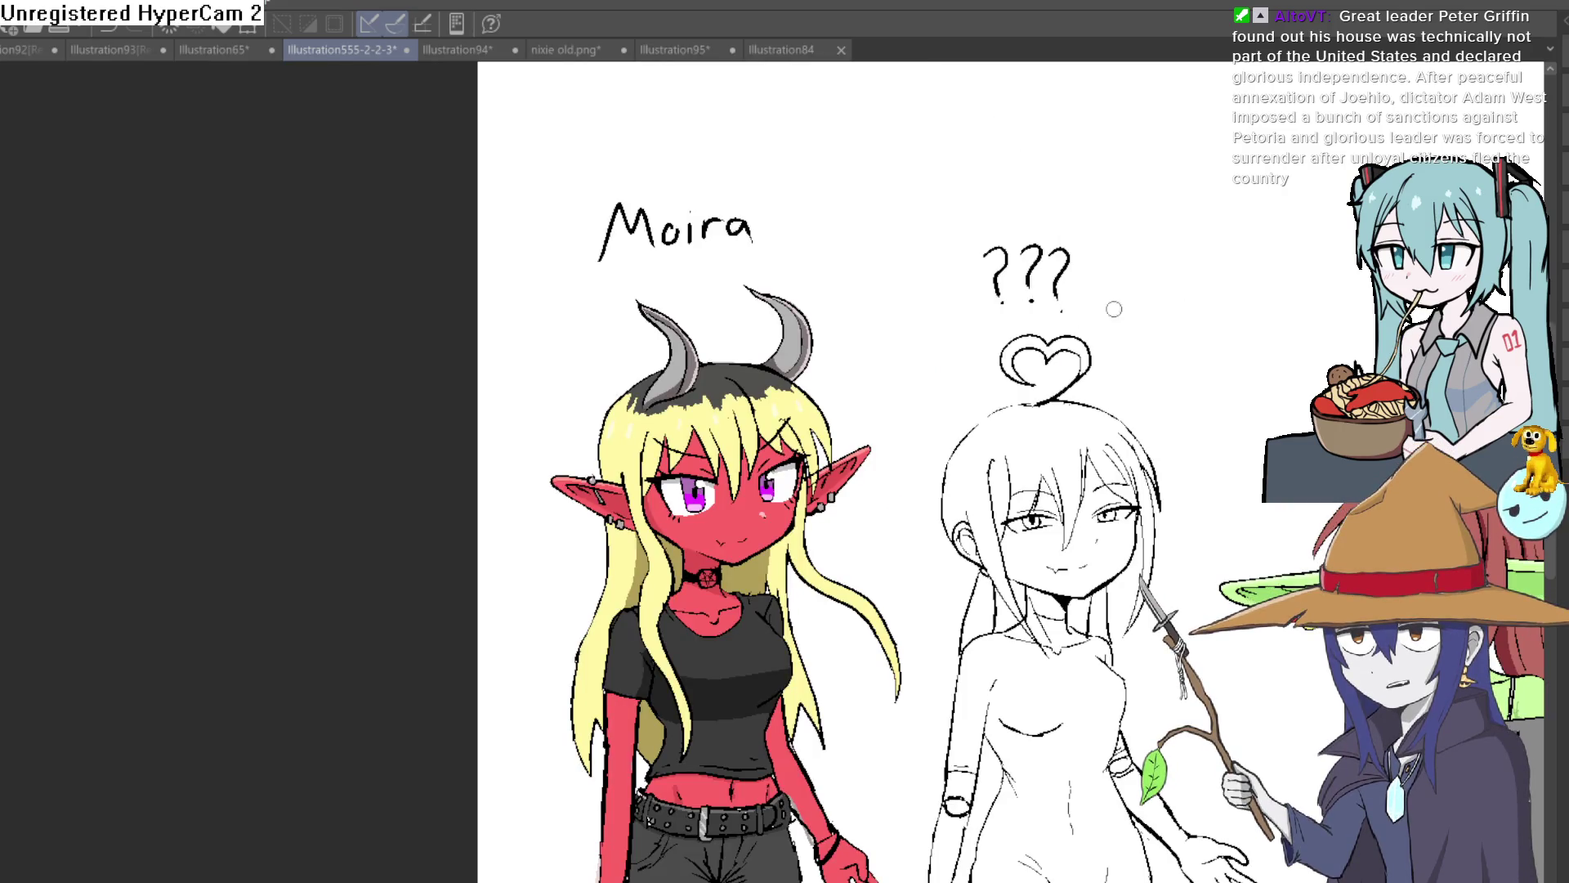
Bring Moira and the ??? sketch into view and mirror the canvas briefly to check Moira's face.
drag(718, 554, 780, 554)
scroll(780, 554, up, 5)
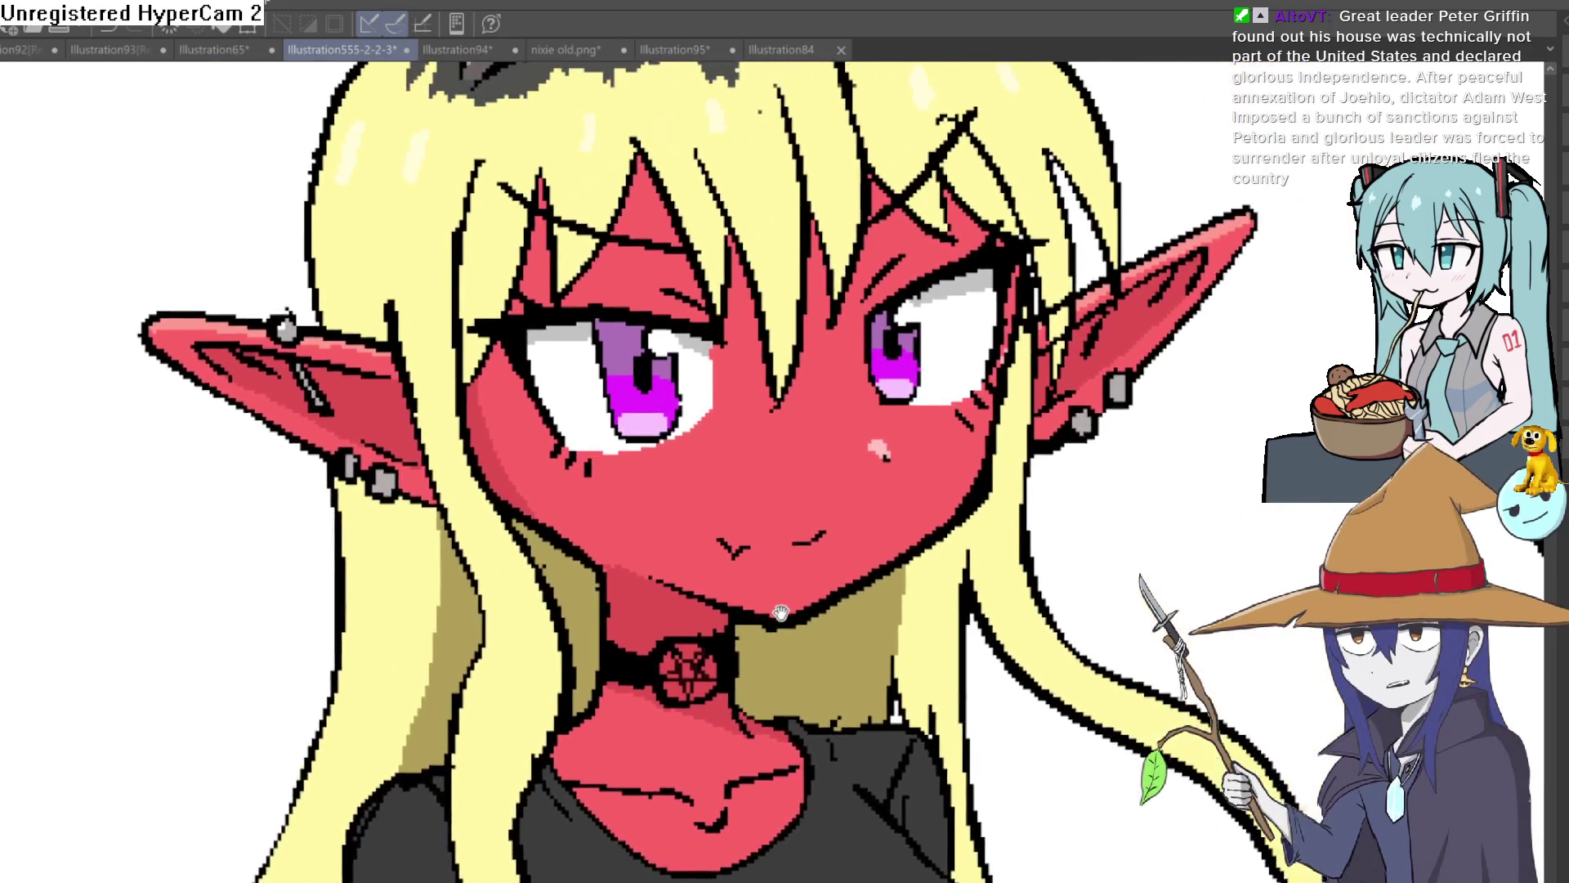
key(h)
key(h)
key(h)
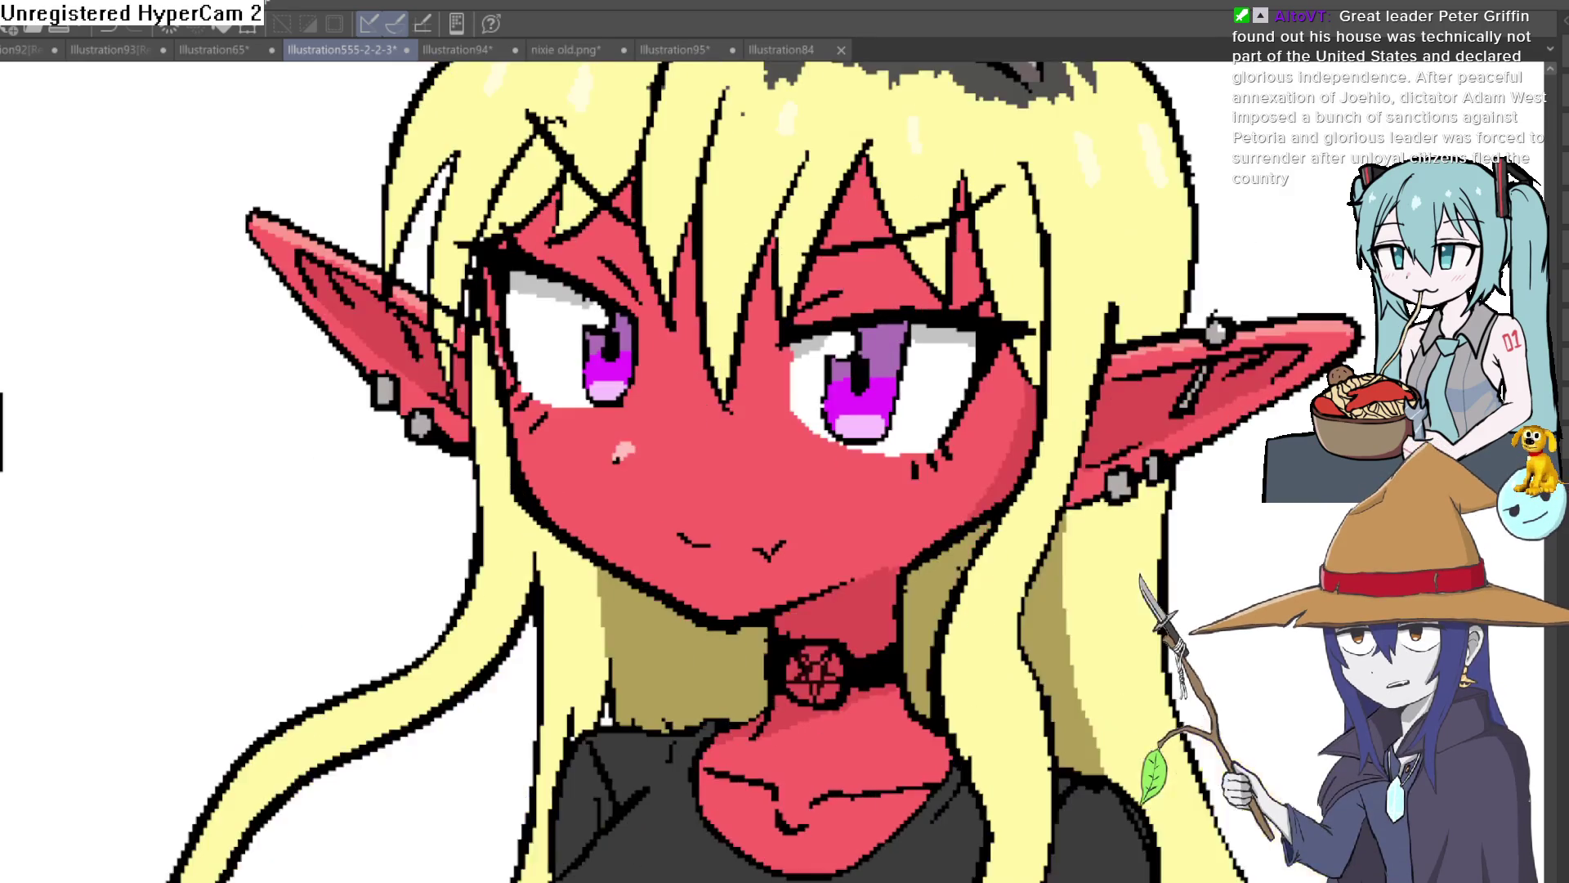
key(h)
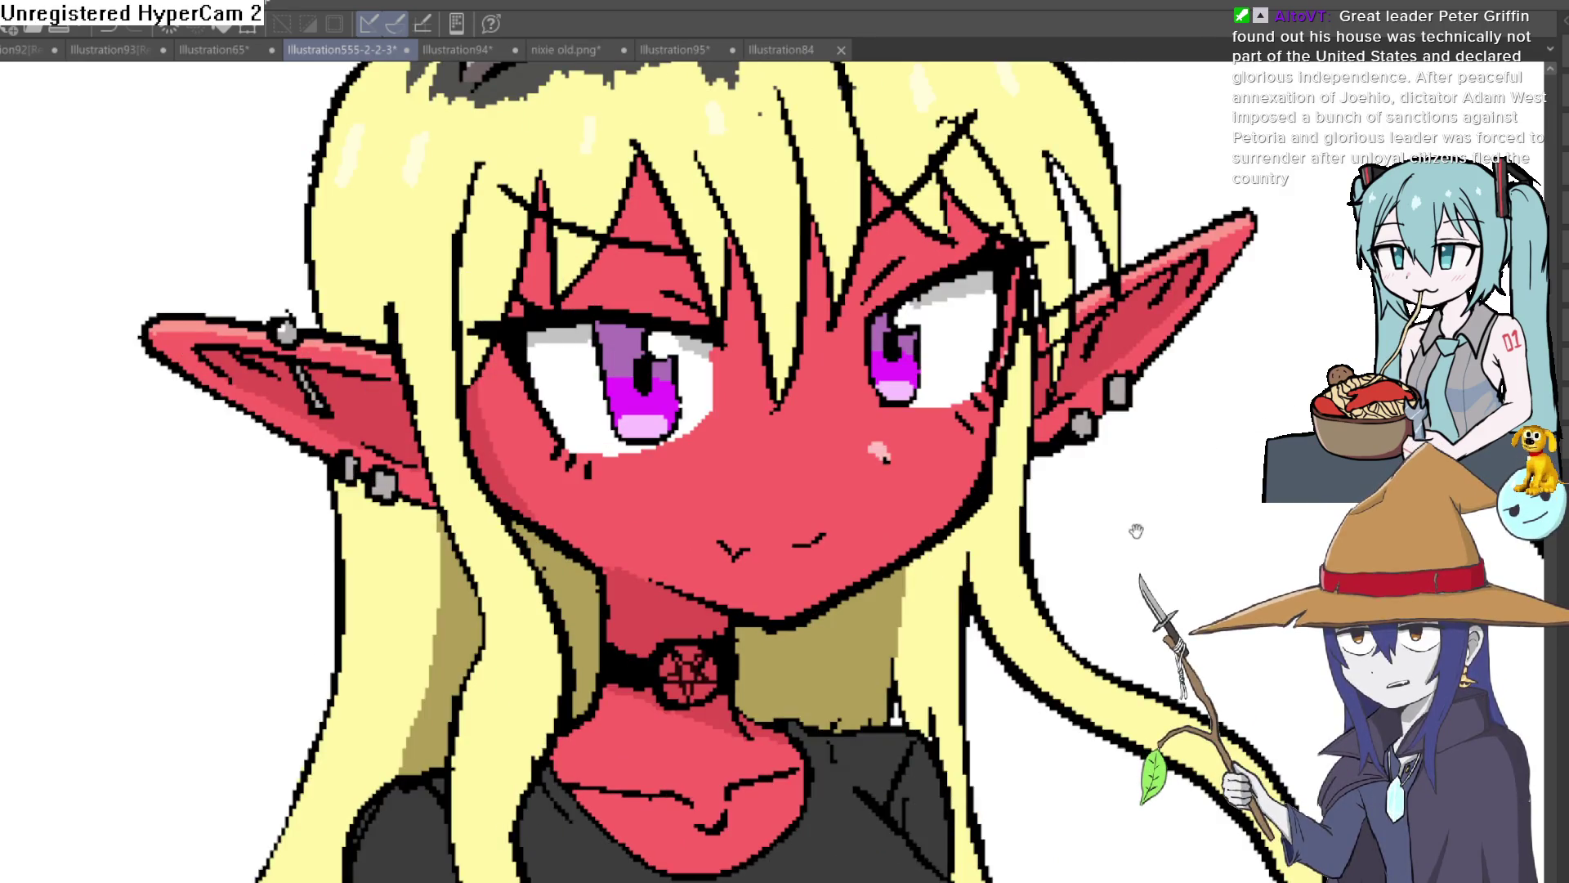
scroll(1138, 529, down, 3)
scroll(1026, 402, right, 5)
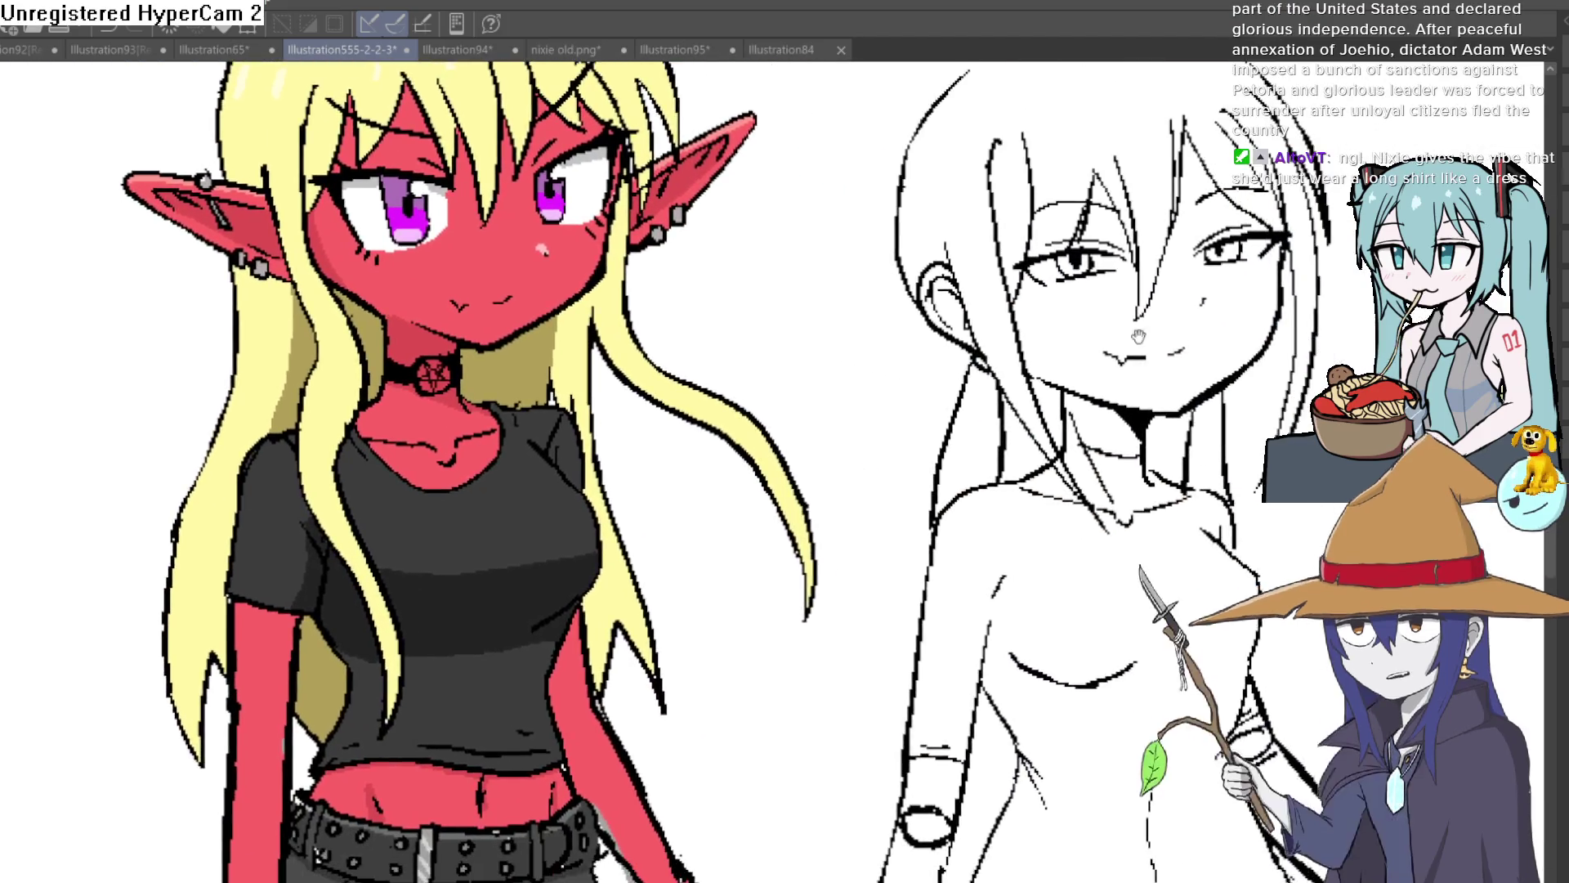
scroll(1112, 336, down, 2)
scroll(899, 335, up, 3)
Centre the view on Moira's face, then pan over to the grey horned girl.
drag(799, 333, 1008, 350)
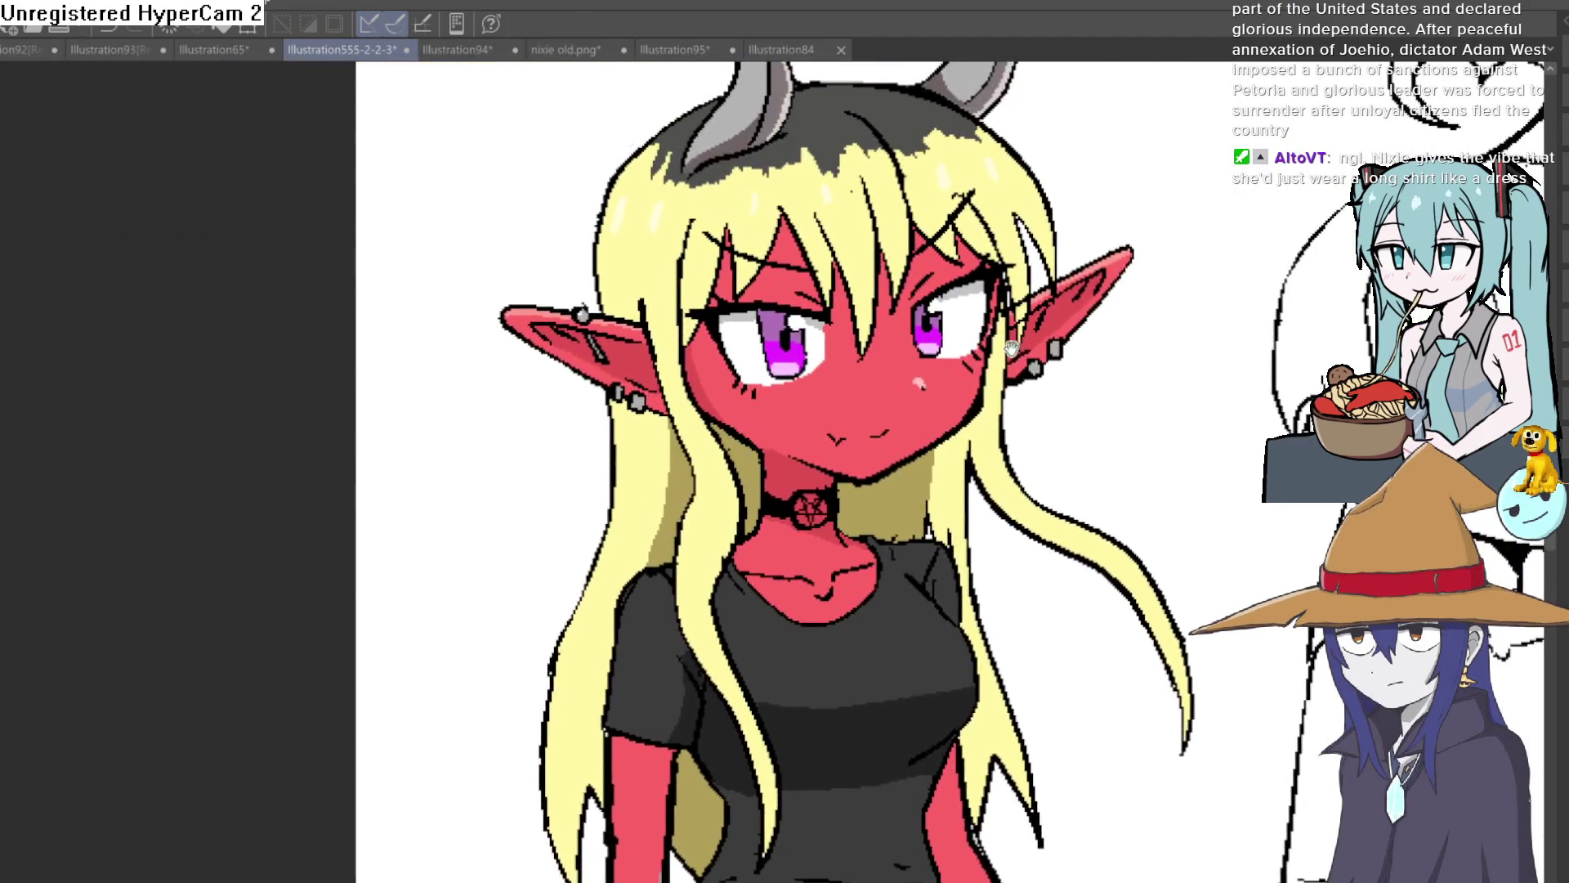
scroll(1007, 350, down, 5)
scroll(1104, 418, down, 4)
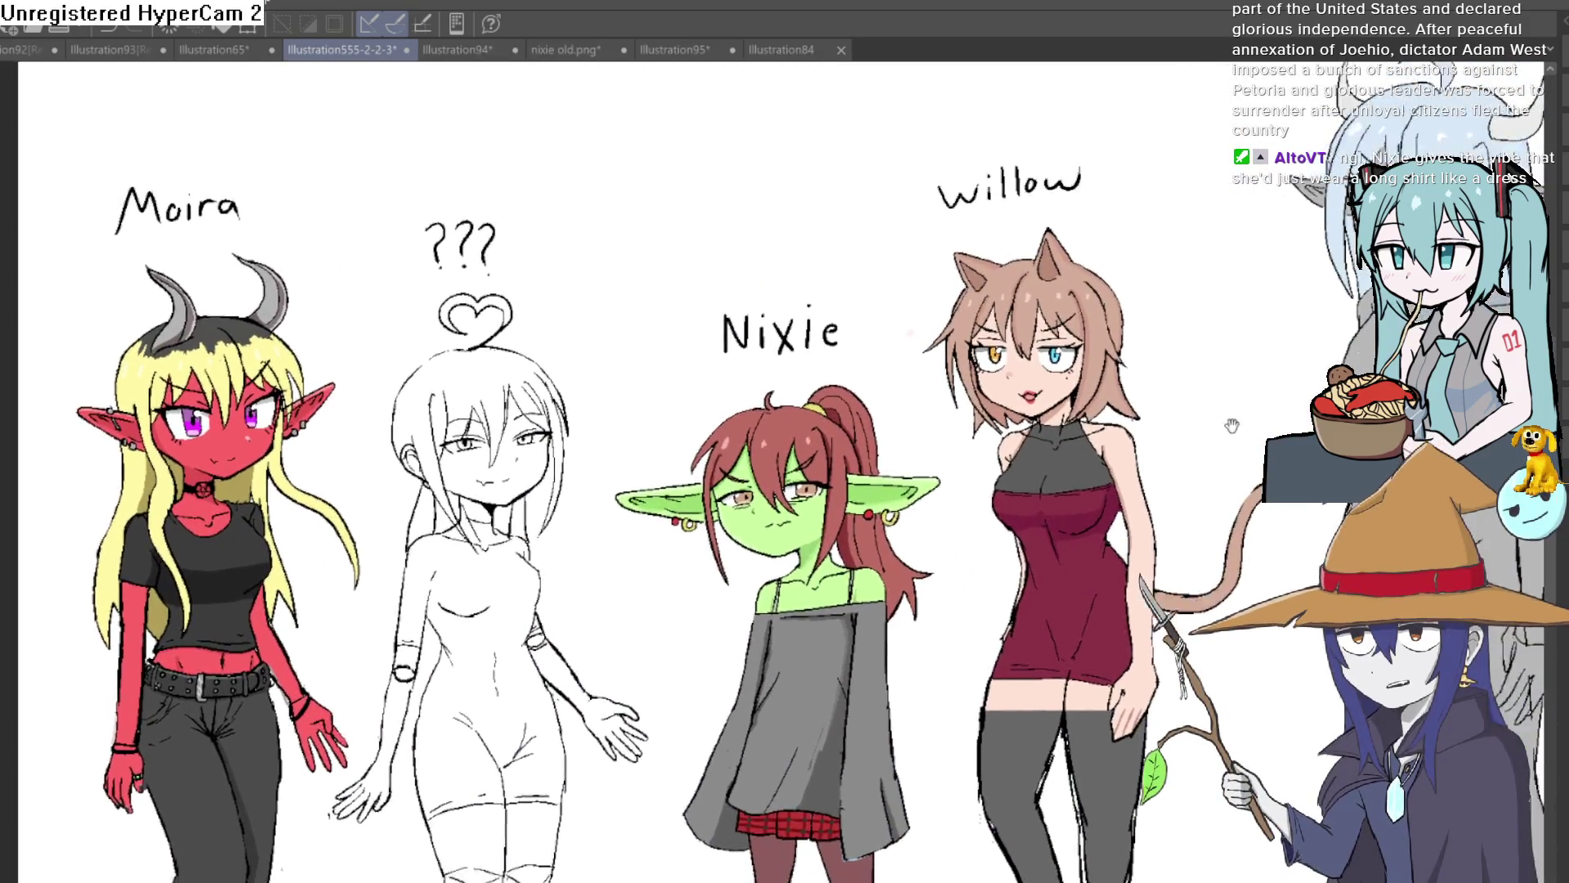
scroll(1210, 446, down, 2)
scroll(1063, 429, up, 3)
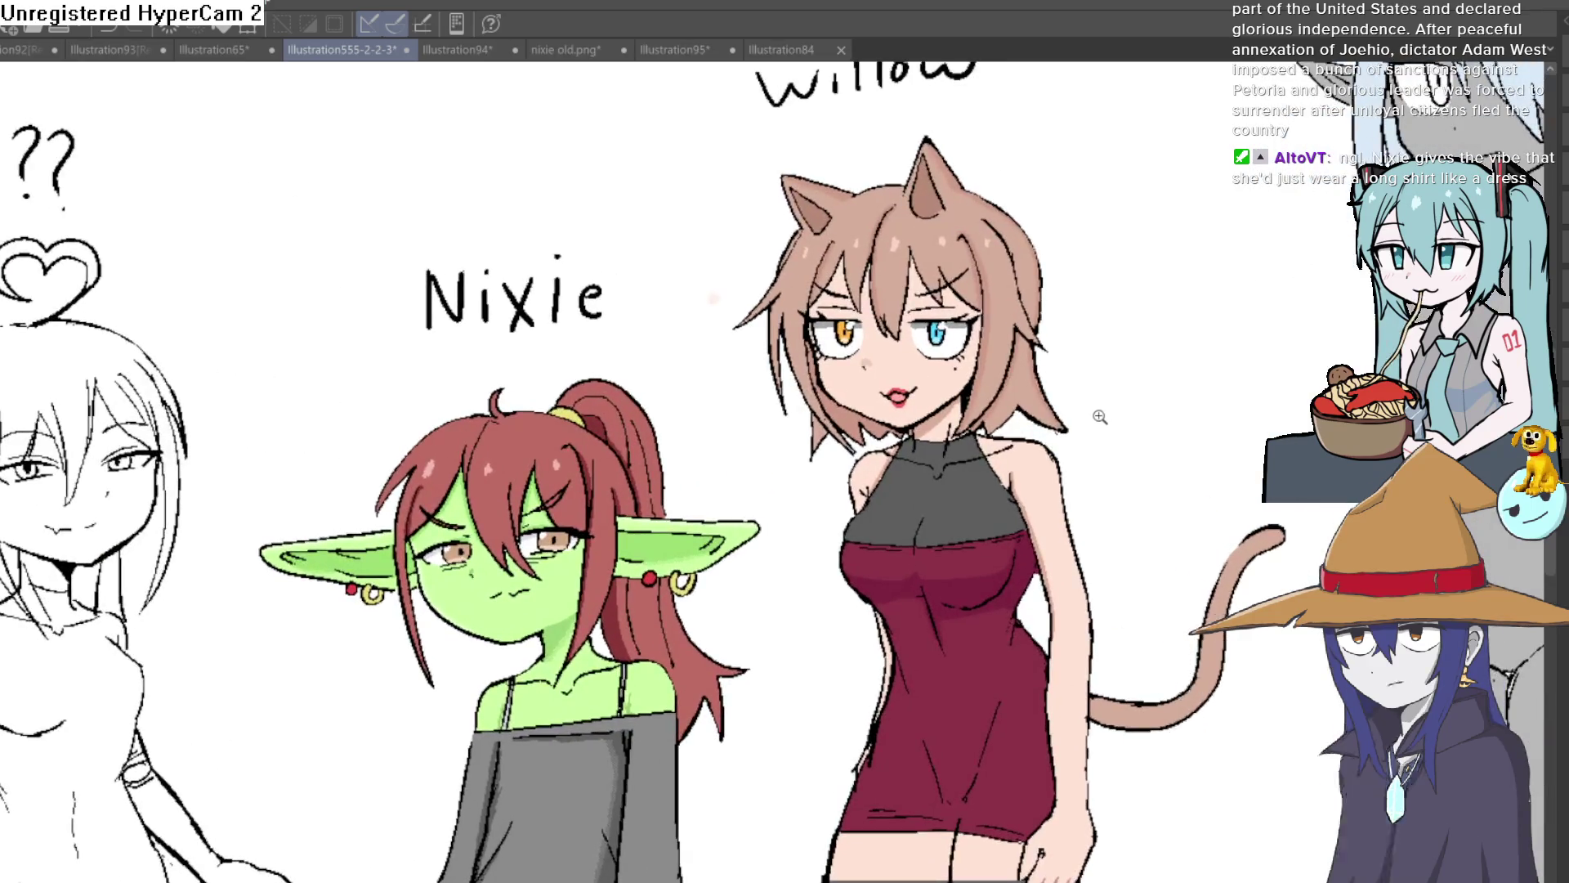
scroll(1100, 418, down, 2)
drag(1189, 382, 1026, 442)
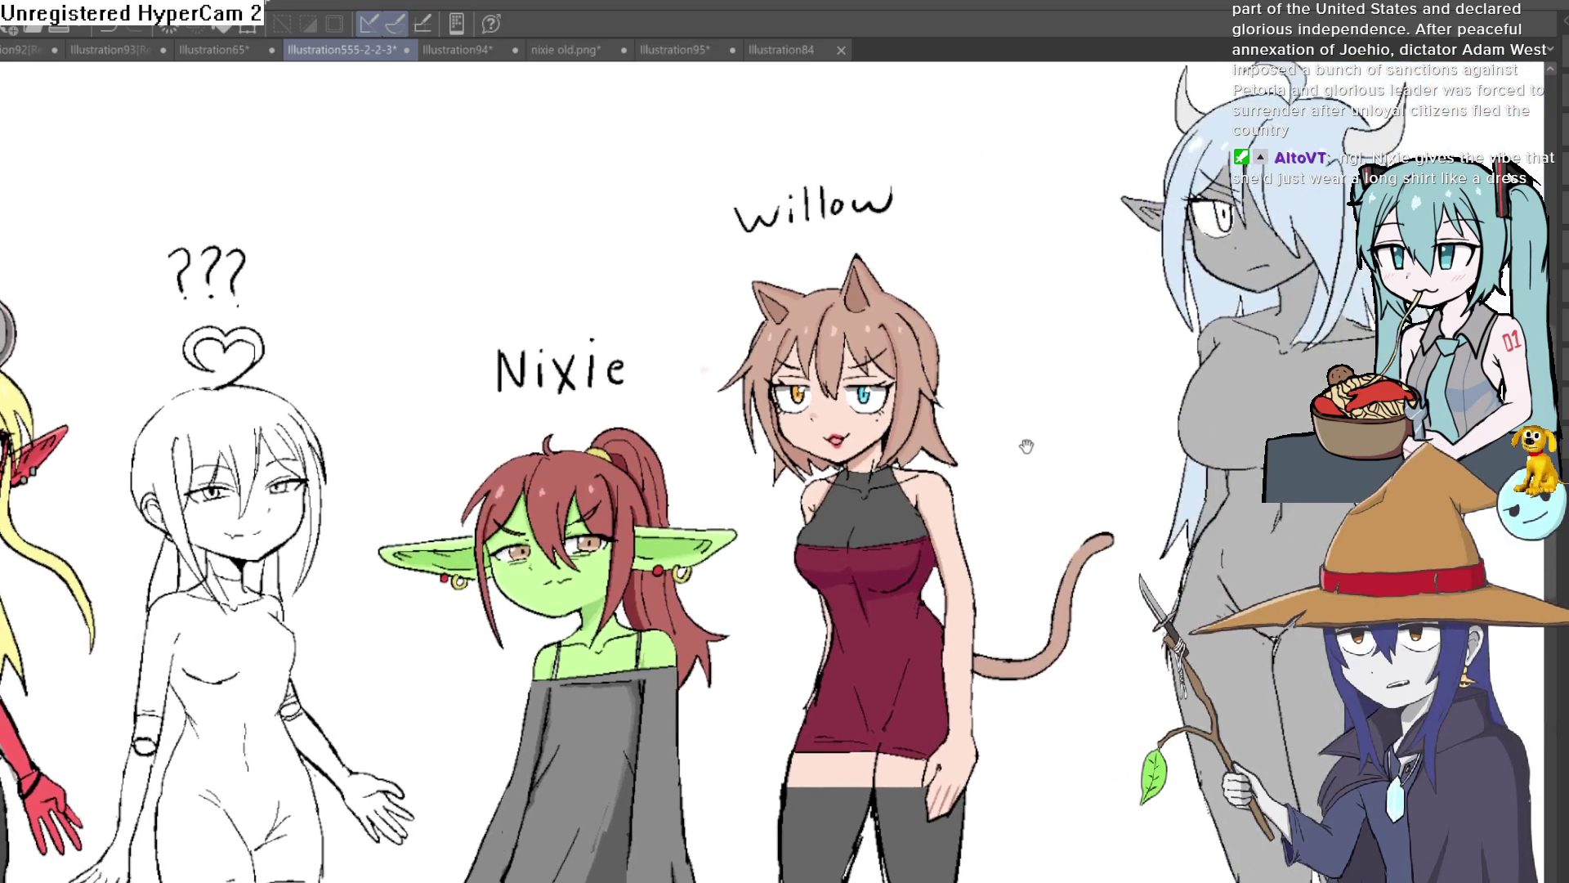
scroll(1095, 405, up, 3)
scroll(1113, 413, down, 1)
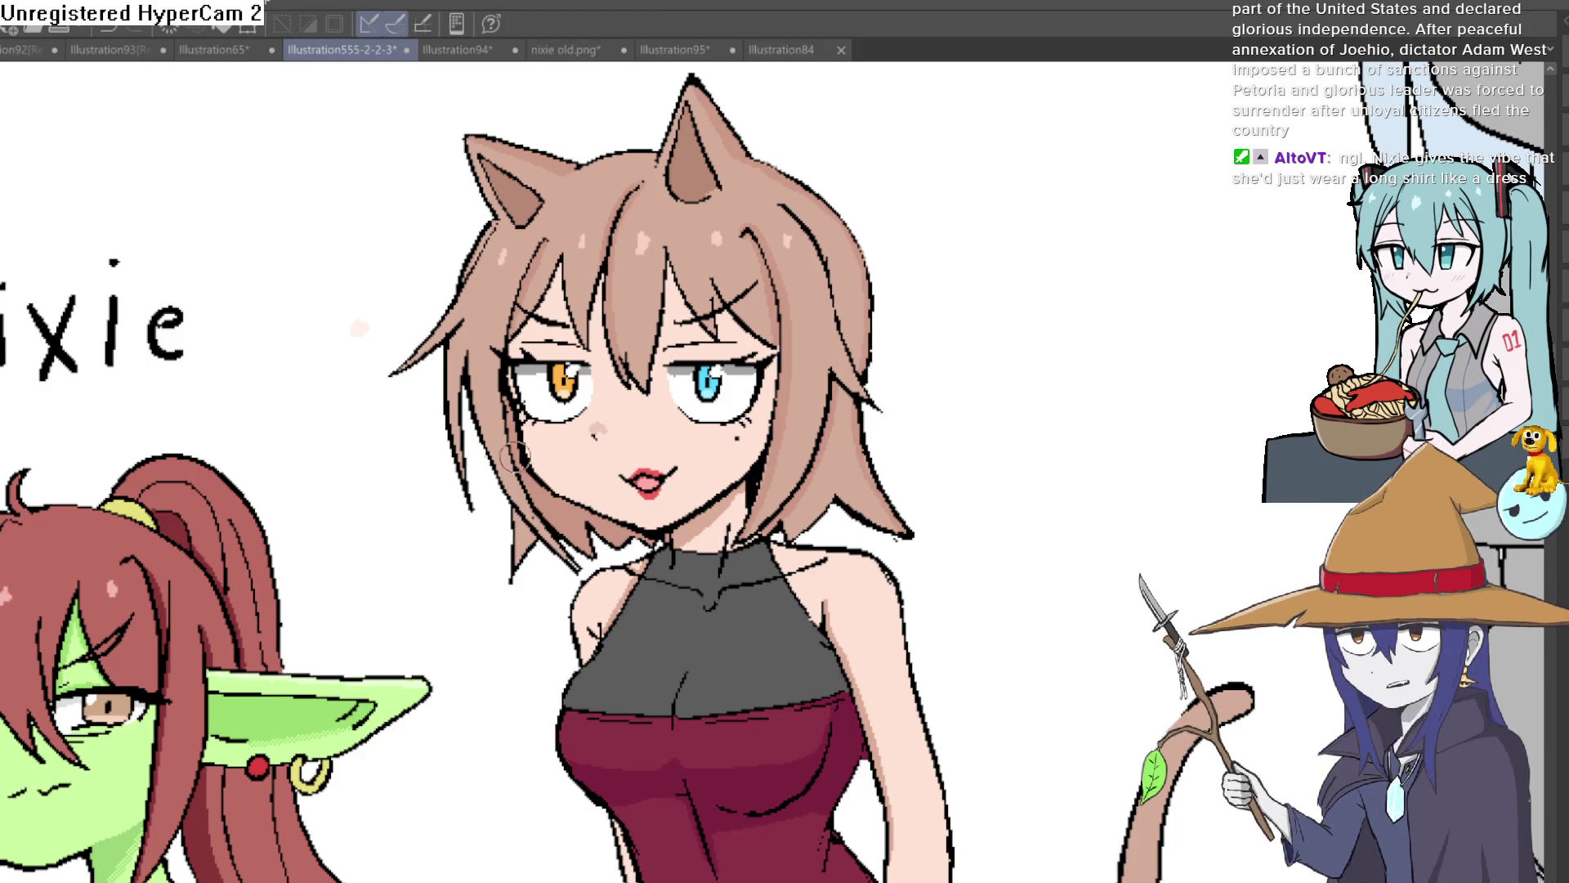
scroll(490, 455, down, 3)
scroll(175, 361, up, 6)
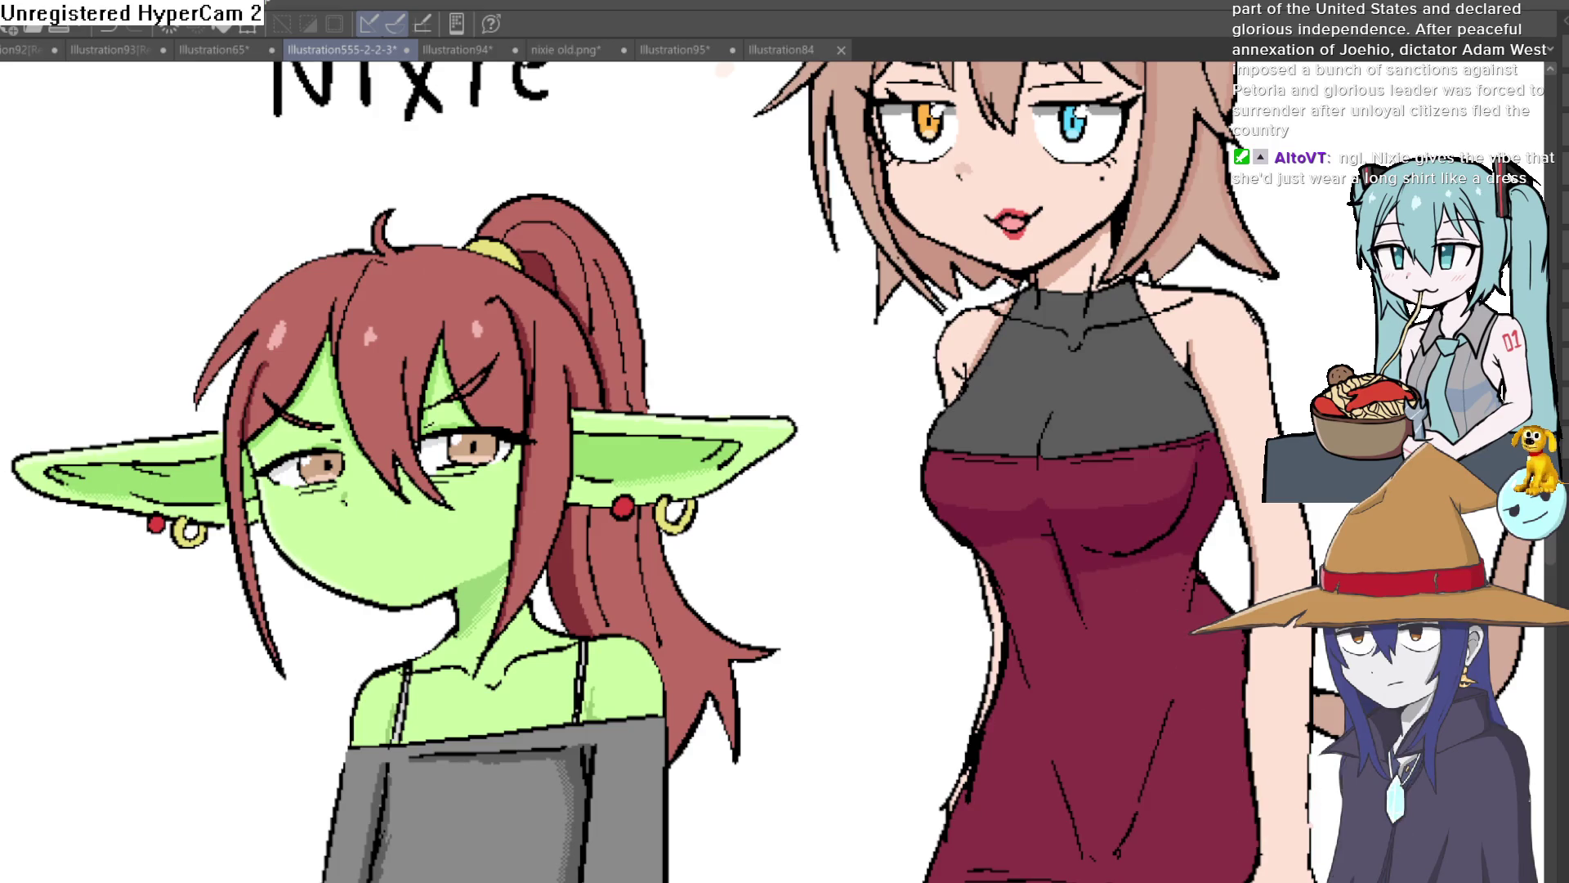
scroll(287, 591, up, 5)
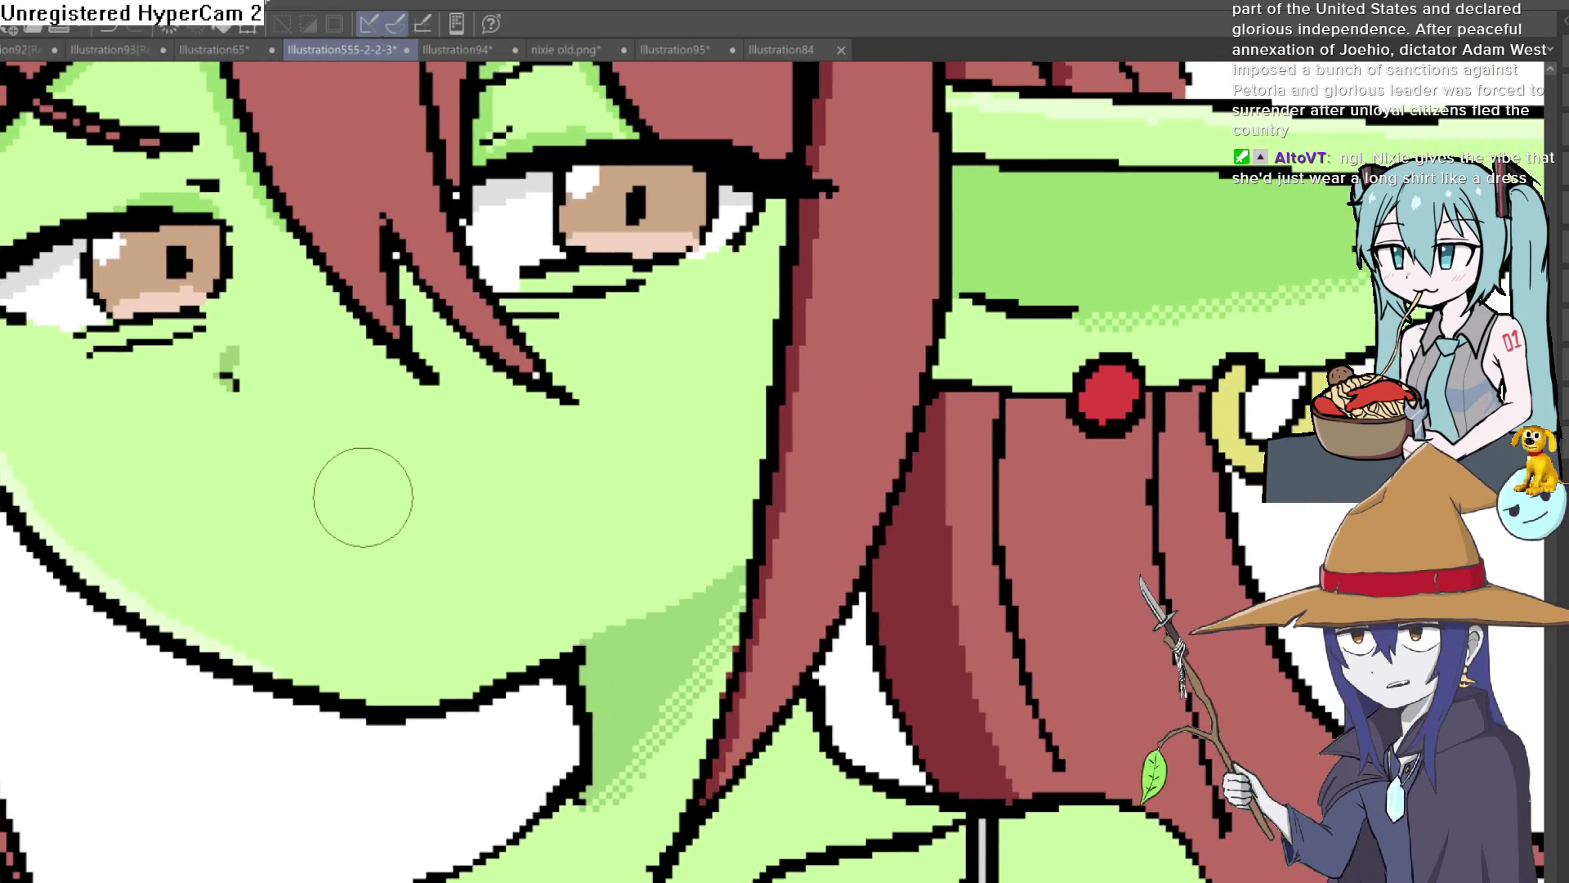
Draw a wide curved smile on the goblin's face with an upper teeth line and dividers.
mouse_move(262, 458)
mouse_down()
mouse_move(385, 498)
mouse_move(603, 417)
mouse_move(627, 380)
mouse_move(578, 449)
mouse_move(504, 661)
mouse_up()
drag(331, 497, 357, 686)
scroll(458, 556, up, 2)
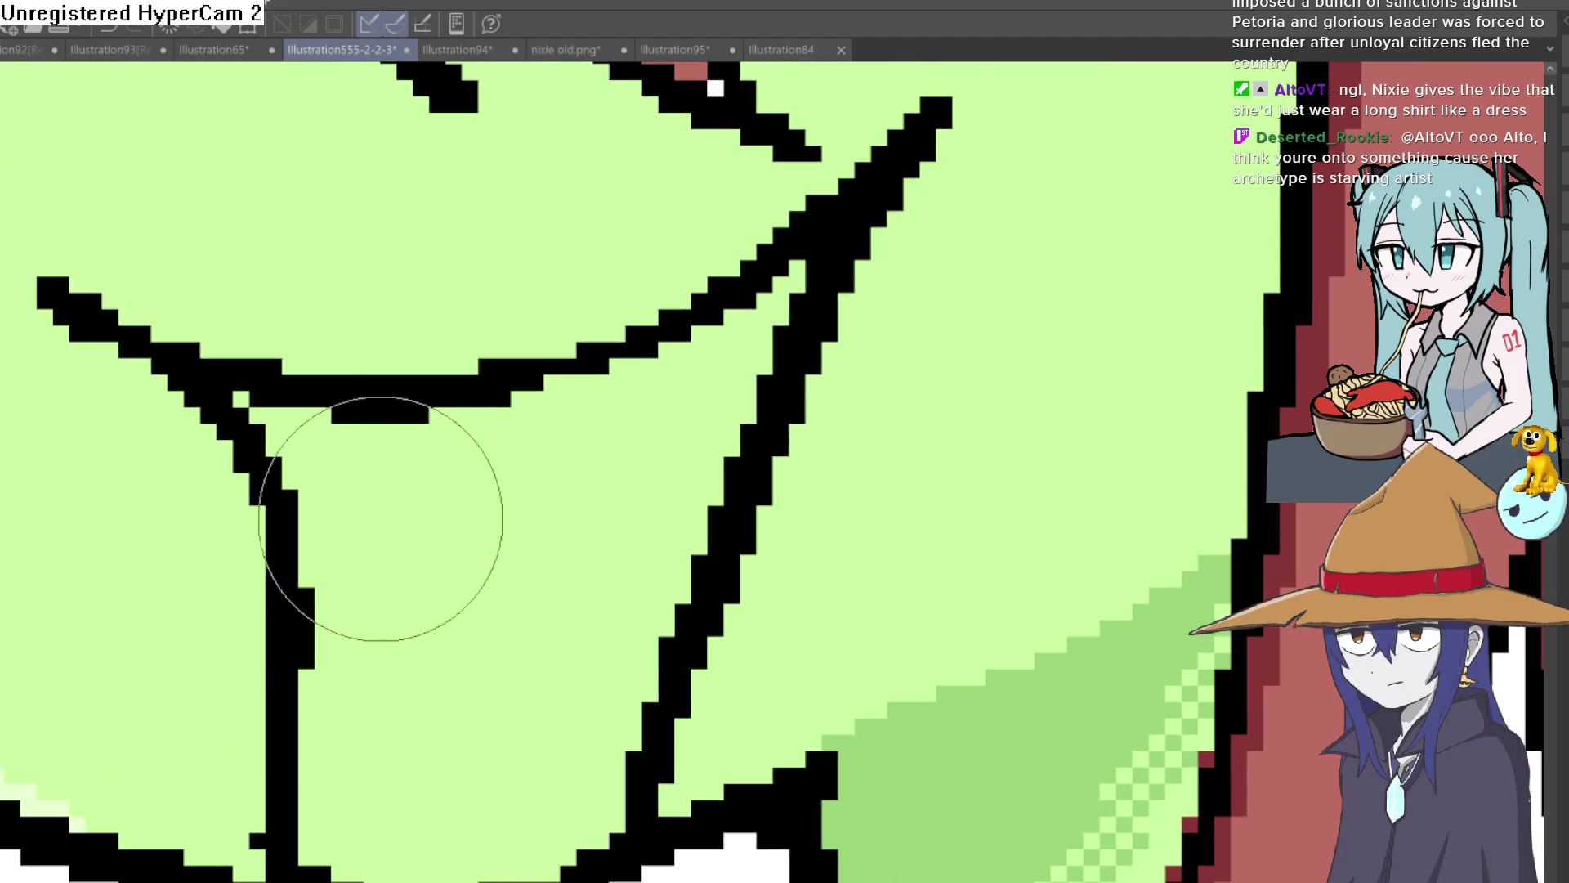
mouse_move(298, 486)
mouse_down()
mouse_move(508, 483)
mouse_move(736, 420)
mouse_up()
drag(683, 323, 684, 425)
drag(559, 396, 560, 470)
drag(429, 425, 429, 470)
drag(348, 409, 347, 470)
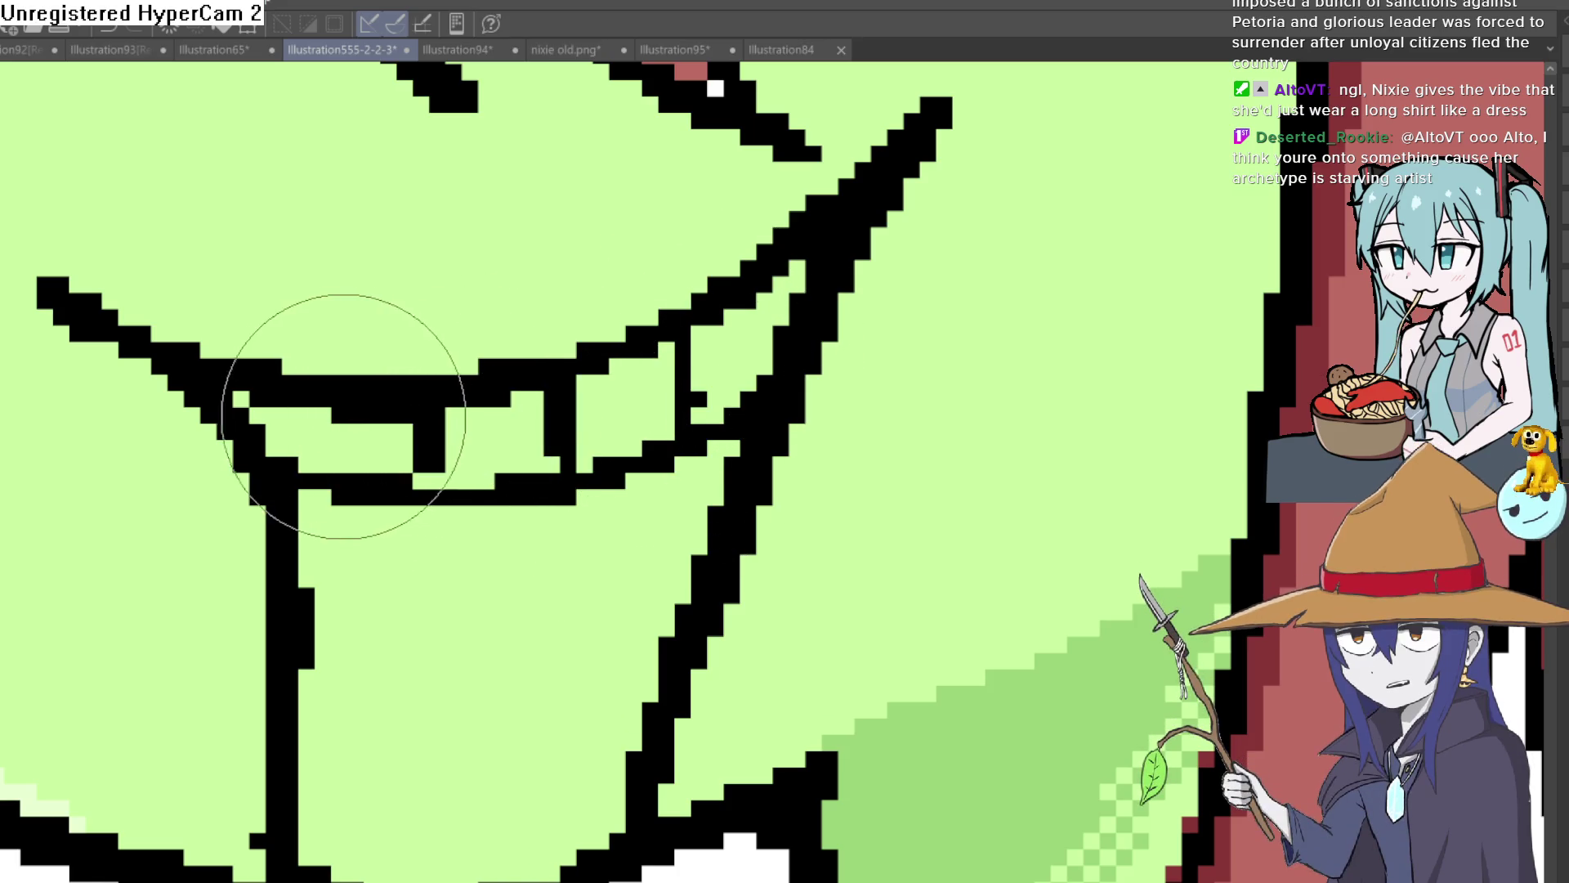
Add the lower teeth line and dividers, the tongue's diagonal edge, and thin vertical tooth lines.
drag(540, 535, 477, 398)
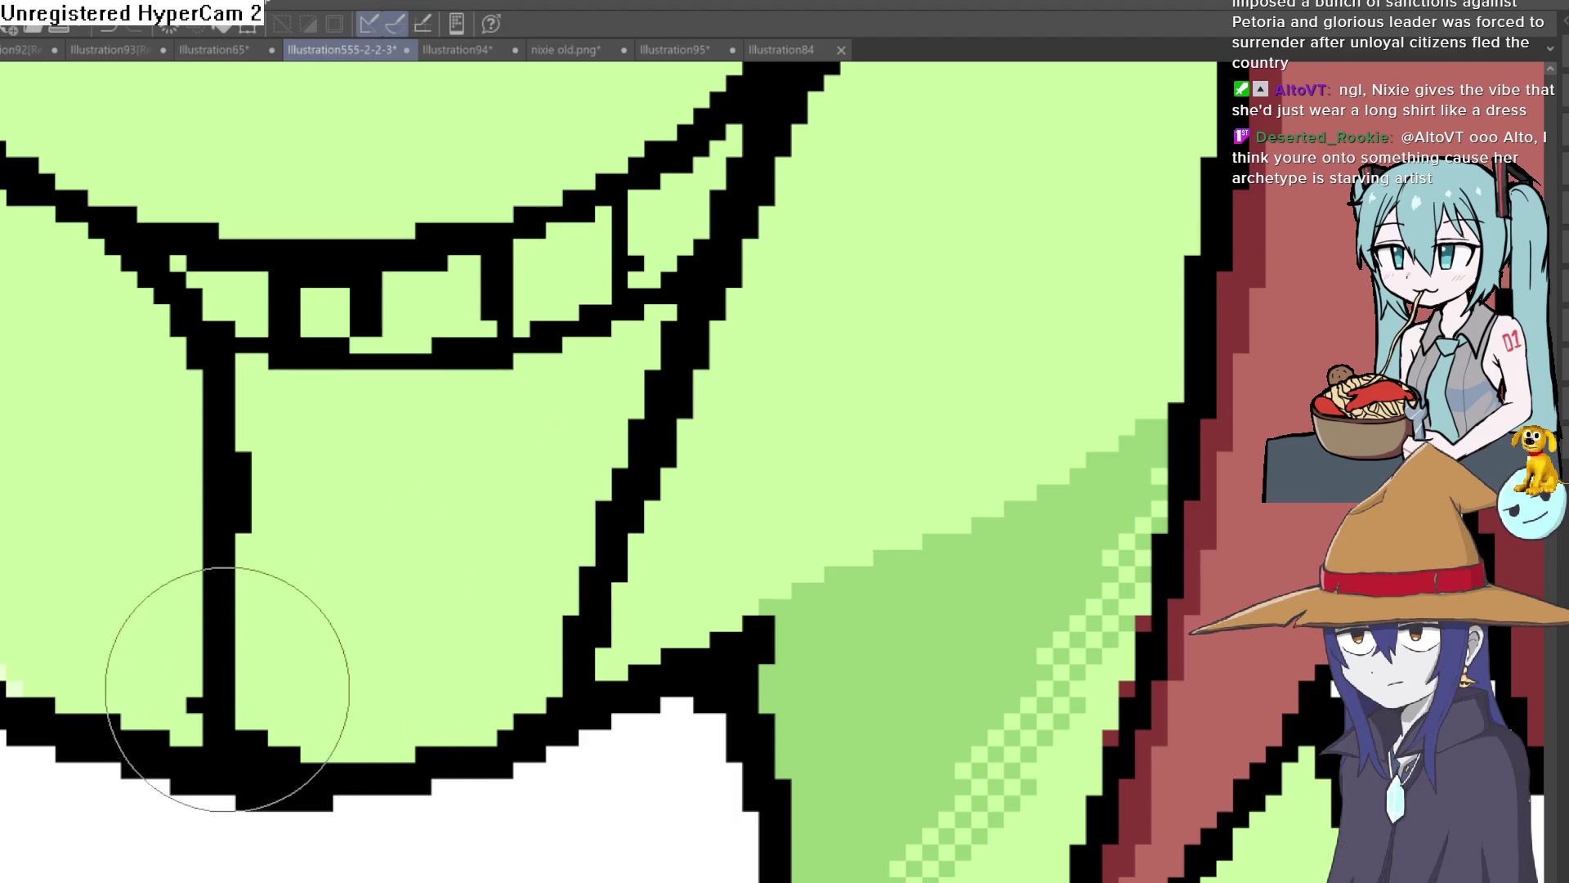
drag(235, 670, 576, 633)
drag(309, 674, 309, 744)
drag(425, 674, 425, 735)
drag(497, 674, 499, 711)
mouse_move(241, 617)
mouse_down()
mouse_move(253, 633)
mouse_move(526, 499)
mouse_move(584, 511)
mouse_up()
drag(508, 403, 508, 631)
drag(518, 414, 522, 499)
key(ctrl+z)
drag(499, 364, 490, 665)
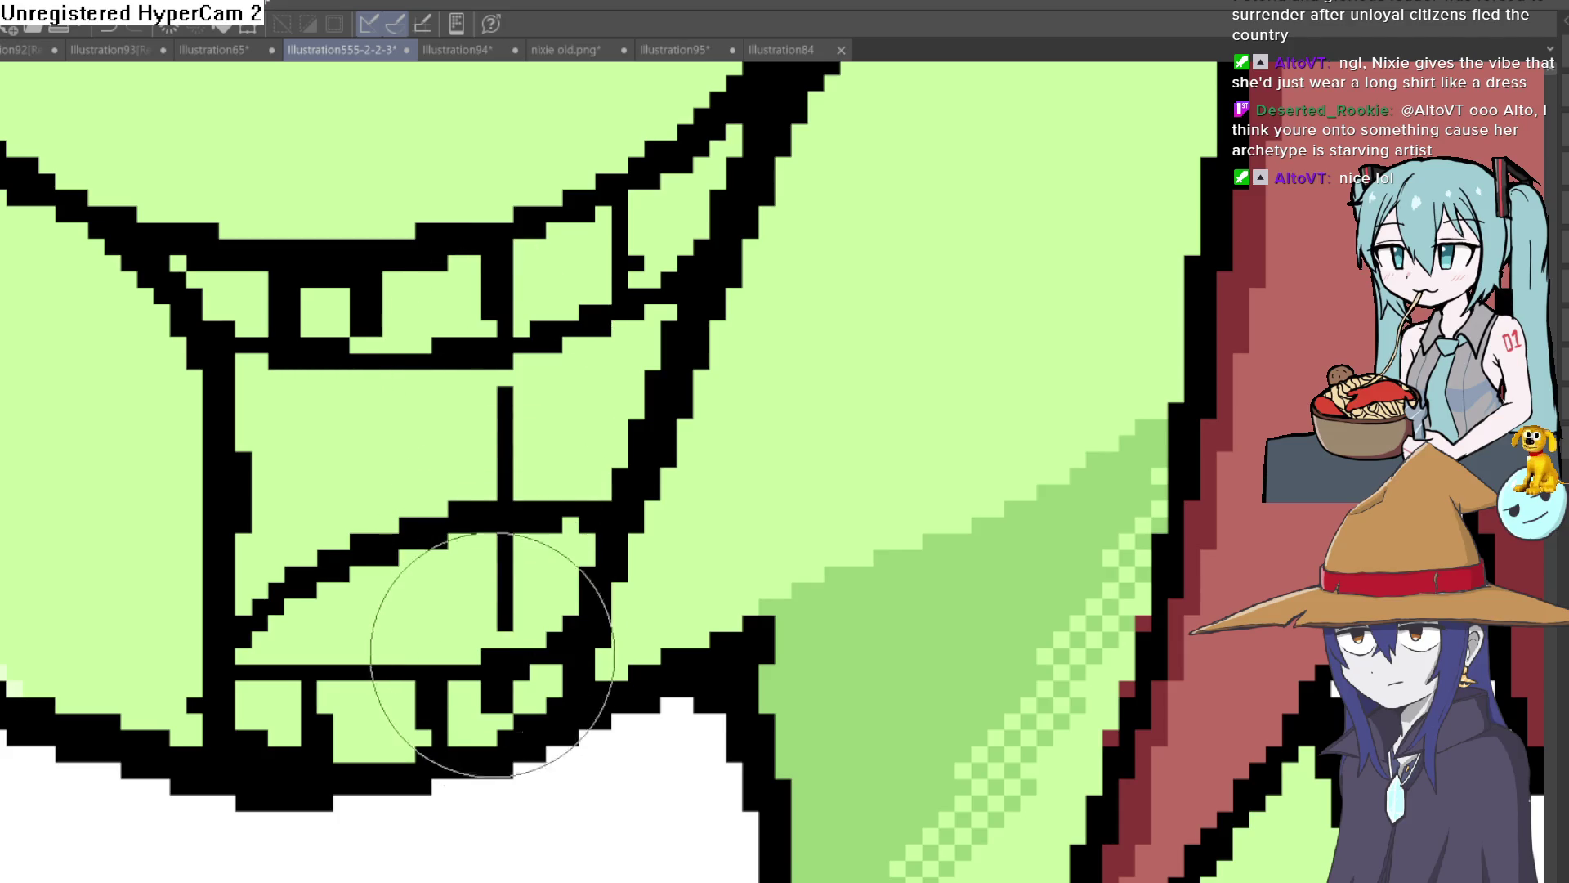
drag(537, 359, 538, 495)
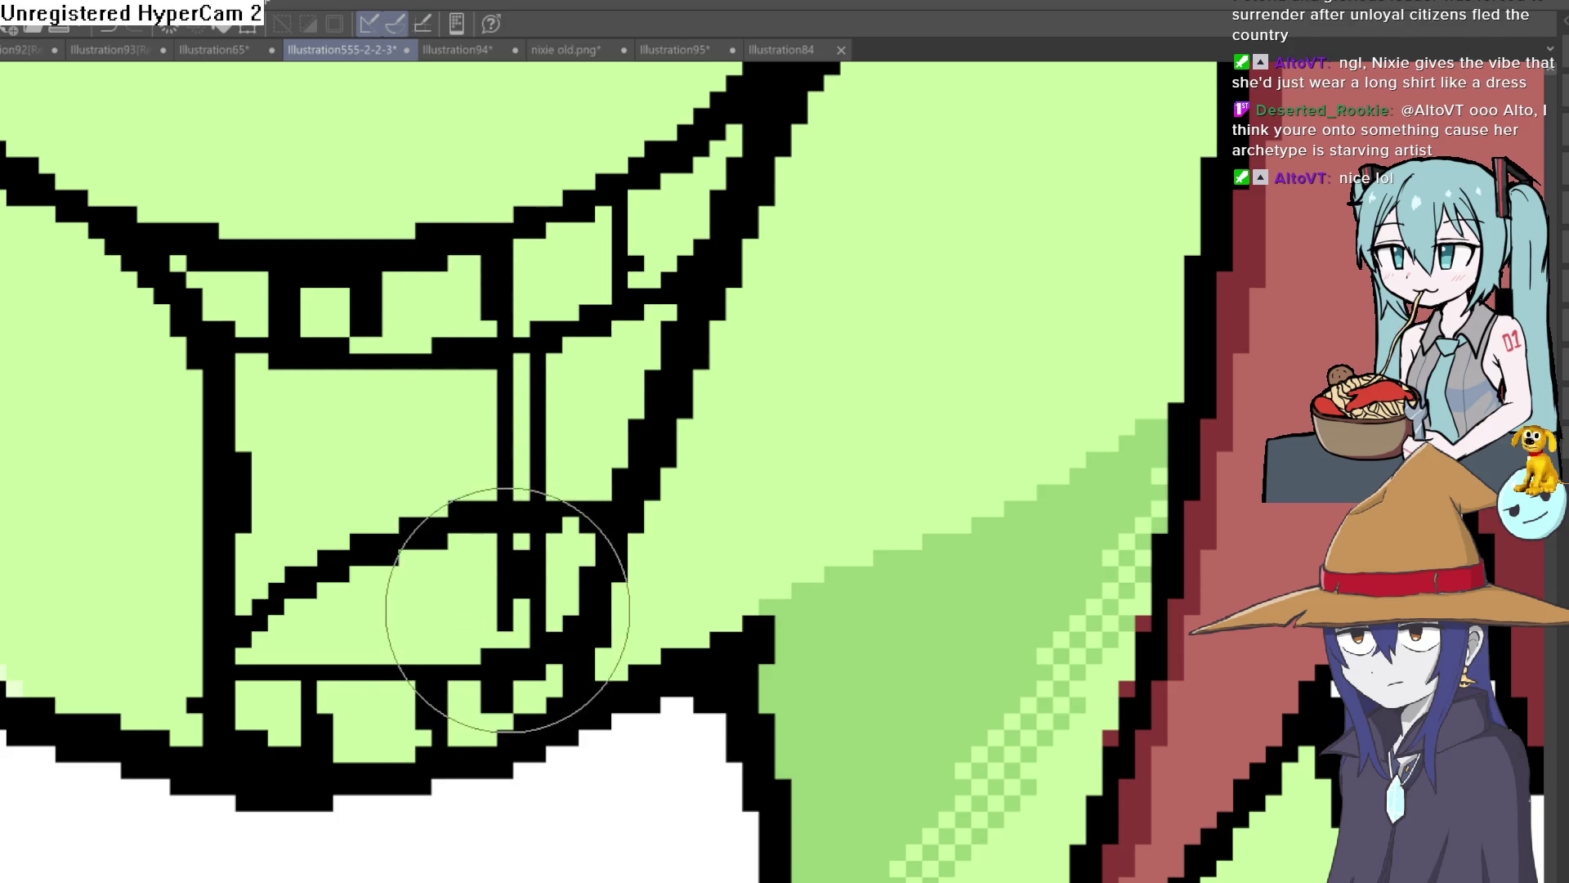
drag(308, 372, 309, 727)
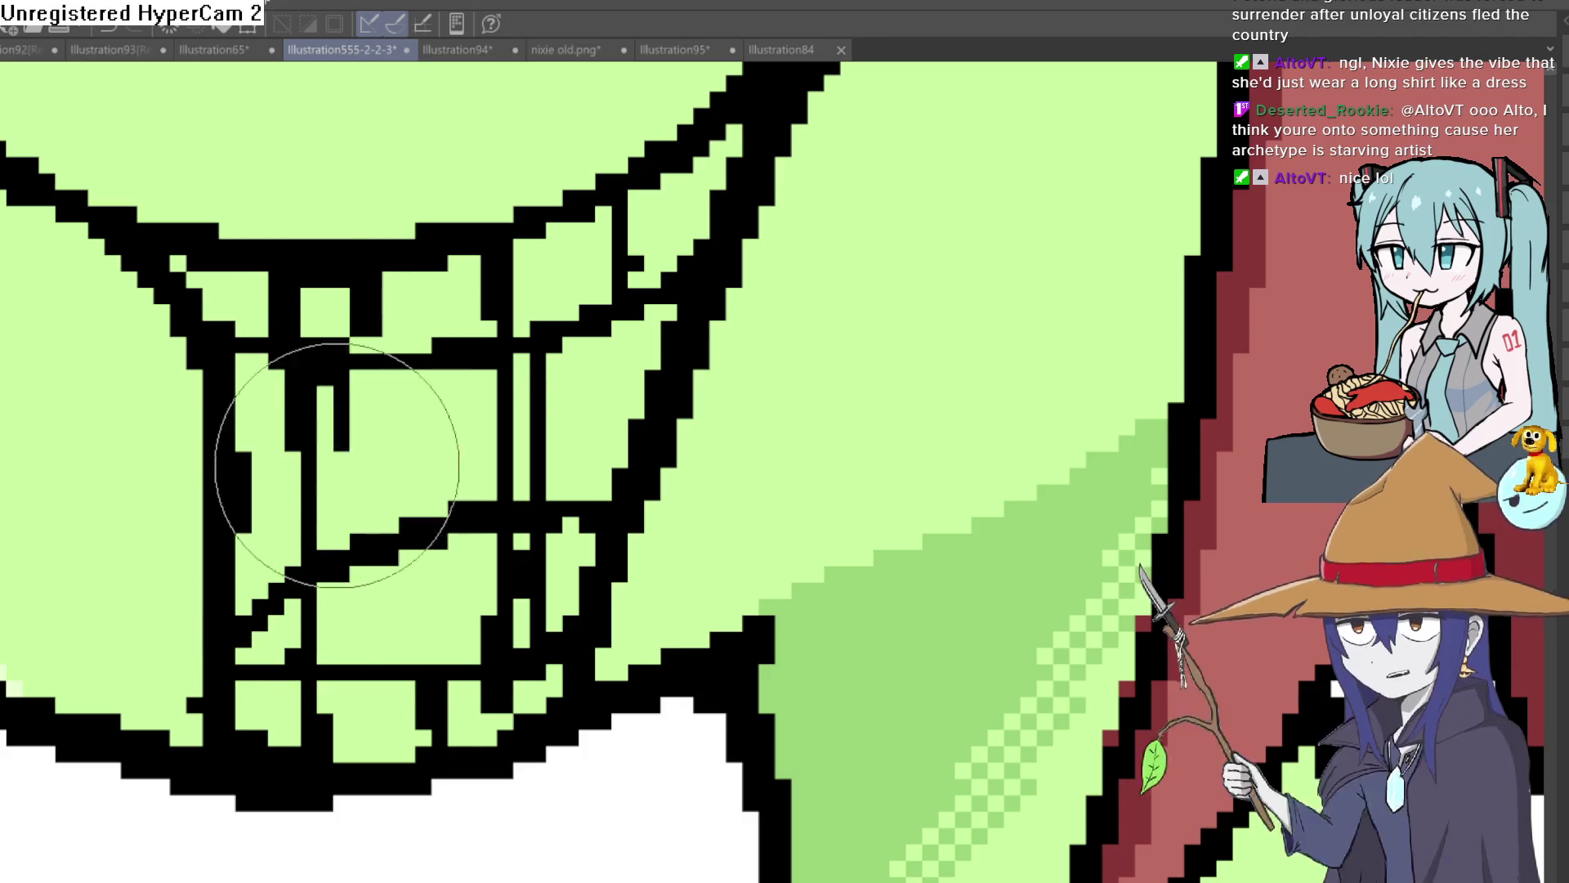
Shape the mouth corners, extending the right corner line upward, and add a short lower stroke.
scroll(718, 403, up, 3)
drag(834, 139, 600, 335)
mouse_move(680, 267)
mouse_down()
mouse_move(778, 123)
mouse_move(806, 368)
mouse_move(858, 315)
mouse_move(854, 292)
mouse_move(787, 525)
mouse_move(858, 253)
mouse_move(856, 351)
mouse_up()
key(ctrl+0)
scroll(890, 398, up, 3)
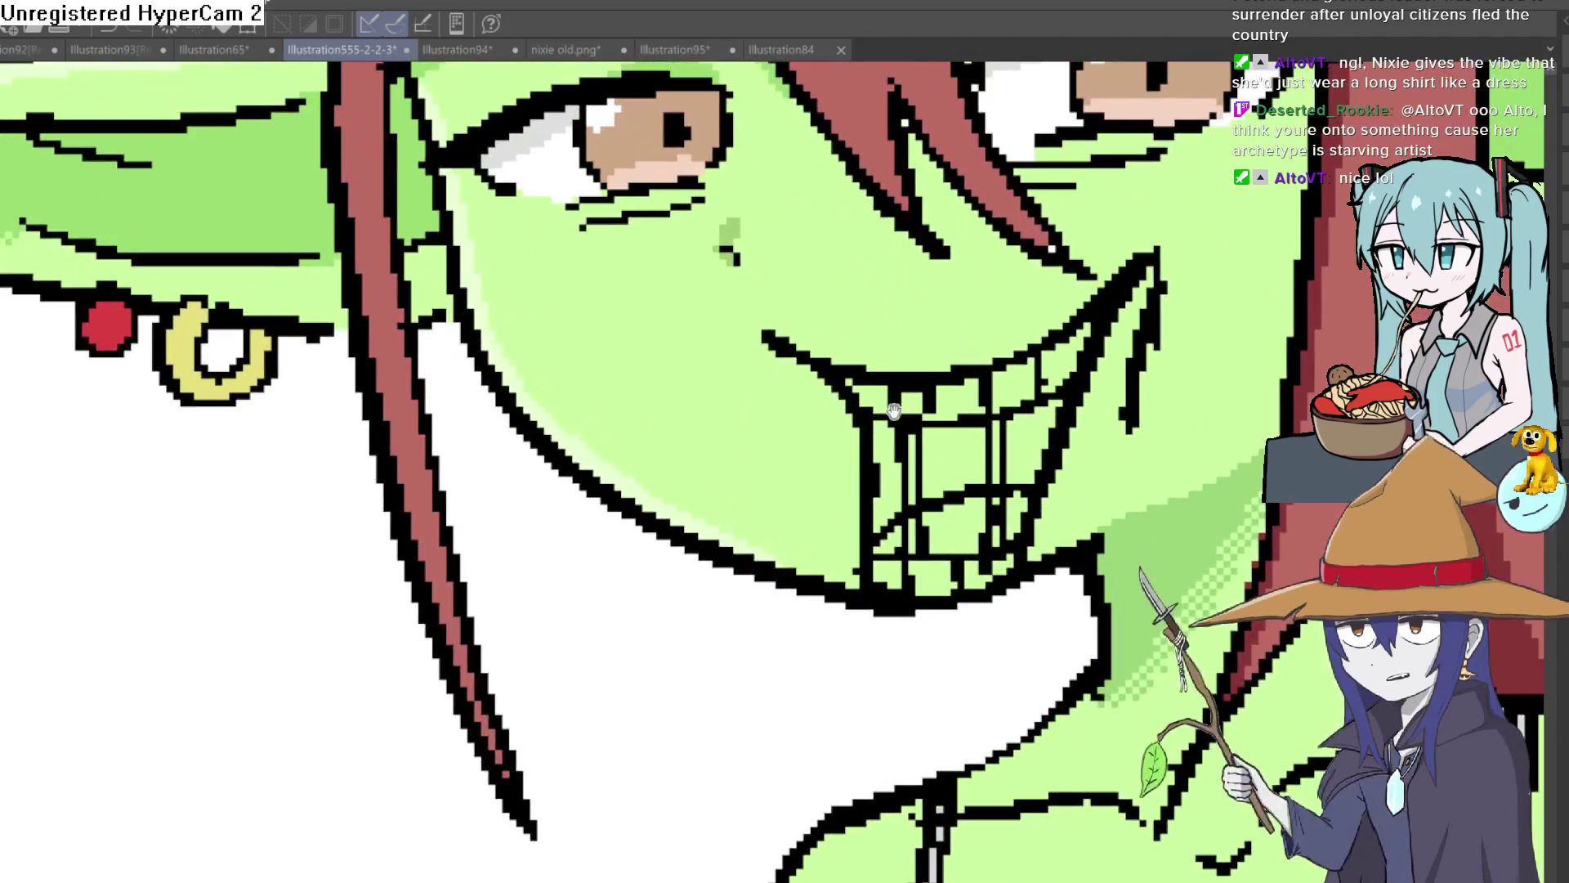
scroll(792, 413, up, 3)
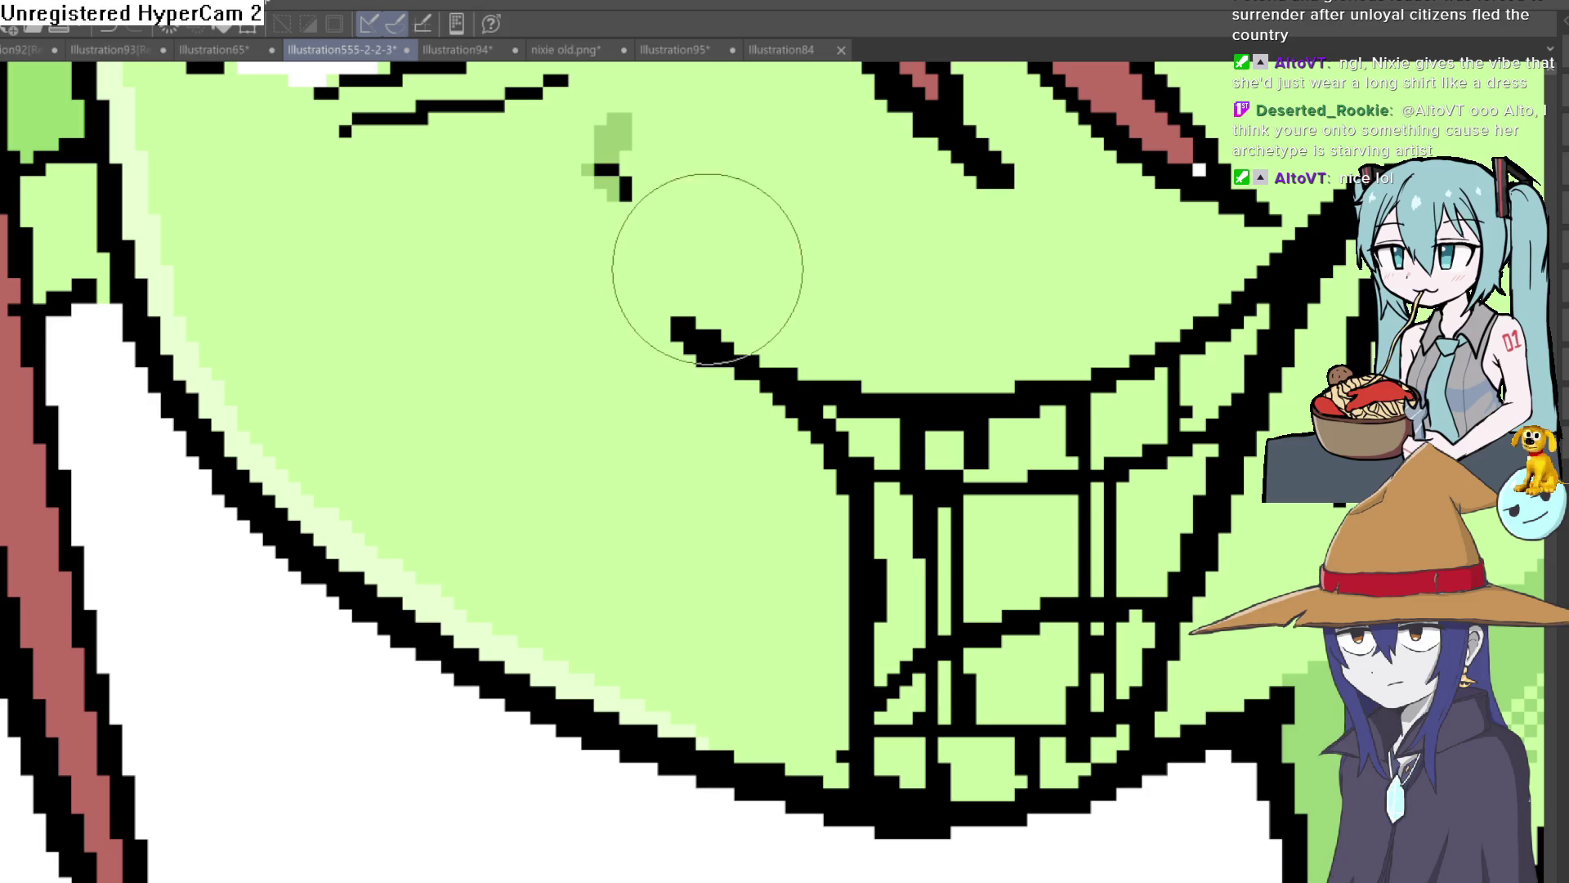
mouse_move(945, 309)
mouse_down()
mouse_move(613, 412)
mouse_move(564, 482)
mouse_up()
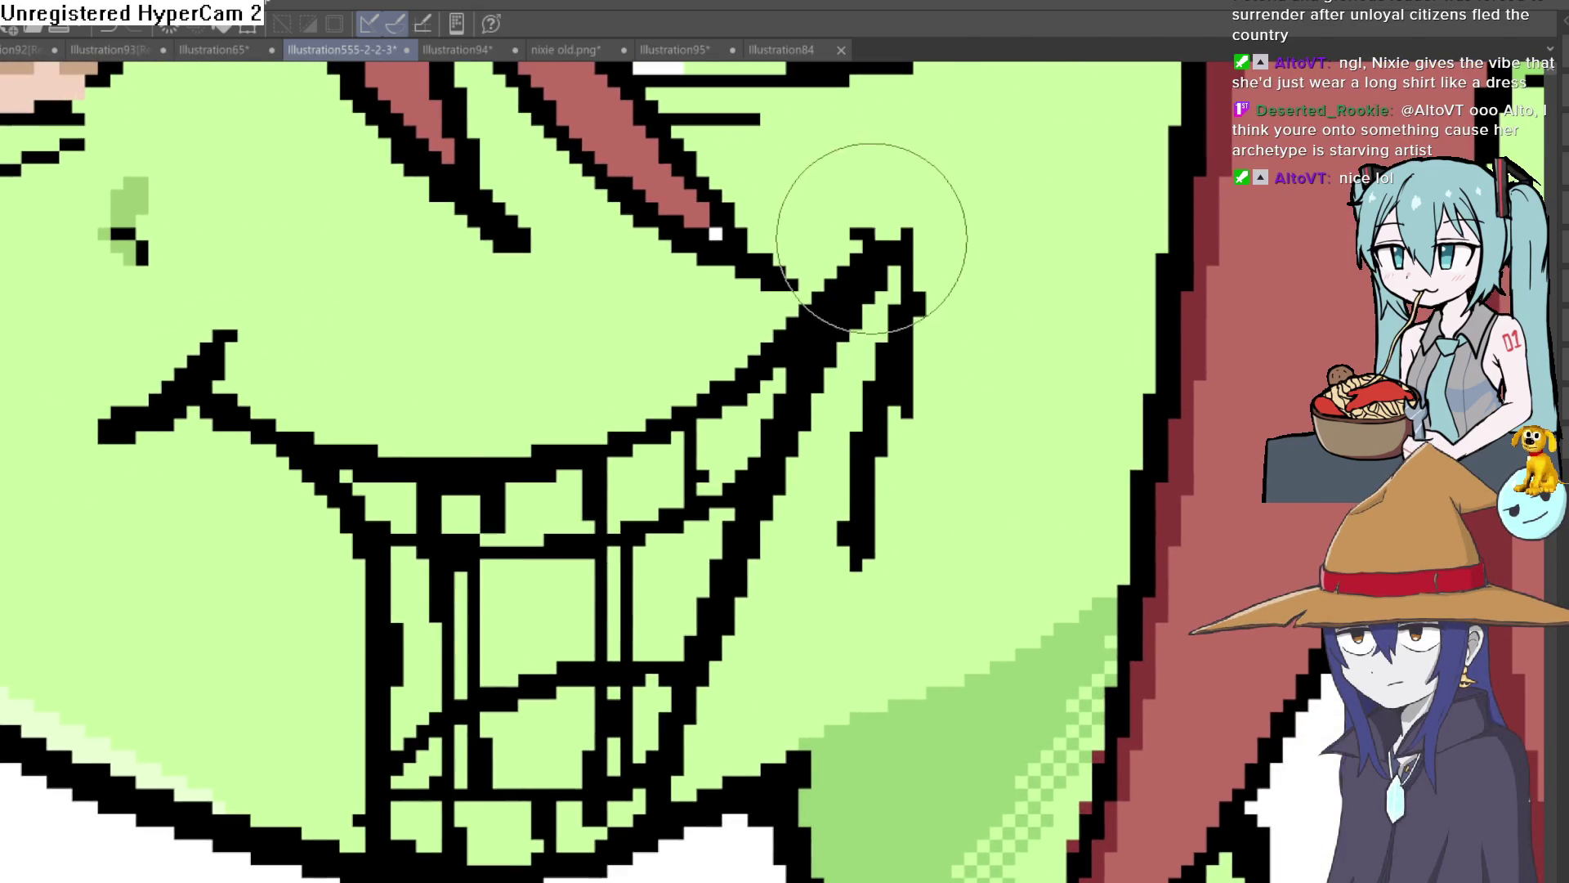
drag(858, 217, 1027, 112)
mouse_move(848, 470)
mouse_down()
mouse_move(866, 310)
mouse_move(971, 307)
mouse_up()
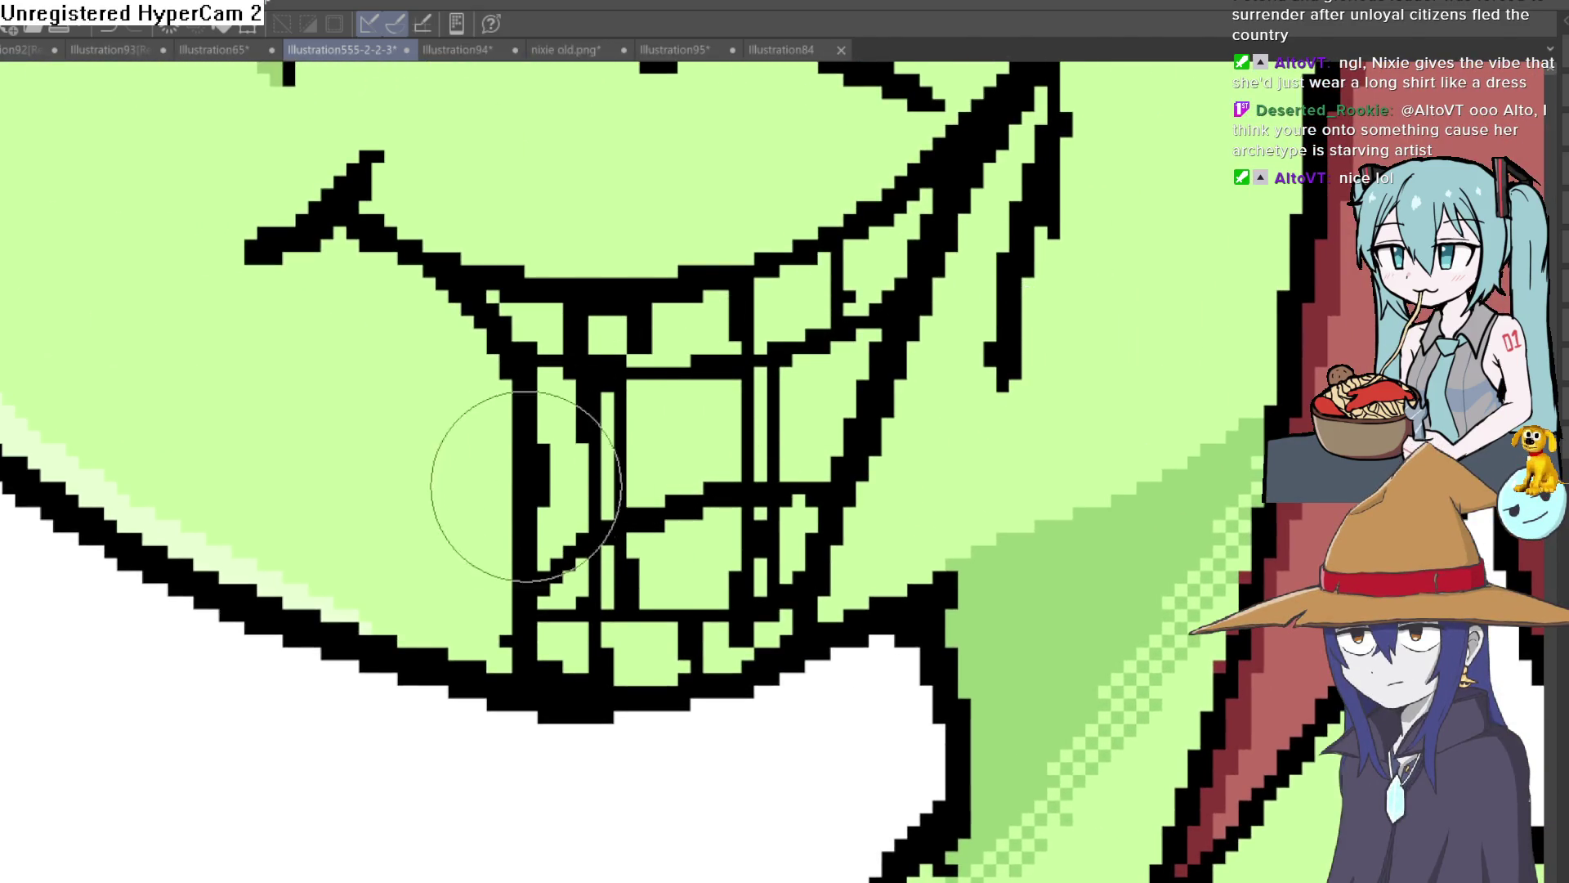
drag(472, 637, 467, 535)
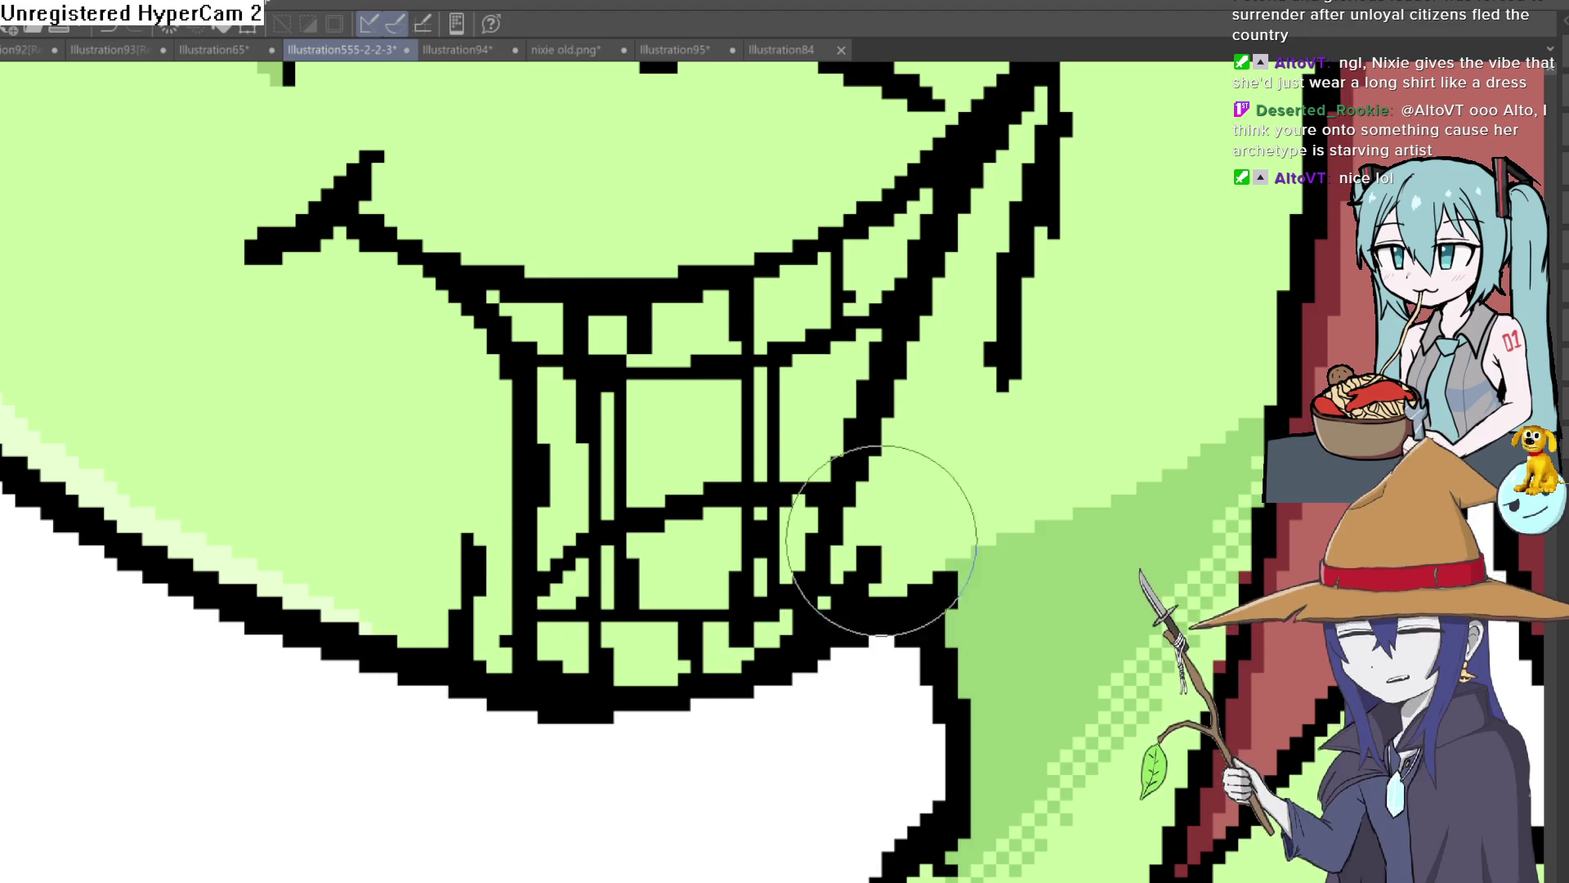
scroll(1047, 432, down, 4)
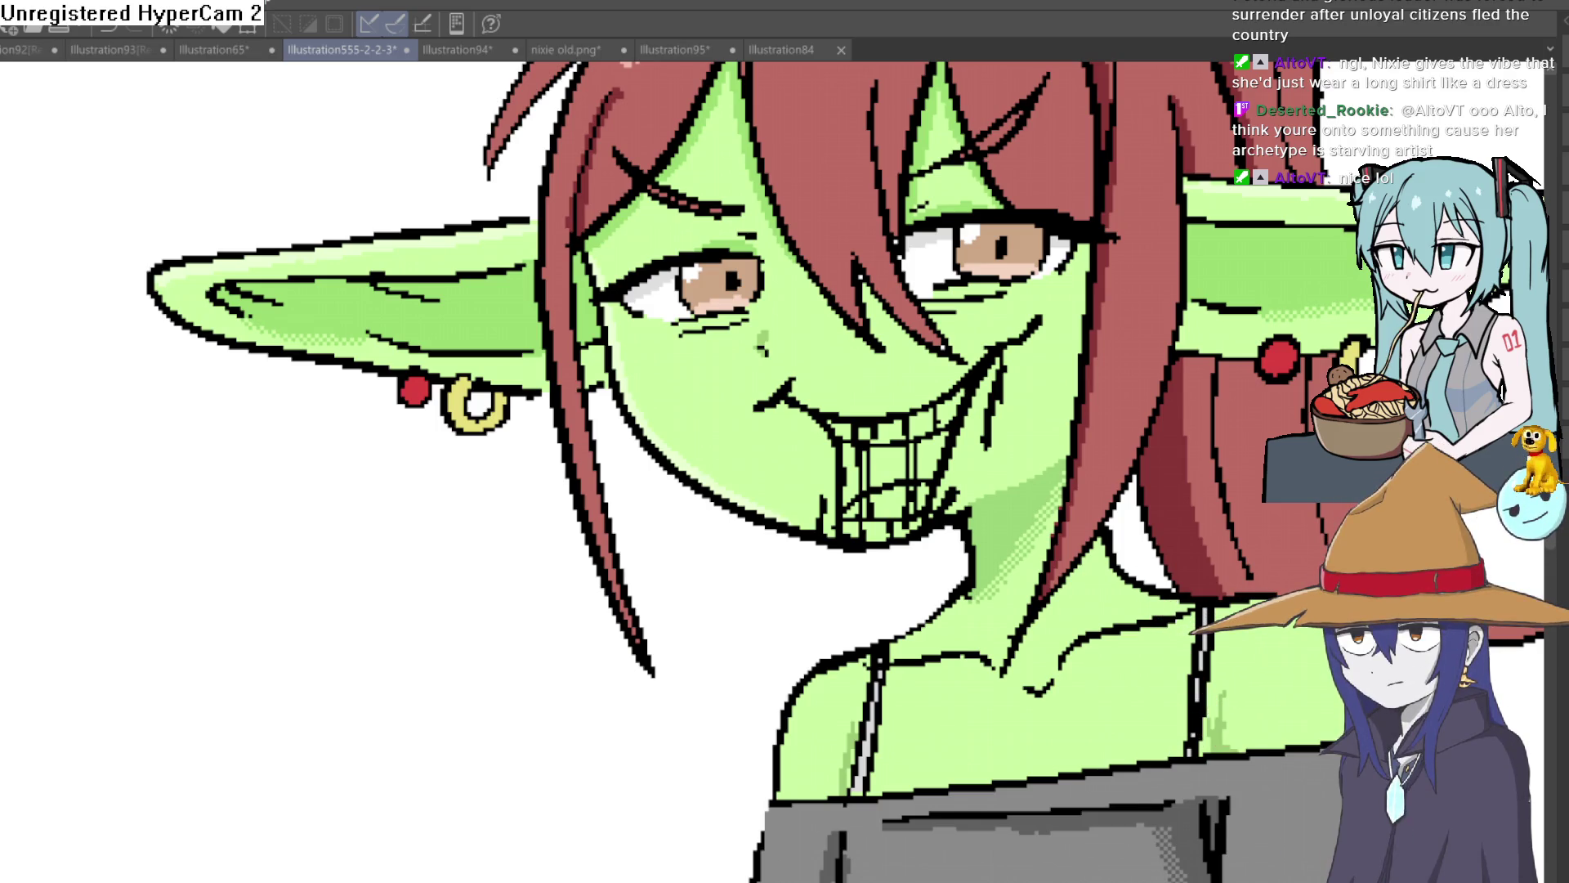
Fill the gaps between the teeth red and colour the tongue pink.
drag(865, 372, 796, 419)
scroll(788, 406, up, 3)
click(837, 597)
click(952, 563)
click(750, 596)
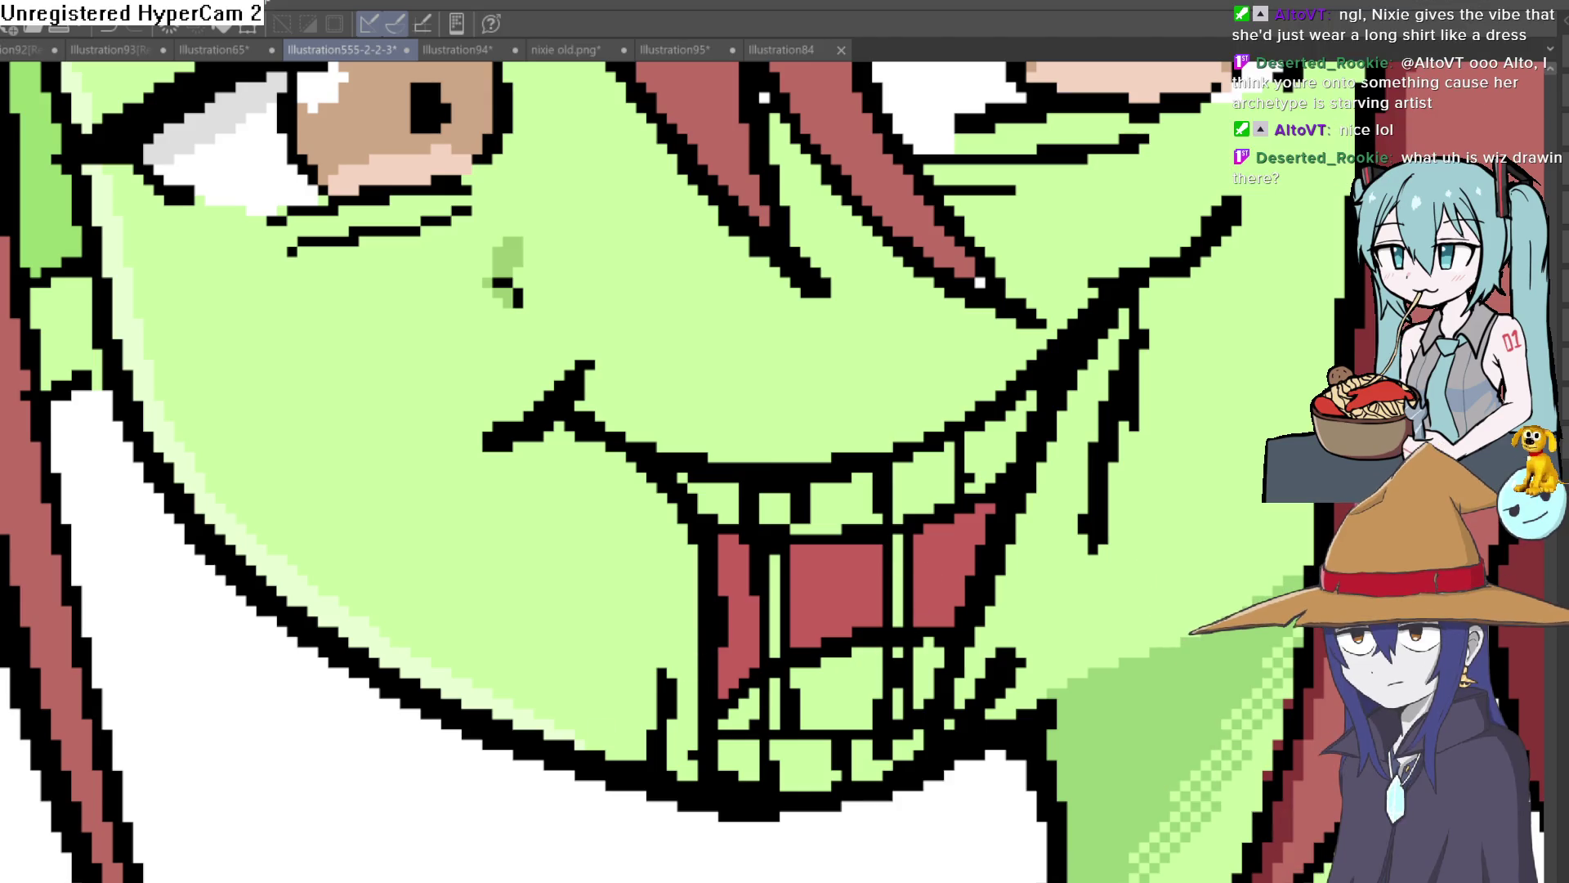
click(844, 665)
click(760, 705)
click(929, 664)
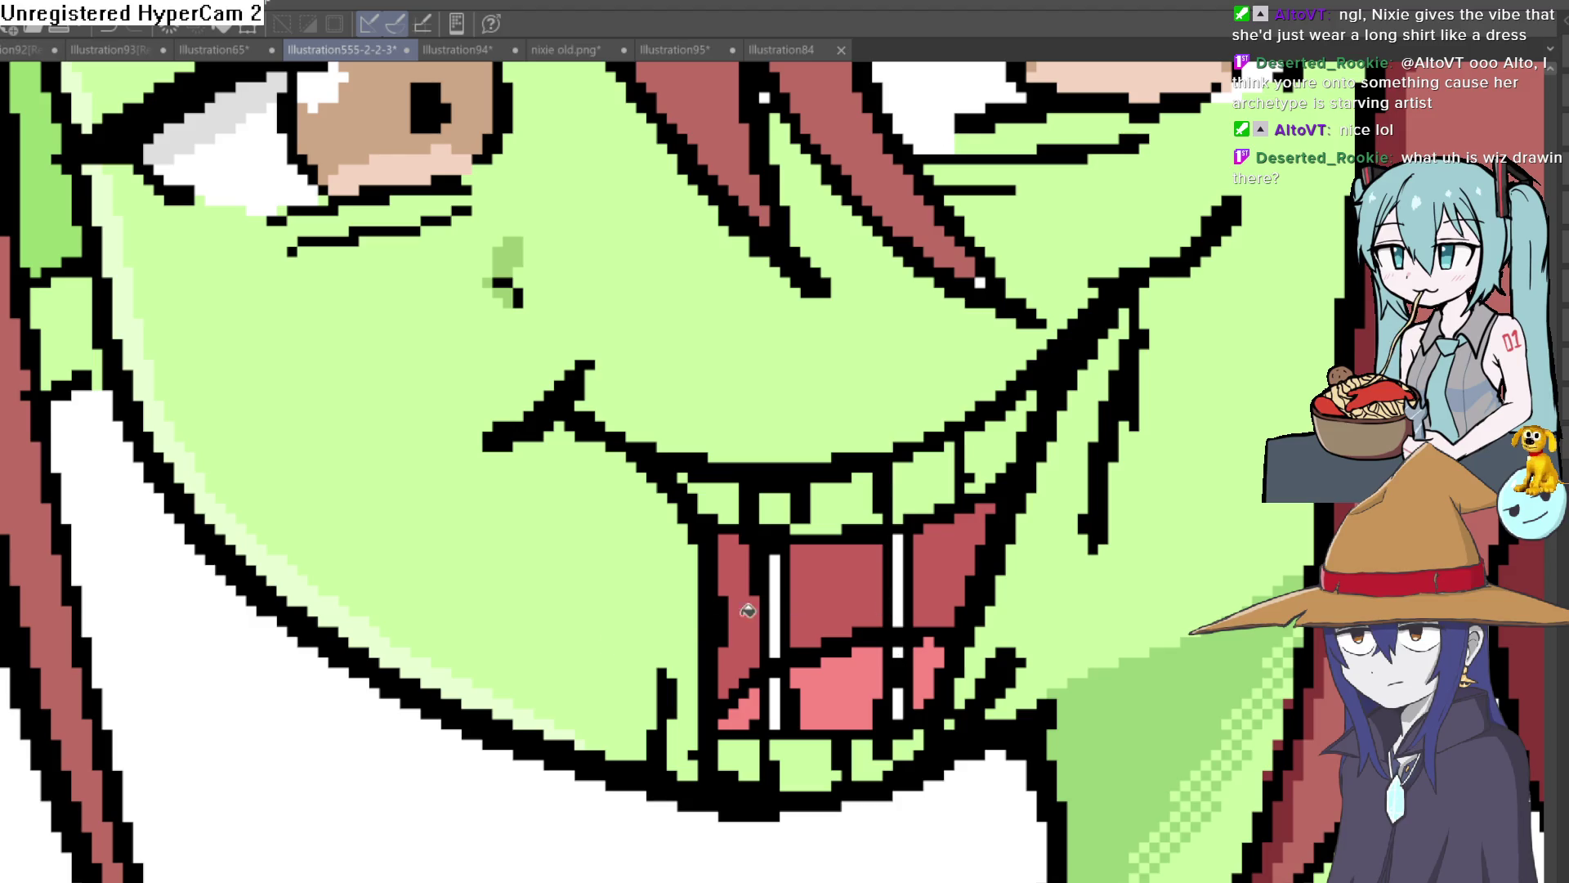
Fill patches between upper teeth skin green and colour the upper and lower teeth white.
click(781, 498)
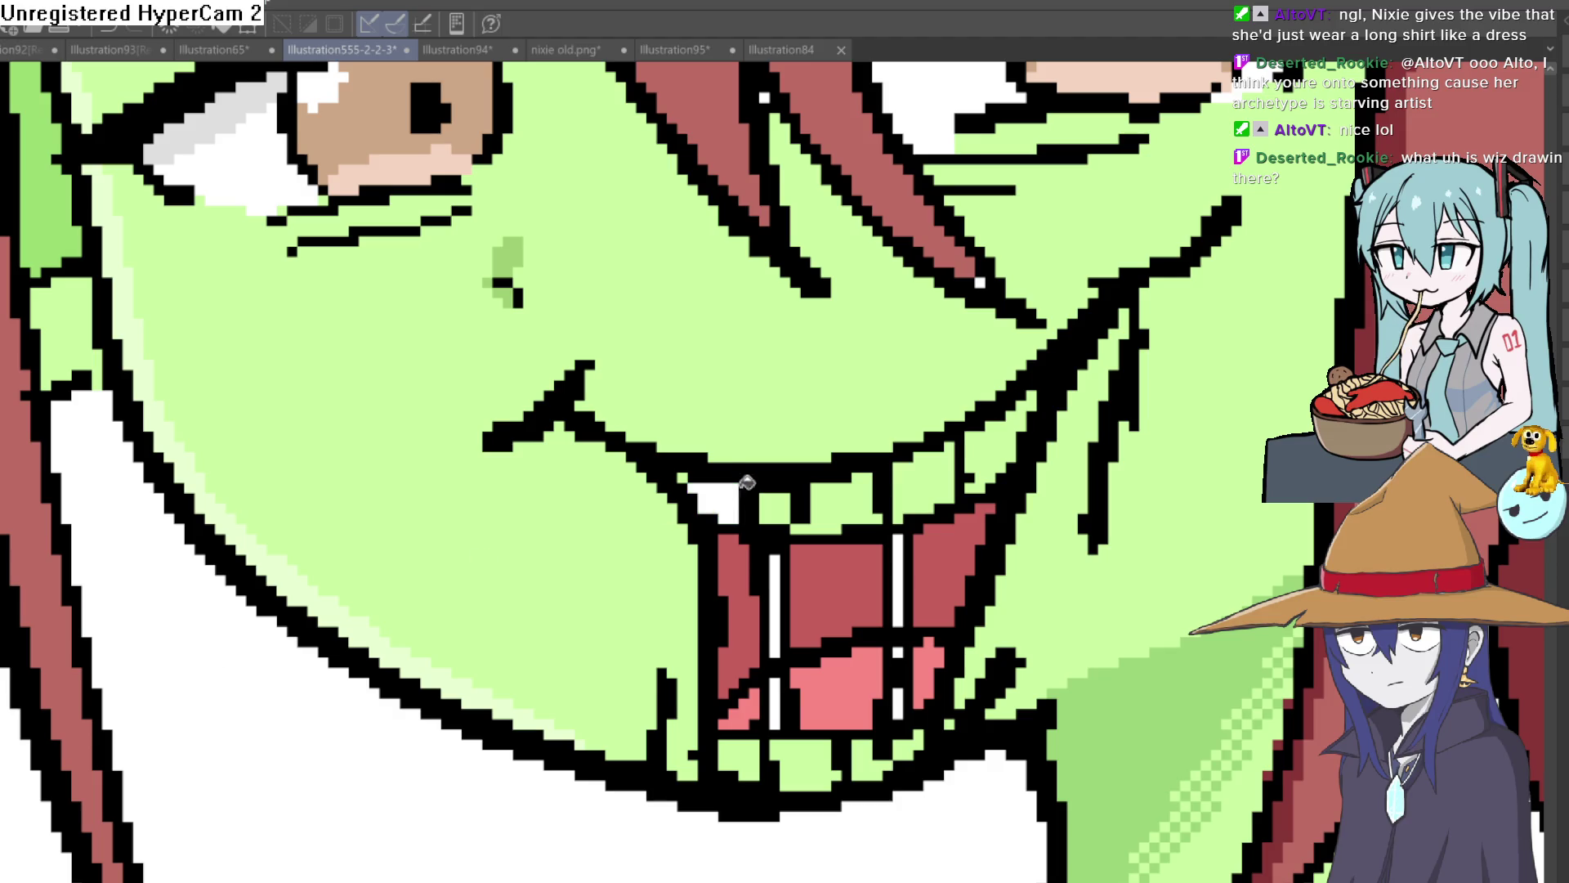
click(855, 493)
click(936, 466)
click(1013, 440)
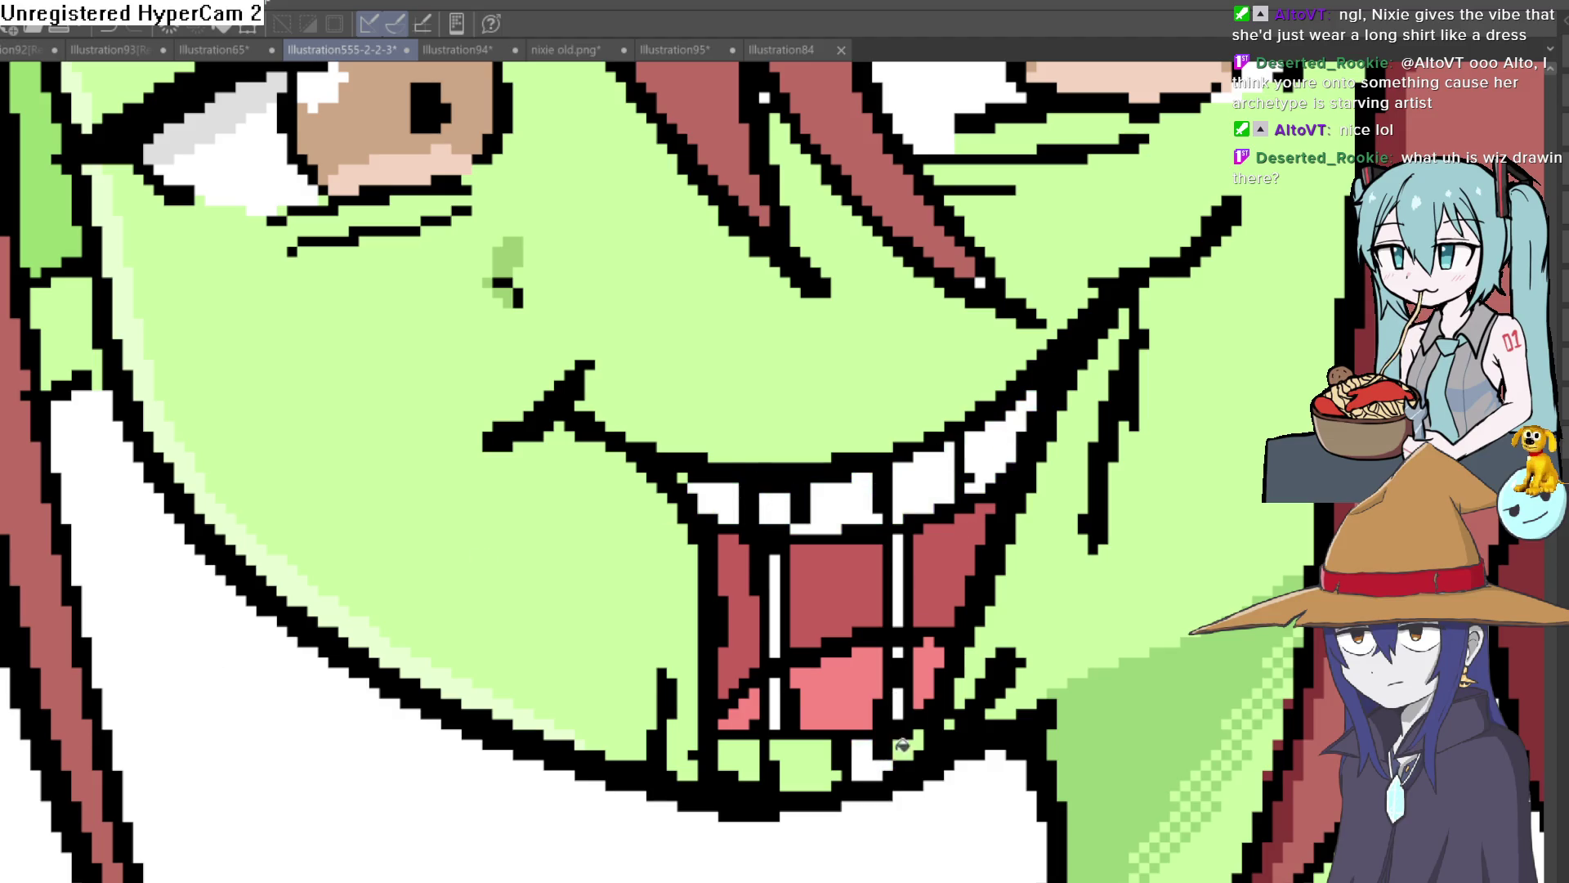
click(805, 764)
click(739, 760)
scroll(1085, 634, down, 3)
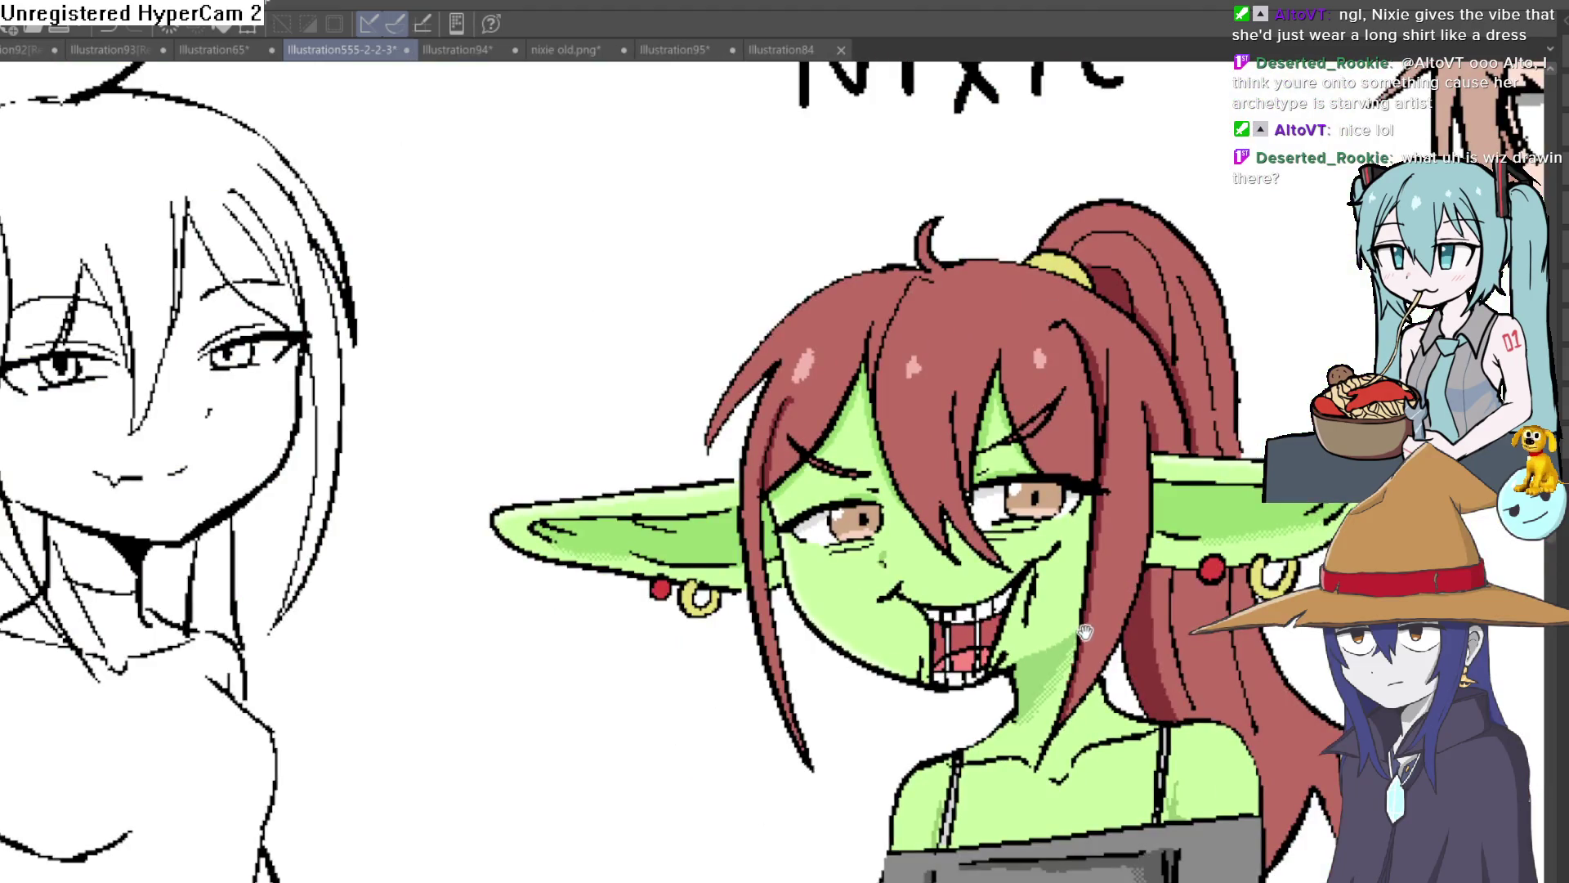
scroll(1085, 633, down, 4)
scroll(1062, 621, up, 4)
scroll(1045, 608, down, 2)
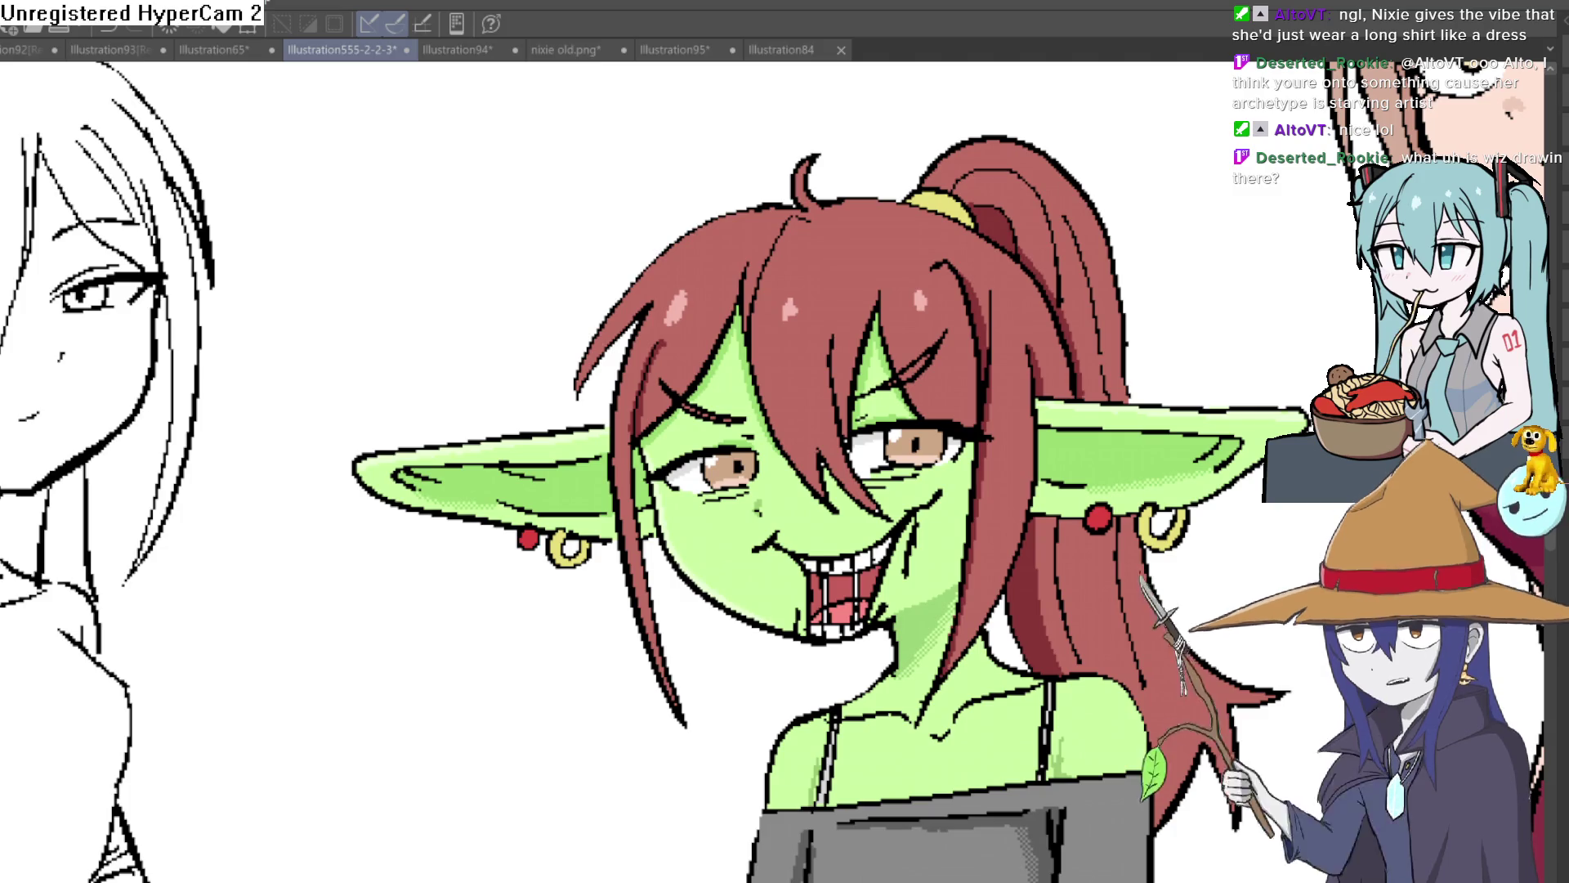
Compare the closed smile with the open toothy grin via undo and redo, keeping the grin.
drag(964, 449, 932, 532)
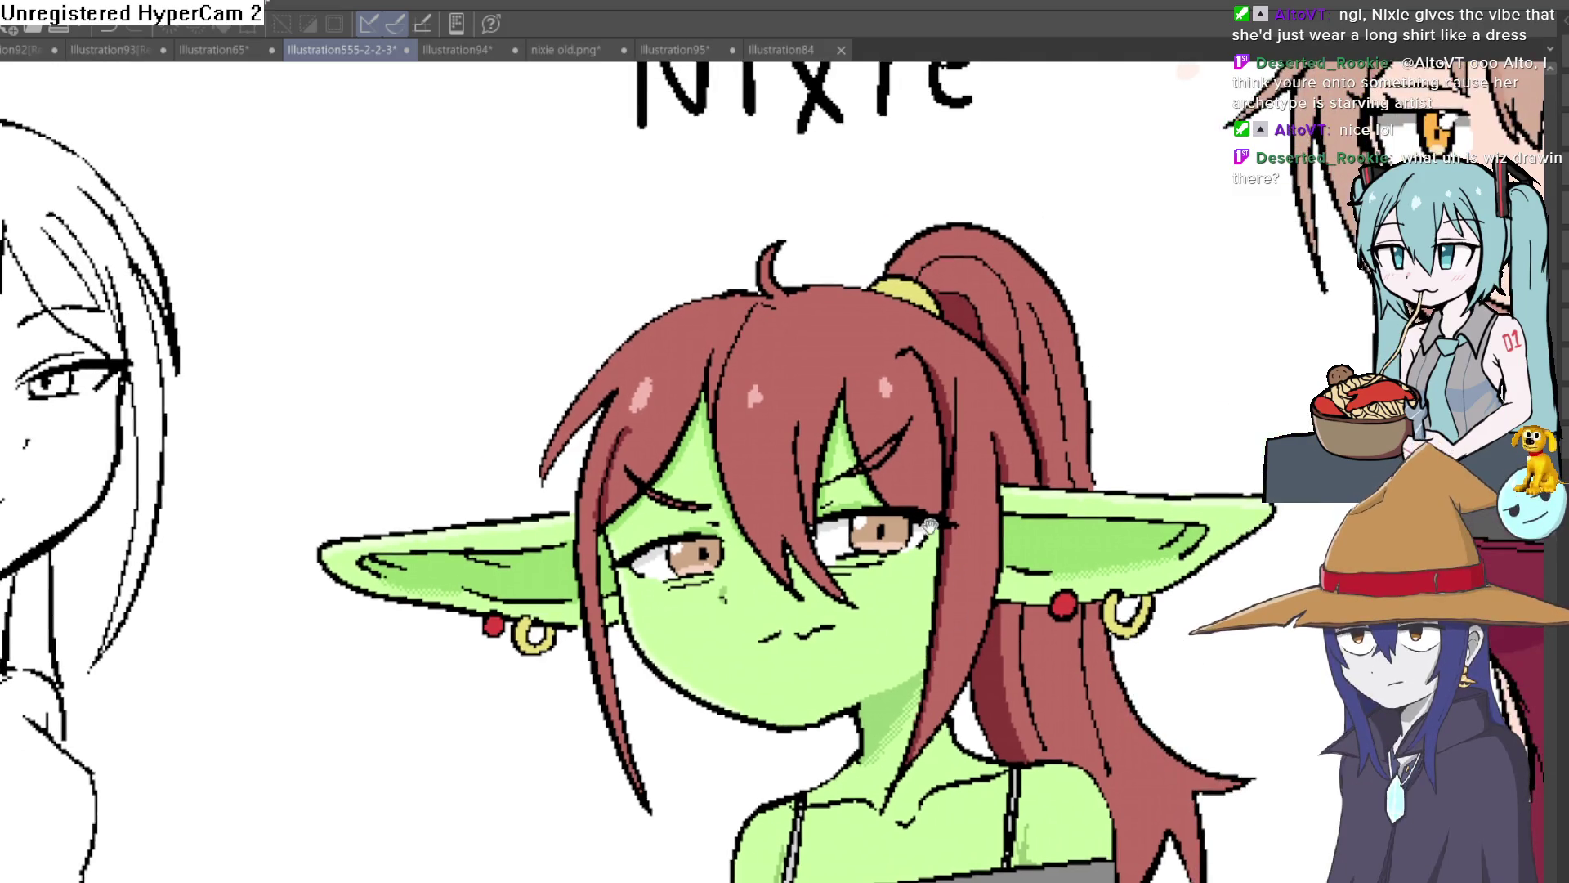
mouse_move(746, 374)
mouse_down()
mouse_move(813, 327)
mouse_move(817, 296)
mouse_up()
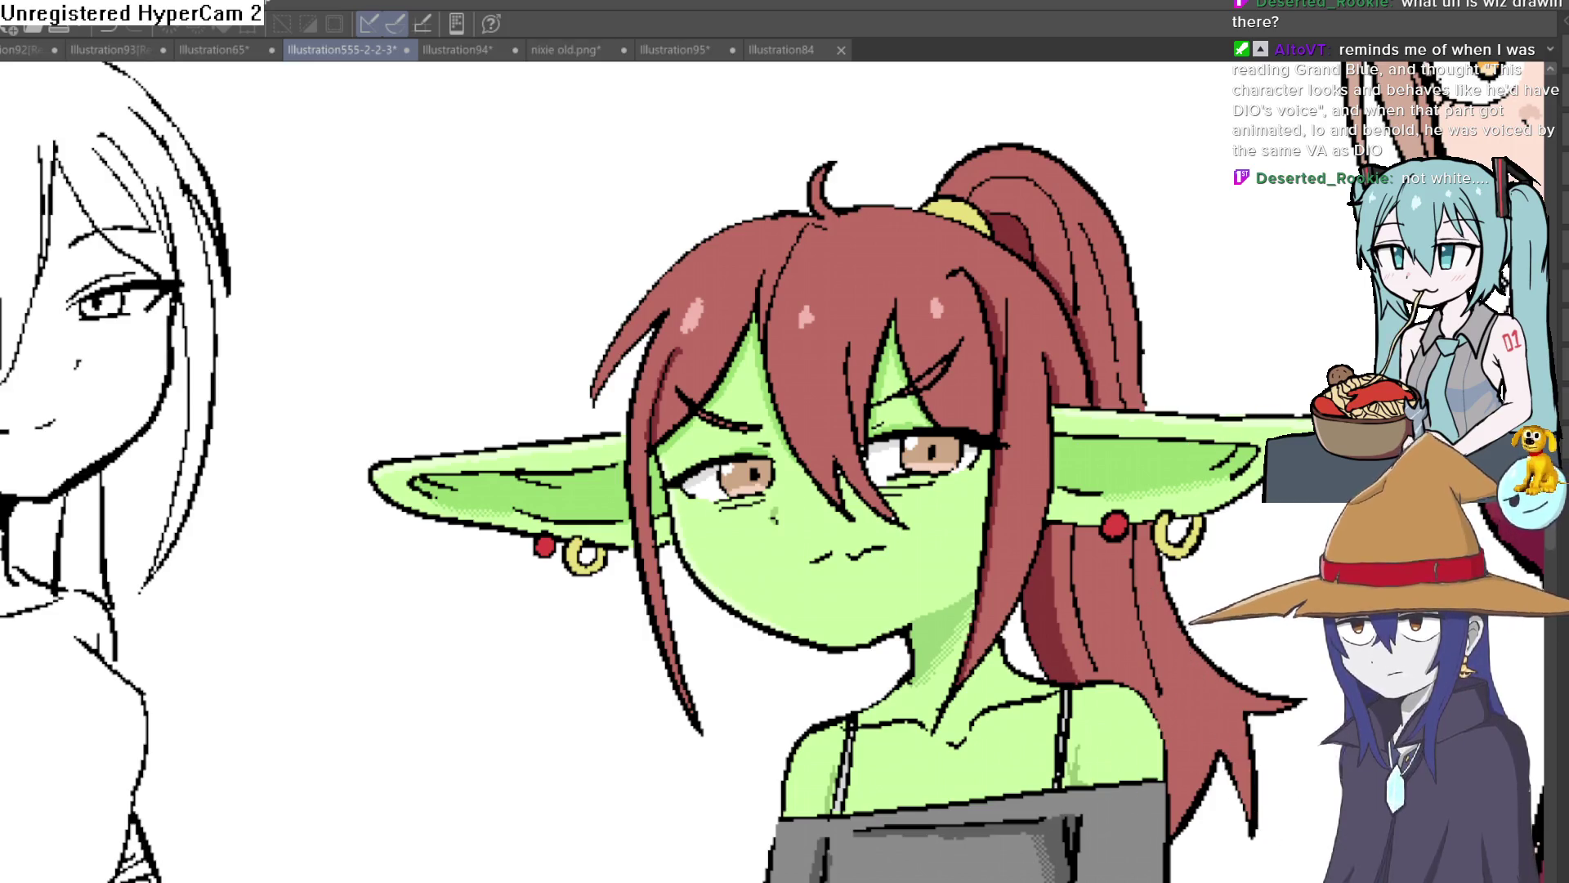
key(ctrl+z)
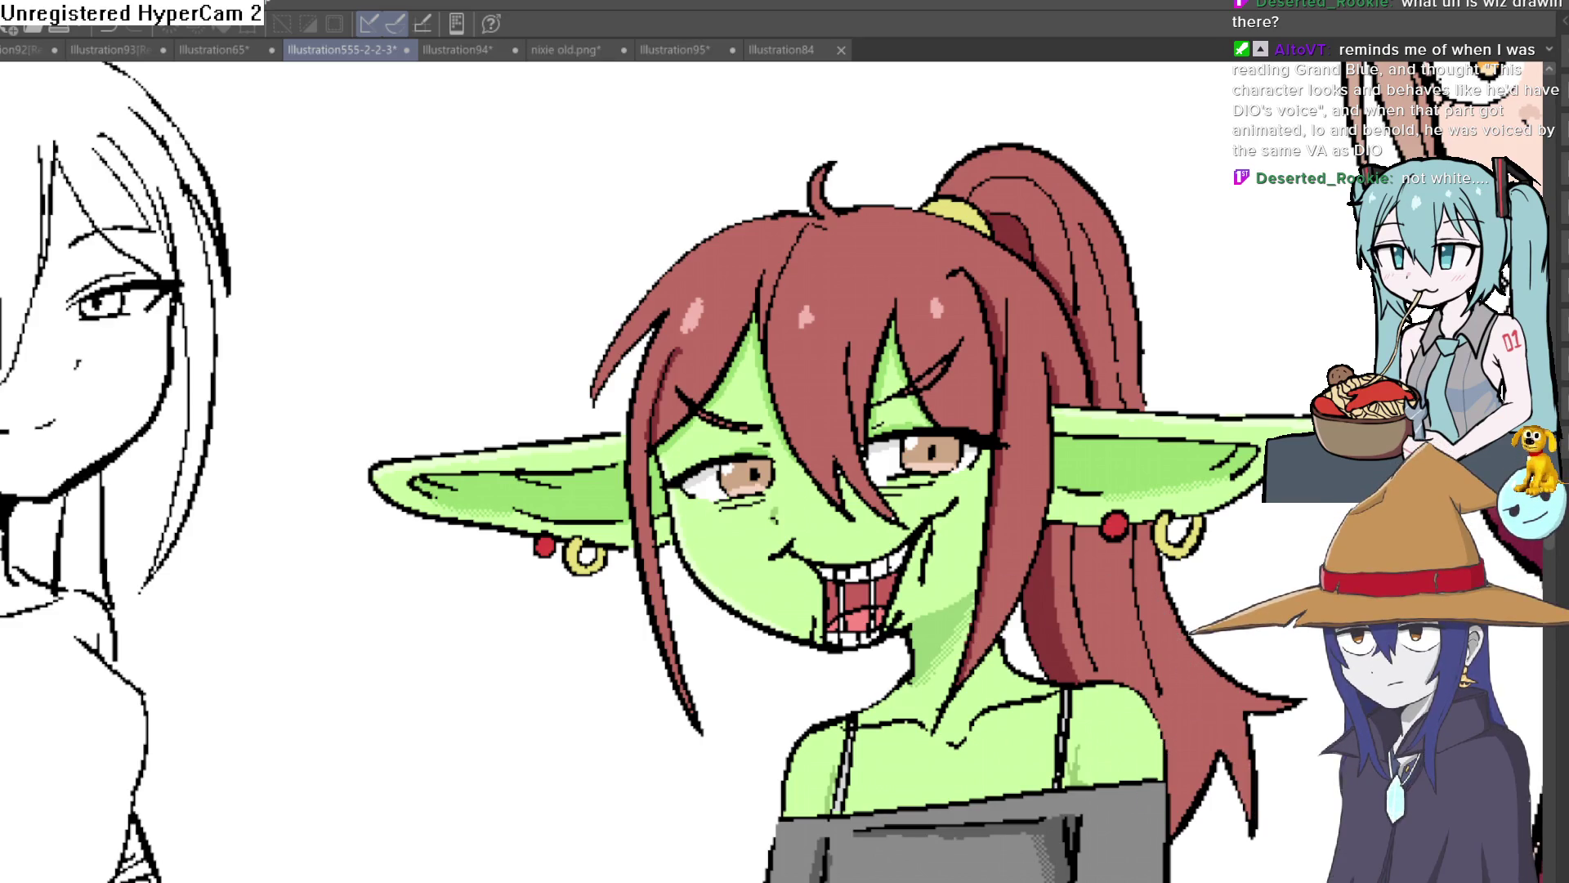
key(ctrl+y)
drag(991, 43, 951, 87)
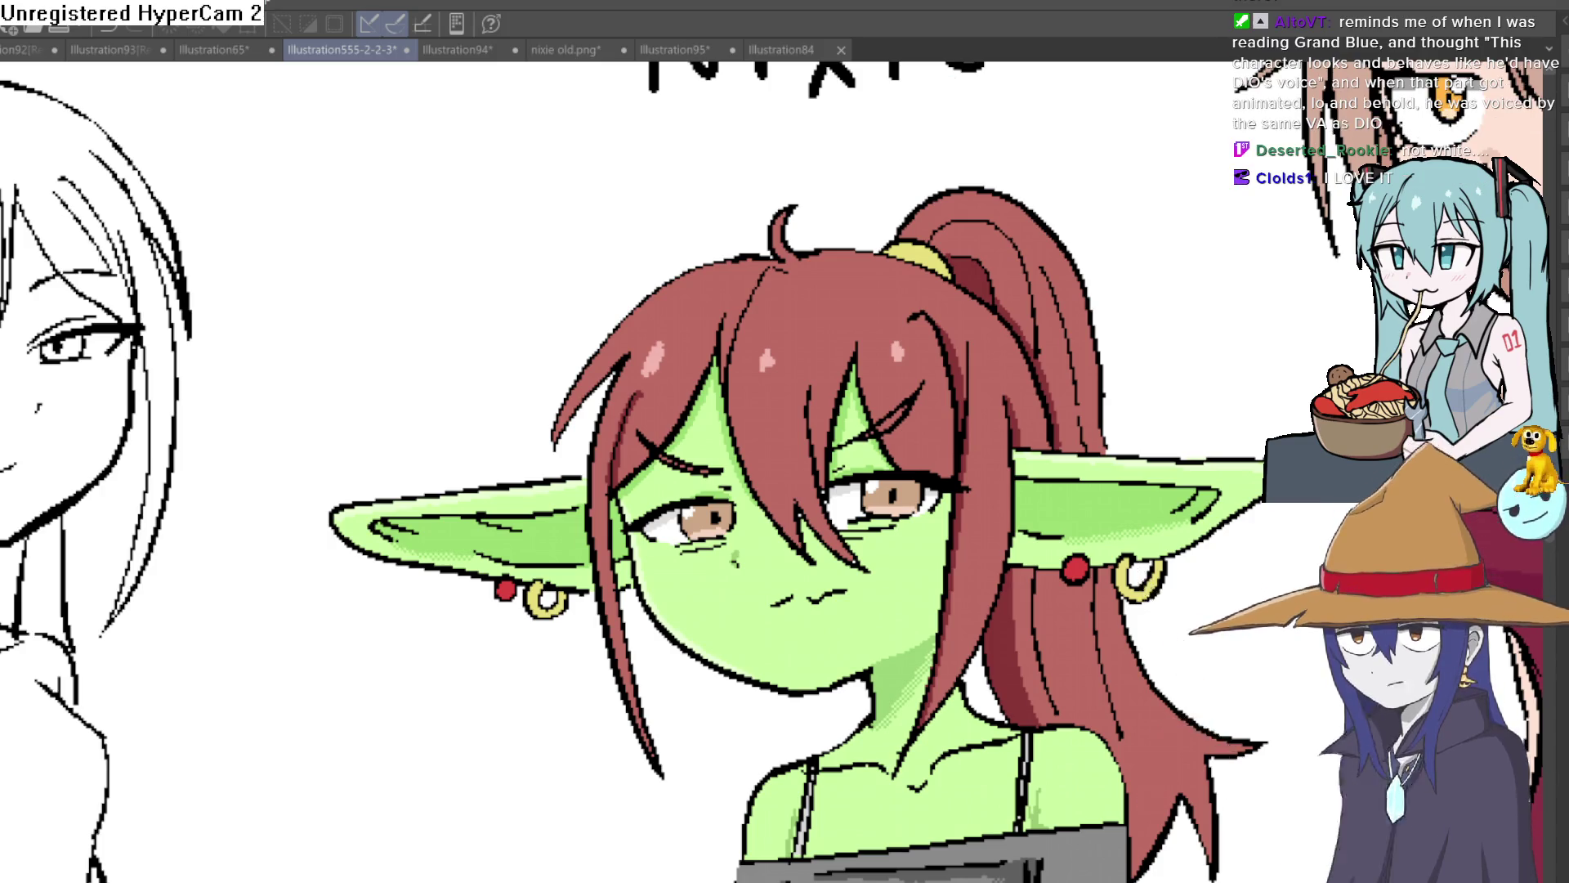
key(ctrl+z)
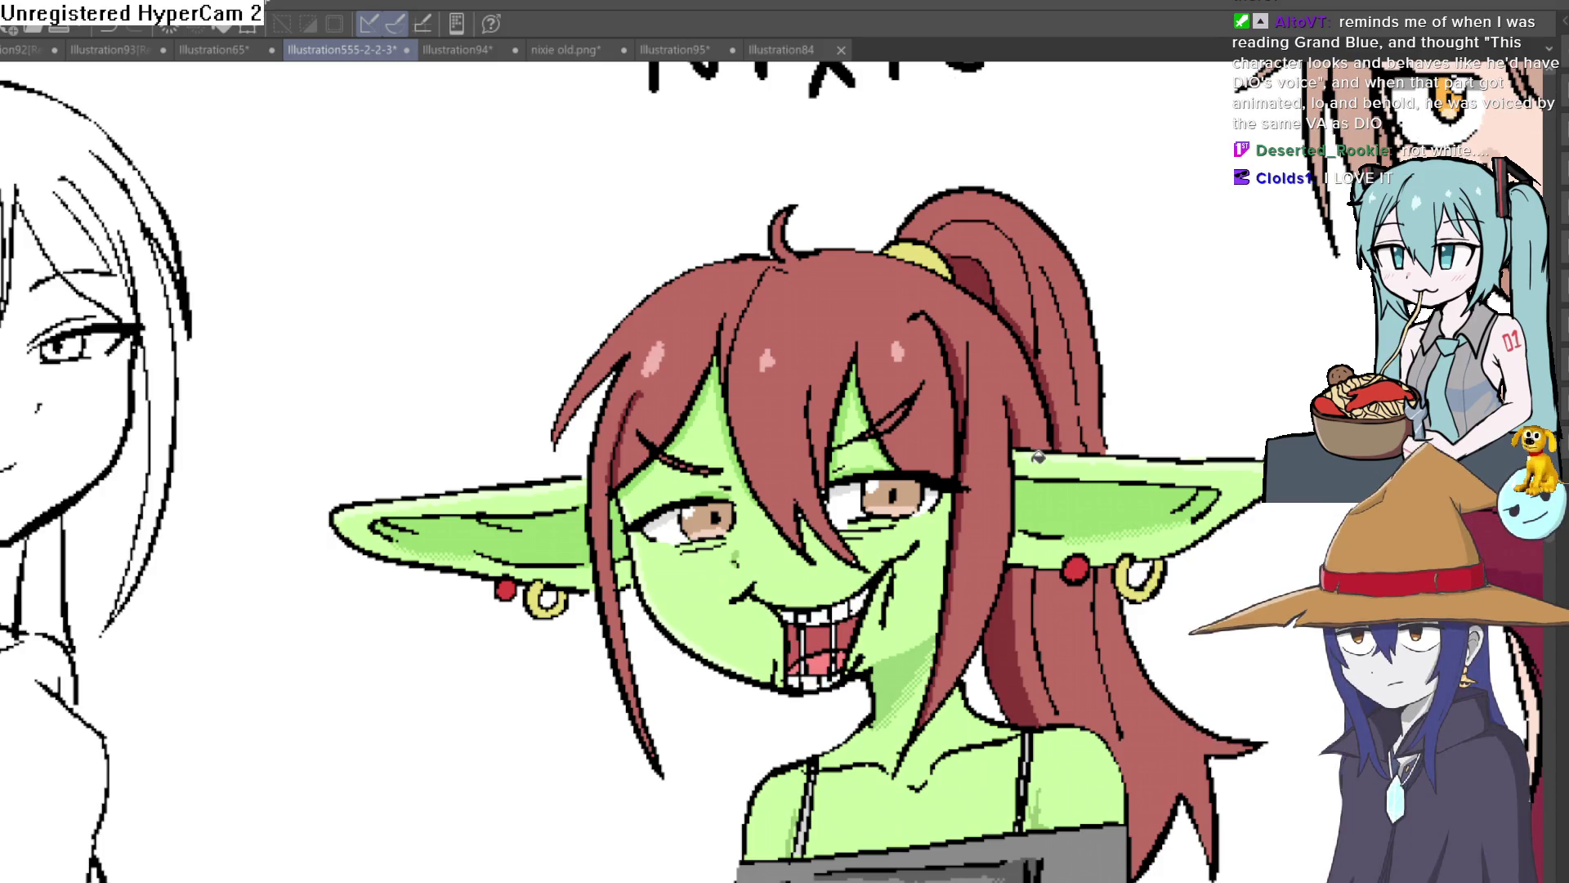
scroll(1043, 453, up, 3)
scroll(590, 581, up, 1)
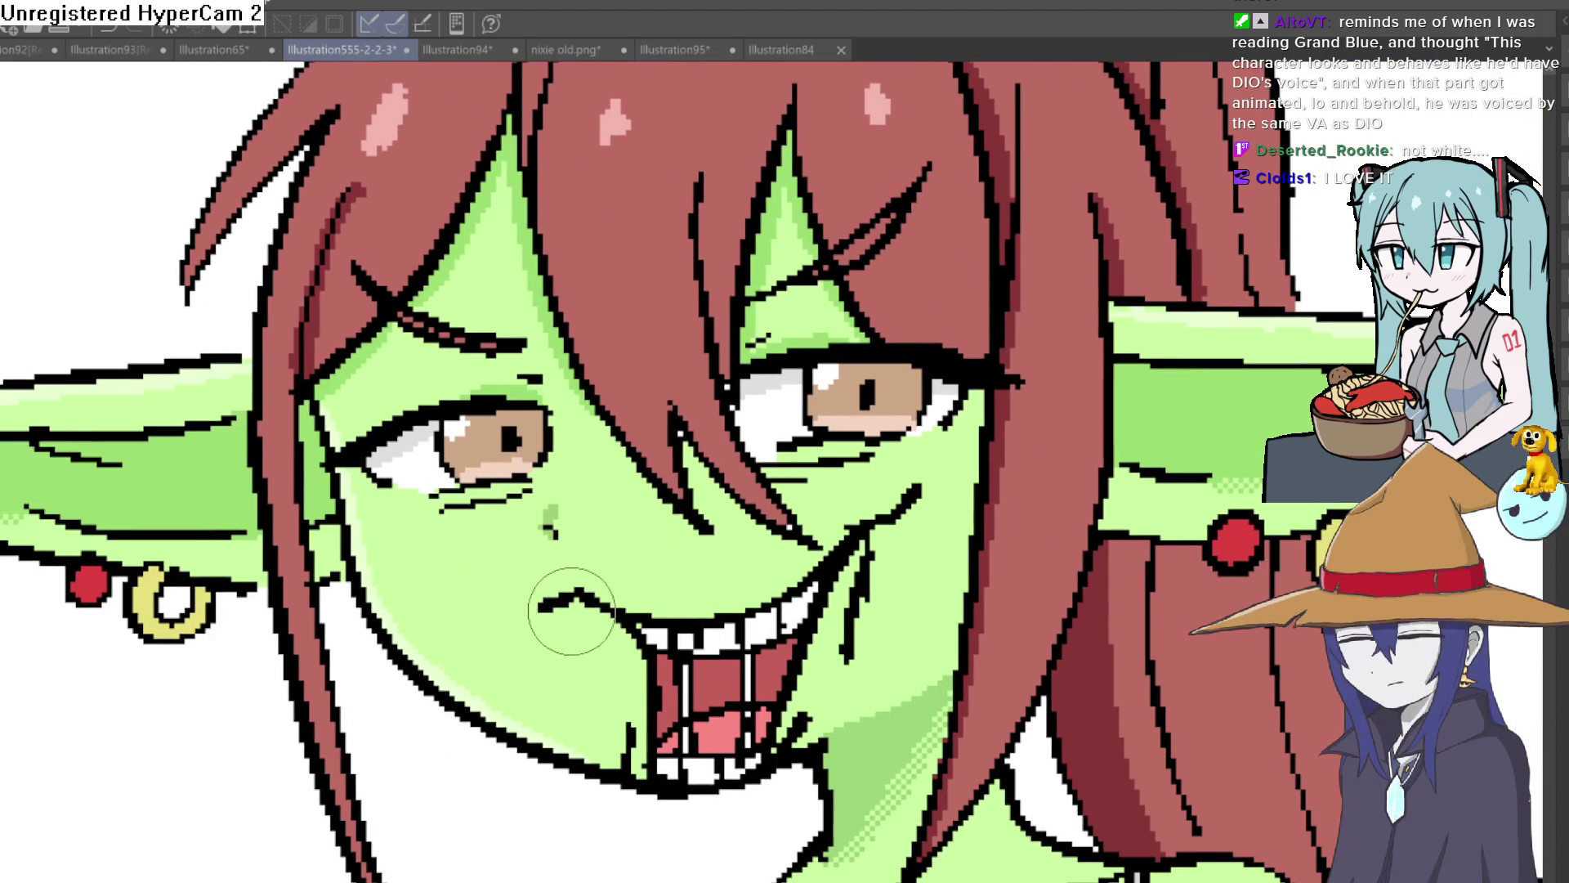
scroll(940, 548, down, 3)
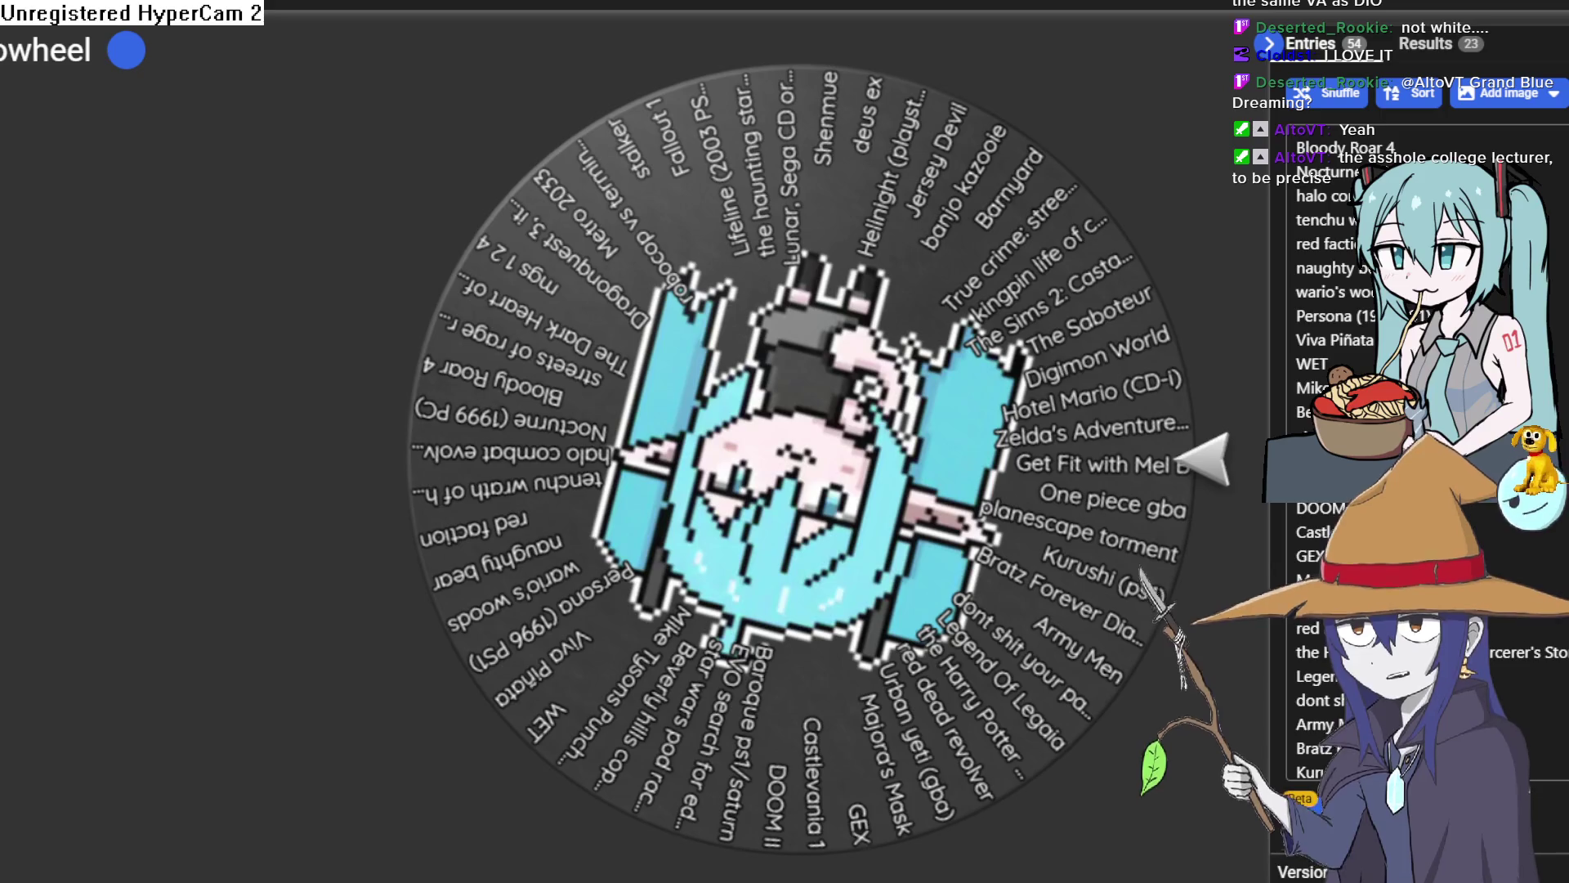
Spin the wheel and select the winning title, Harry Potter and the Sorcerer's Stone (PS1).
click(852, 491)
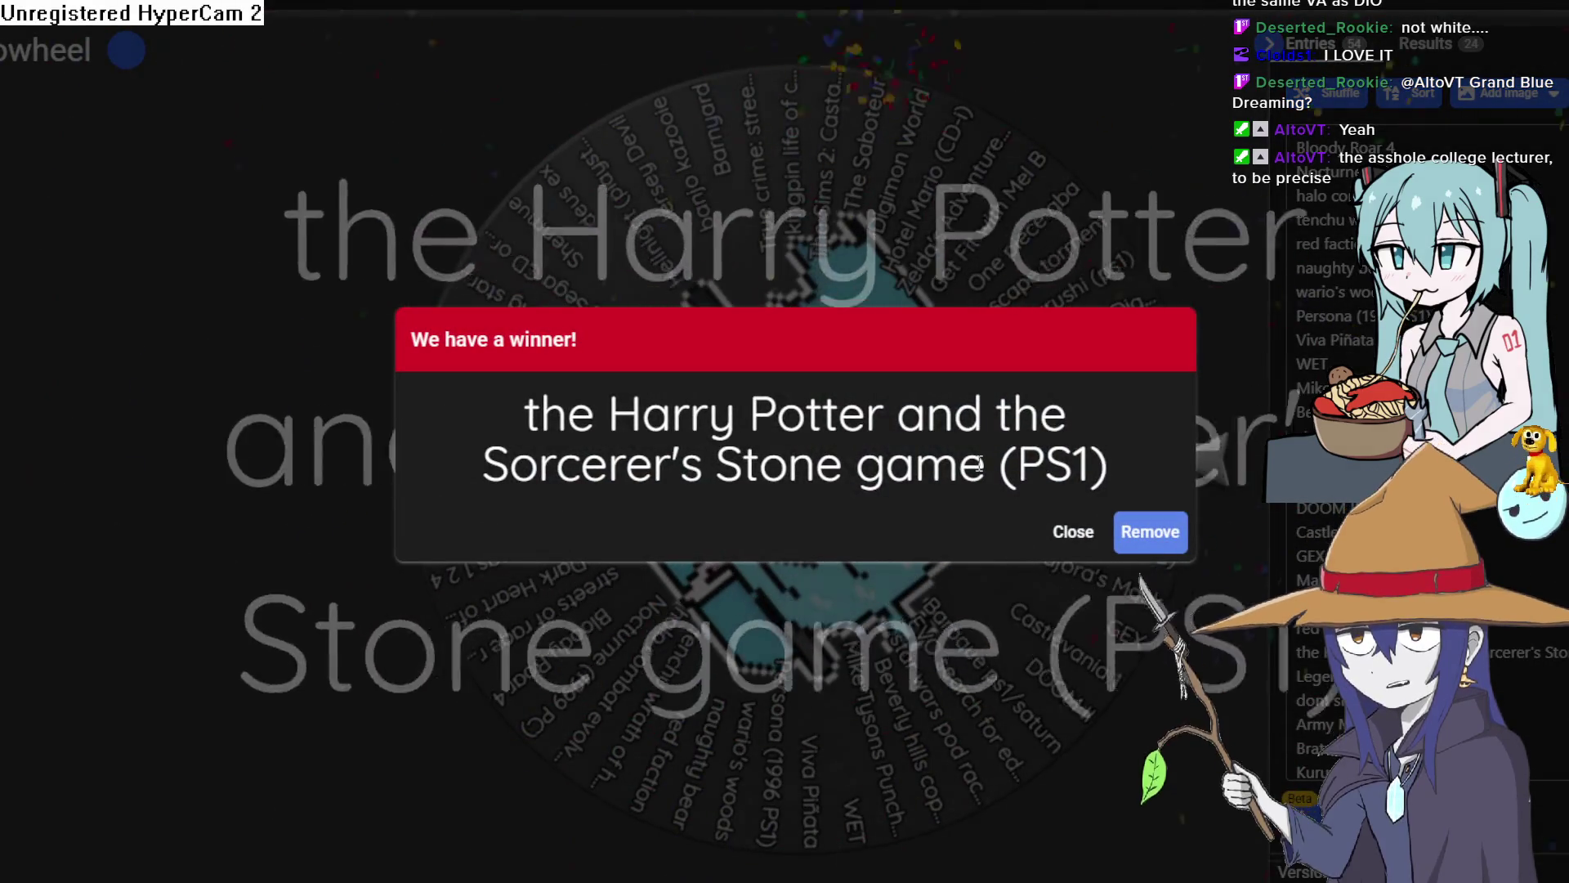
mouse_move(528, 409)
mouse_down()
mouse_move(1076, 507)
mouse_move(981, 489)
mouse_up()
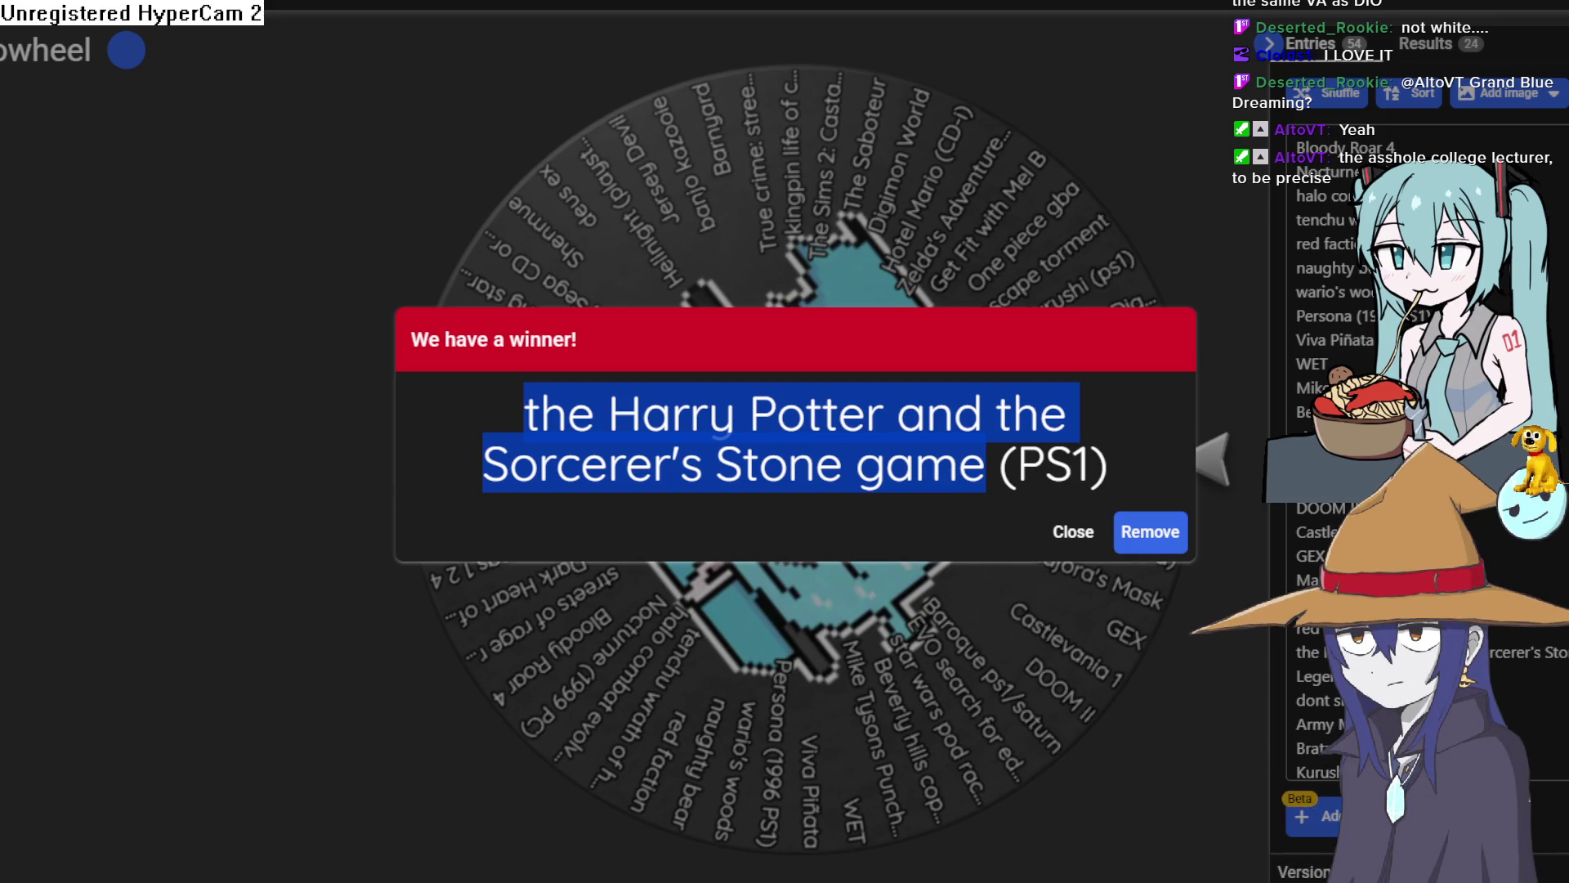
key(alt+Tab)
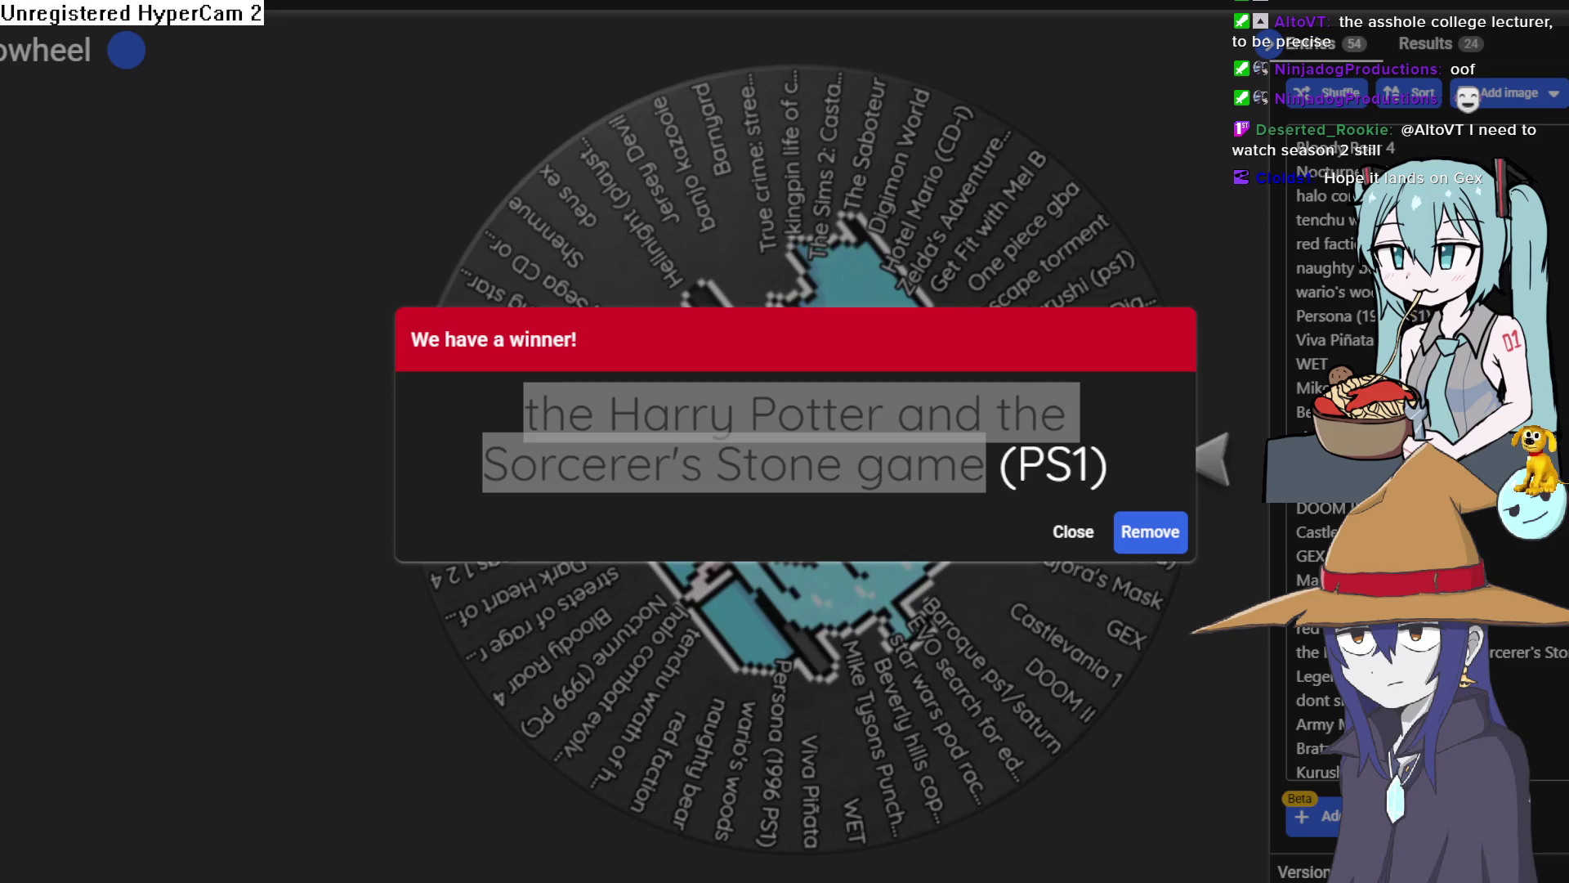
key(alt+Tab)
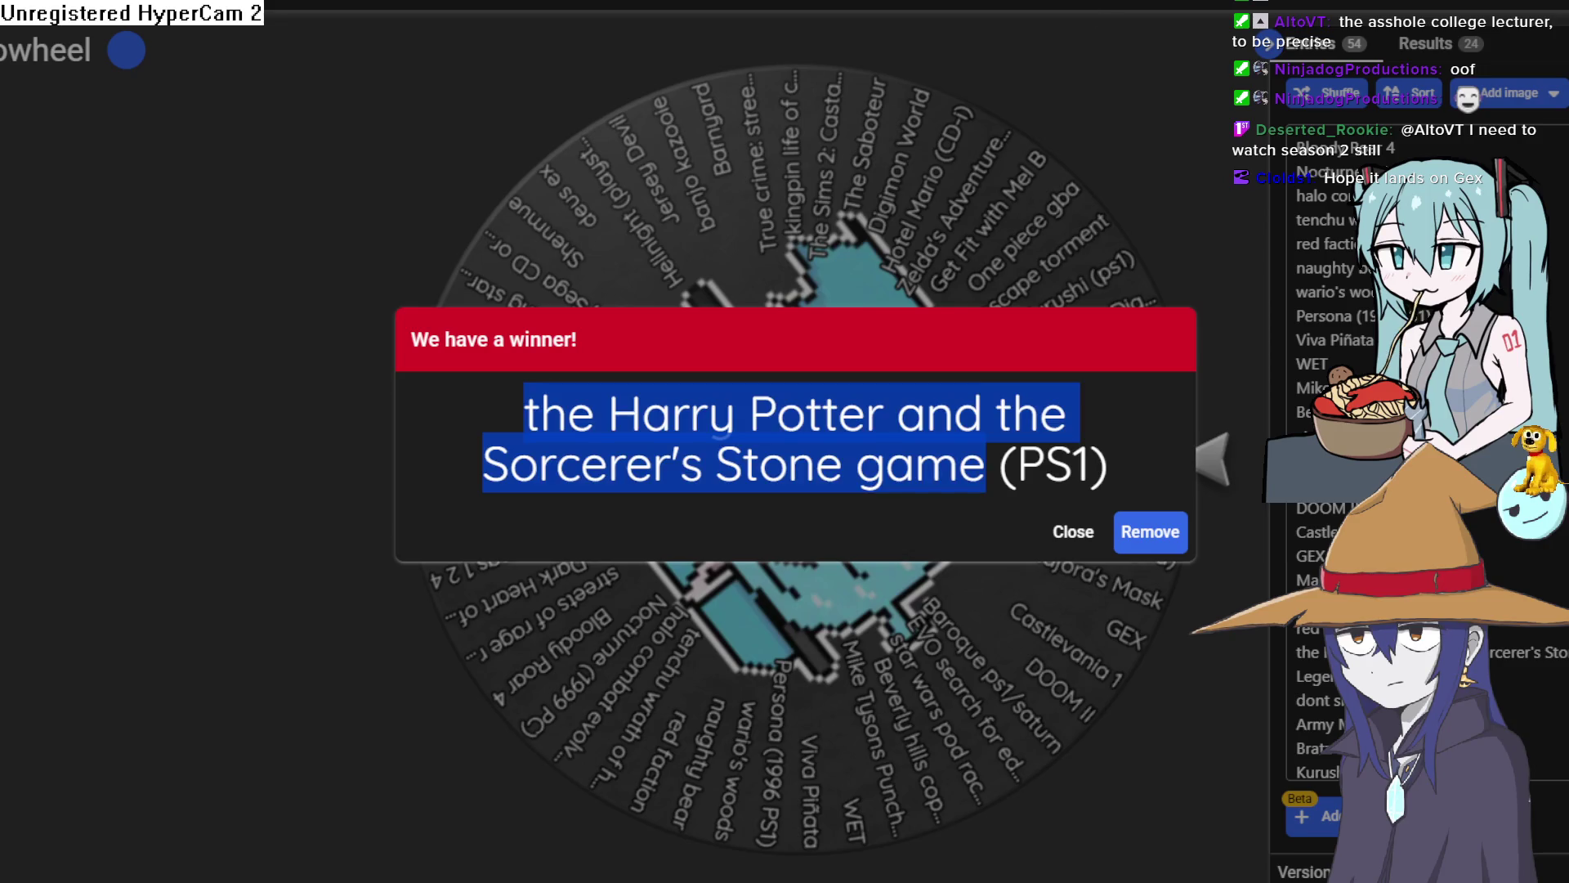
key(ctrl+w)
key(alt+Tab)
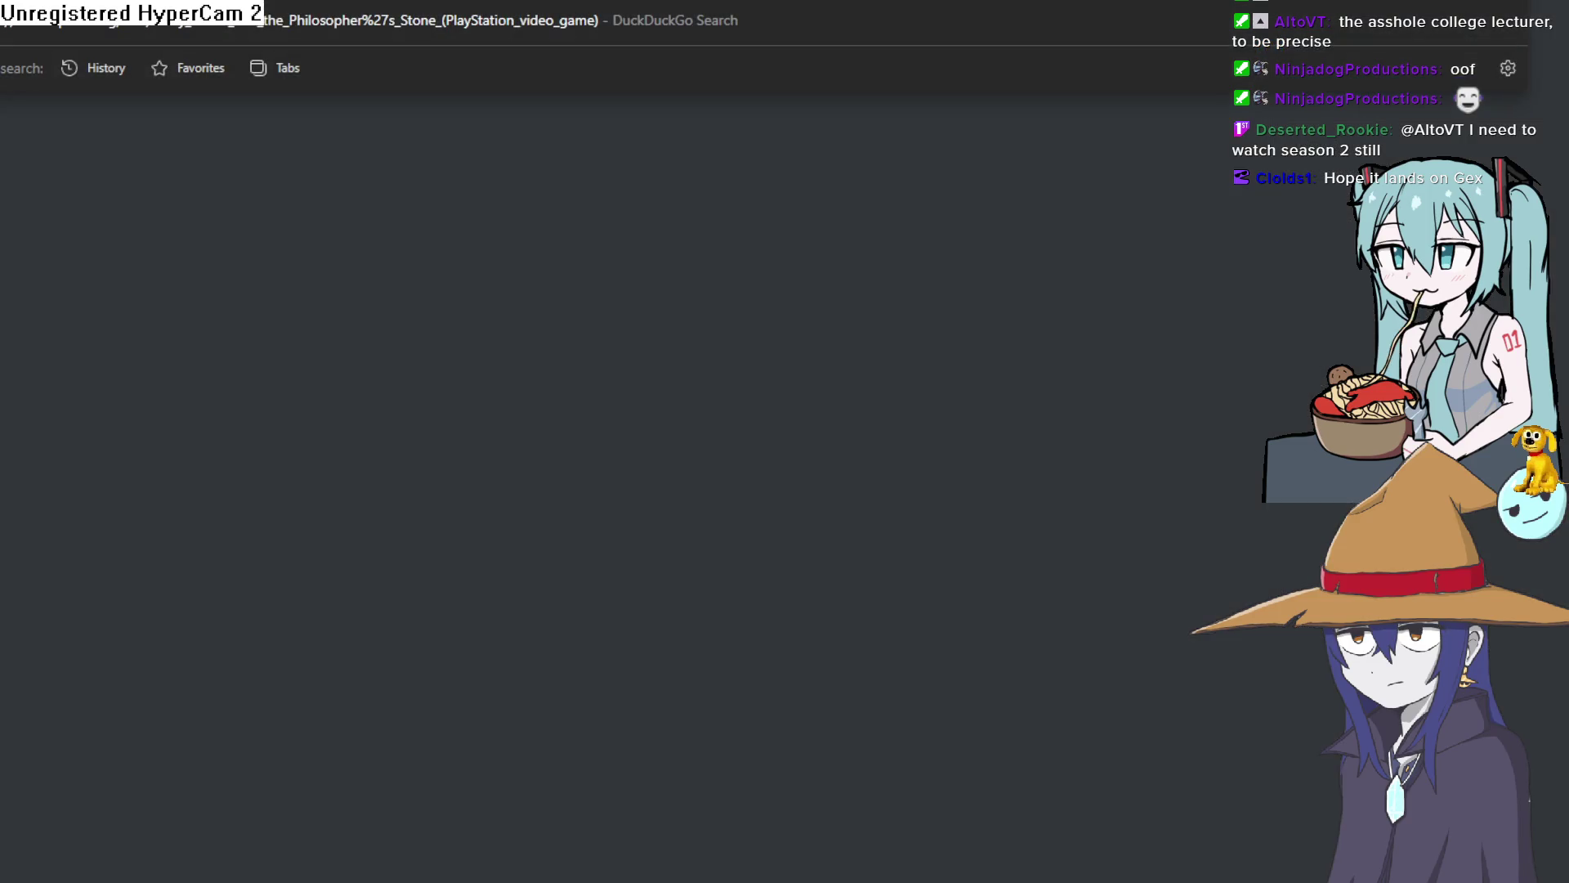
scroll(384, 512, down, 5)
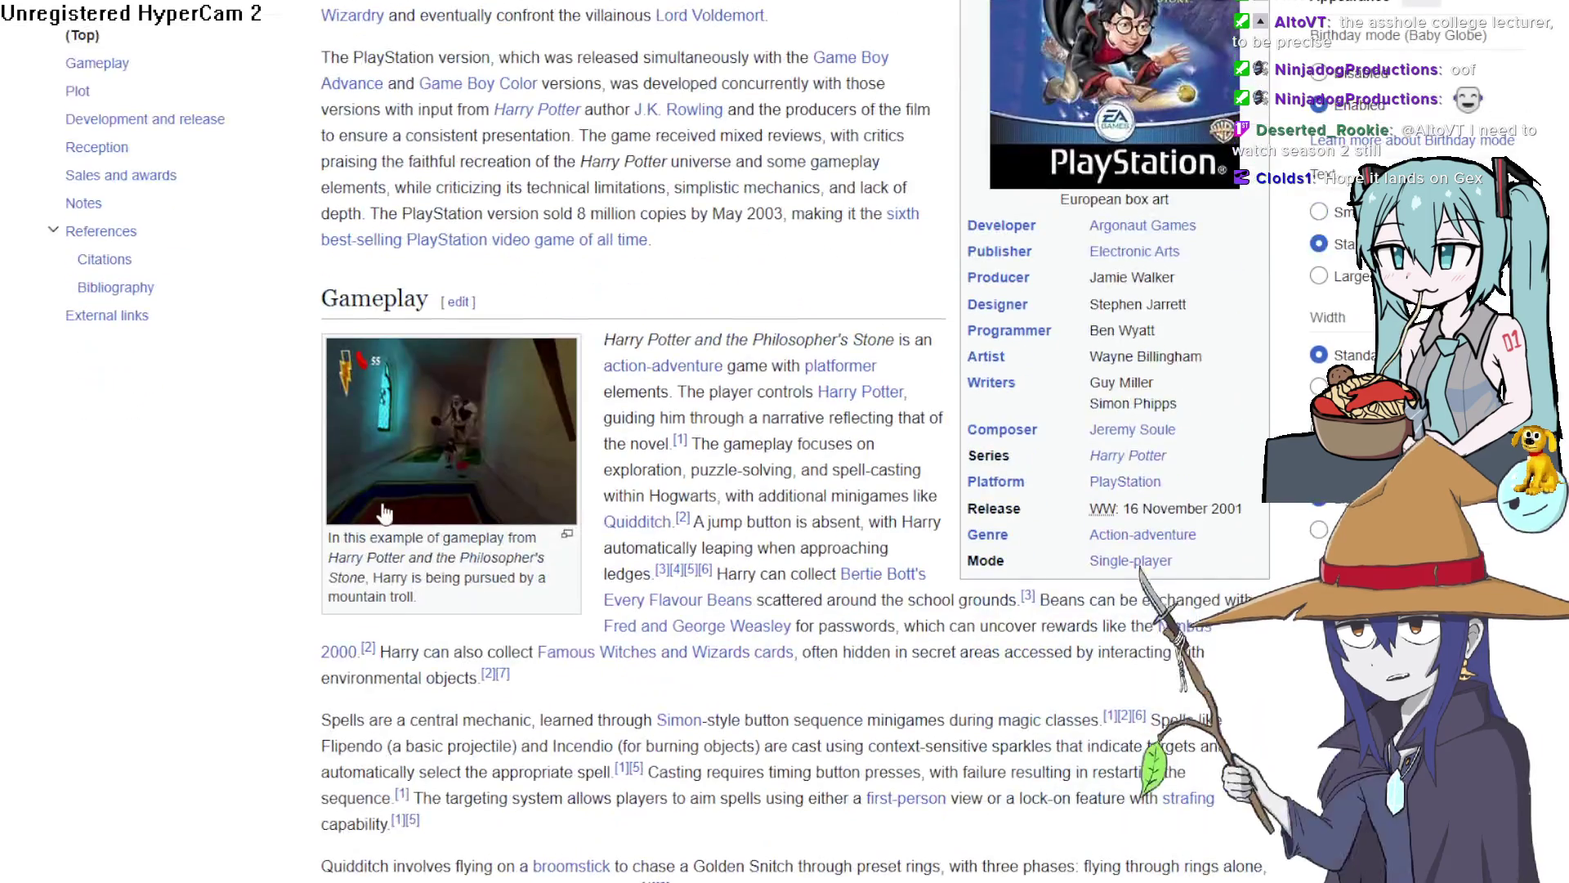
click(623, 731)
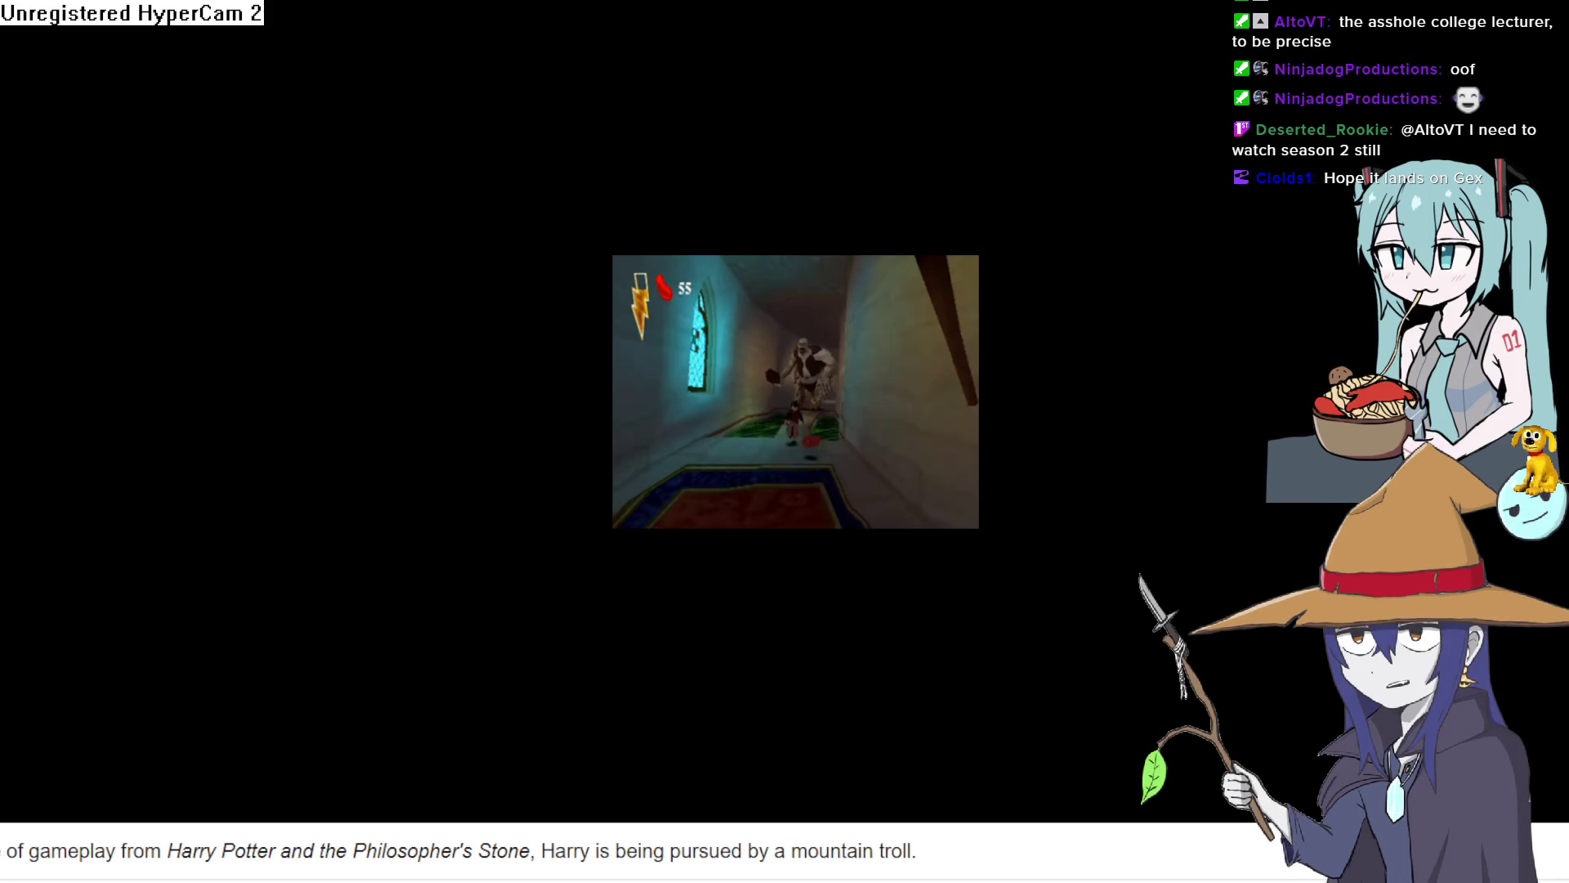
key(Left)
key(Right)
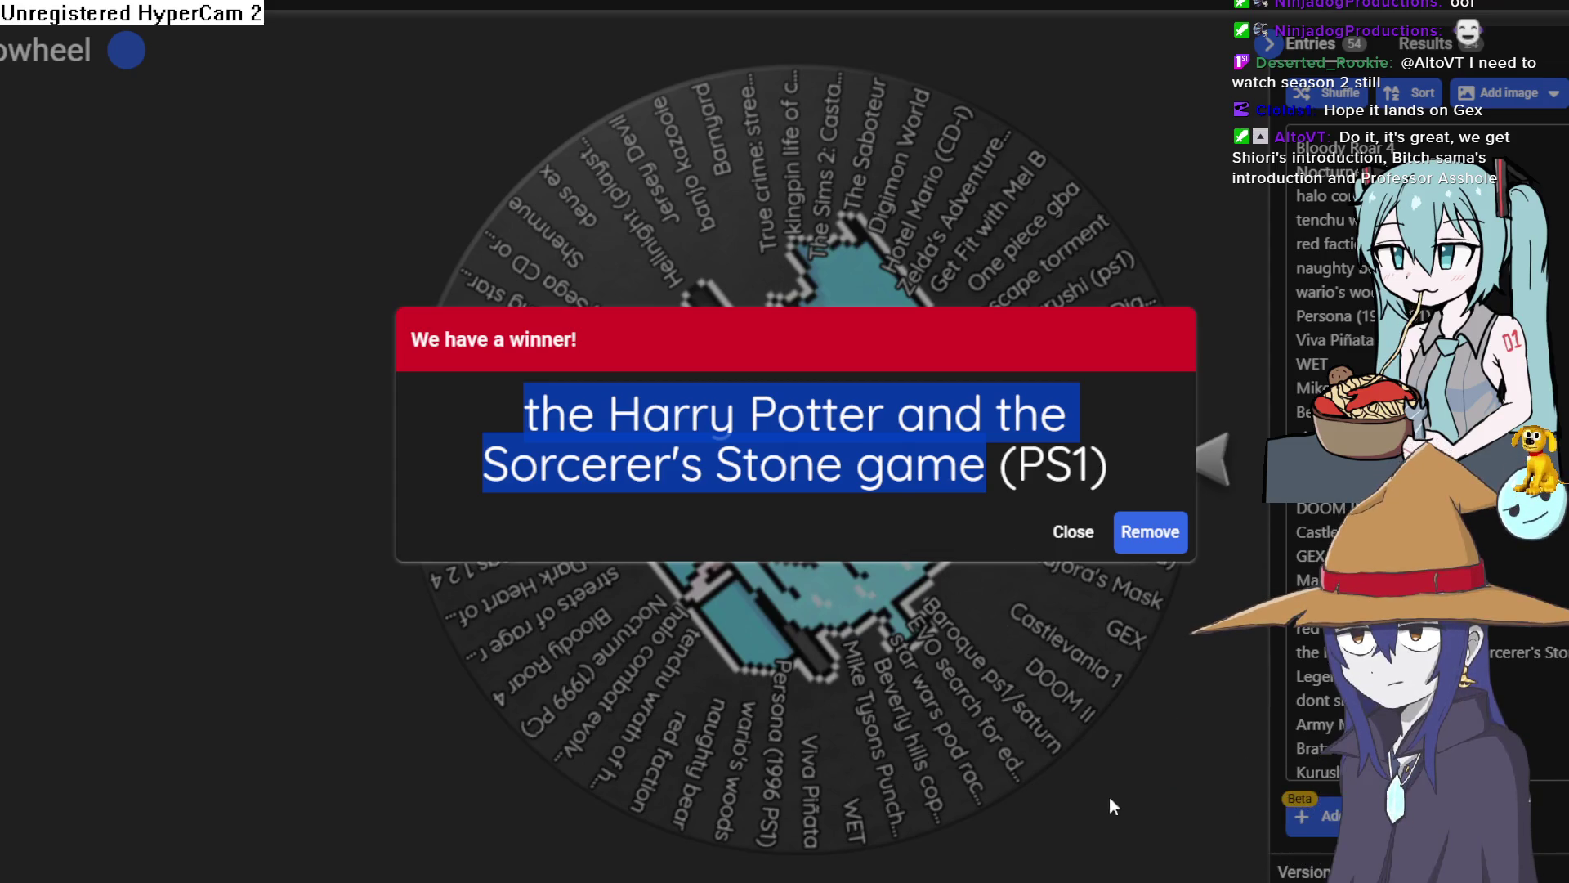
Close the Harry Potter result without removing it, respin, and select the winner Bratz Forever Diamondz.
click(1127, 784)
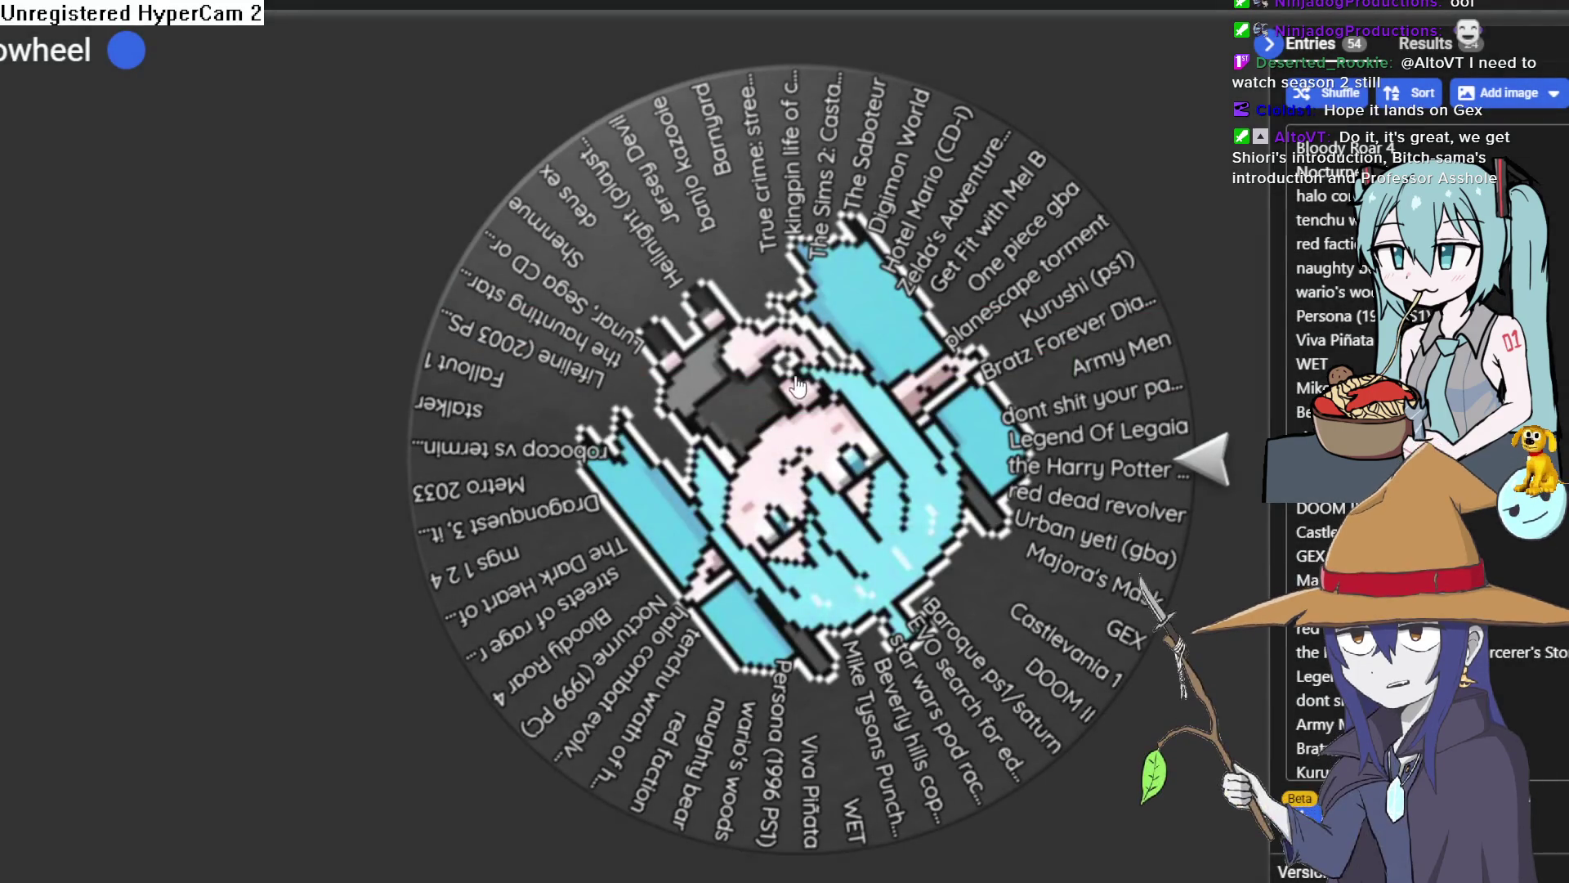
click(840, 452)
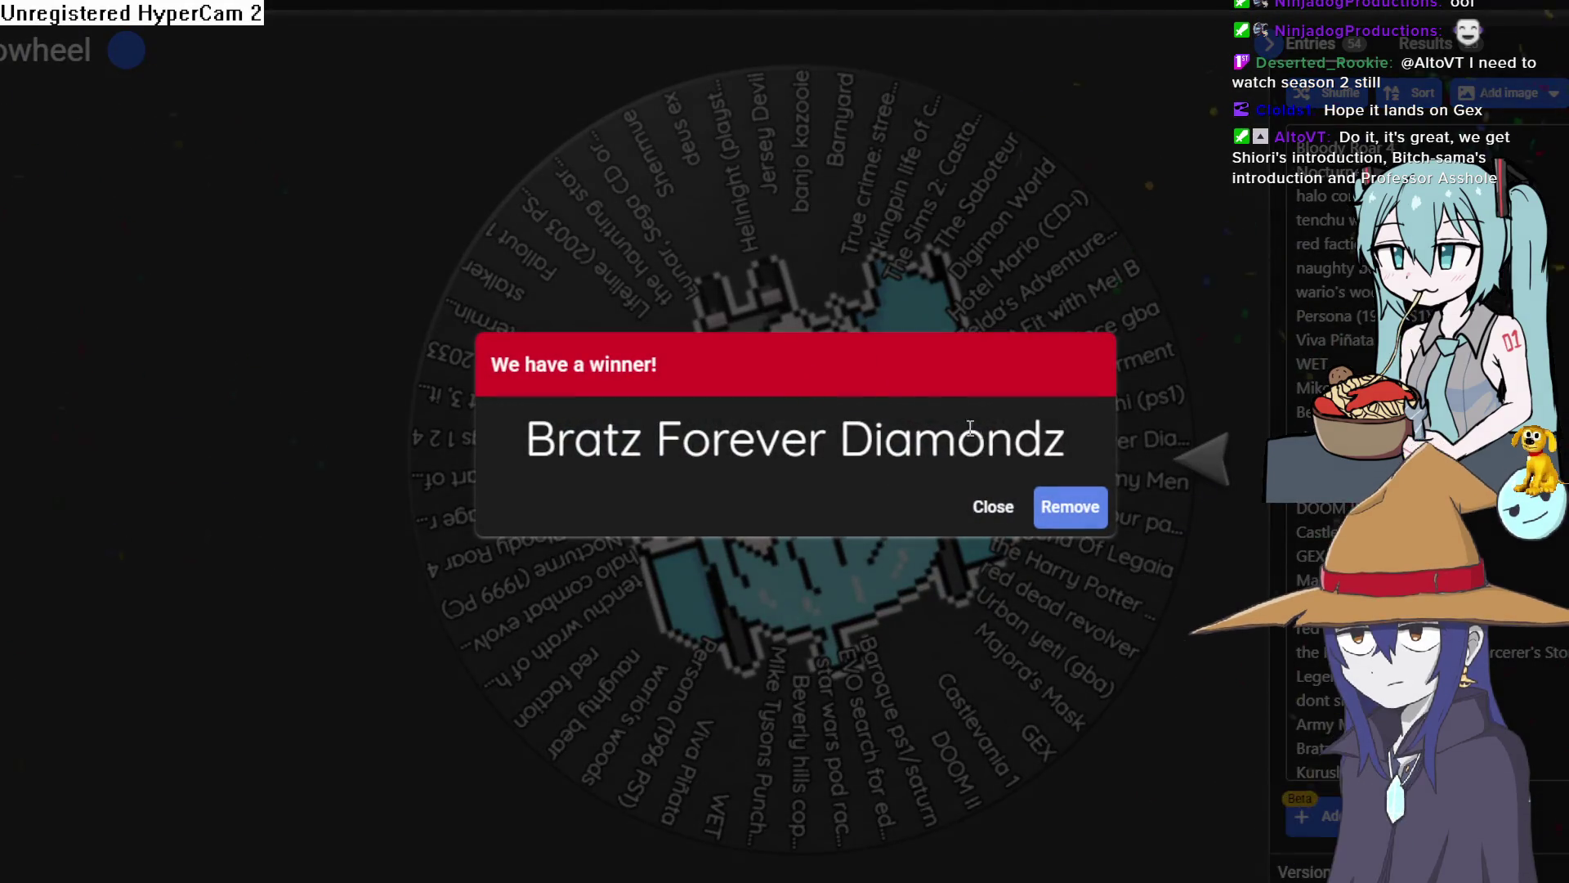
mouse_move(1065, 441)
mouse_down()
mouse_move(568, 417)
mouse_move(536, 438)
mouse_up()
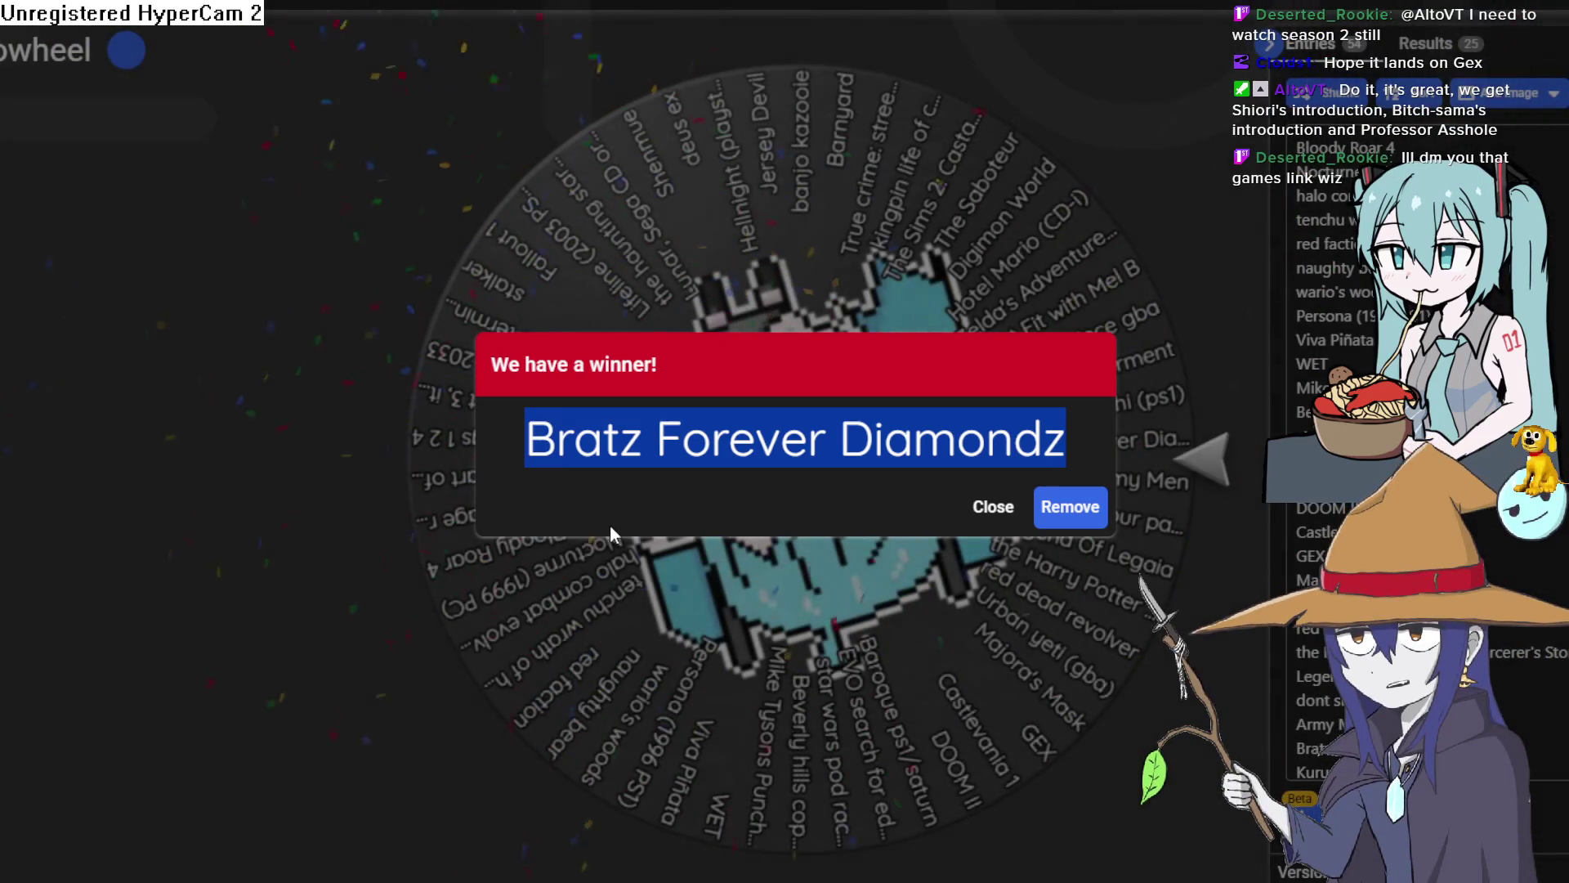
key(alt+Tab)
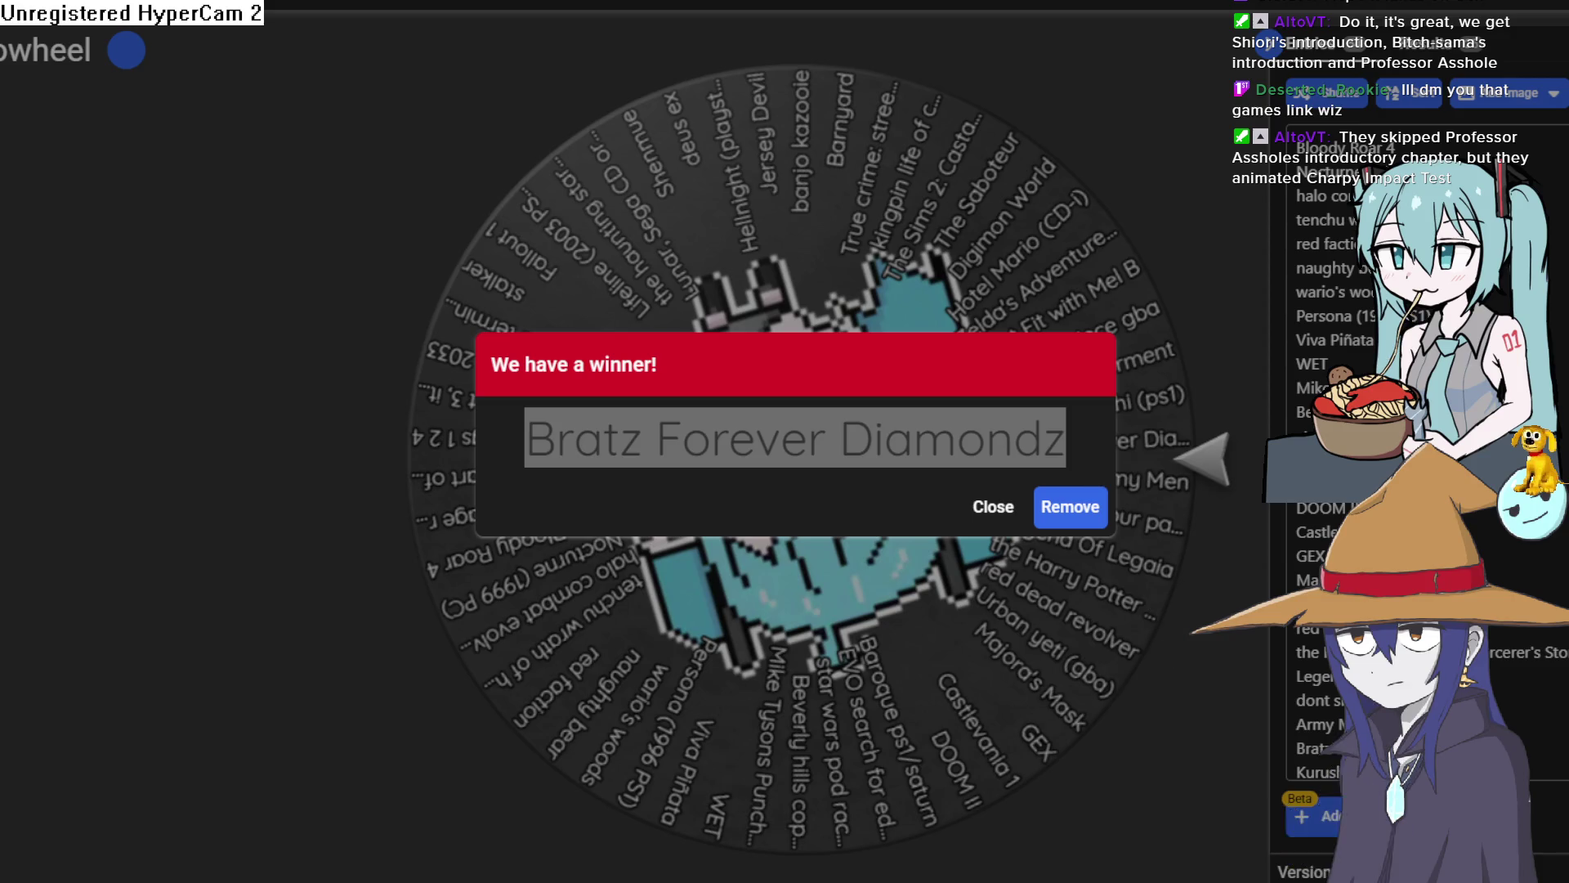
Select the winning name, dismiss the Bratz Forever Diamondz result, respin, and remove Urban yeti (gba).
triple_click(989, 442)
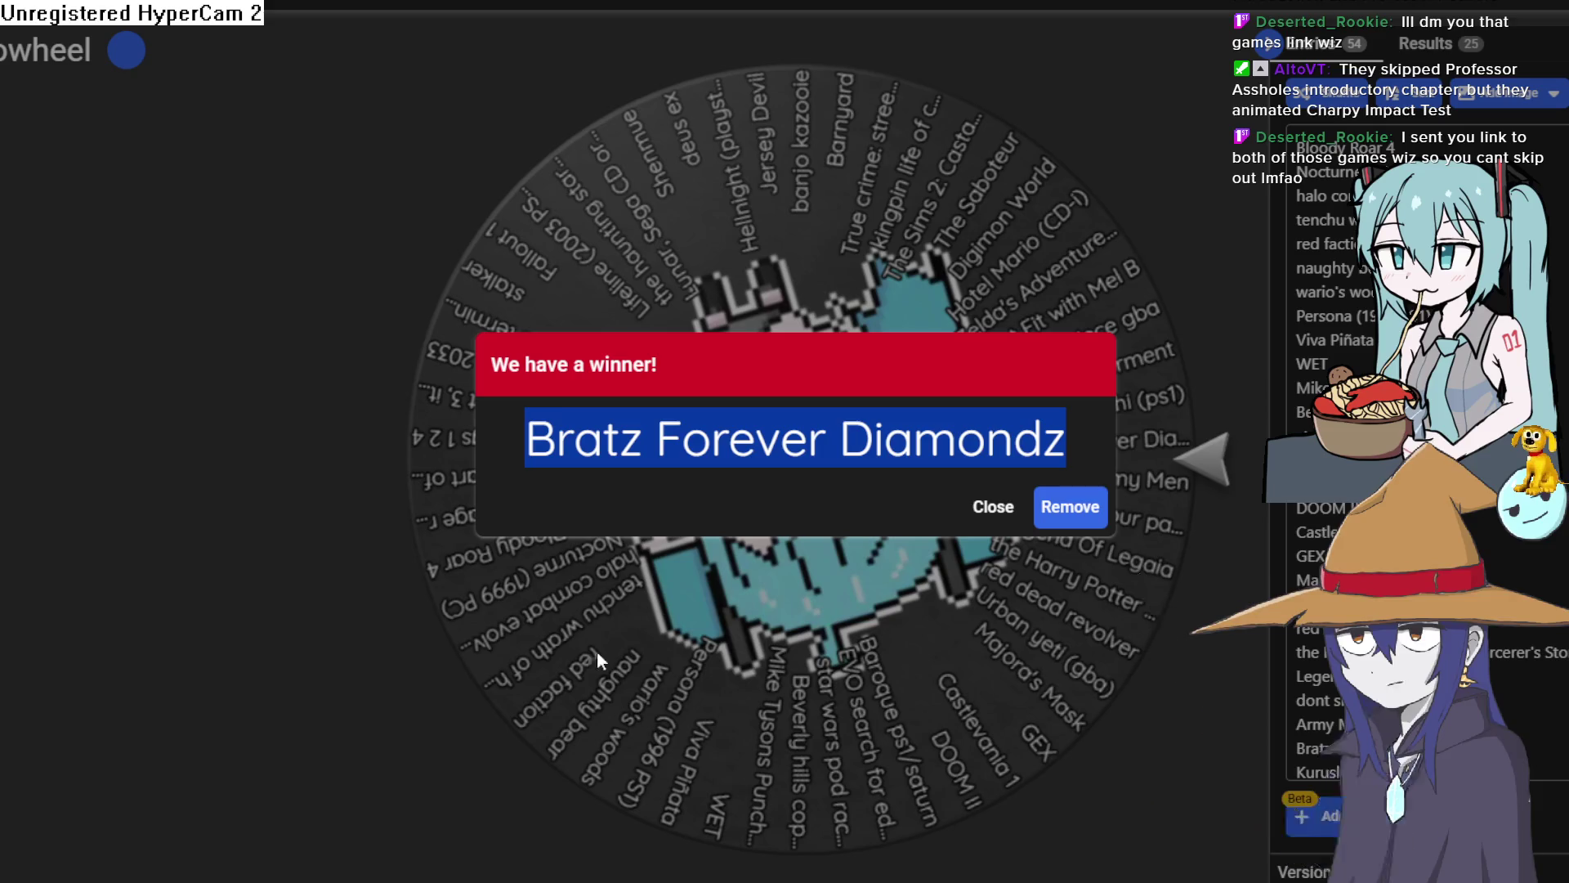
key(alt+Tab)
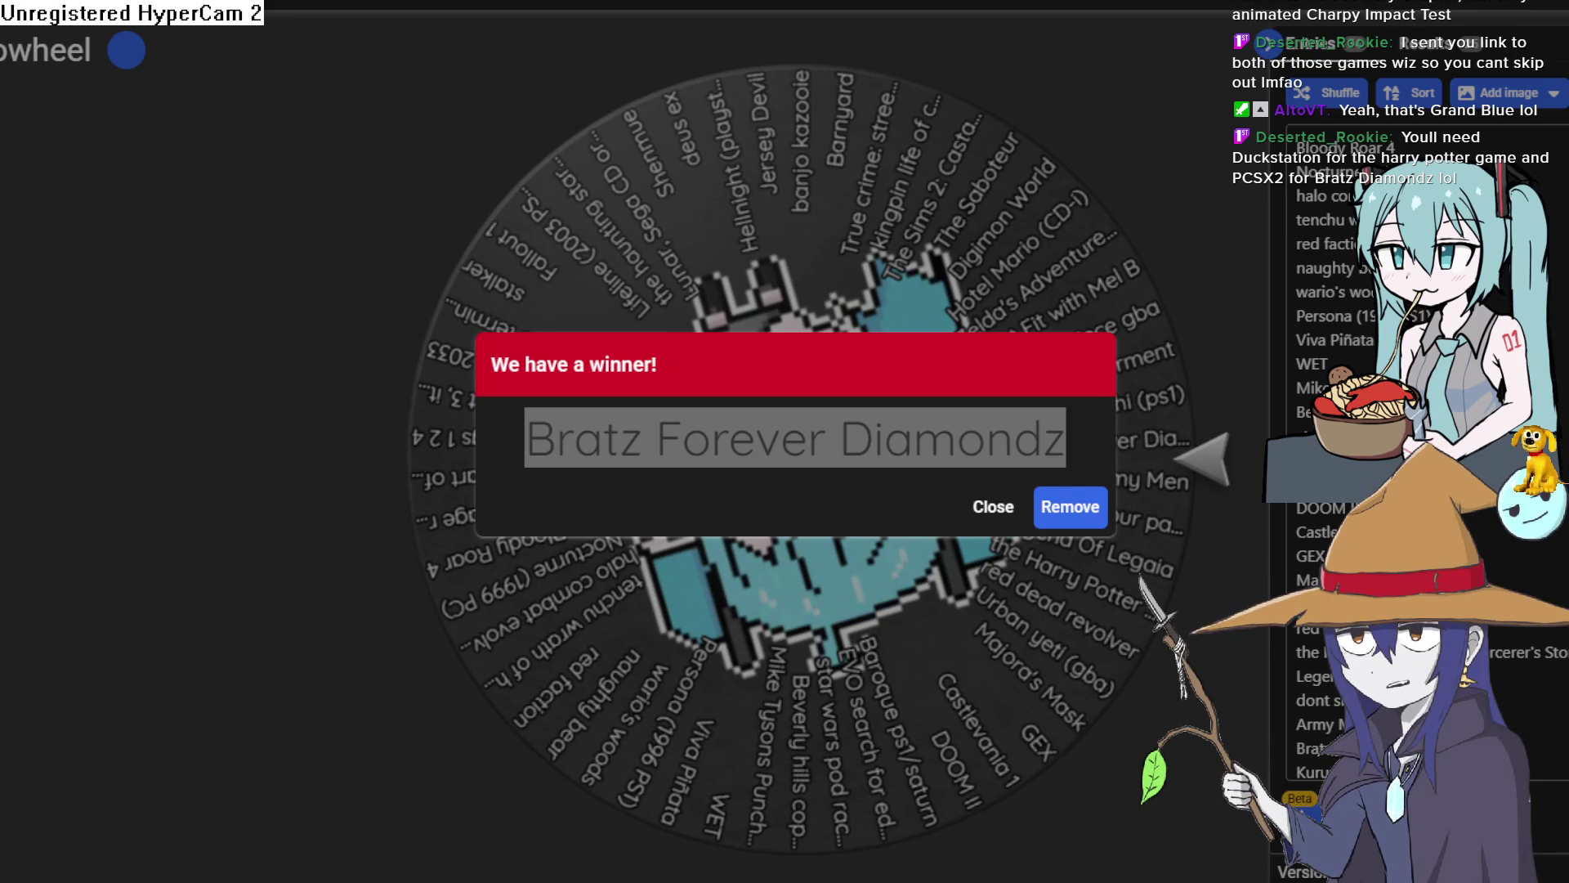
key(alt+Tab)
key(Escape)
key(ctrl+Return)
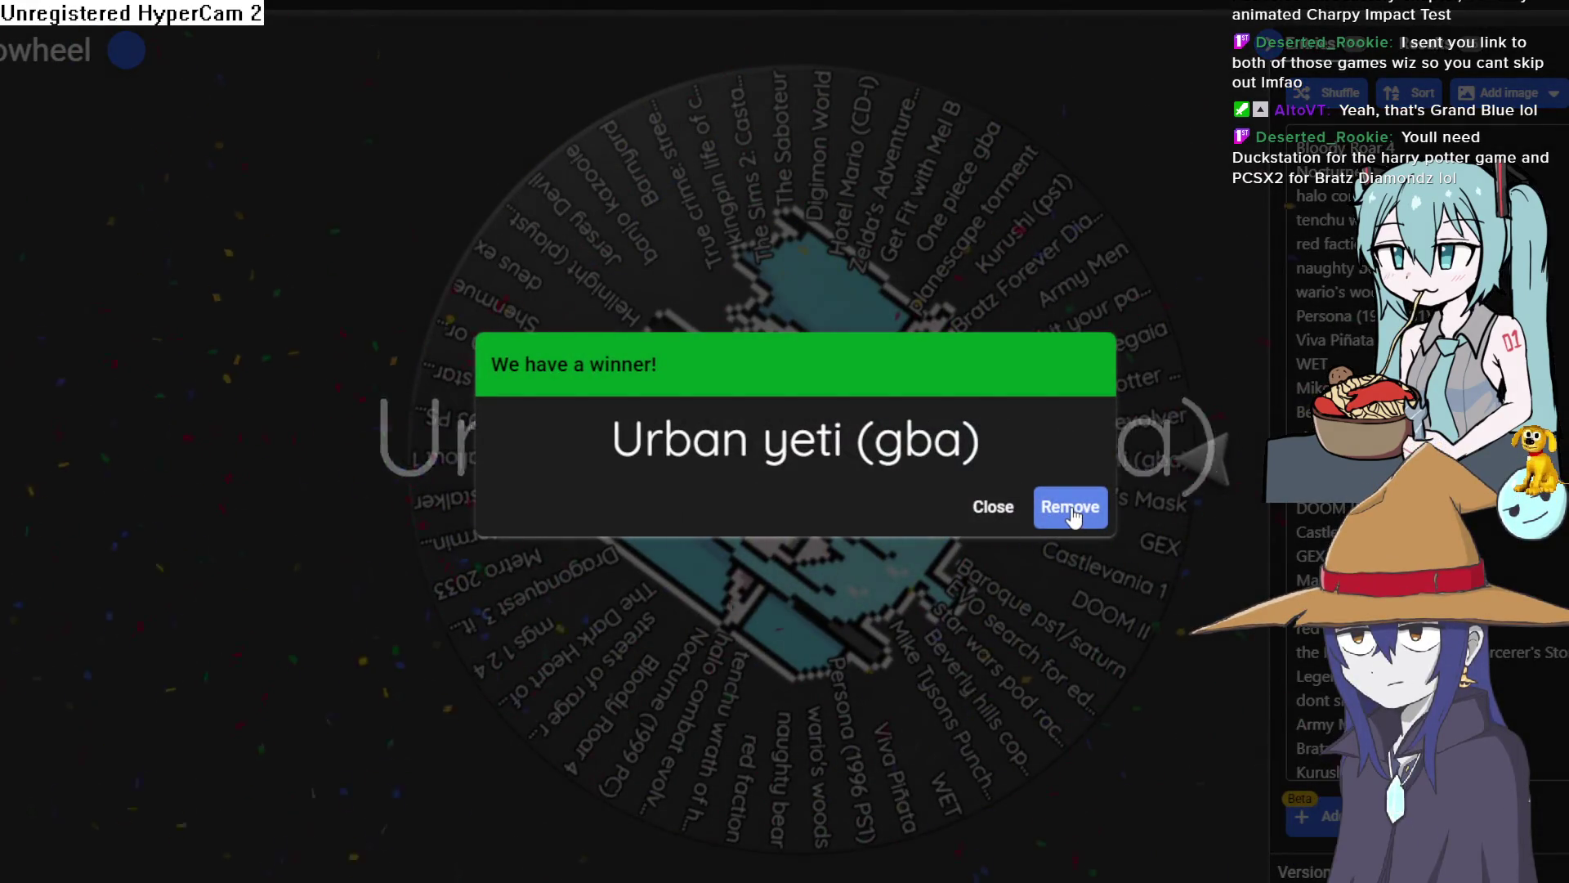
click(1077, 517)
Spin the wheel again and select the winning name Jersey Devil.
click(846, 471)
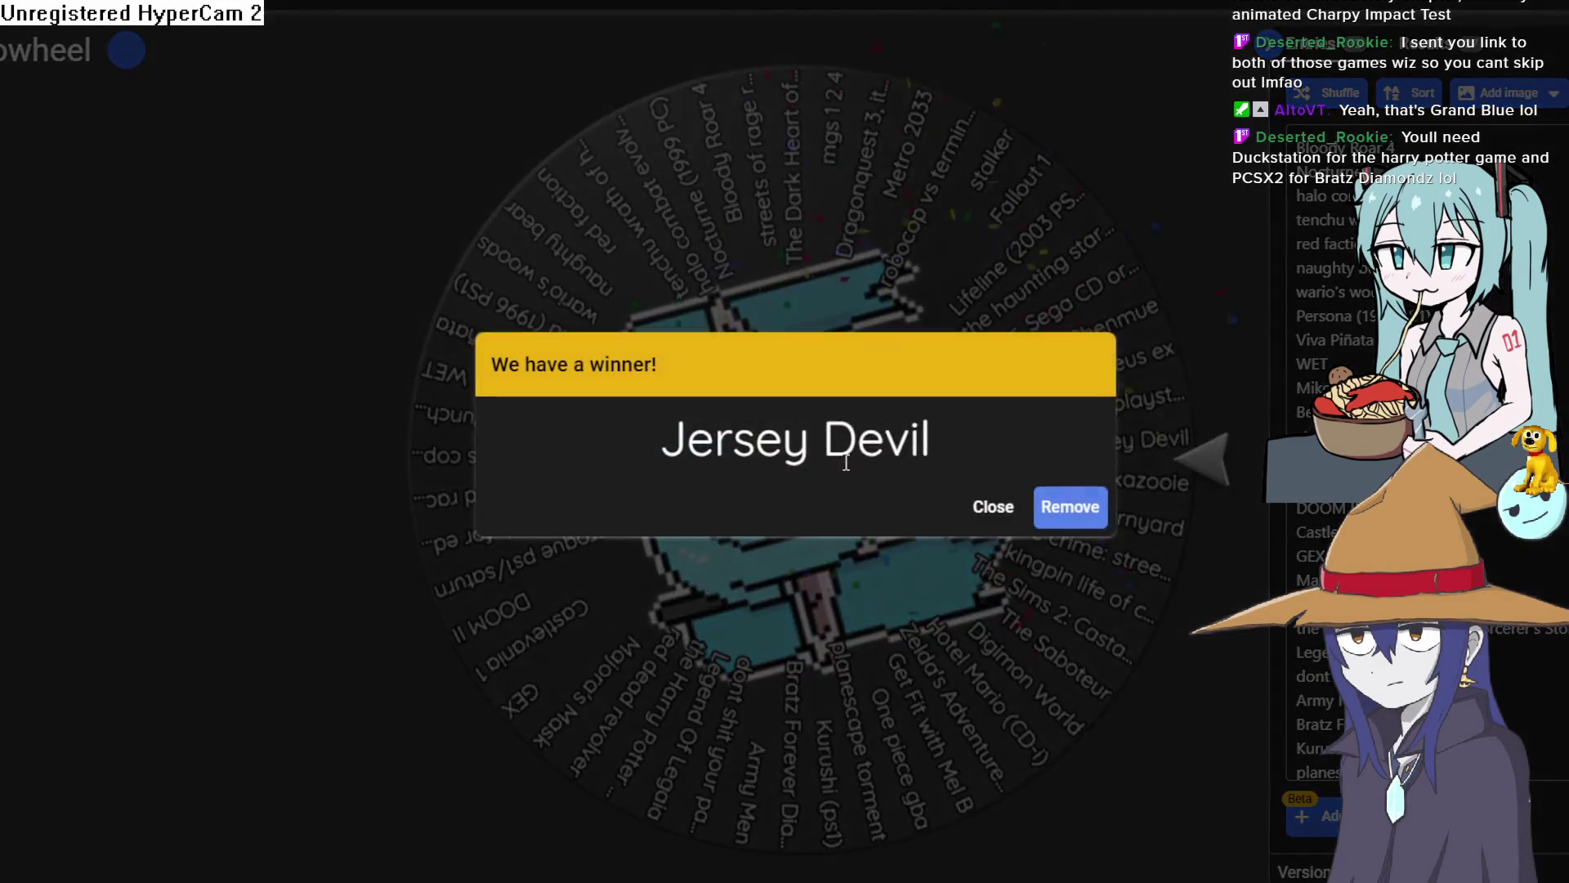
mouse_move(929, 439)
mouse_down()
mouse_move(646, 428)
mouse_move(954, 483)
mouse_up()
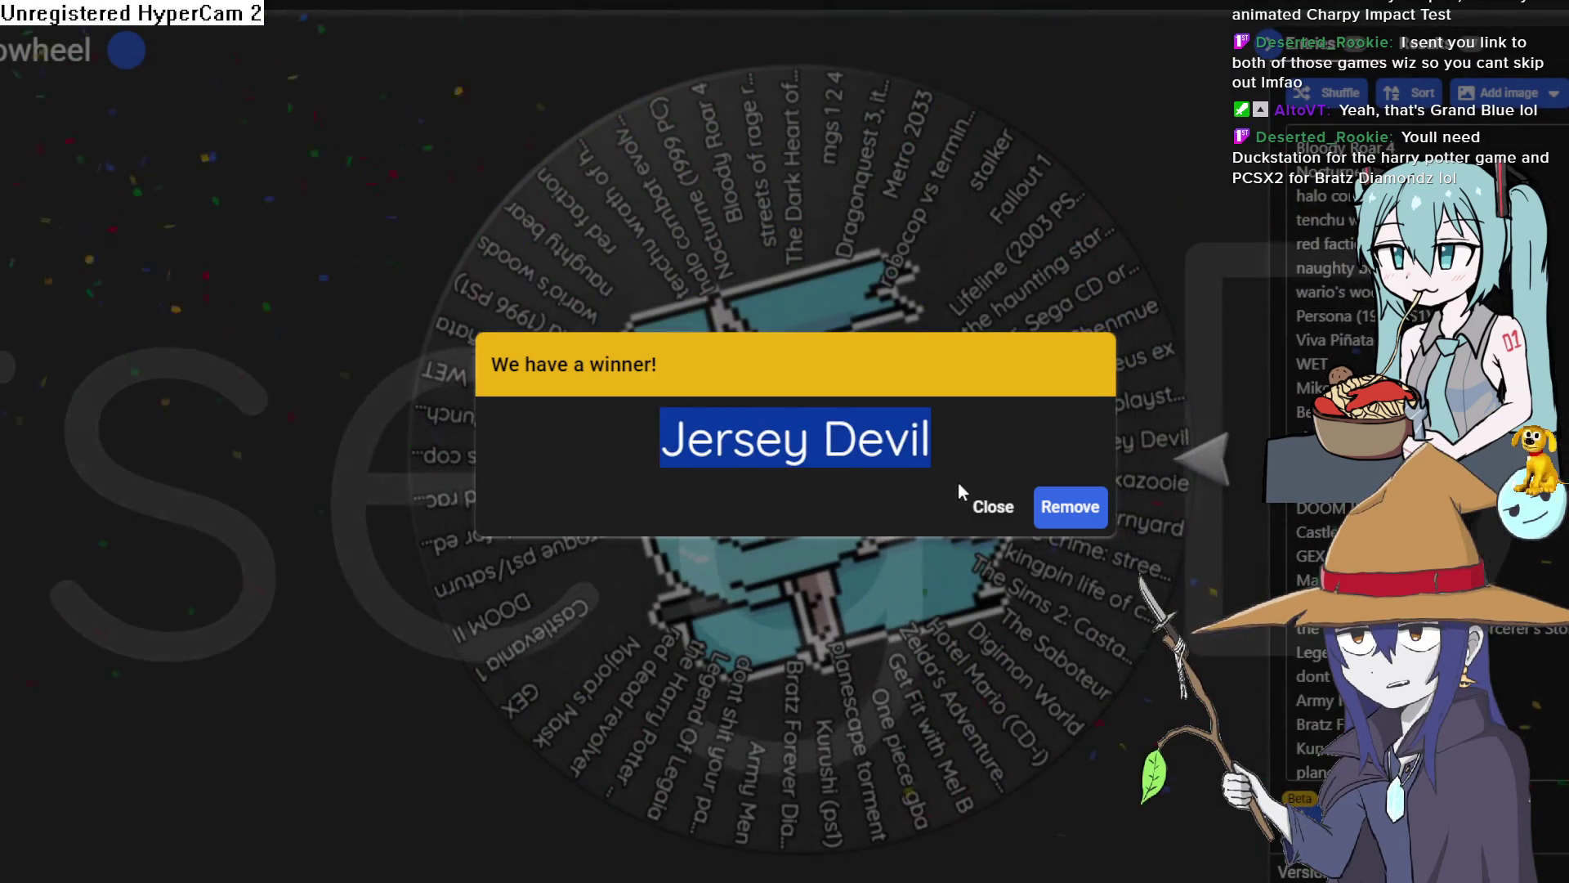
click(983, 446)
mouse_move(1032, 442)
mouse_down()
mouse_move(669, 419)
mouse_move(941, 462)
mouse_move(938, 439)
mouse_move(651, 443)
mouse_move(977, 410)
mouse_up()
click(670, 445)
Reselect the full Jersey Devil name and remove it from the wheel.
click(651, 443)
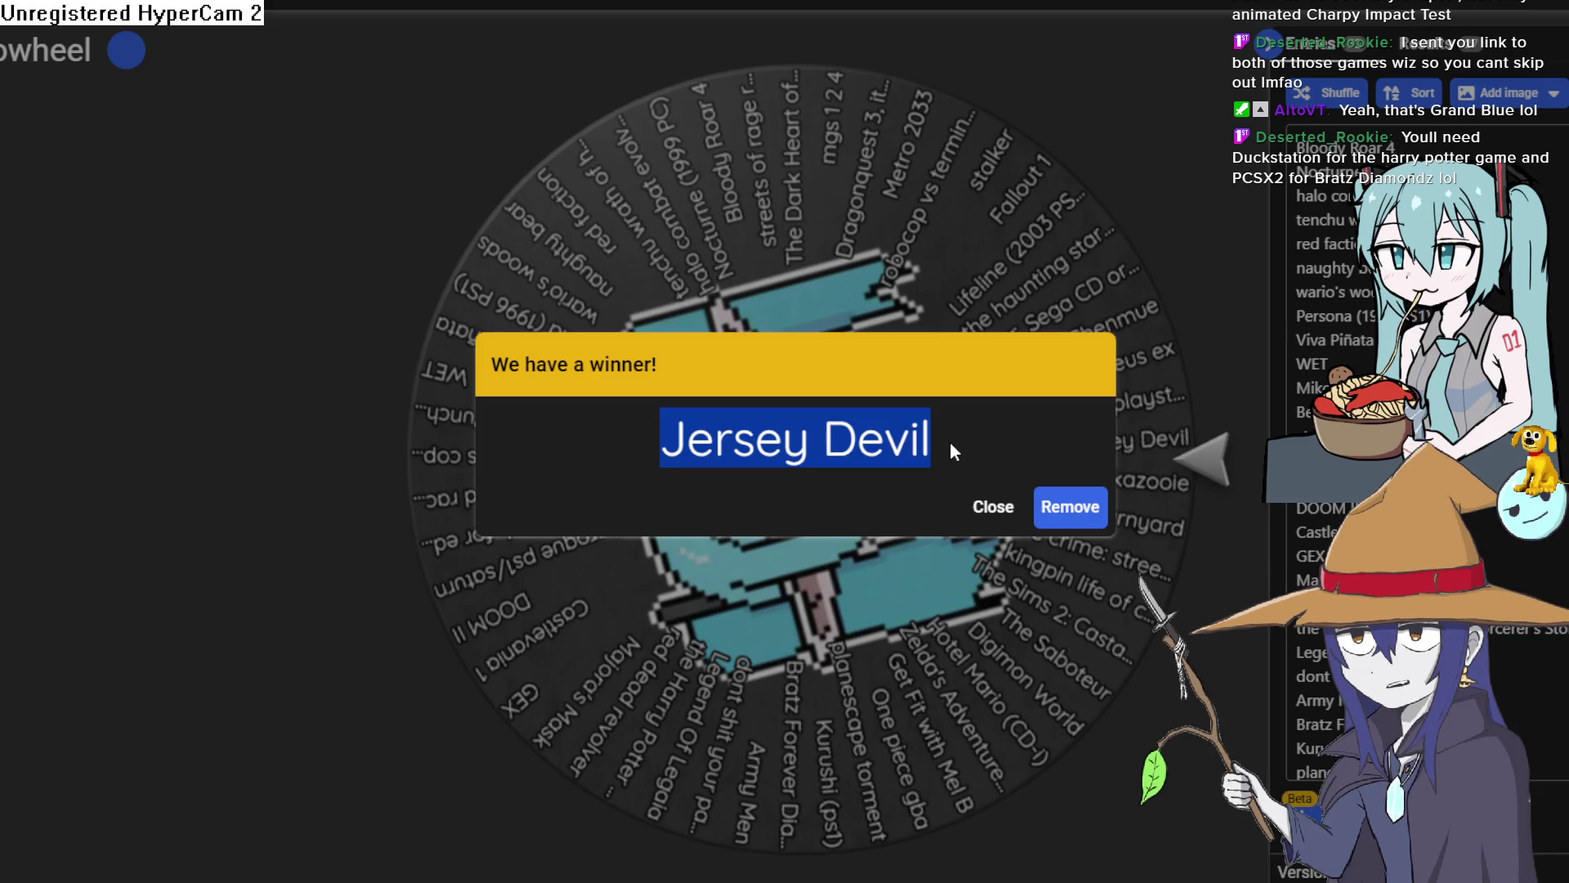
click(981, 442)
drag(981, 439, 654, 433)
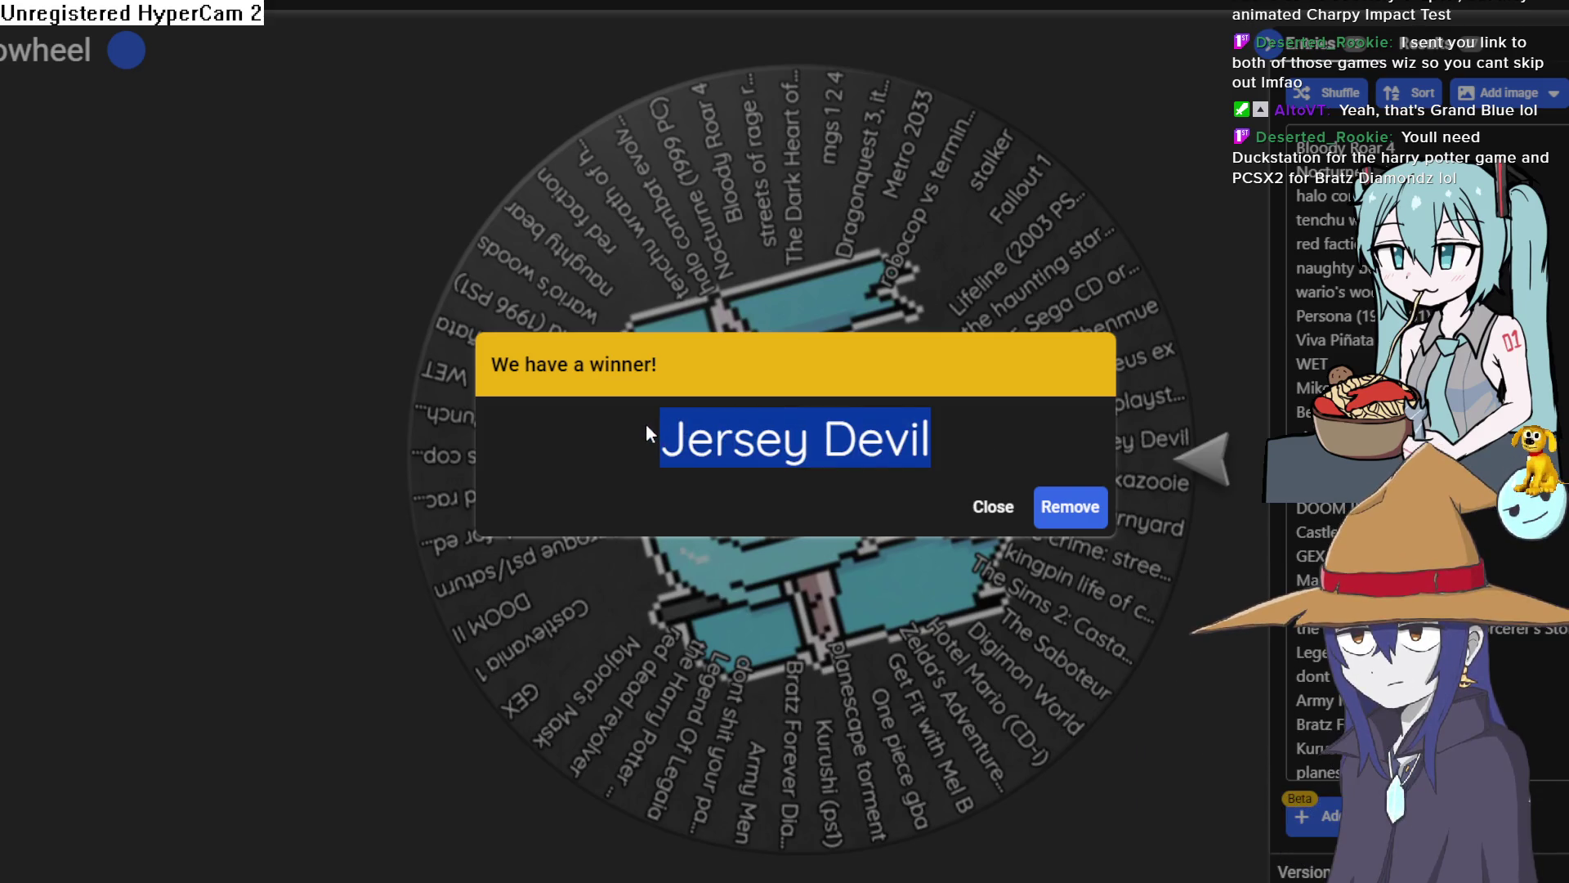
click(646, 424)
click(1071, 508)
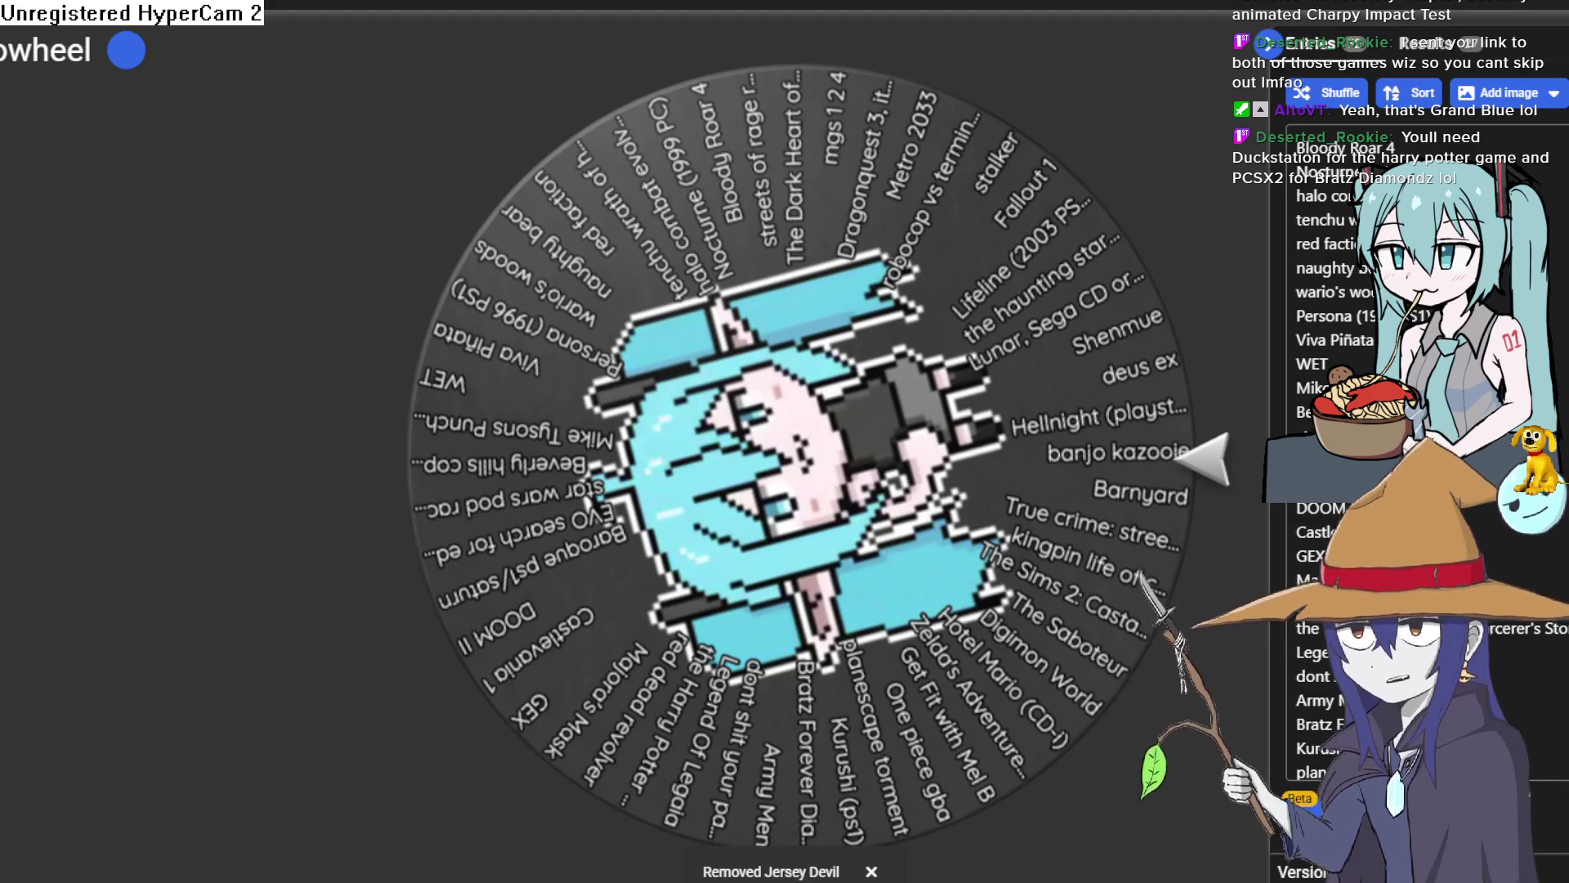
Return to Clip Studio Paint and zoom the canvas on the character lineup sheet.
key(alt+Tab)
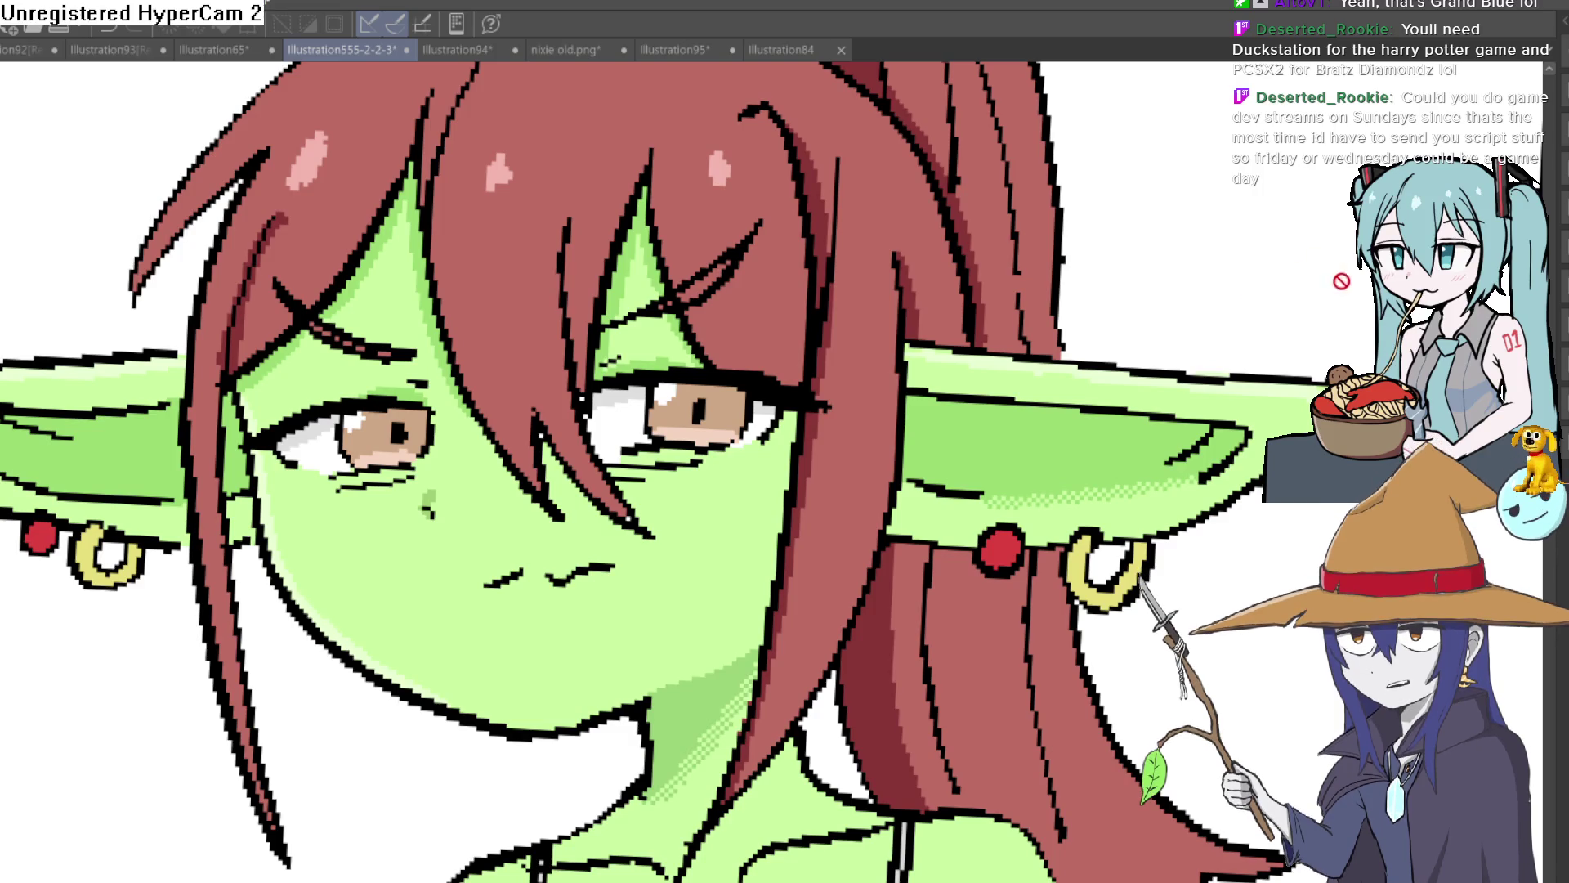
scroll(1026, 269, down, 5)
scroll(1143, 391, down, 2)
scroll(1027, 375, up, 1)
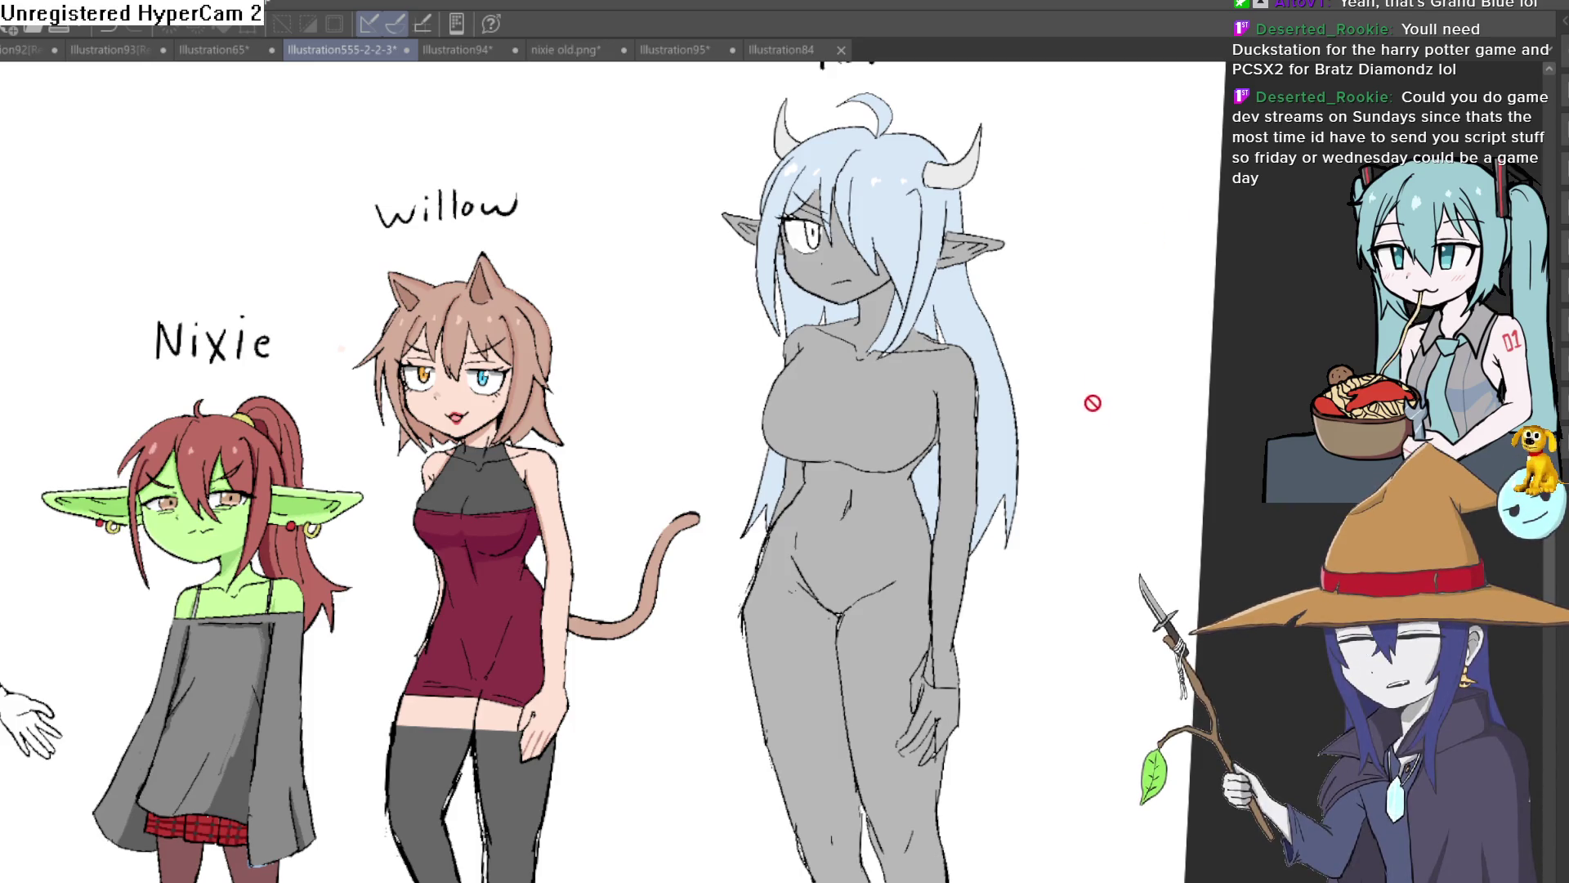
scroll(1095, 397, down, 3)
scroll(1054, 408, up, 3)
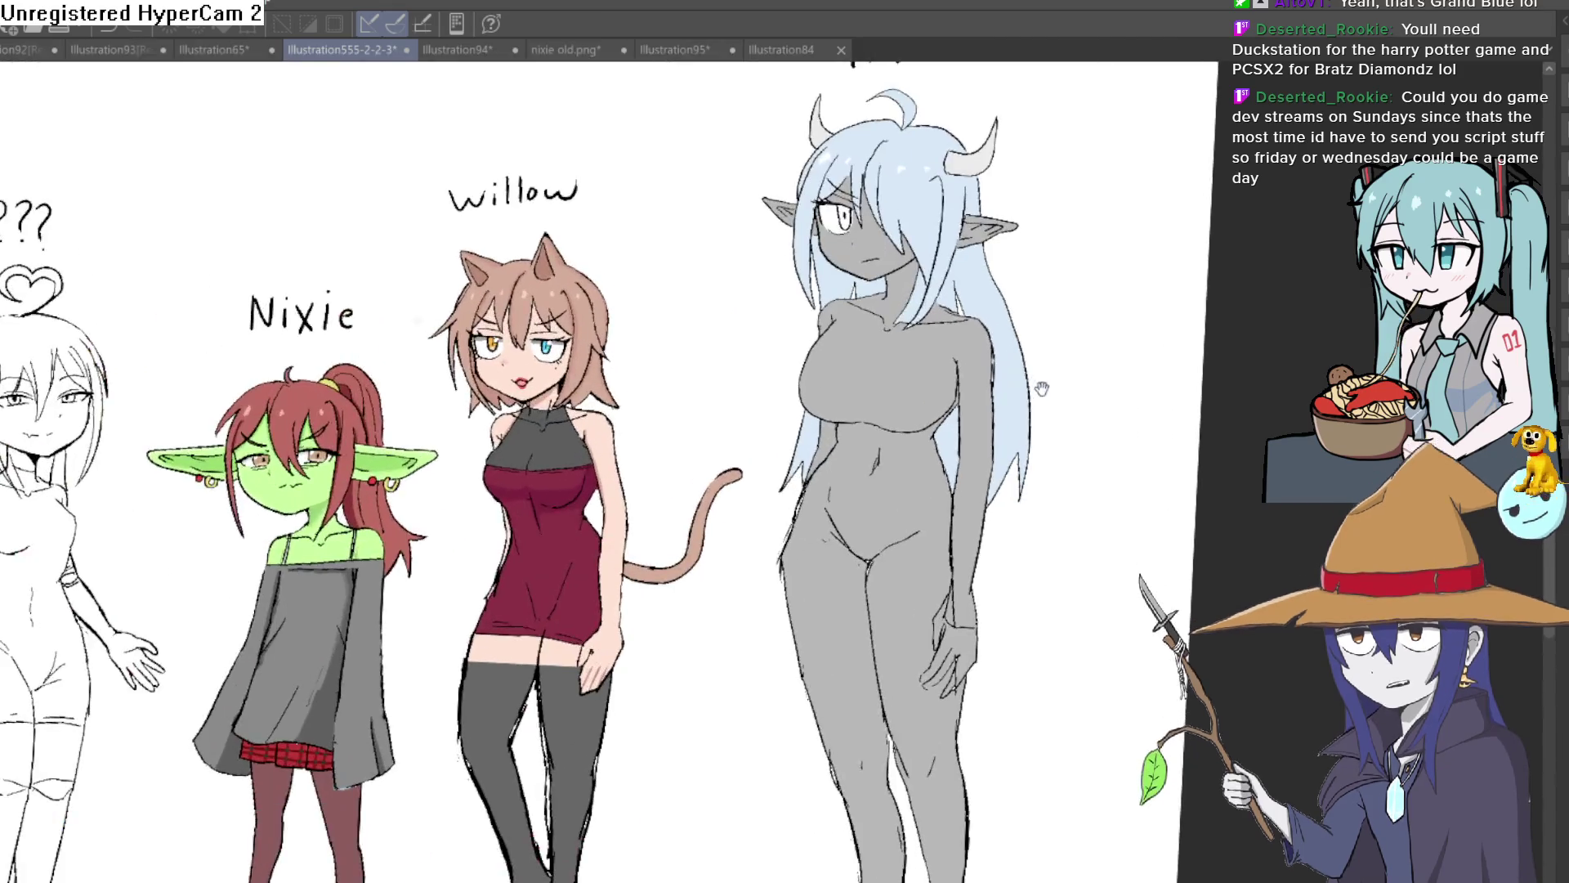
scroll(1042, 389, down, 1)
scroll(1042, 400, down, 1)
scroll(1044, 406, up, 2)
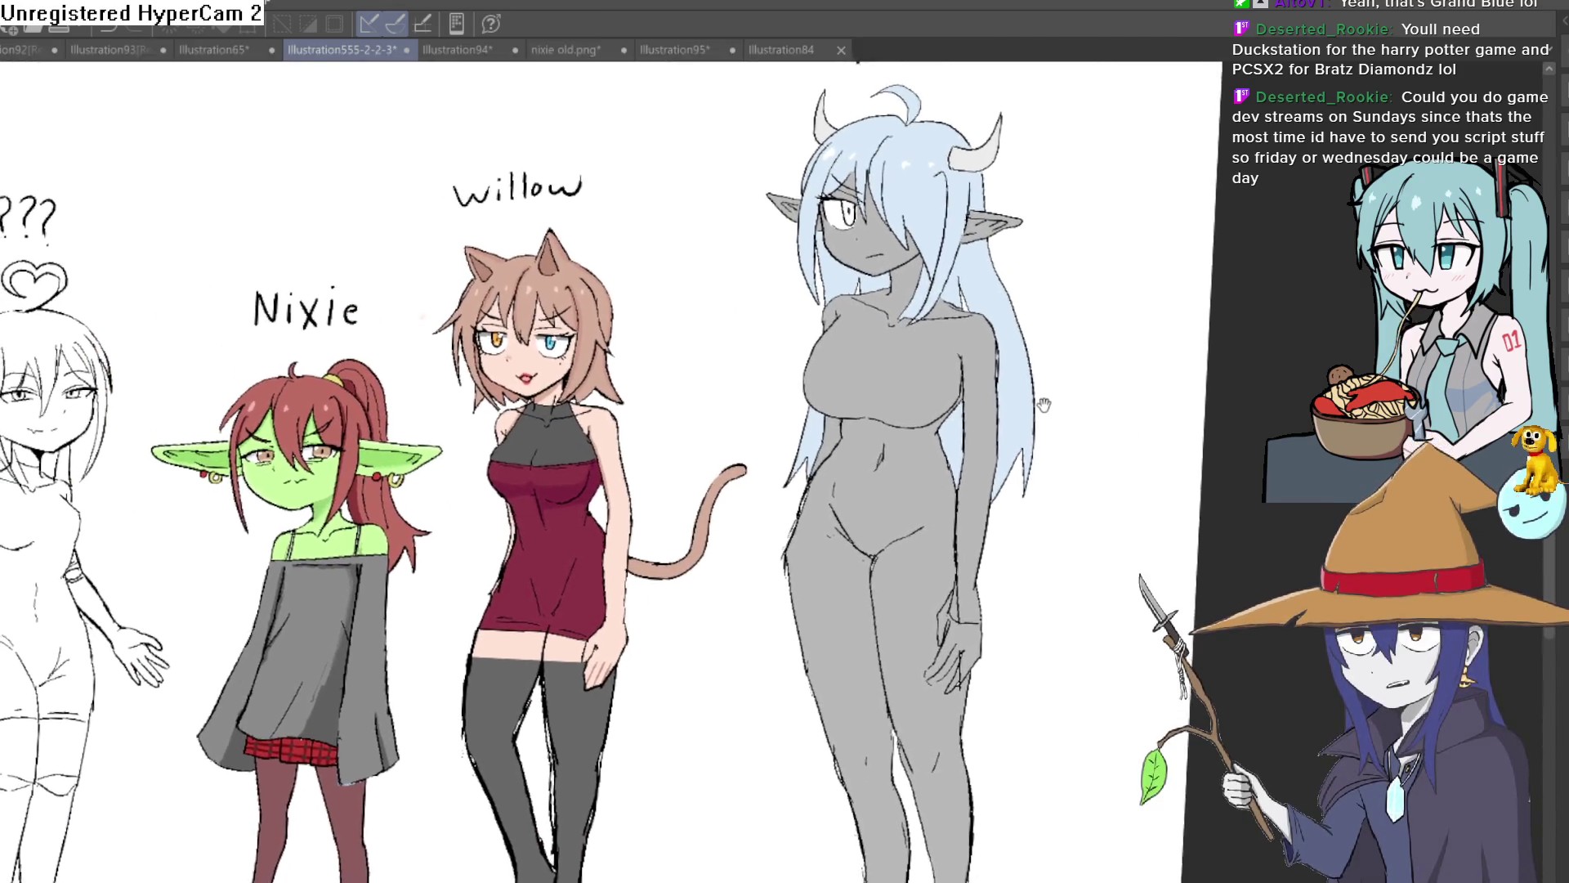
Pan the canvas to view the legs, shoes, and Raven's label and horns.
drag(1043, 406, 1056, 357)
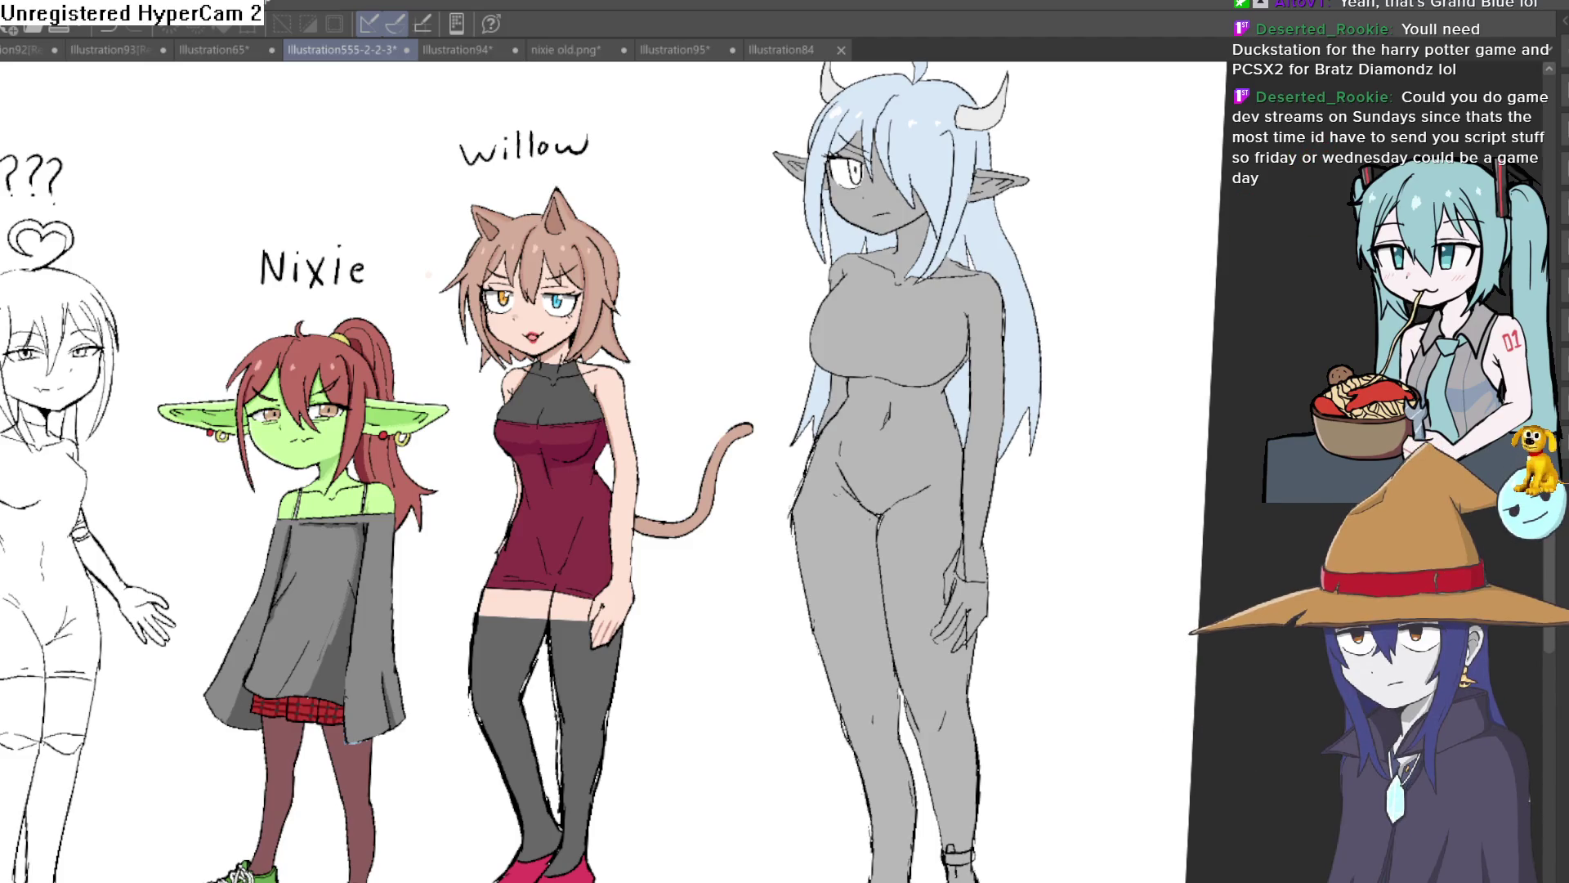
scroll(1091, 544, down, 2)
drag(1079, 299, 1079, 269)
scroll(1075, 343, up, 2)
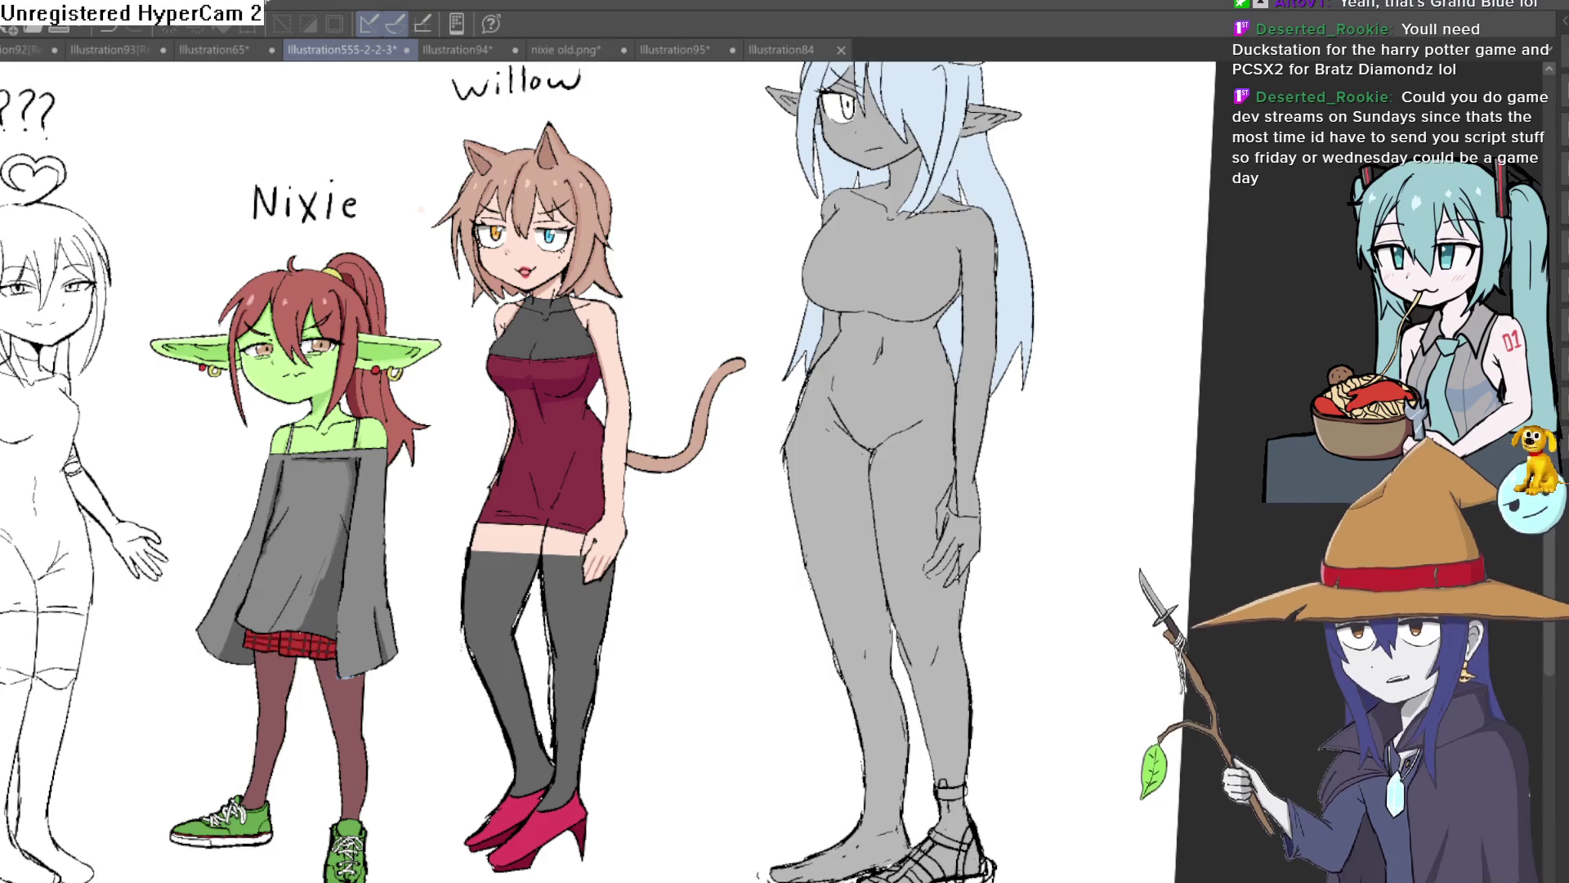
drag(1022, 238, 1021, 436)
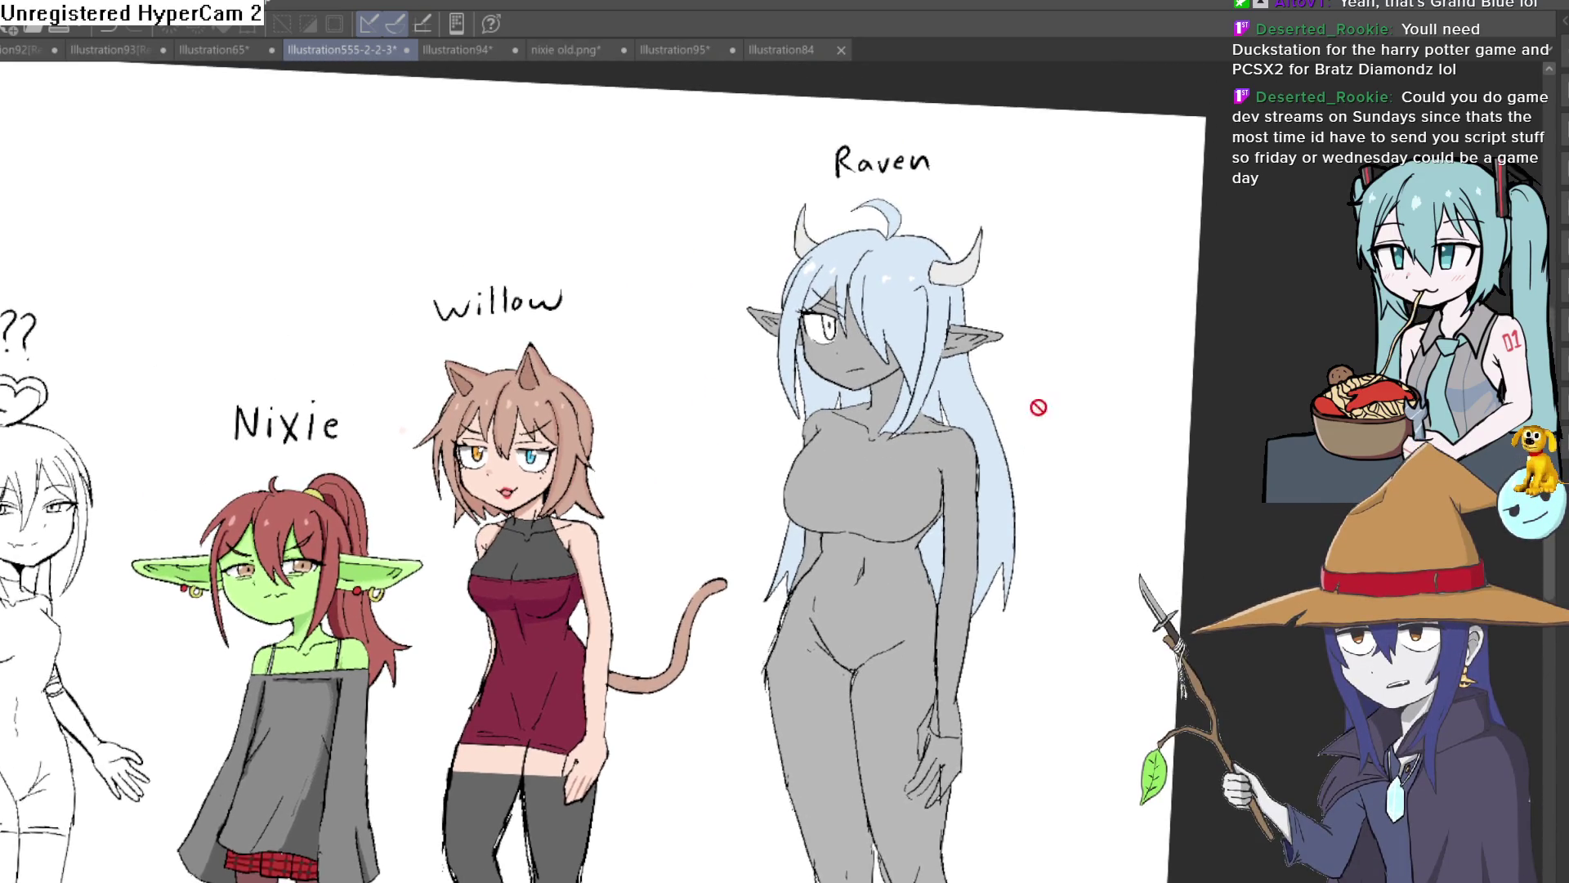
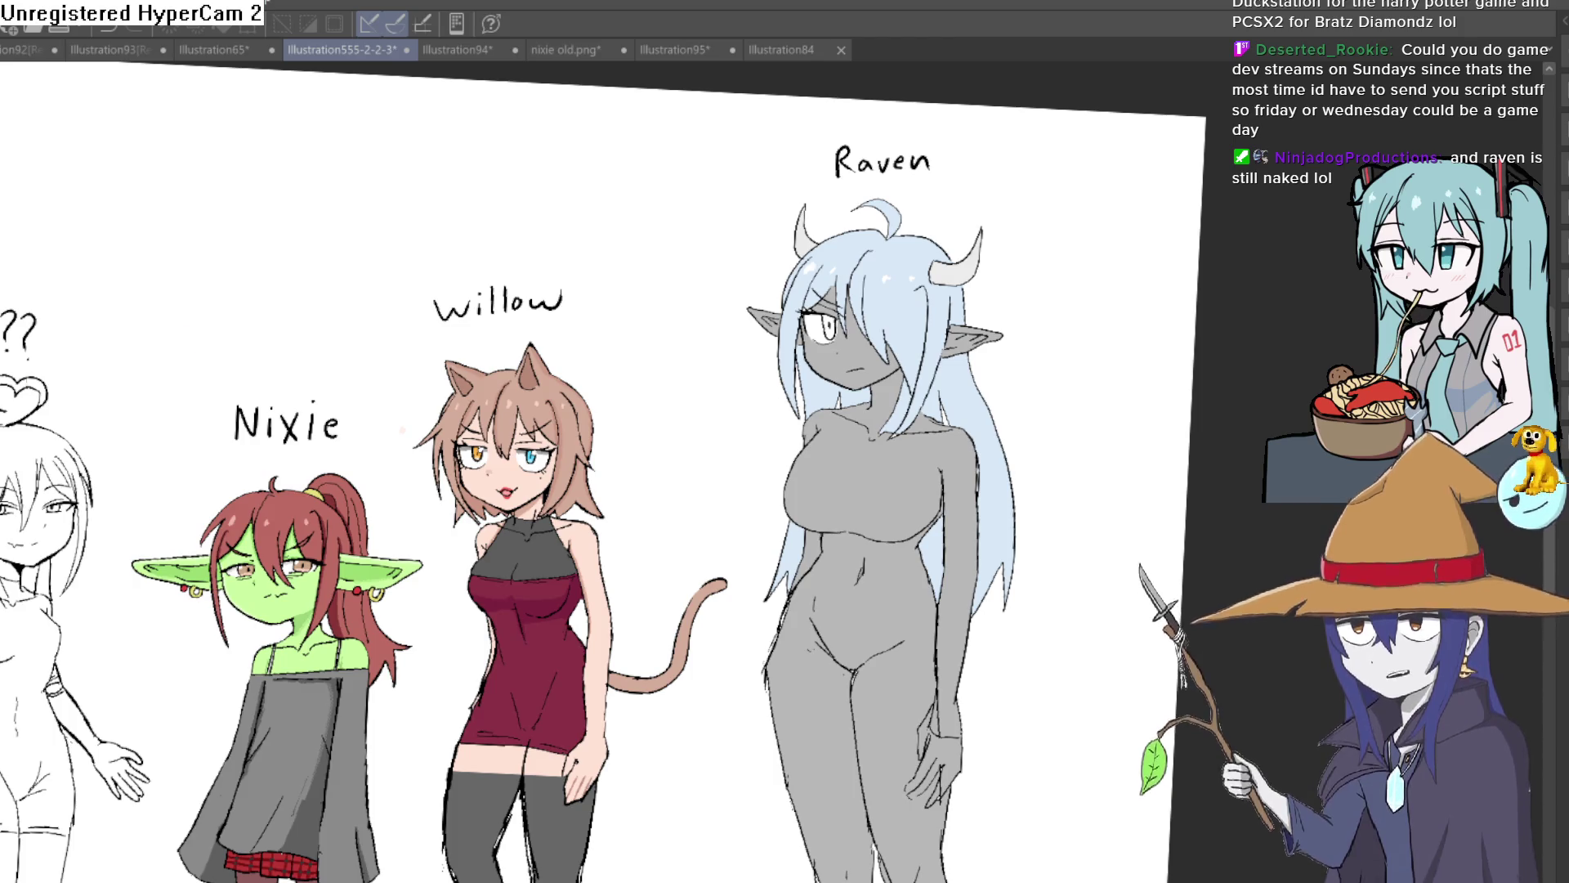
Undo and redo the hair and skin colour fills to compare them.
scroll(961, 297, up, 2)
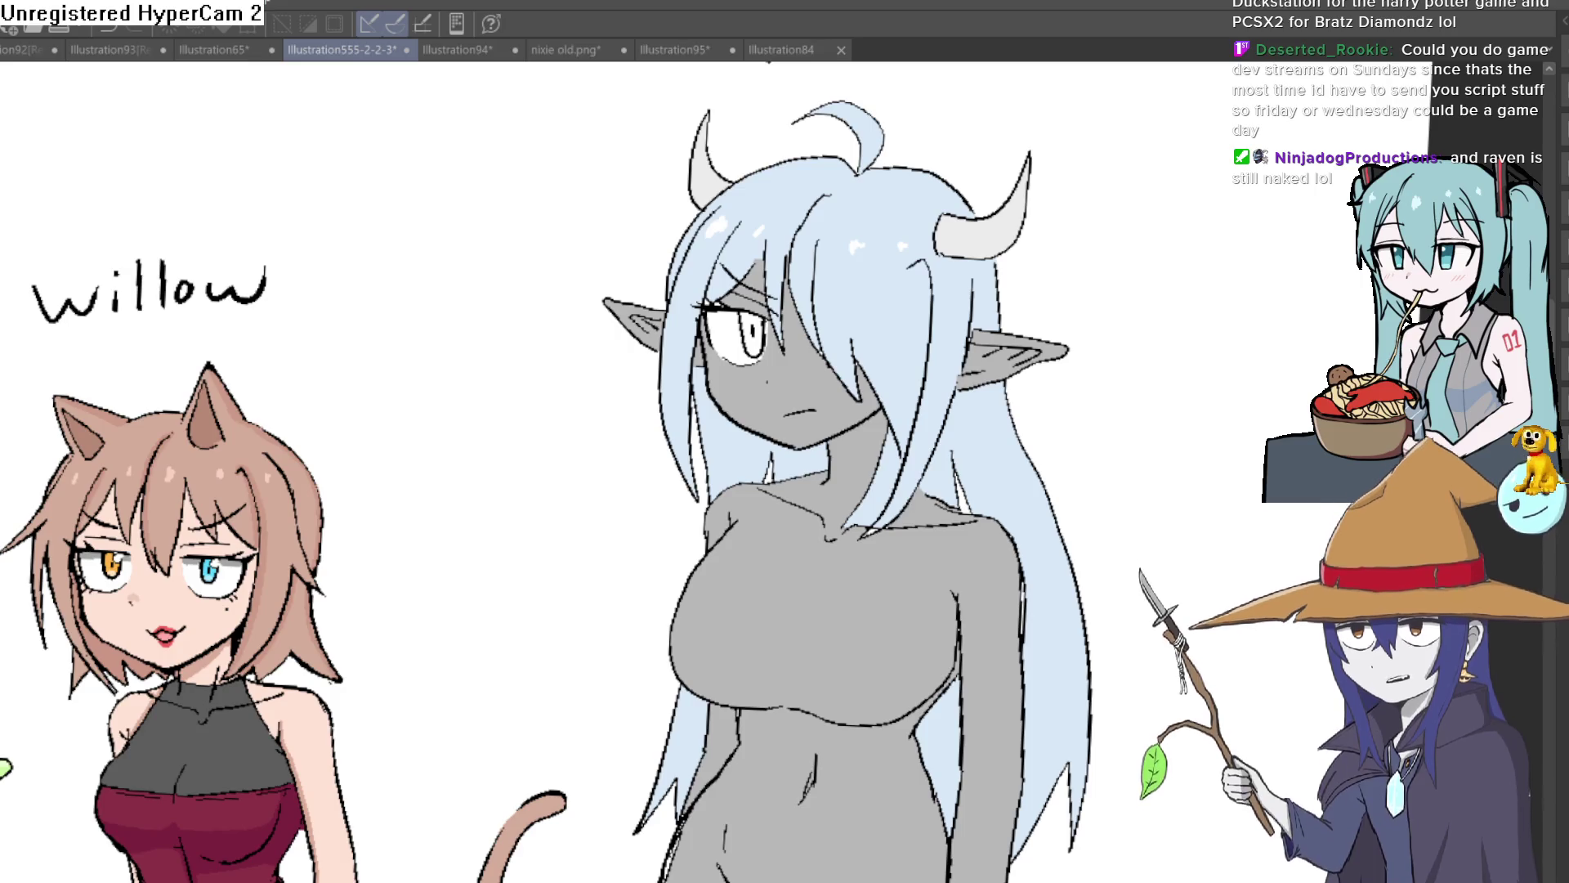
key(ctrl+z)
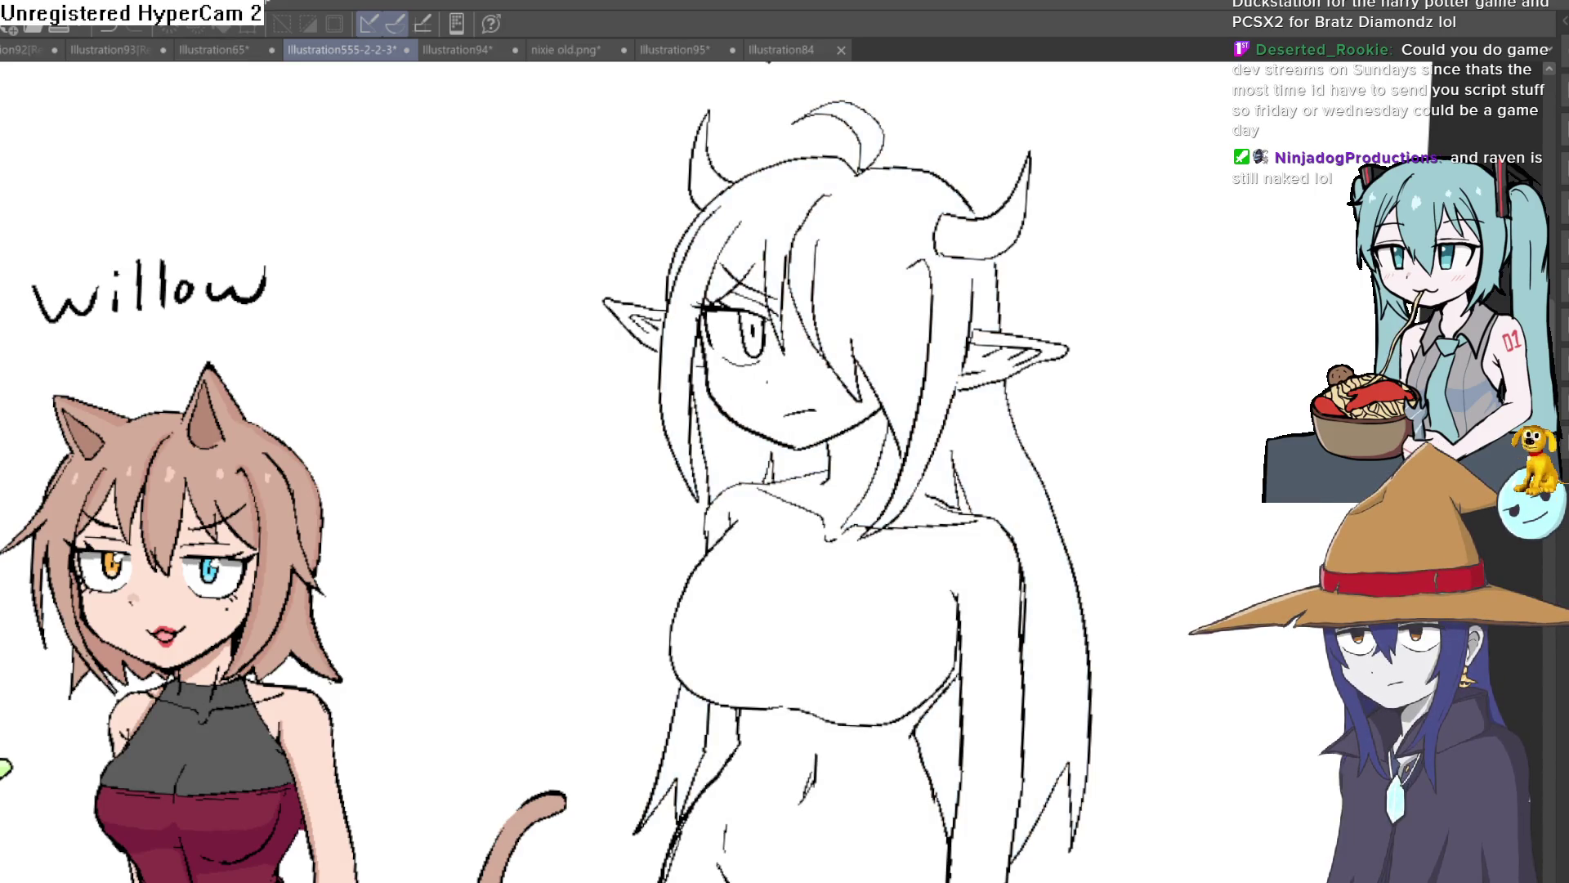
key(ctrl+y)
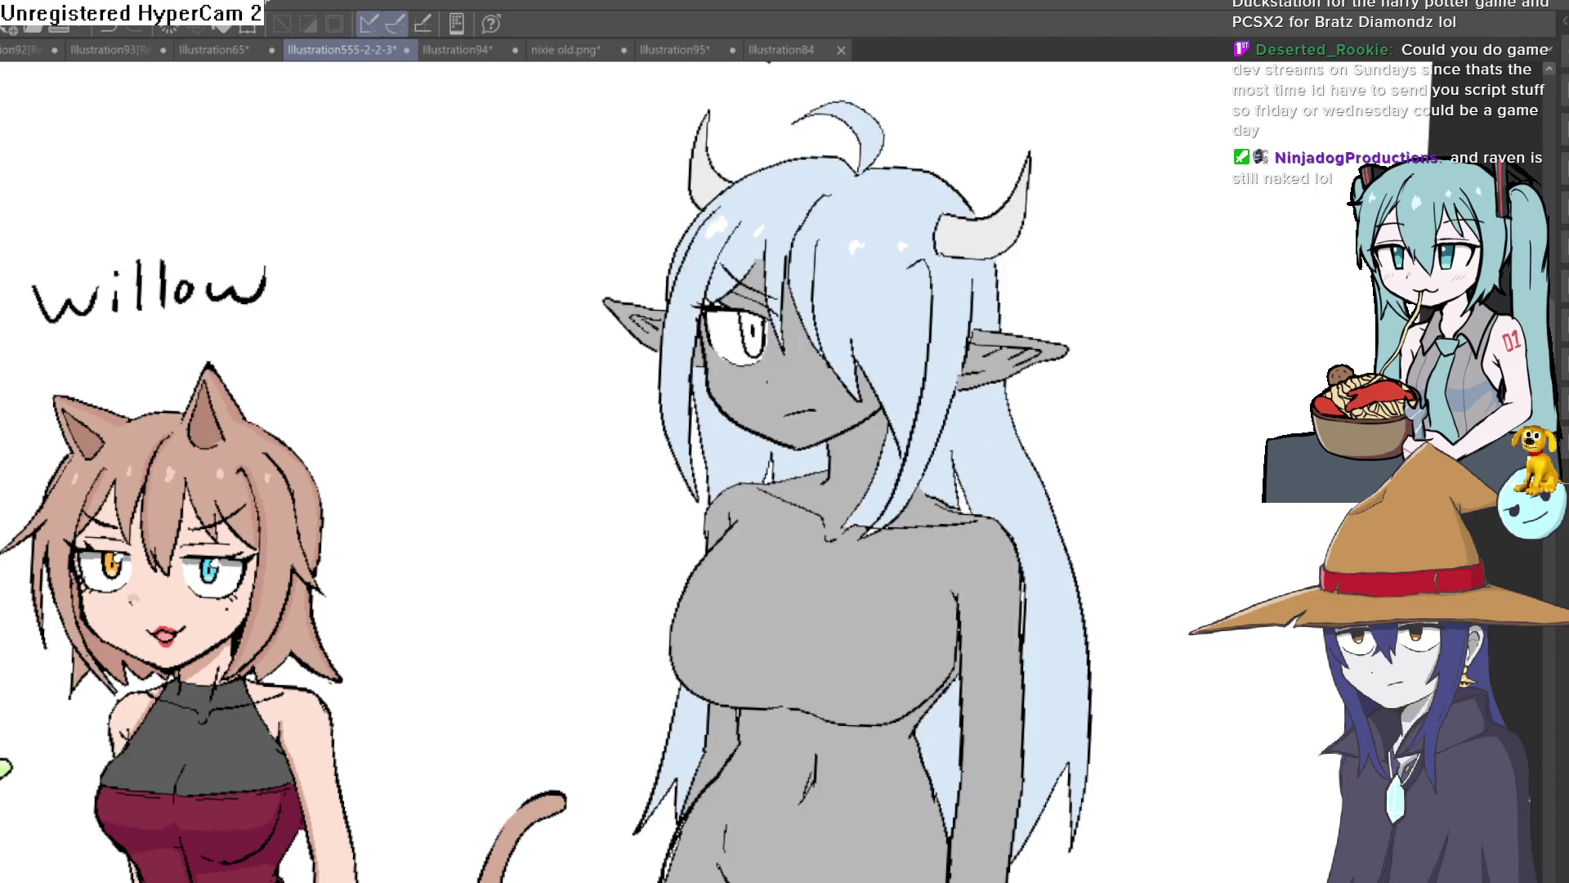
Fill Raven's main hair mass, her long strands and the small top piece black.
click(910, 305)
click(1046, 670)
click(854, 439)
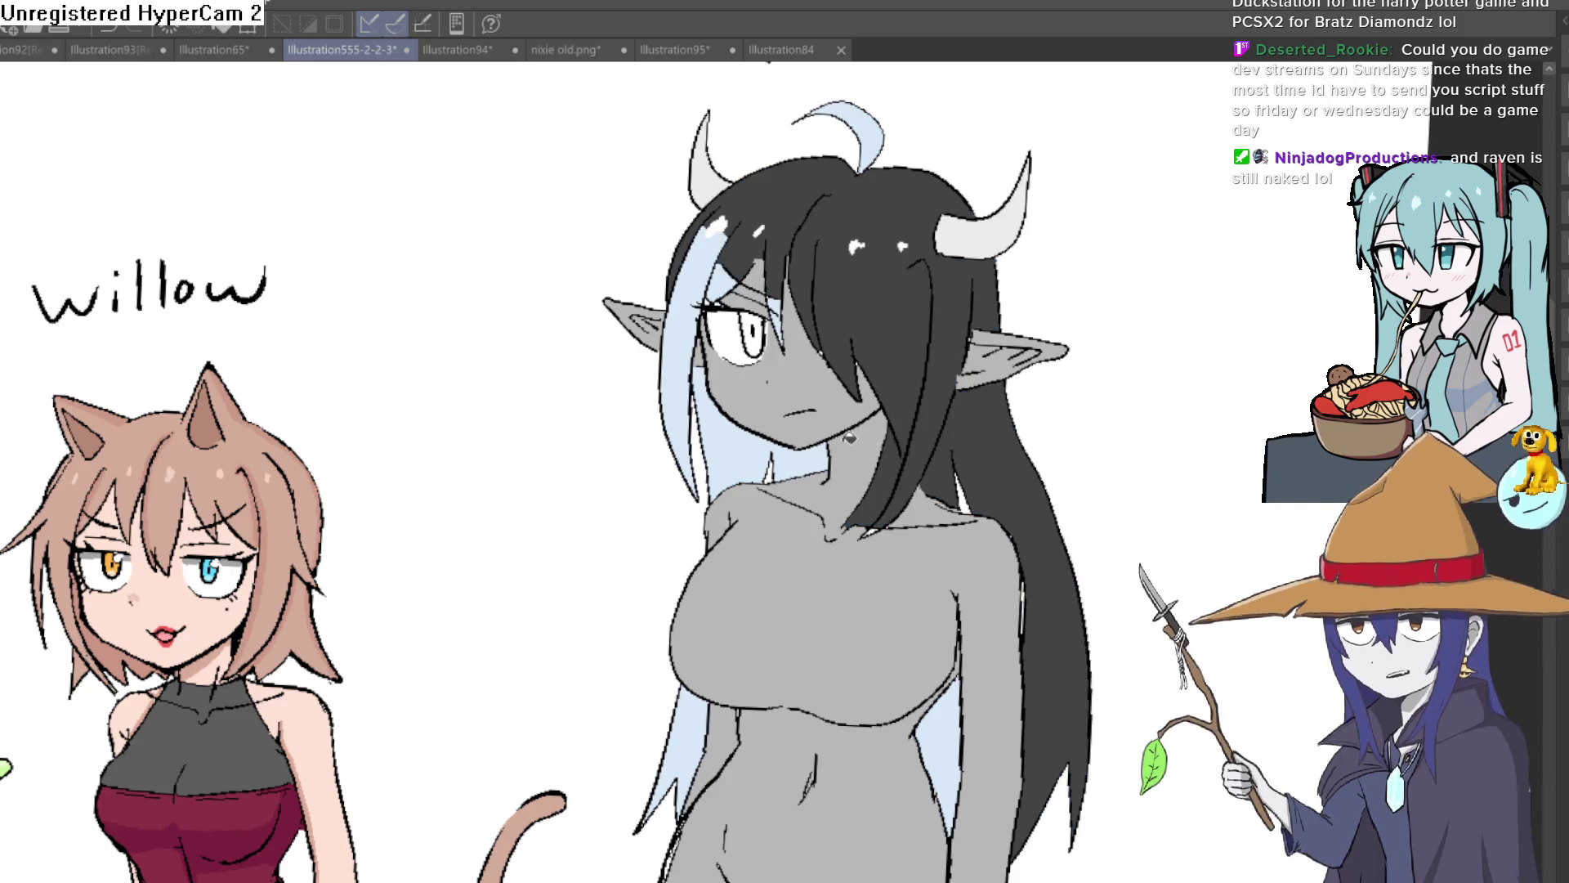
click(800, 462)
click(719, 433)
click(691, 368)
click(723, 282)
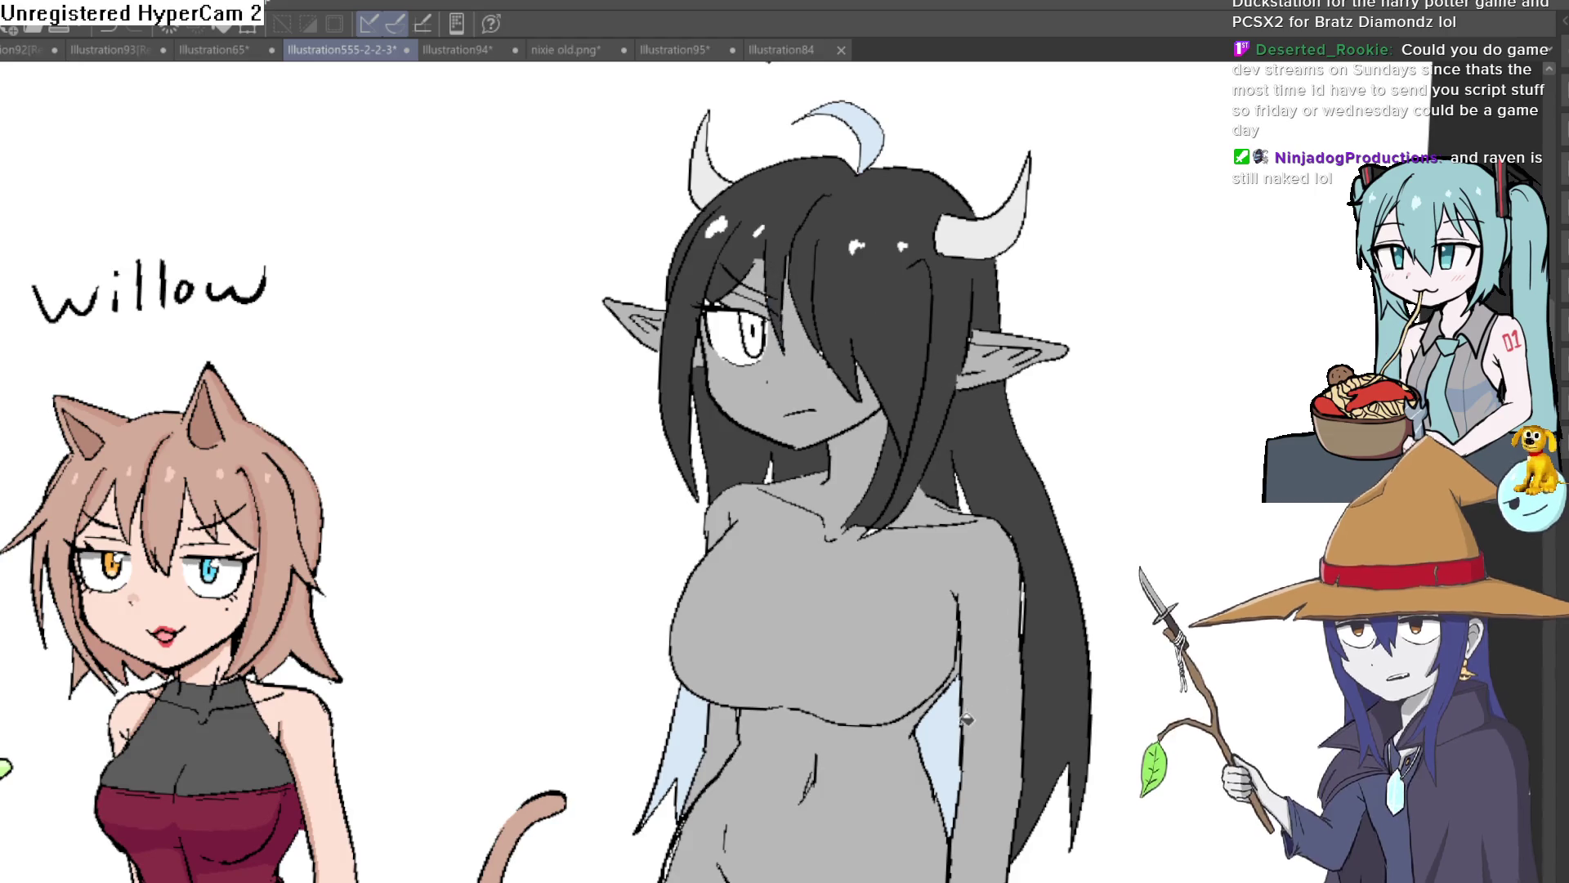
scroll(967, 716, down, 5)
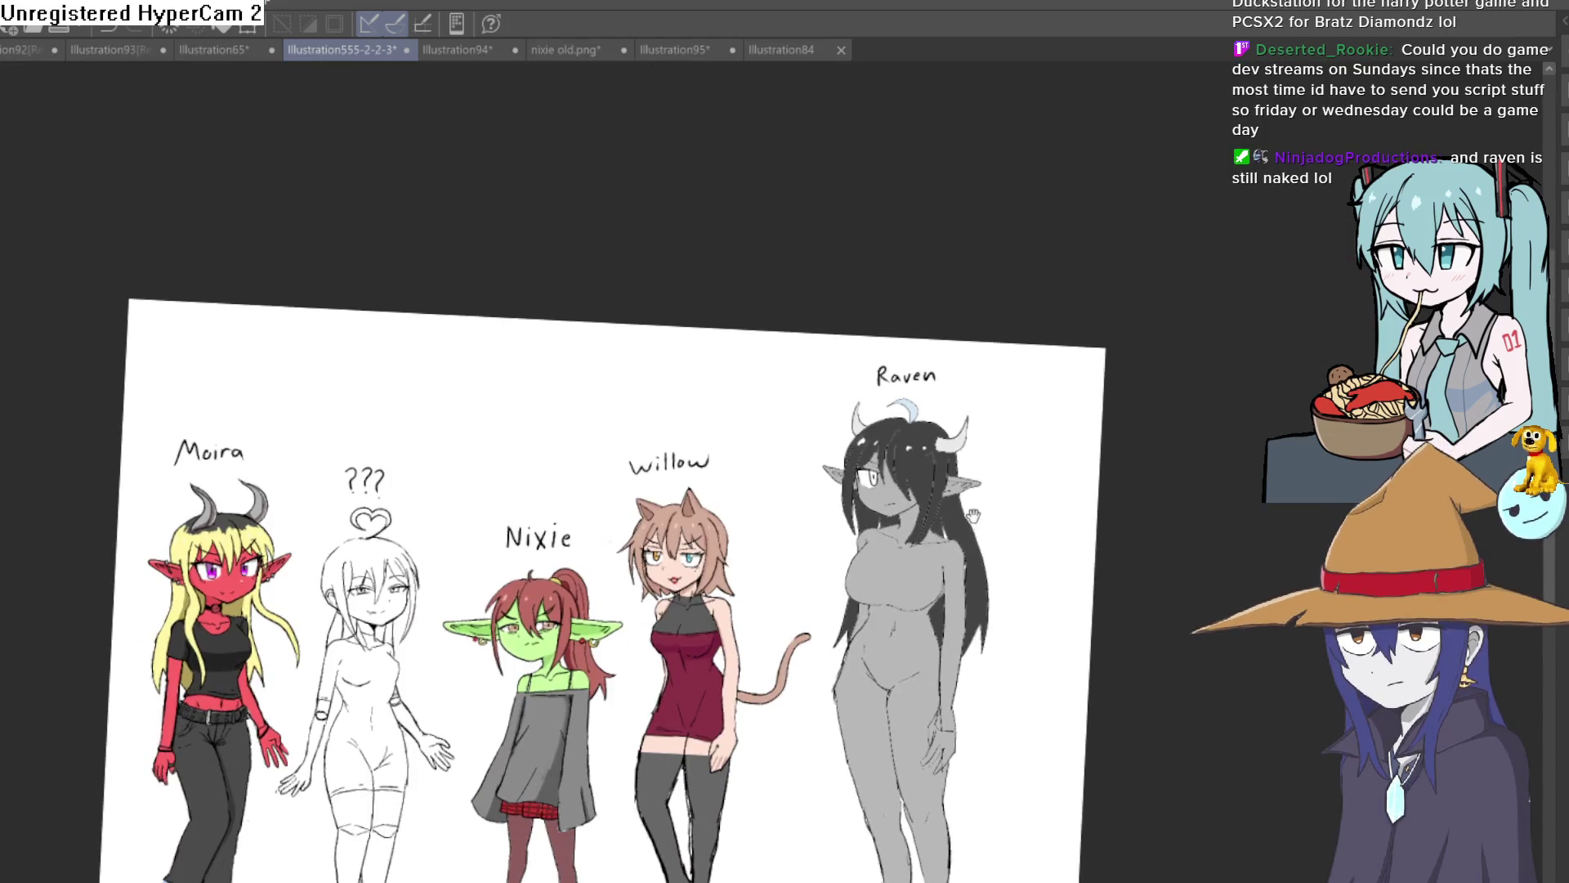
scroll(974, 515, up, 5)
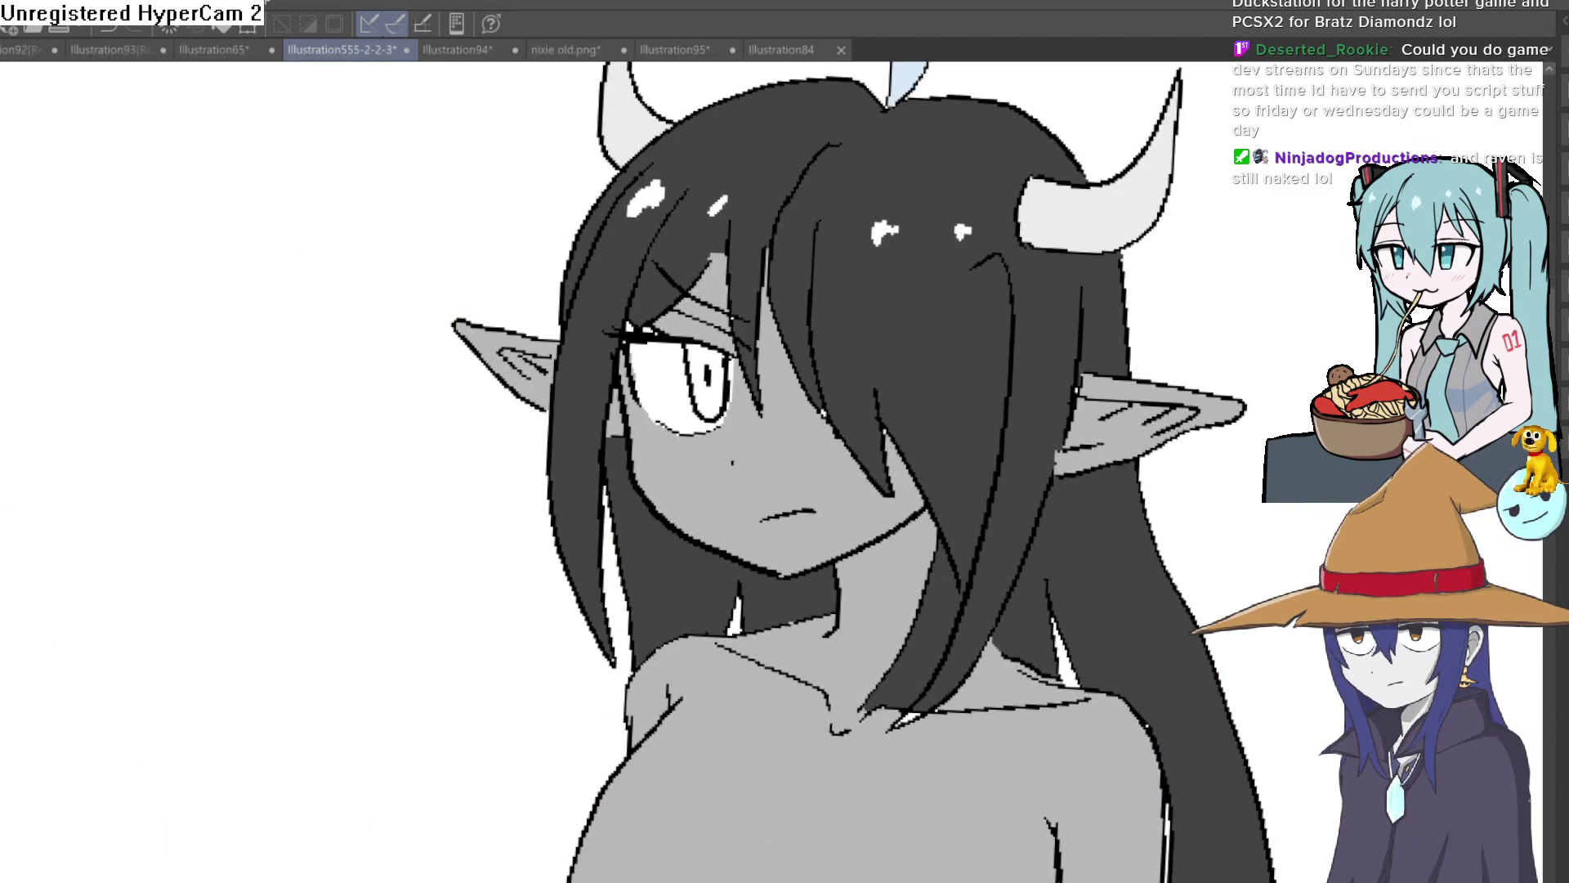
scroll(829, 377, up, 3)
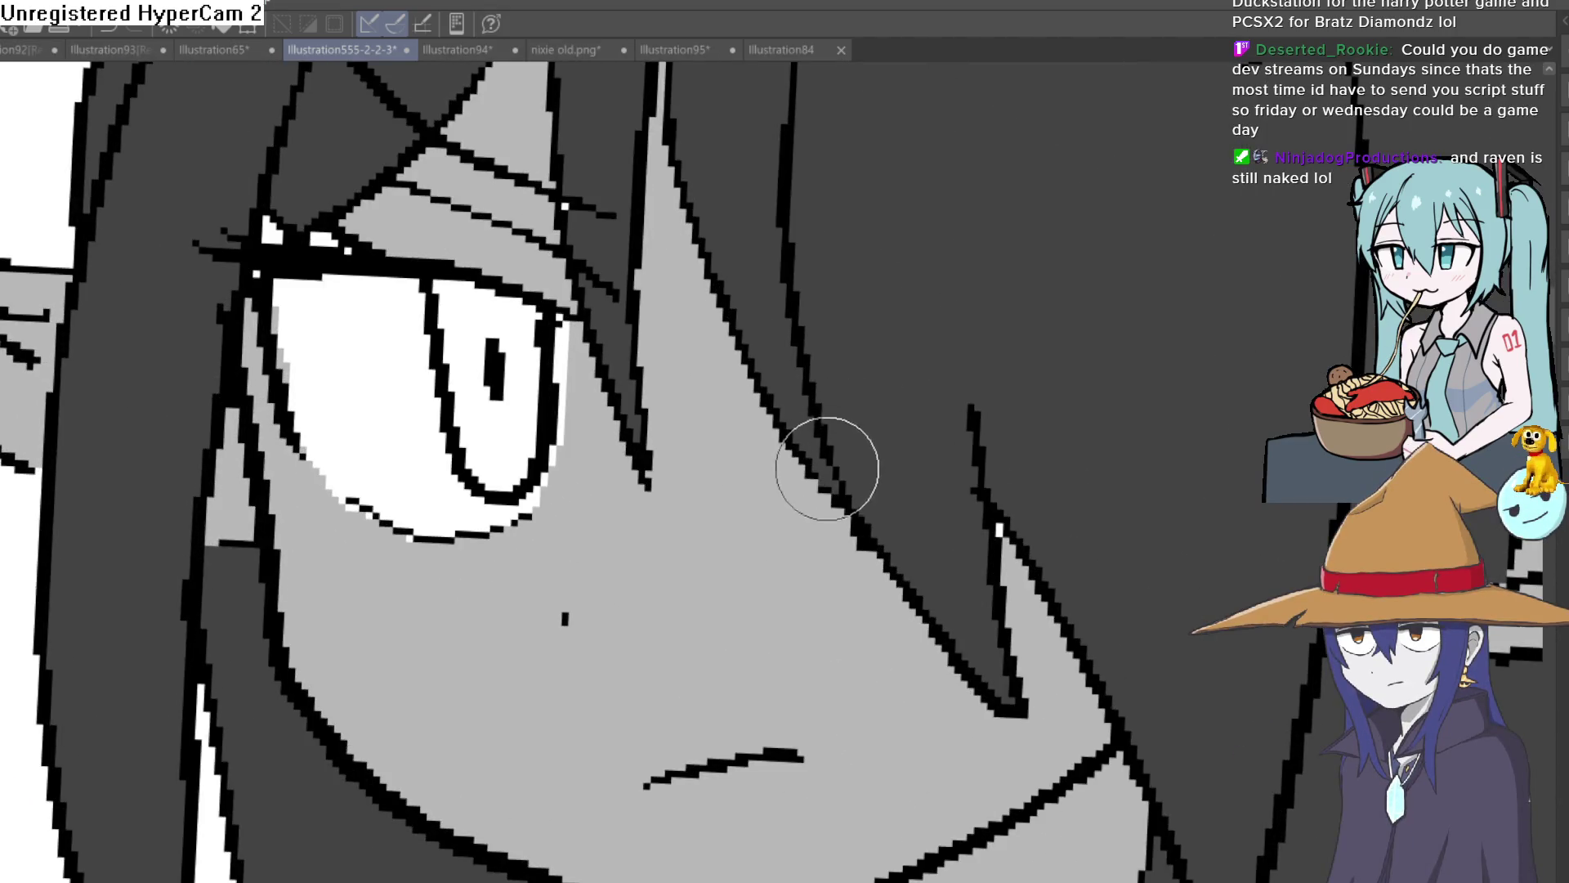
scroll(865, 417, down, 3)
scroll(948, 354, down, 1)
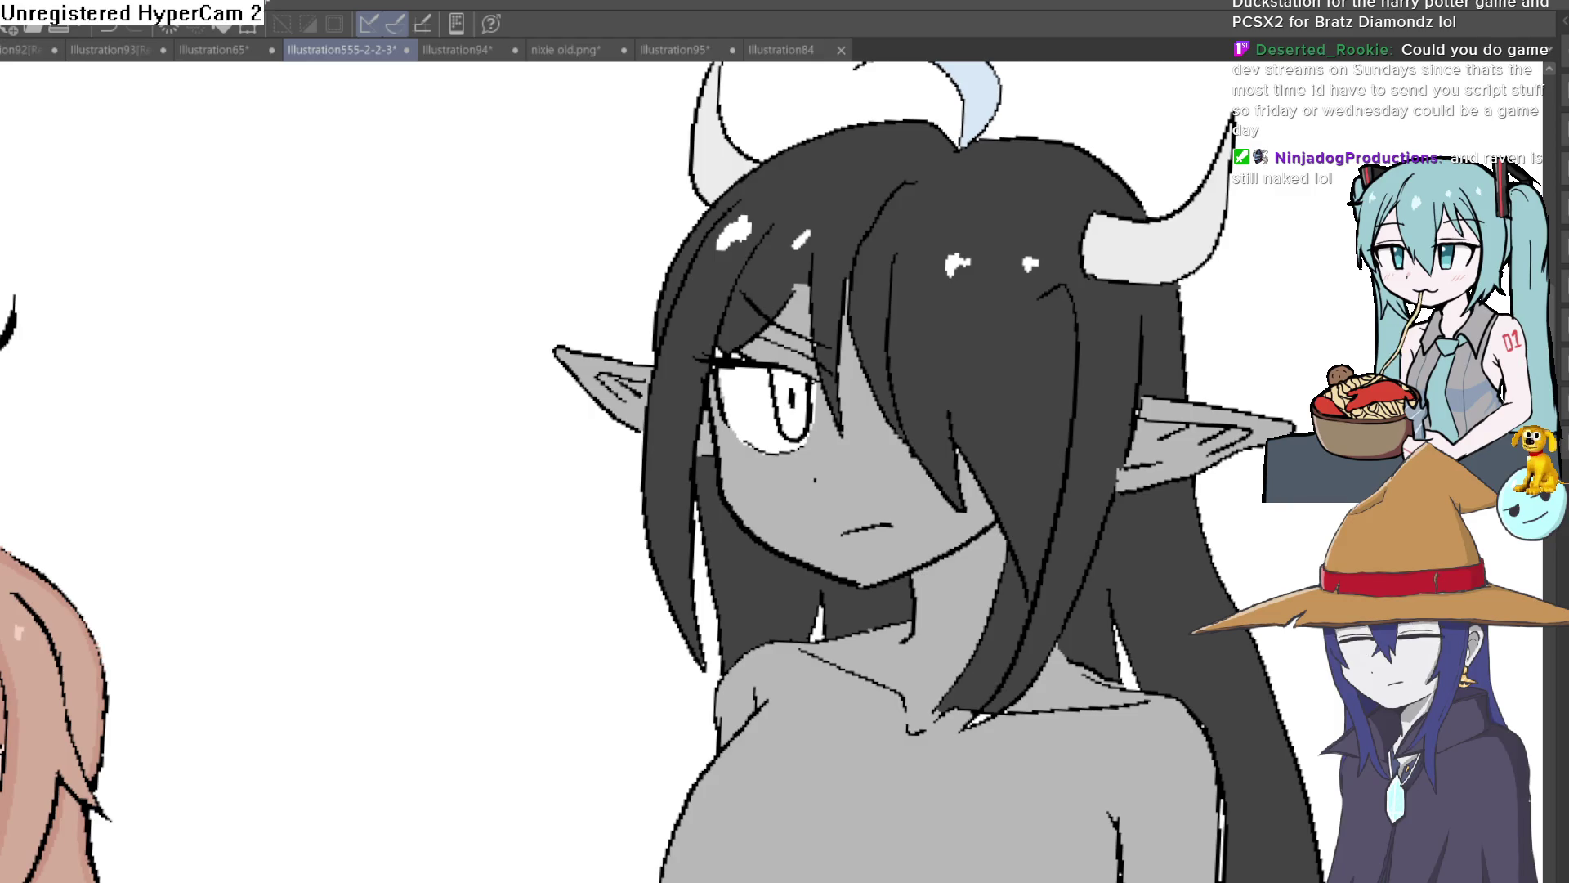
mouse_move(329, 669)
mouse_down()
mouse_move(669, 504)
mouse_move(613, 572)
mouse_move(558, 590)
mouse_move(704, 471)
mouse_up()
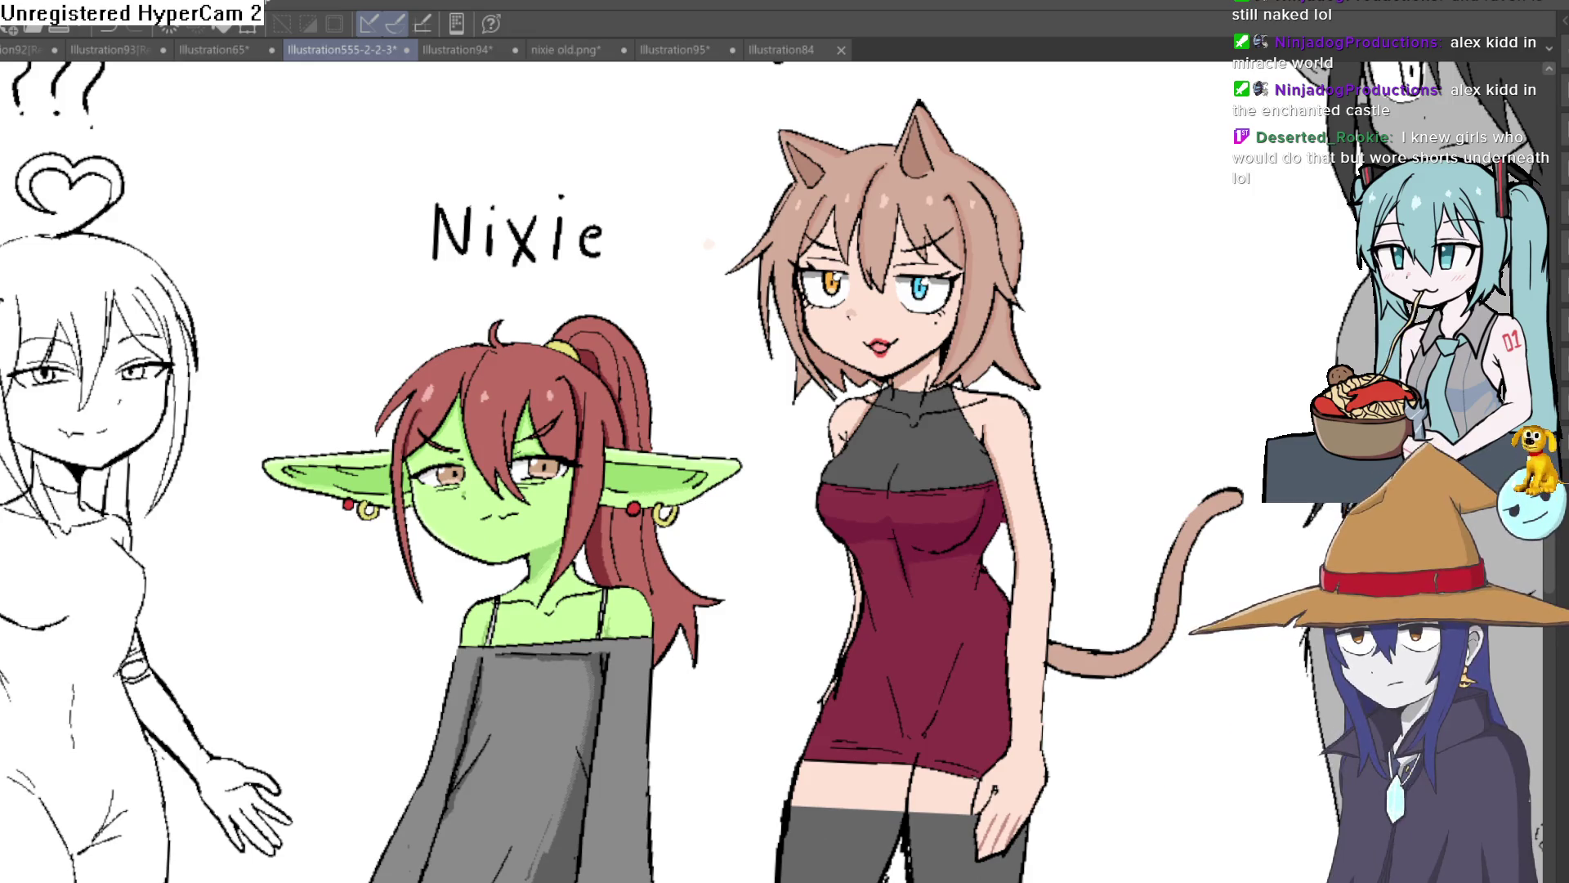
drag(1034, 670, 1050, 253)
mouse_move(669, 506)
mouse_down()
mouse_move(672, 489)
mouse_move(807, 472)
mouse_move(792, 446)
mouse_move(719, 466)
mouse_move(708, 494)
mouse_up()
click(708, 493)
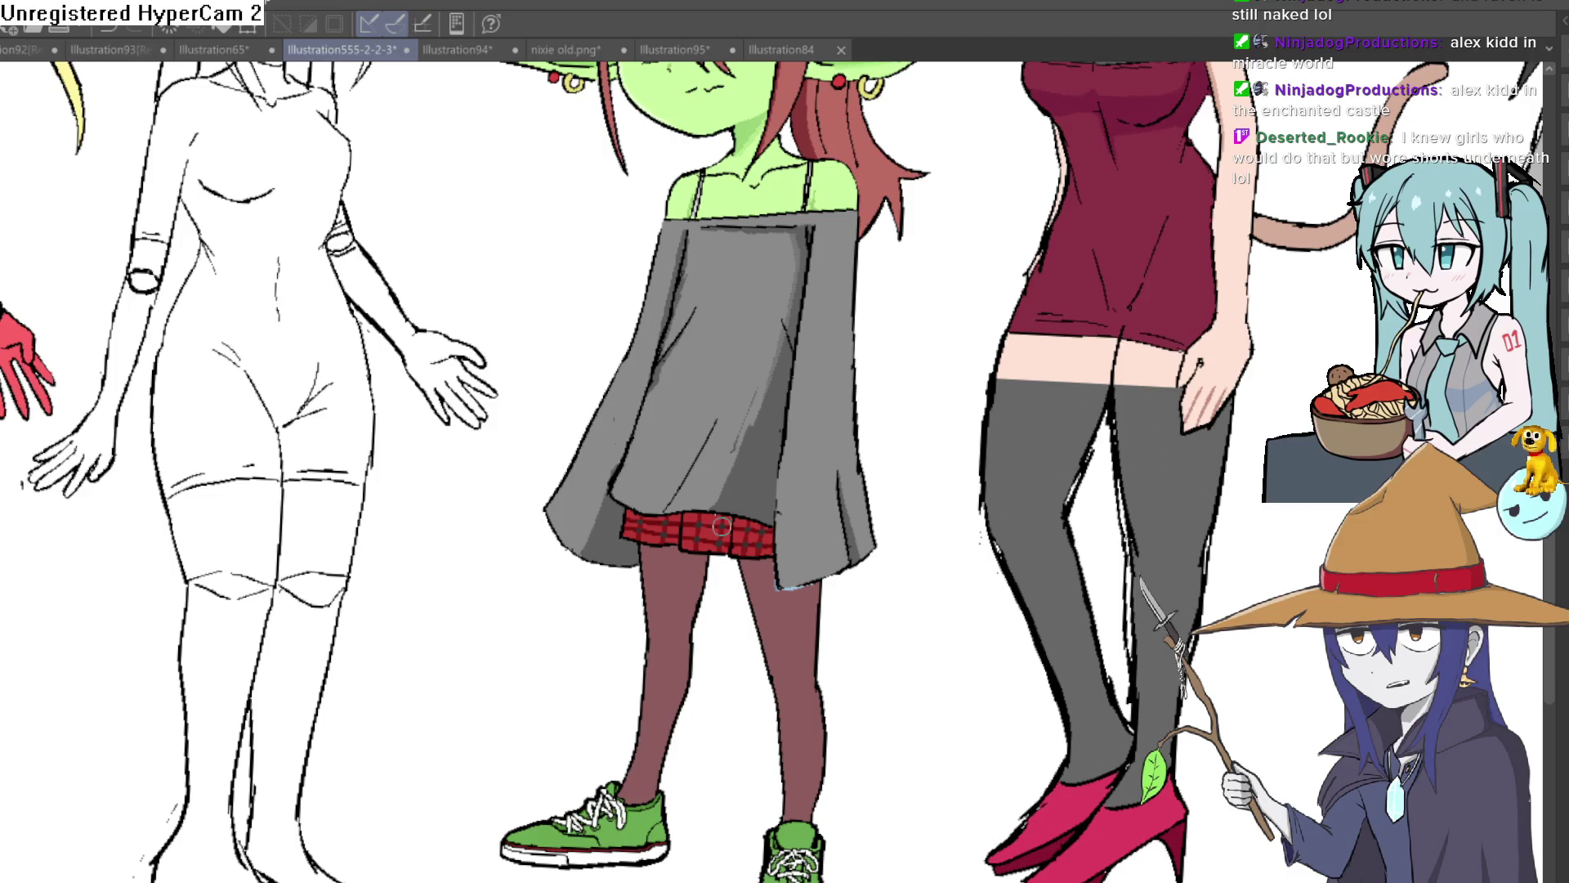
scroll(946, 466, down, 5)
drag(1012, 549, 995, 671)
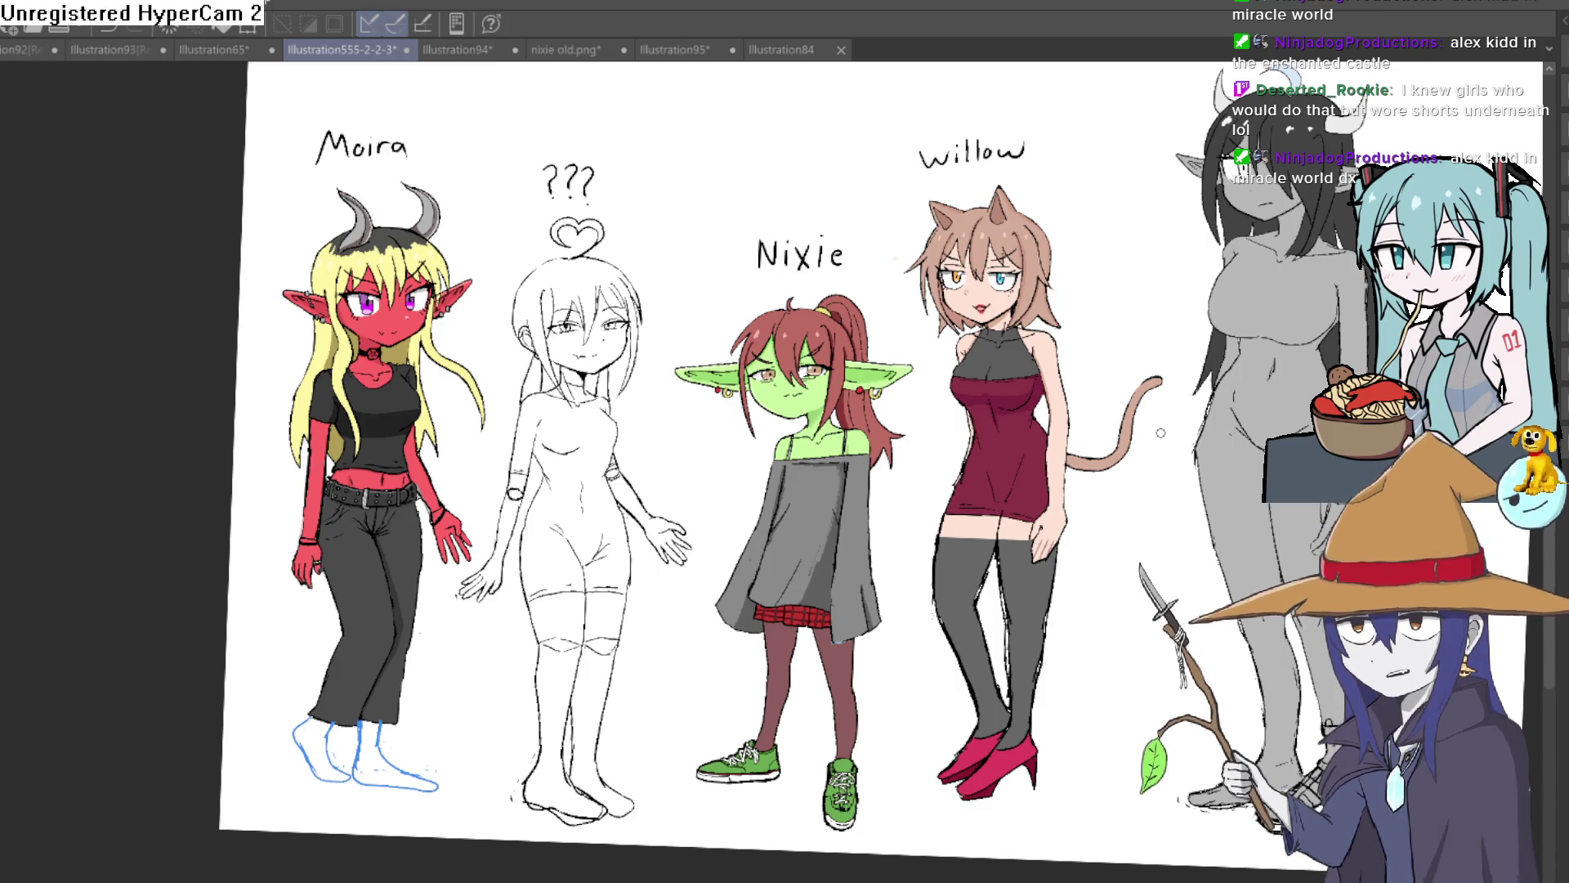
drag(1161, 432, 997, 383)
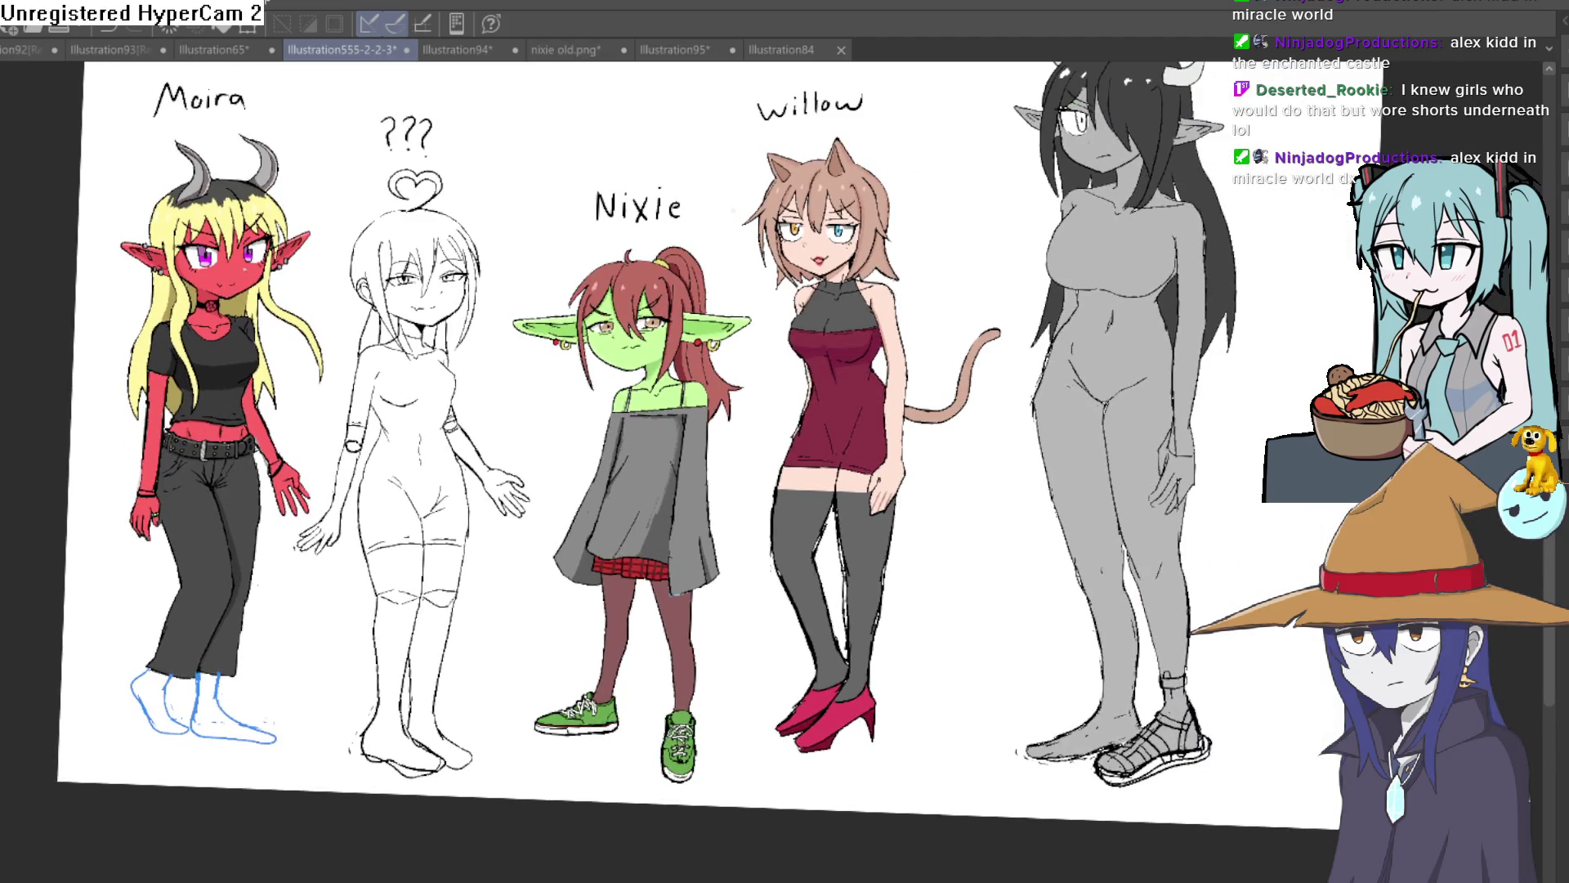
drag(1031, 652, 620, 309)
scroll(619, 309, up, 5)
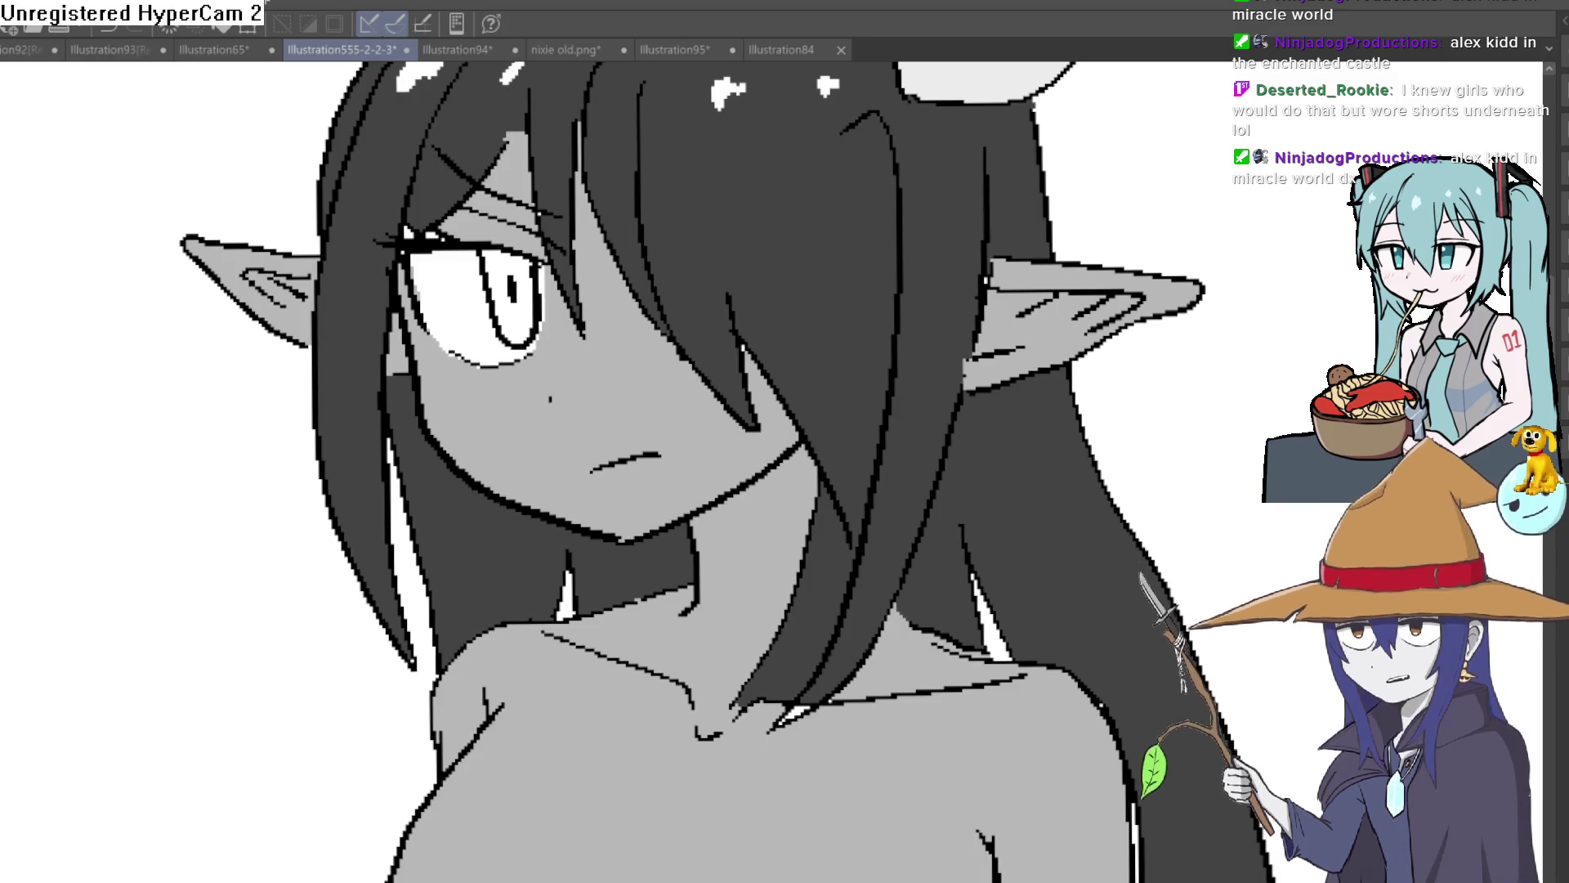
Fill the lower and upper parts of Raven's iris red.
click(520, 304)
click(514, 257)
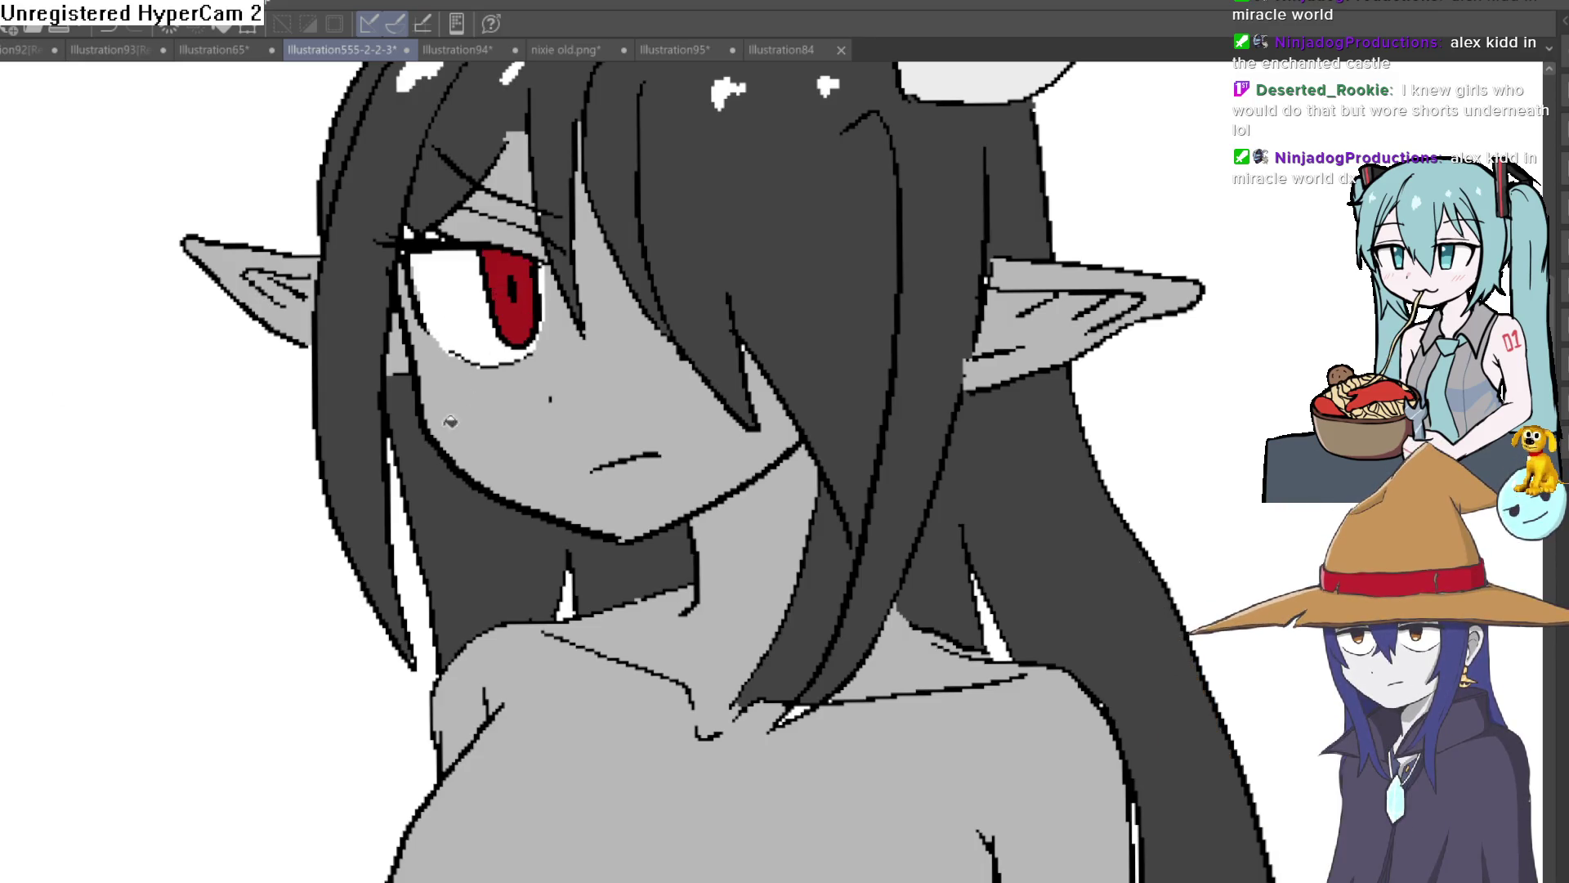
scroll(646, 523, down, 5)
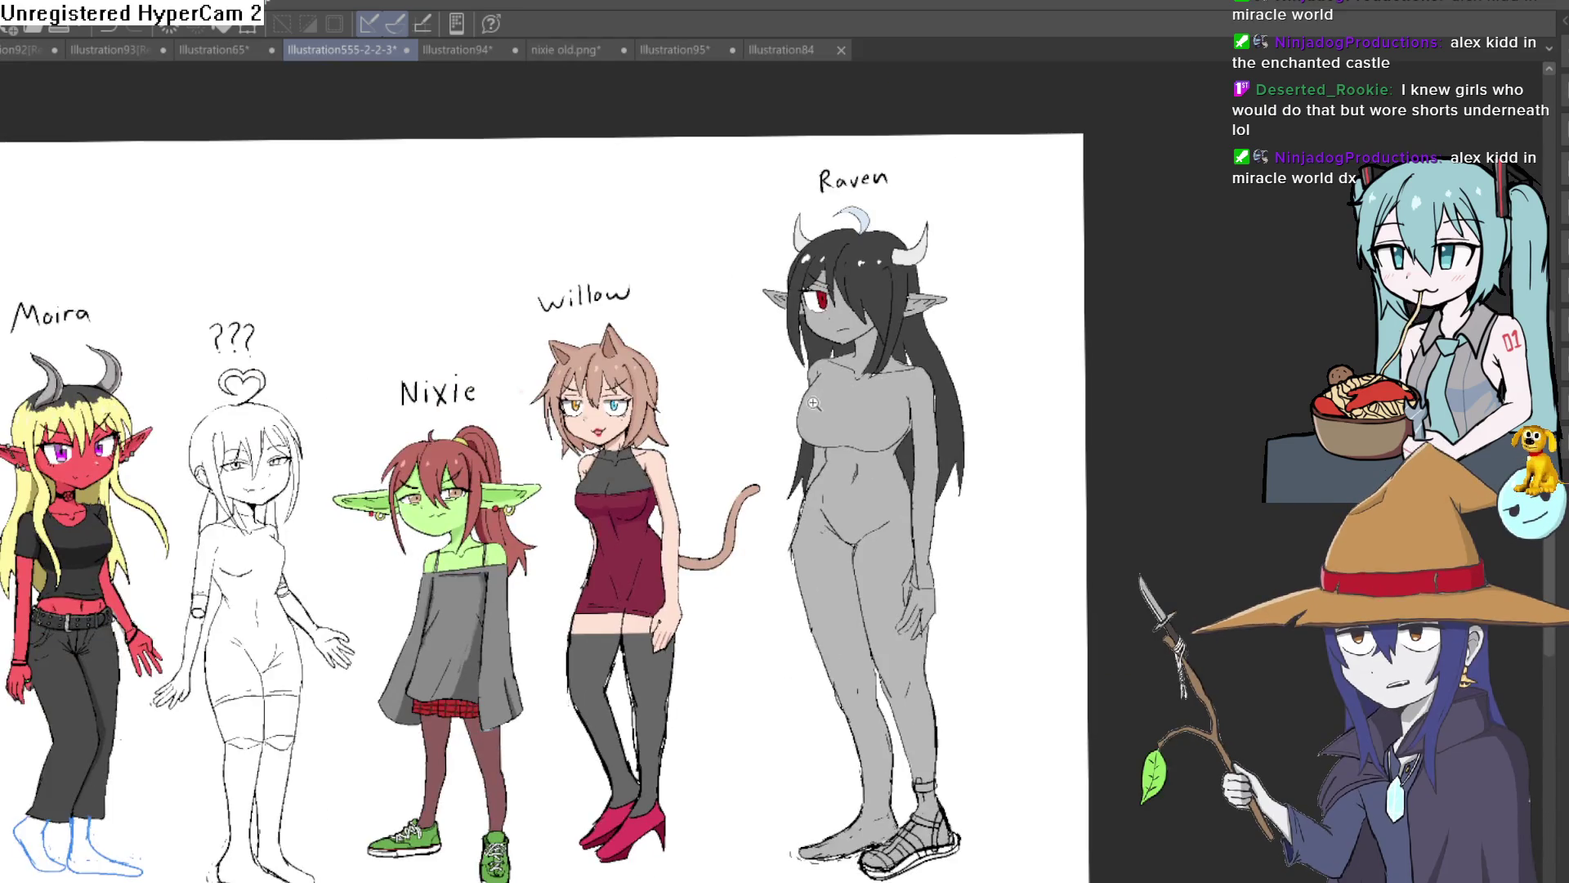
scroll(852, 480, up, 3)
scroll(852, 479, up, 6)
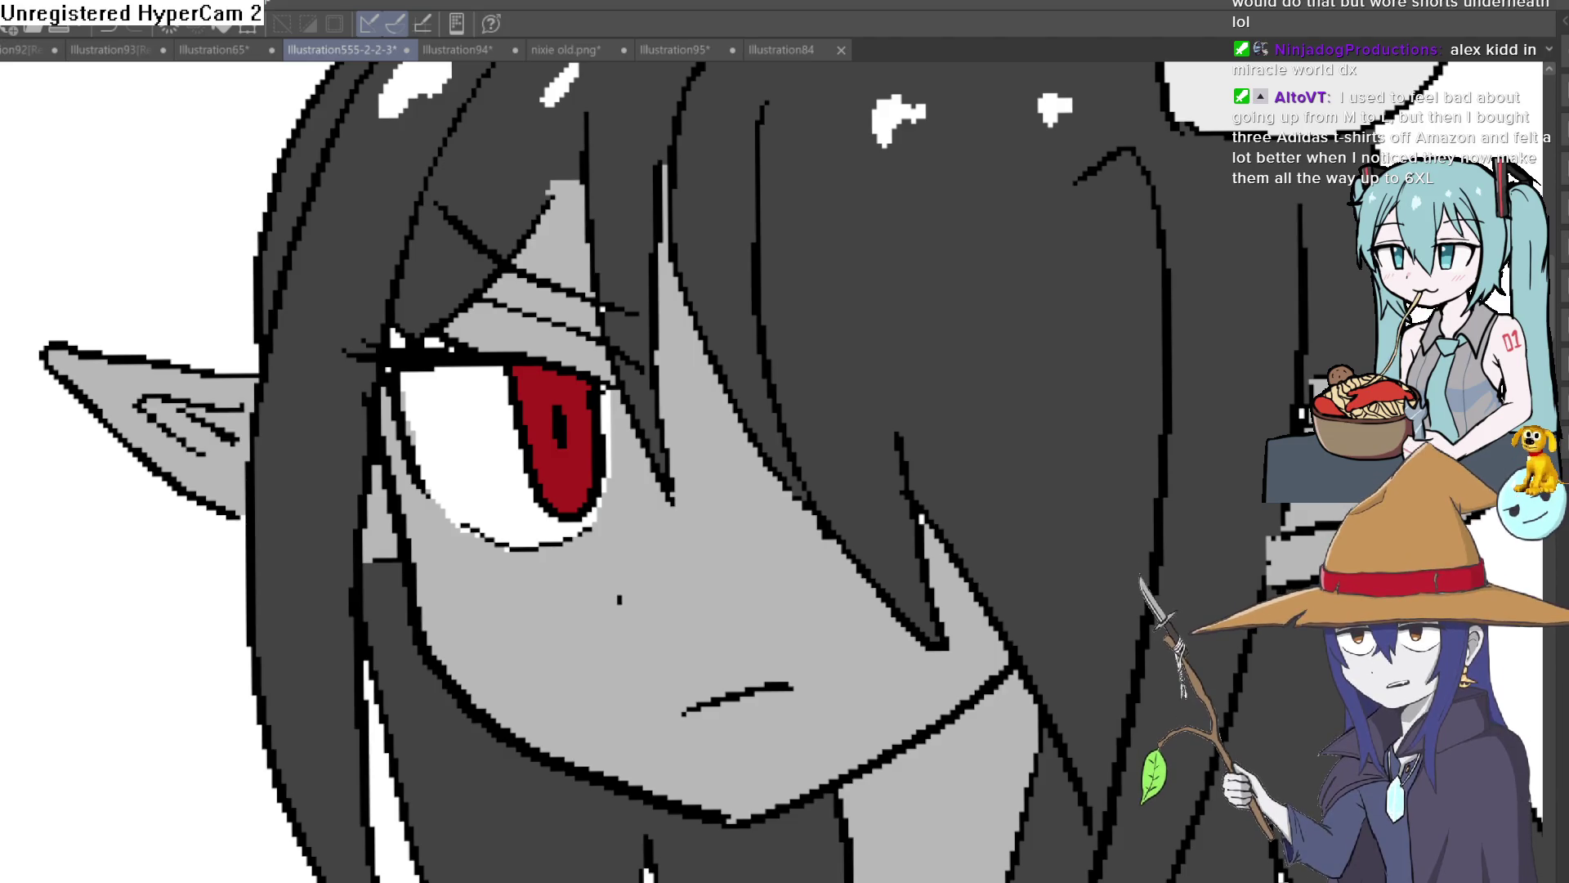
Try a white highlight in Raven's red pupil, then undo it.
scroll(991, 397, down, 5)
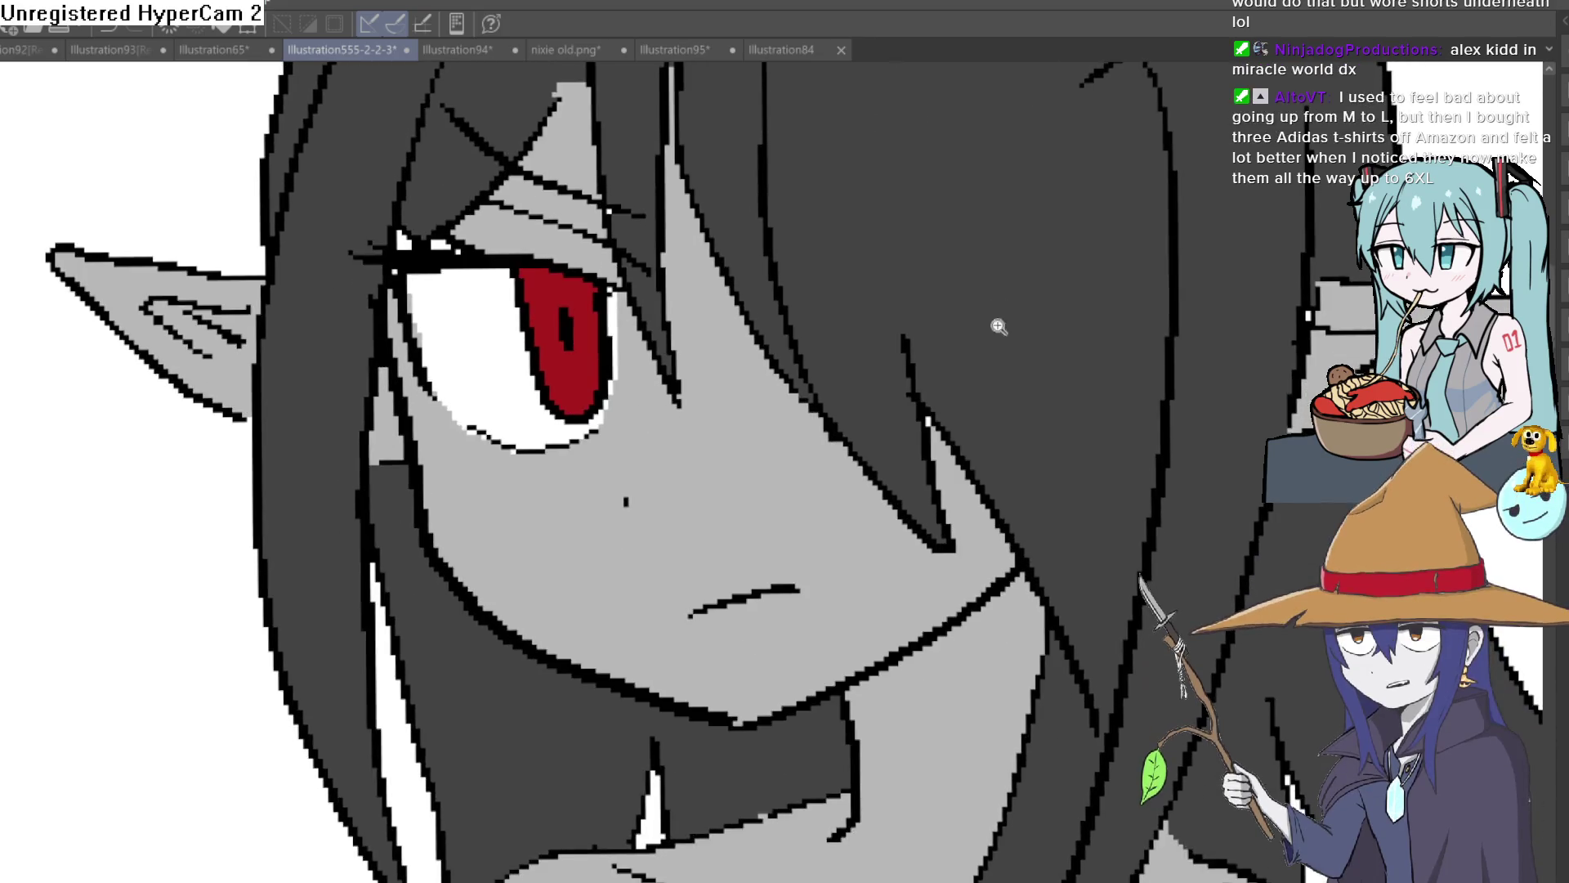
scroll(972, 384, up, 4)
scroll(970, 389, down, 4)
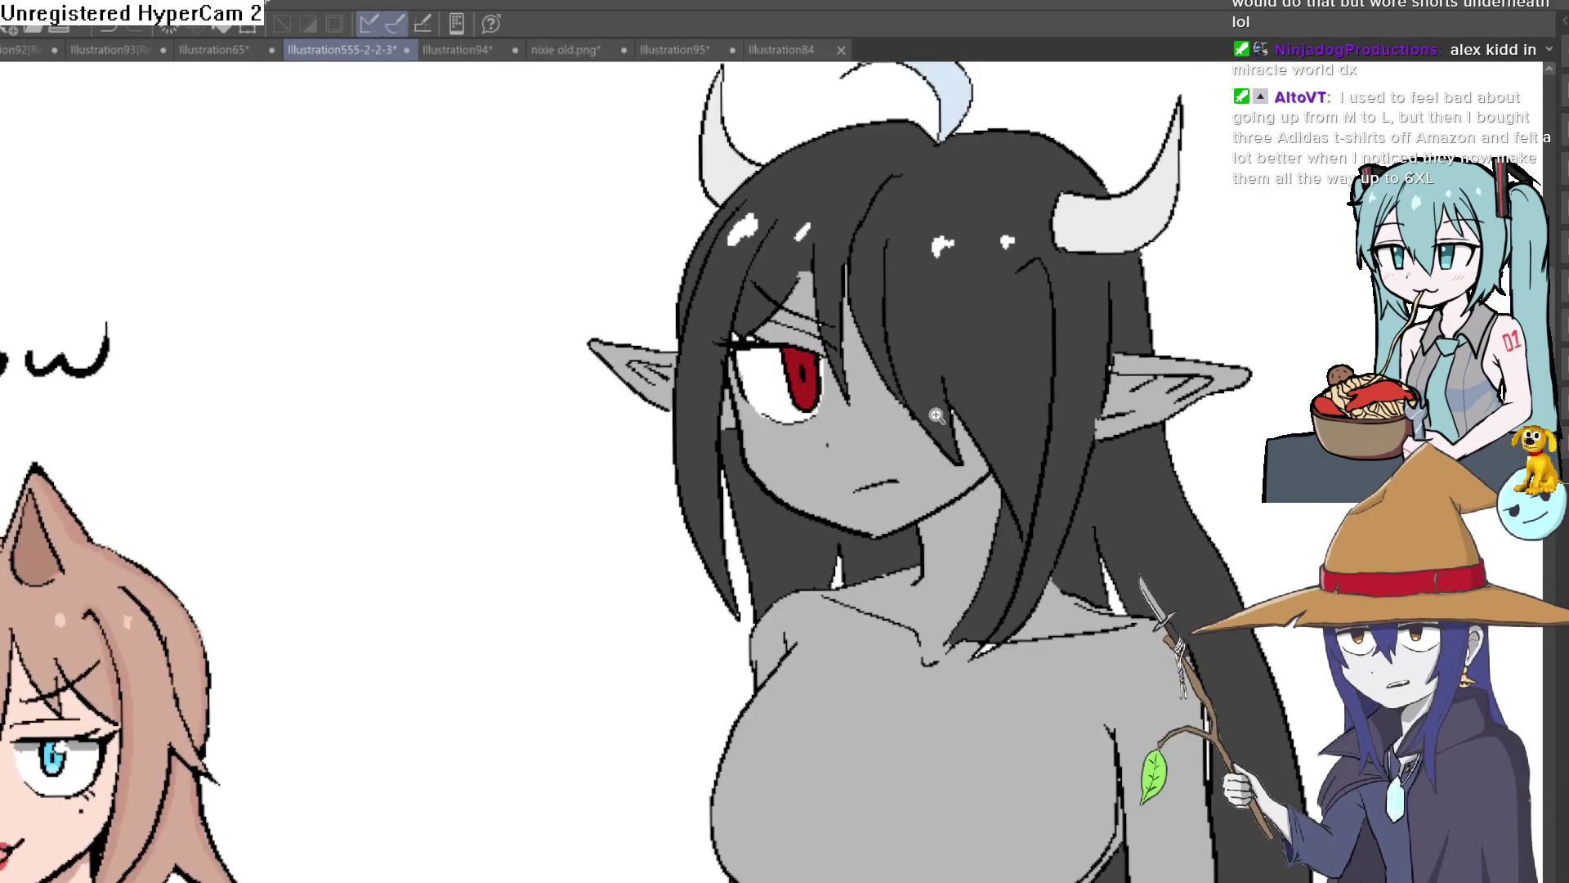
scroll(970, 389, up, 3)
scroll(794, 491, up, 1)
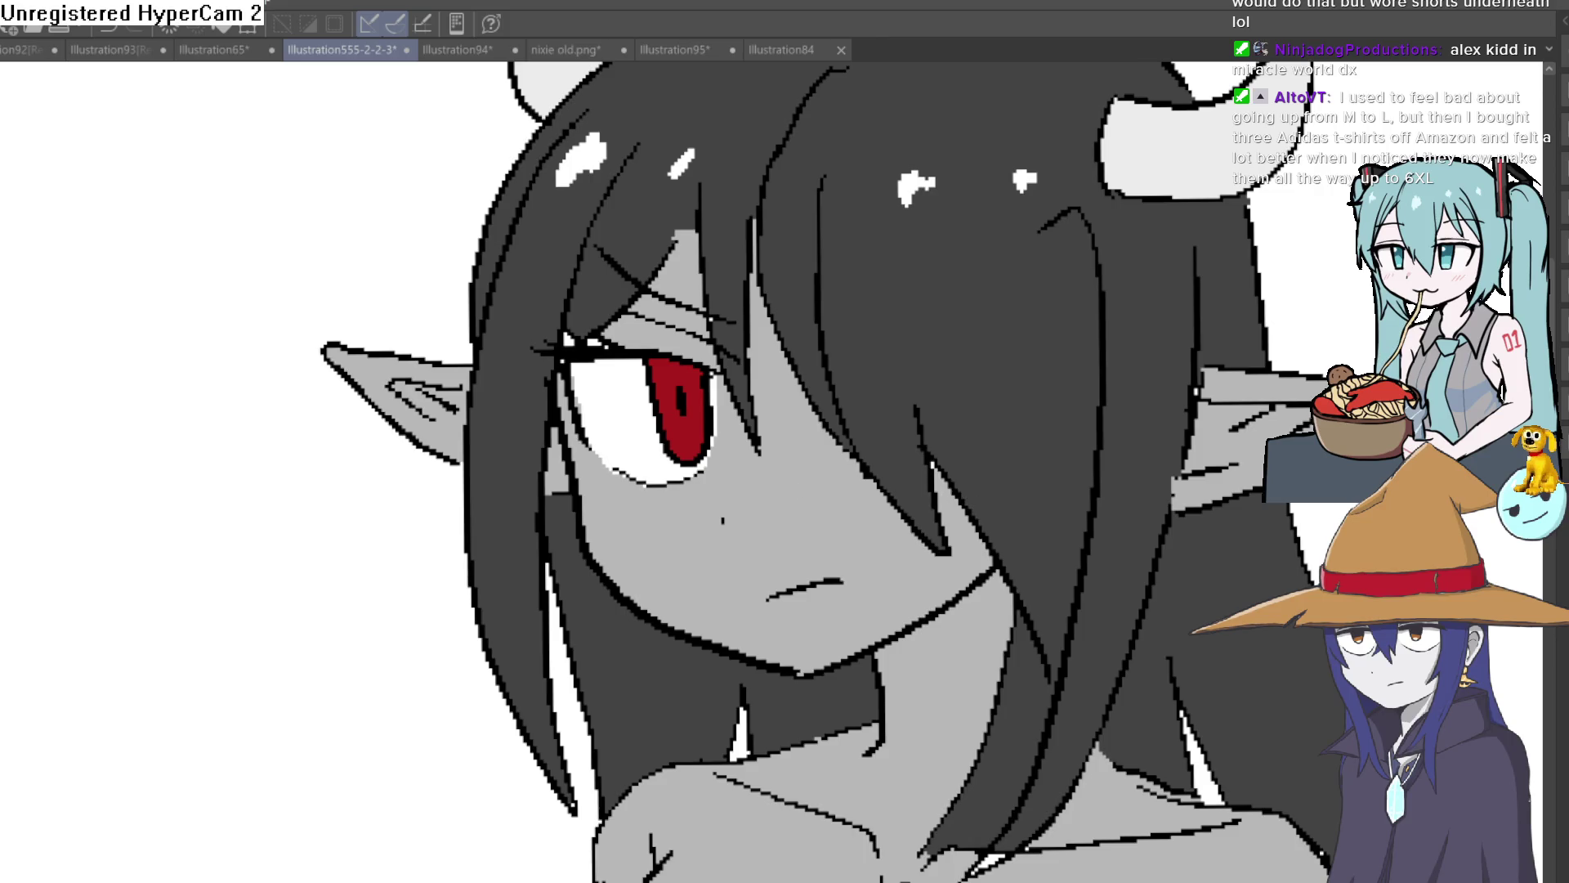
scroll(645, 378, up, 5)
mouse_move(735, 350)
mouse_down()
mouse_move(748, 360)
mouse_move(741, 339)
mouse_up()
key(ctrl+z)
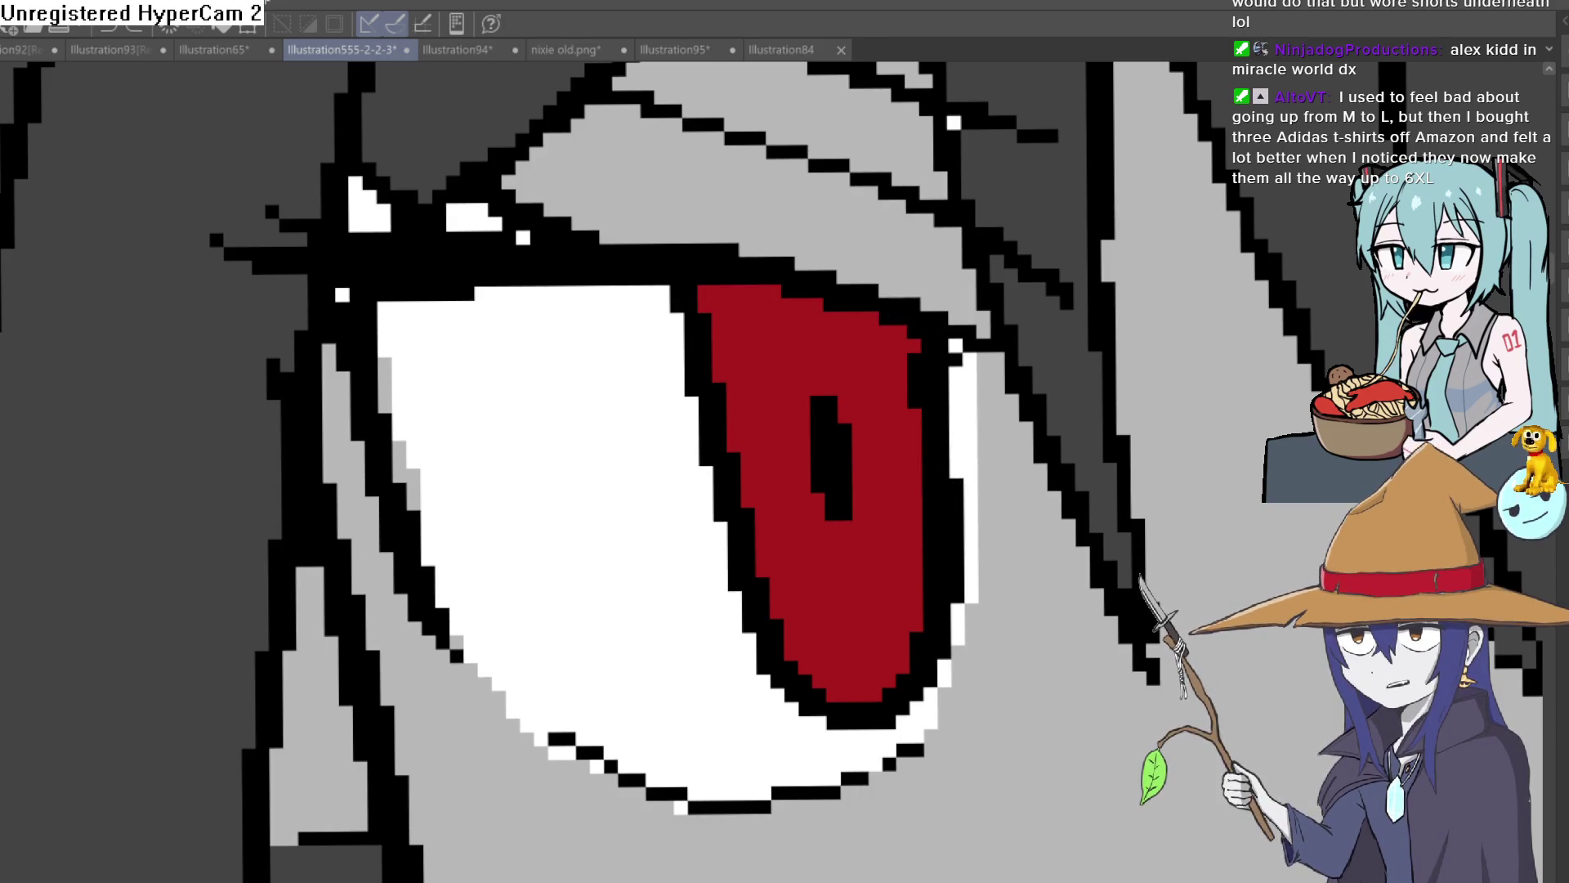
Shade the iris with a dark-red stroke and darker-red upper fill, and add a white highlight dot.
drag(735, 425, 798, 507)
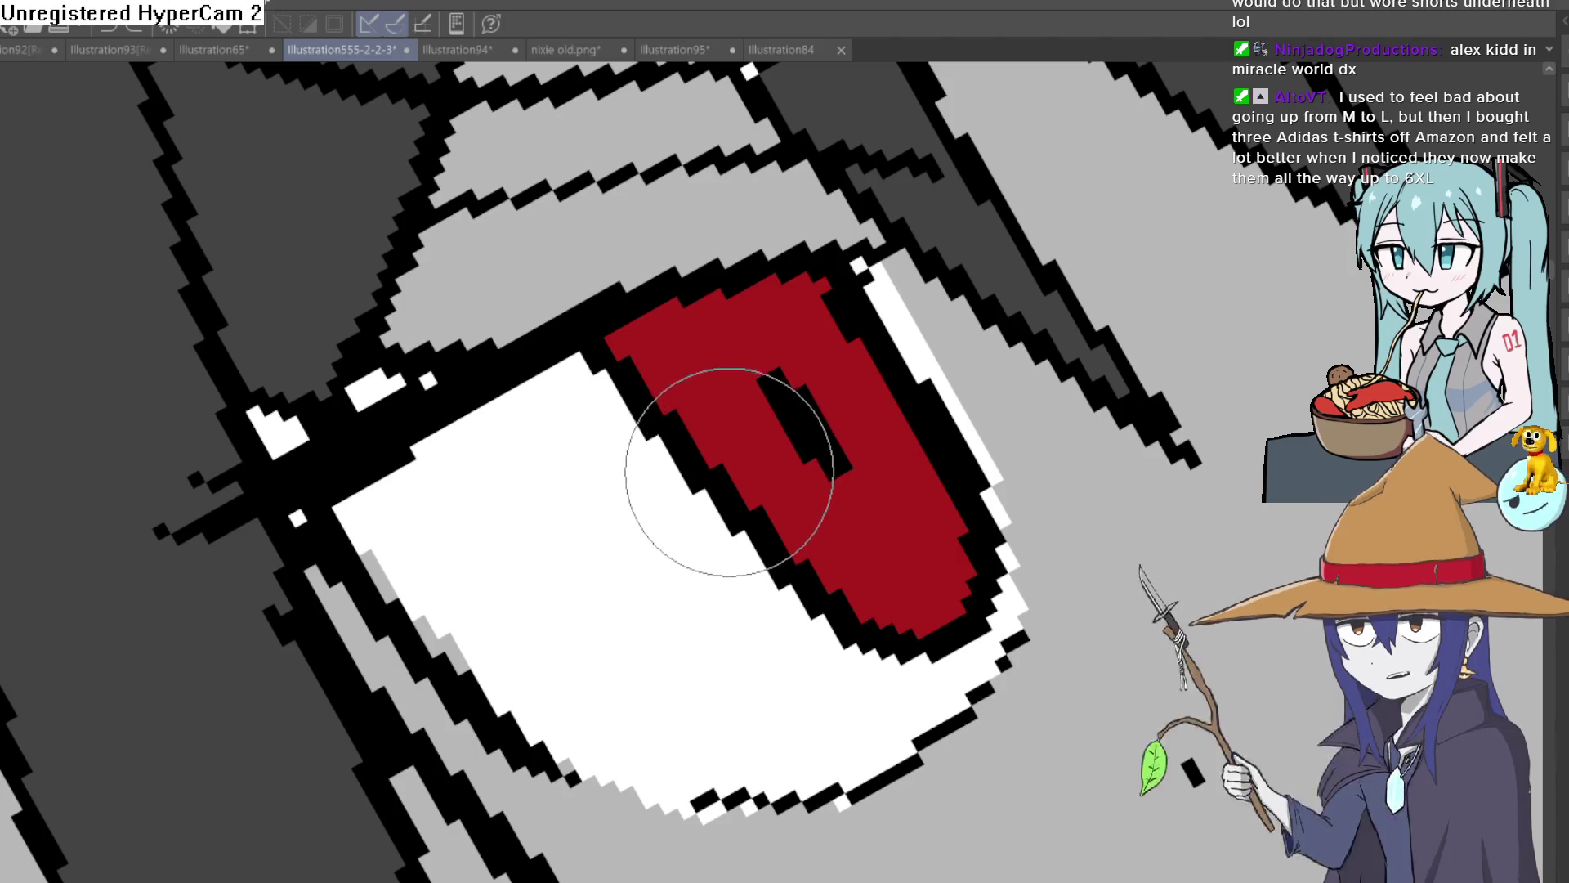
drag(731, 452, 774, 426)
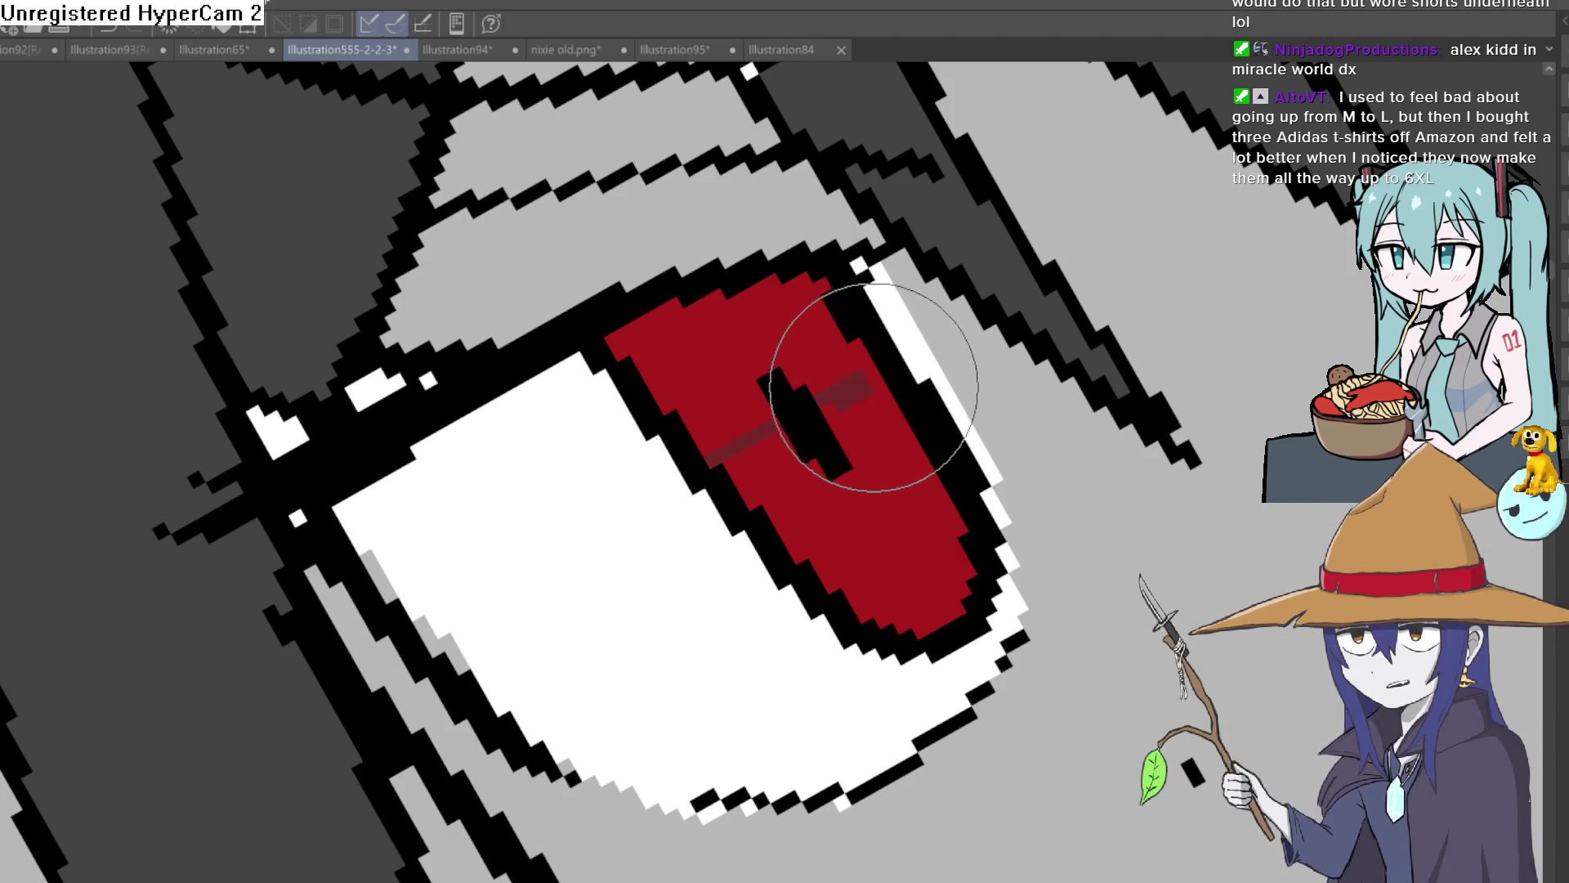
key(g)
click(824, 358)
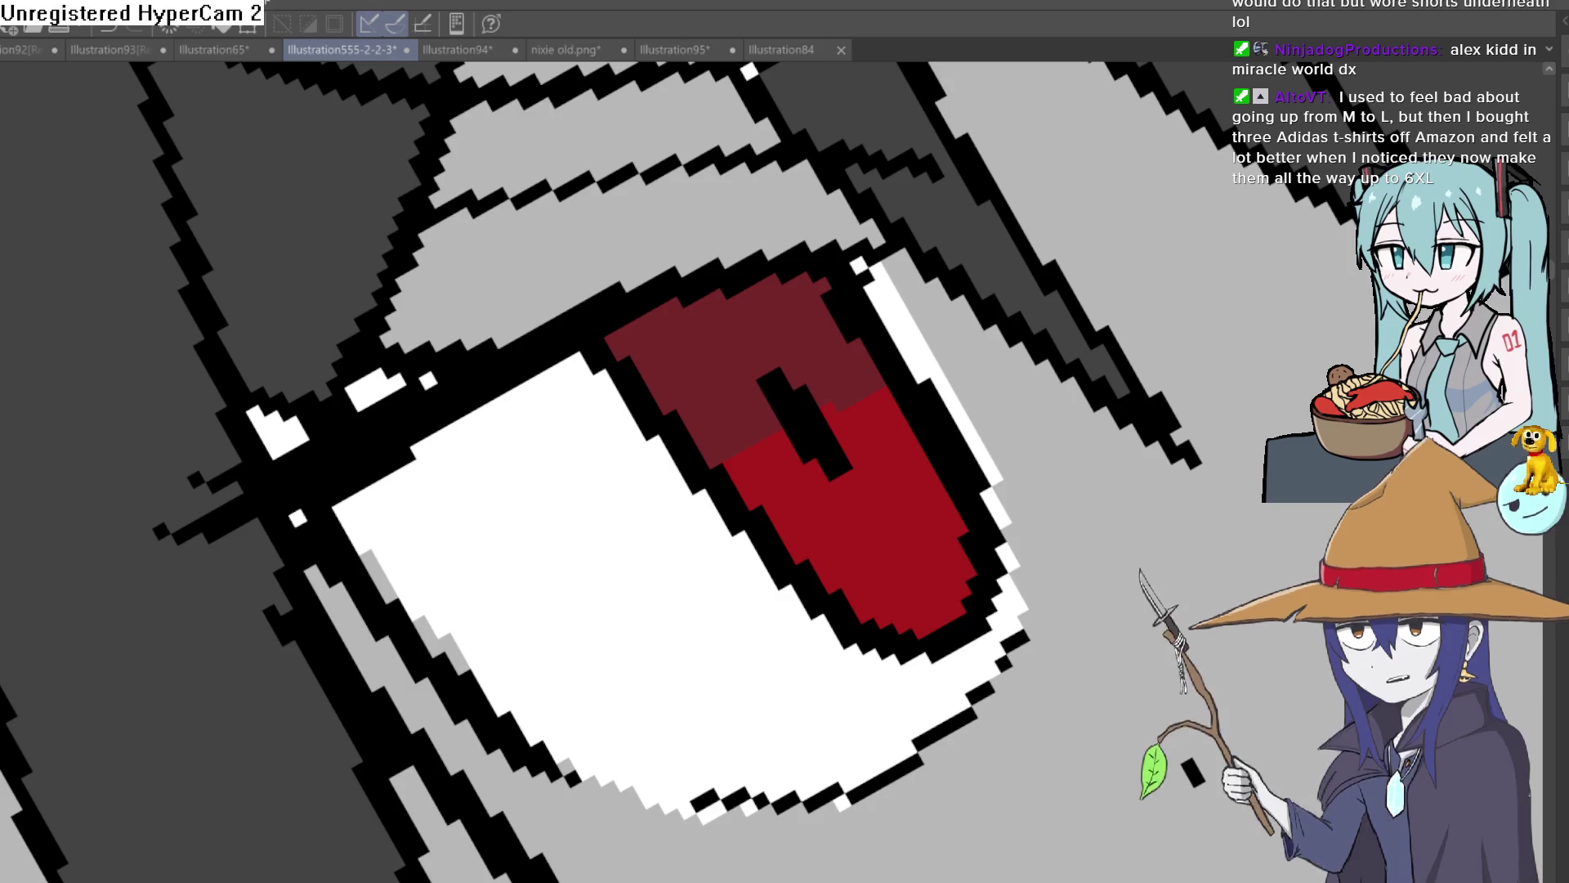
scroll(456, 158, down, 1)
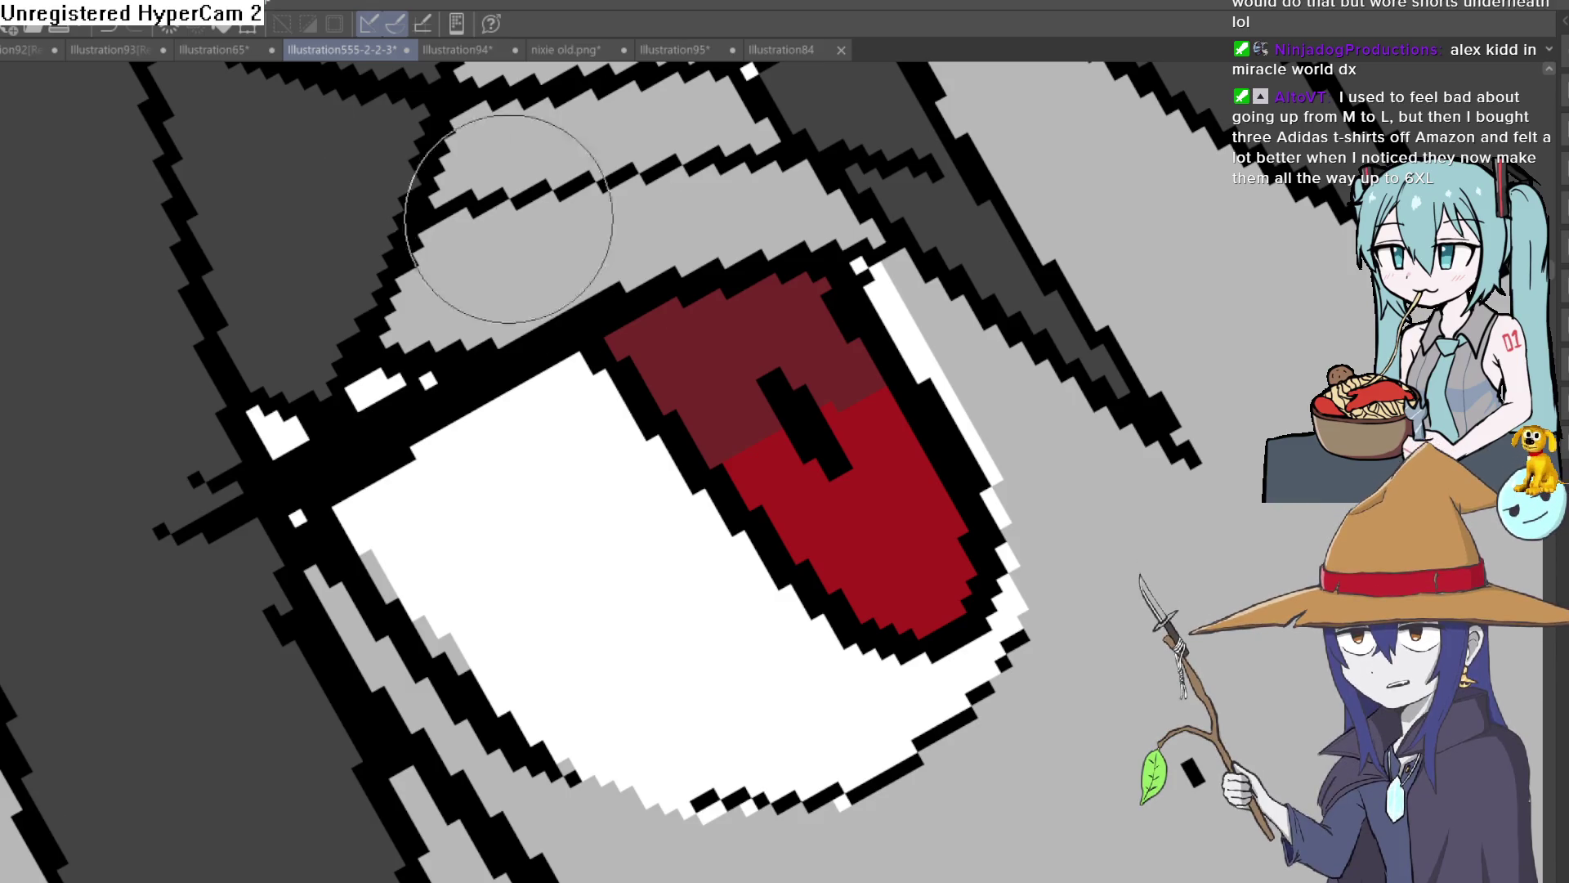
click(648, 435)
Paint the grey strip atop the eye white white, briefly whitening the lineart to check colours.
scroll(727, 335, down, 5)
scroll(727, 335, down, 5)
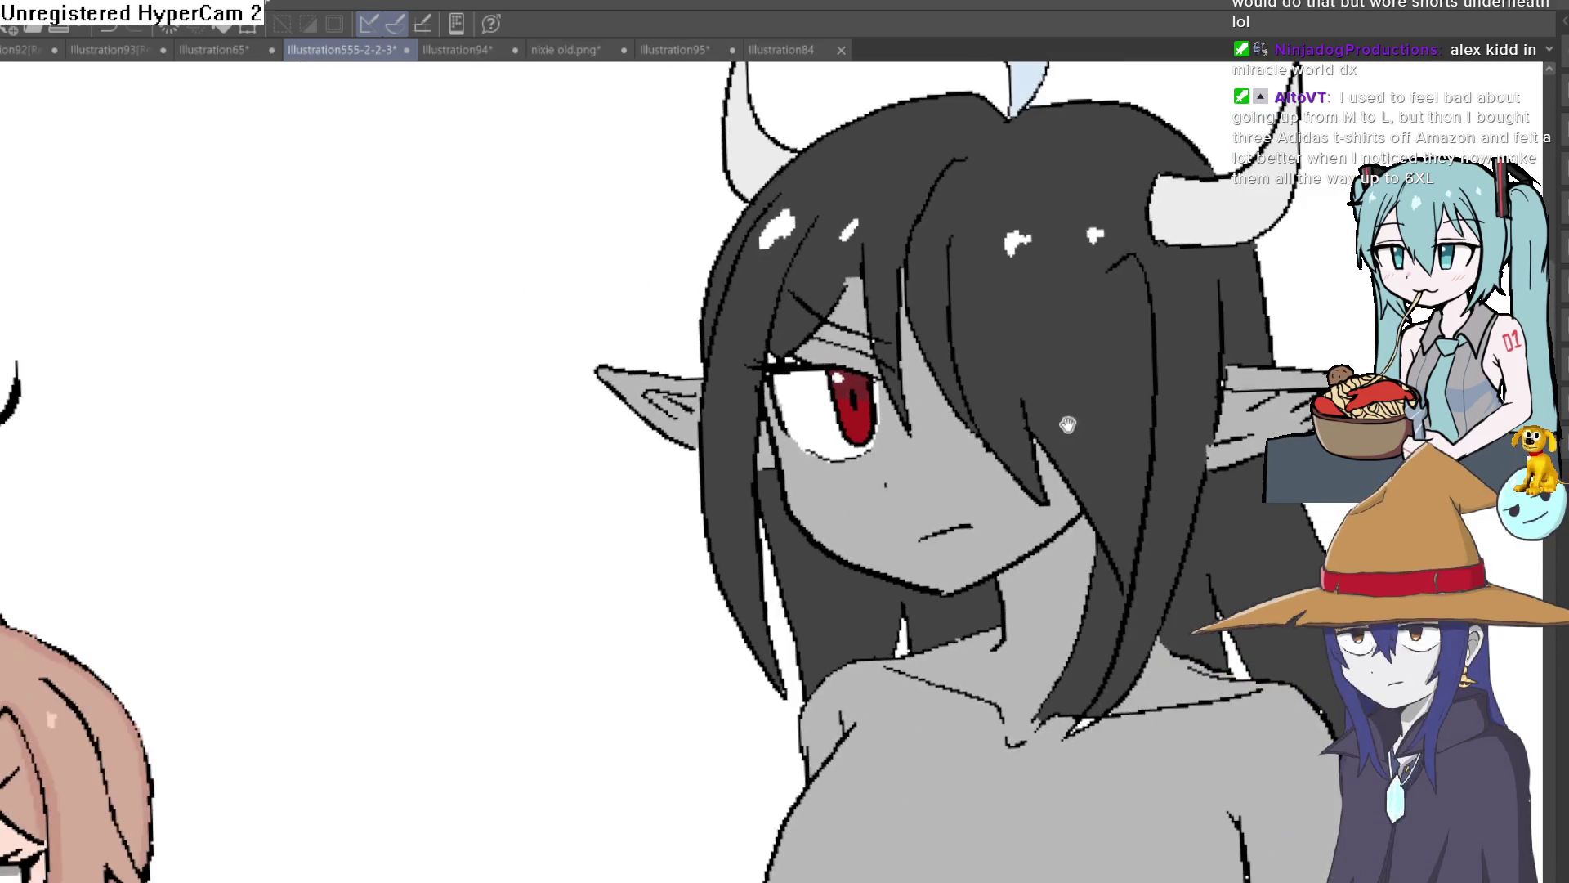
drag(1163, 527, 1124, 476)
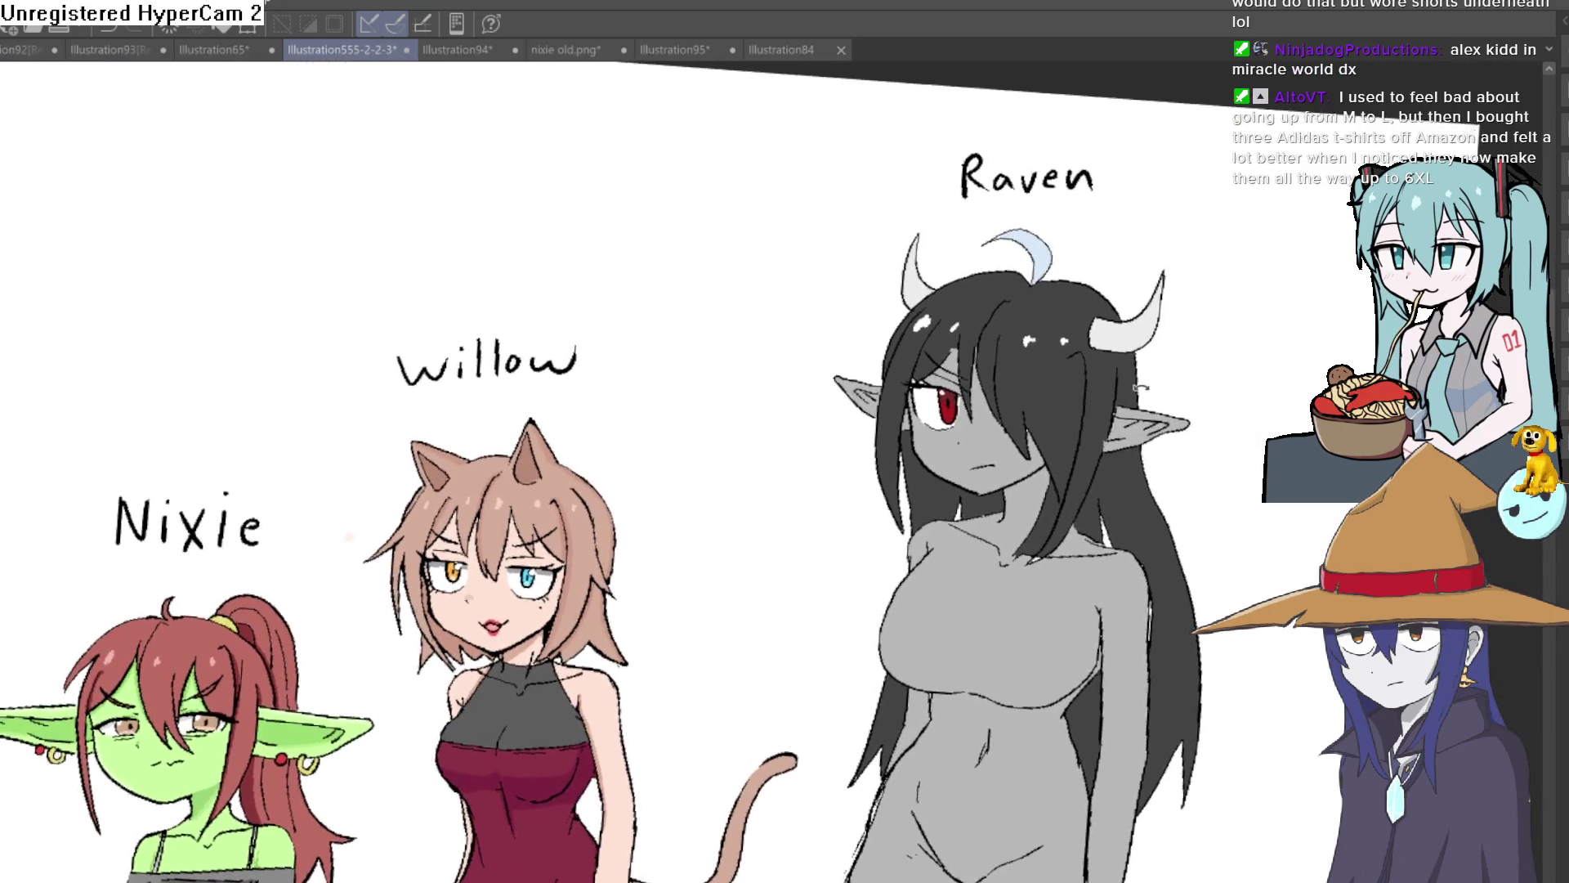
key(minus)
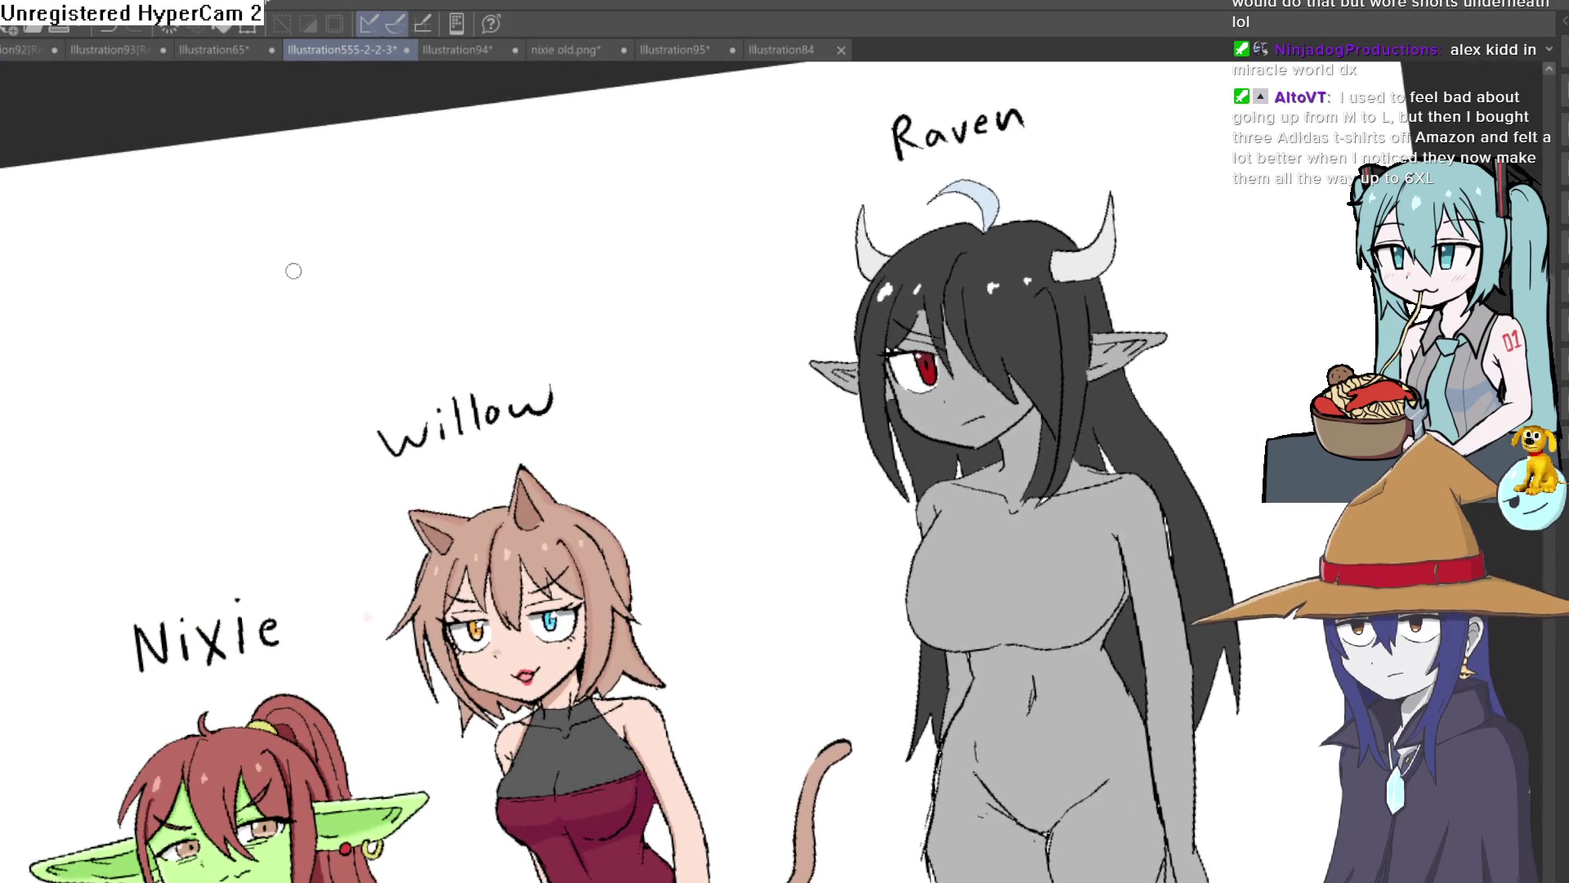
key(minus)
scroll(937, 280, up, 5)
drag(938, 281, 915, 526)
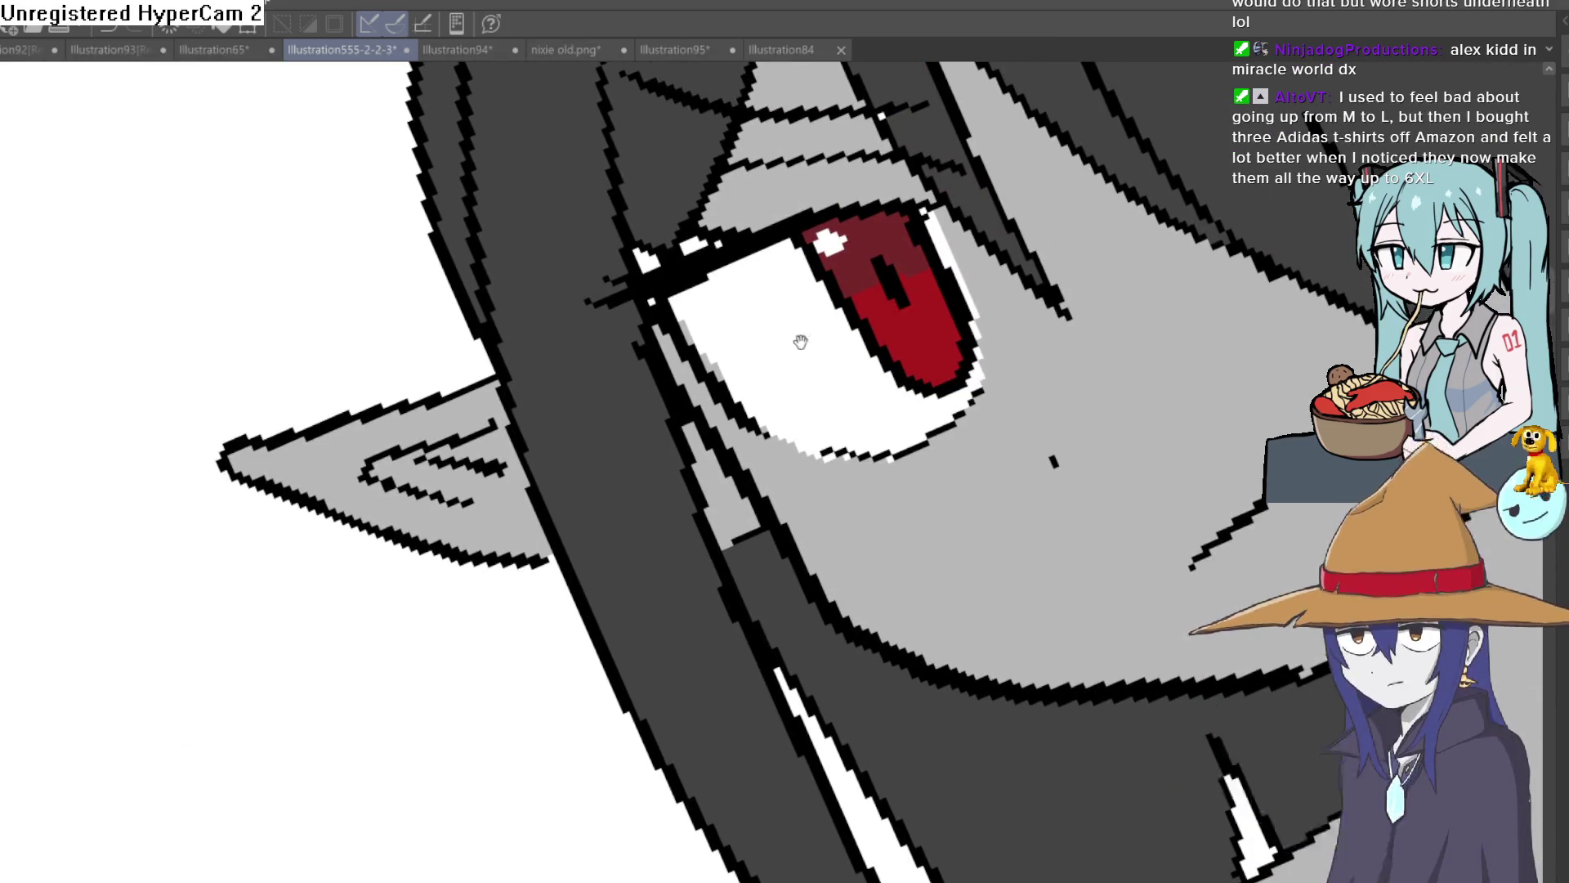
drag(855, 235, 719, 274)
key(alt+Delete)
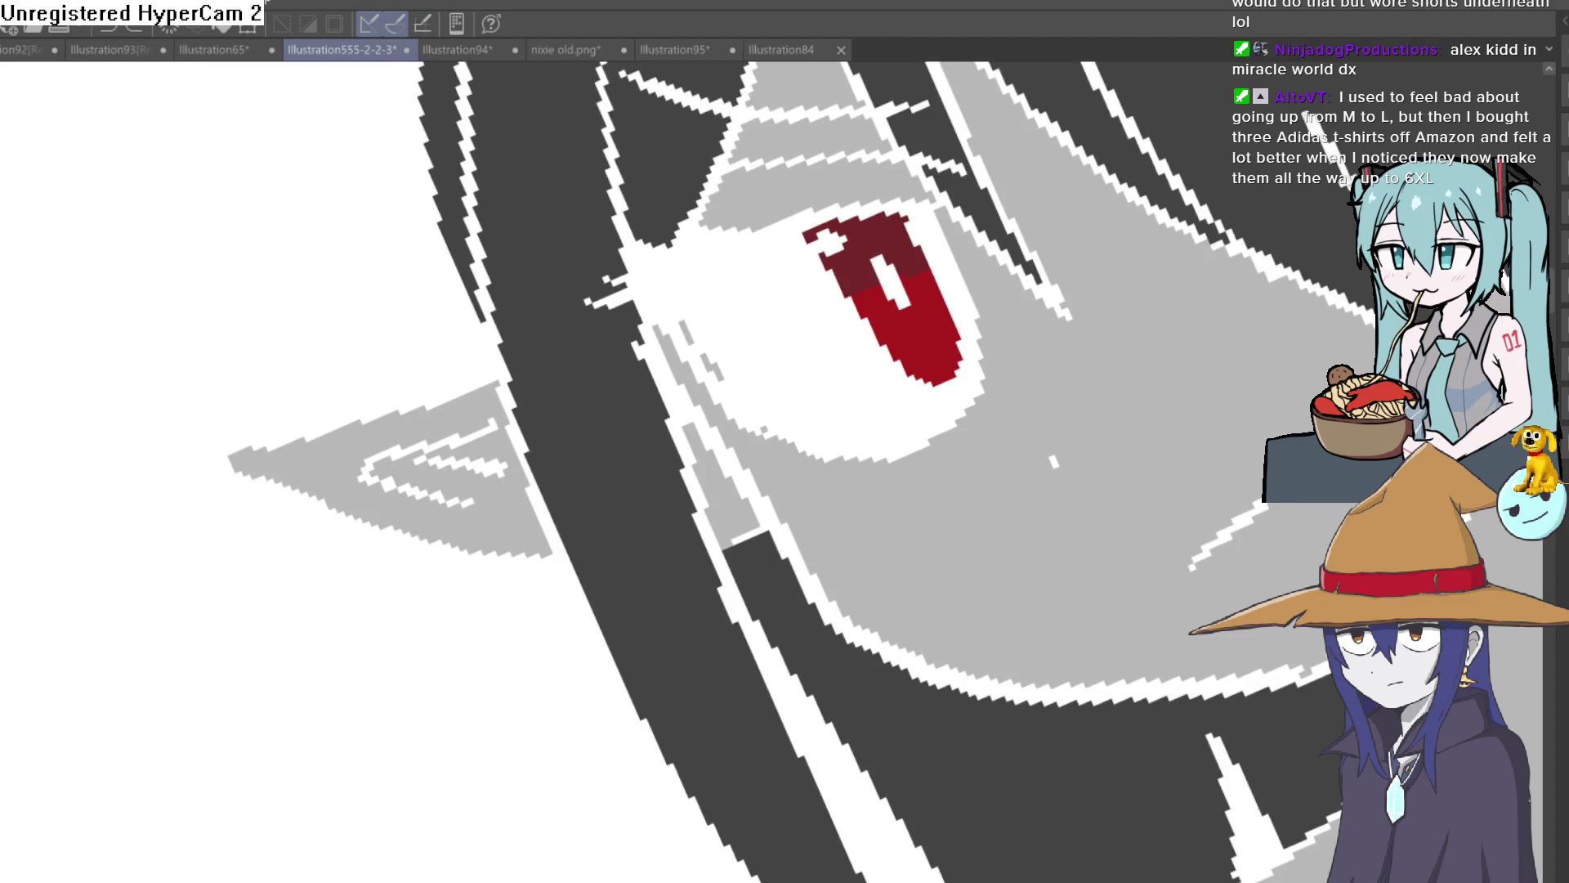
key(ctrl+z)
Paint grey shading along the eye white's upper-left edge, then reset the view upright.
key(ctrl+minus)
key(minus)
key(ctrl+plus)
mouse_move(682, 270)
mouse_down()
mouse_move(700, 251)
mouse_move(630, 315)
mouse_move(658, 309)
mouse_up()
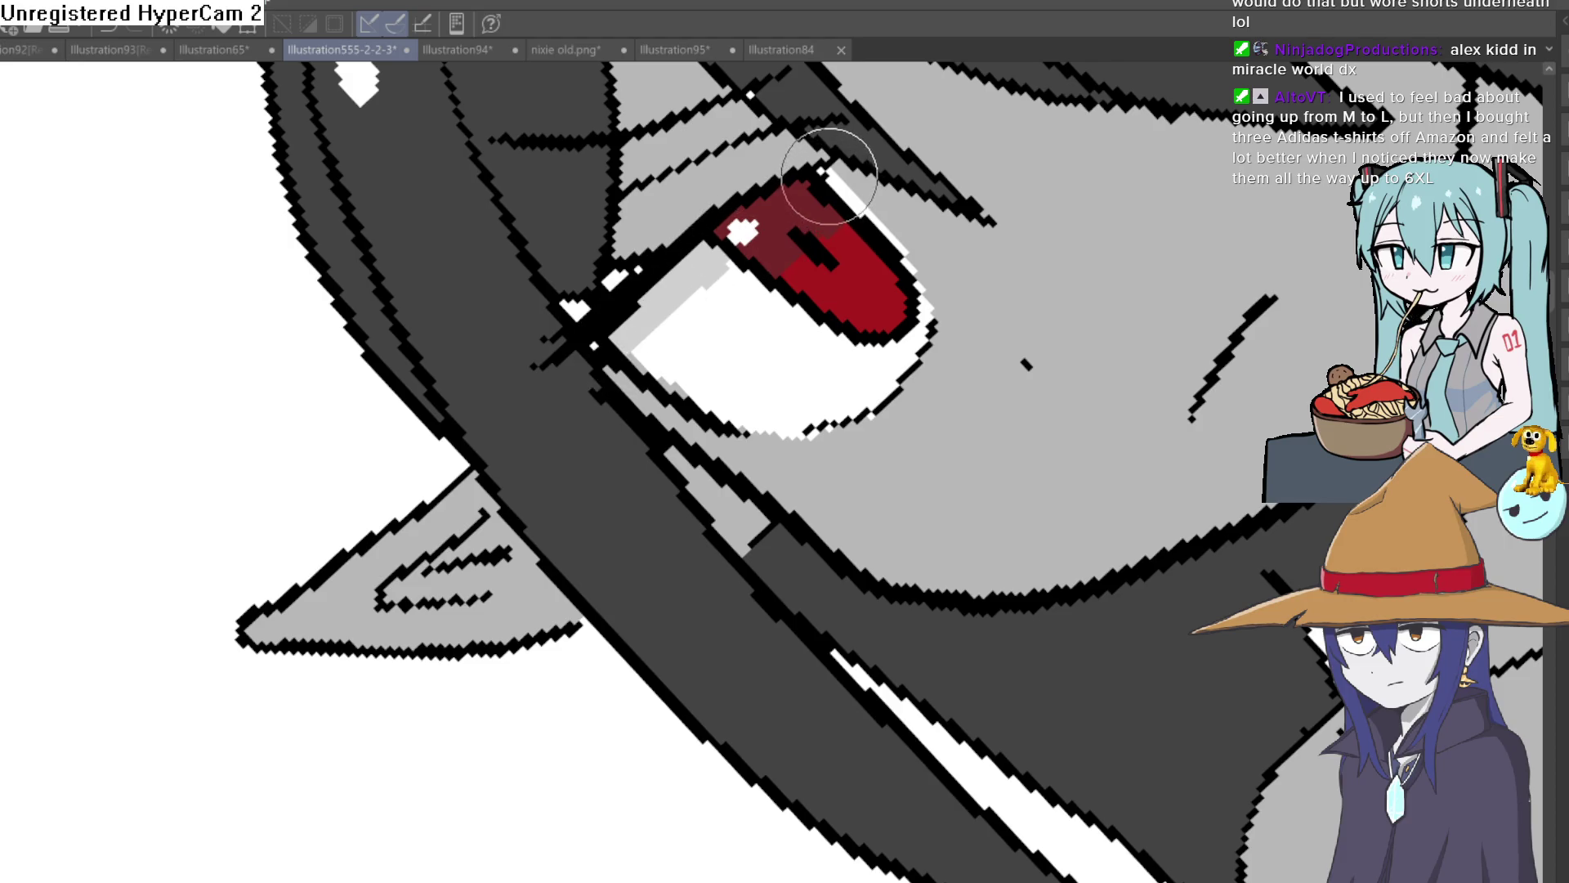
scroll(907, 196, down, 4)
scroll(1145, 281, down, 5)
key(asciicircum)
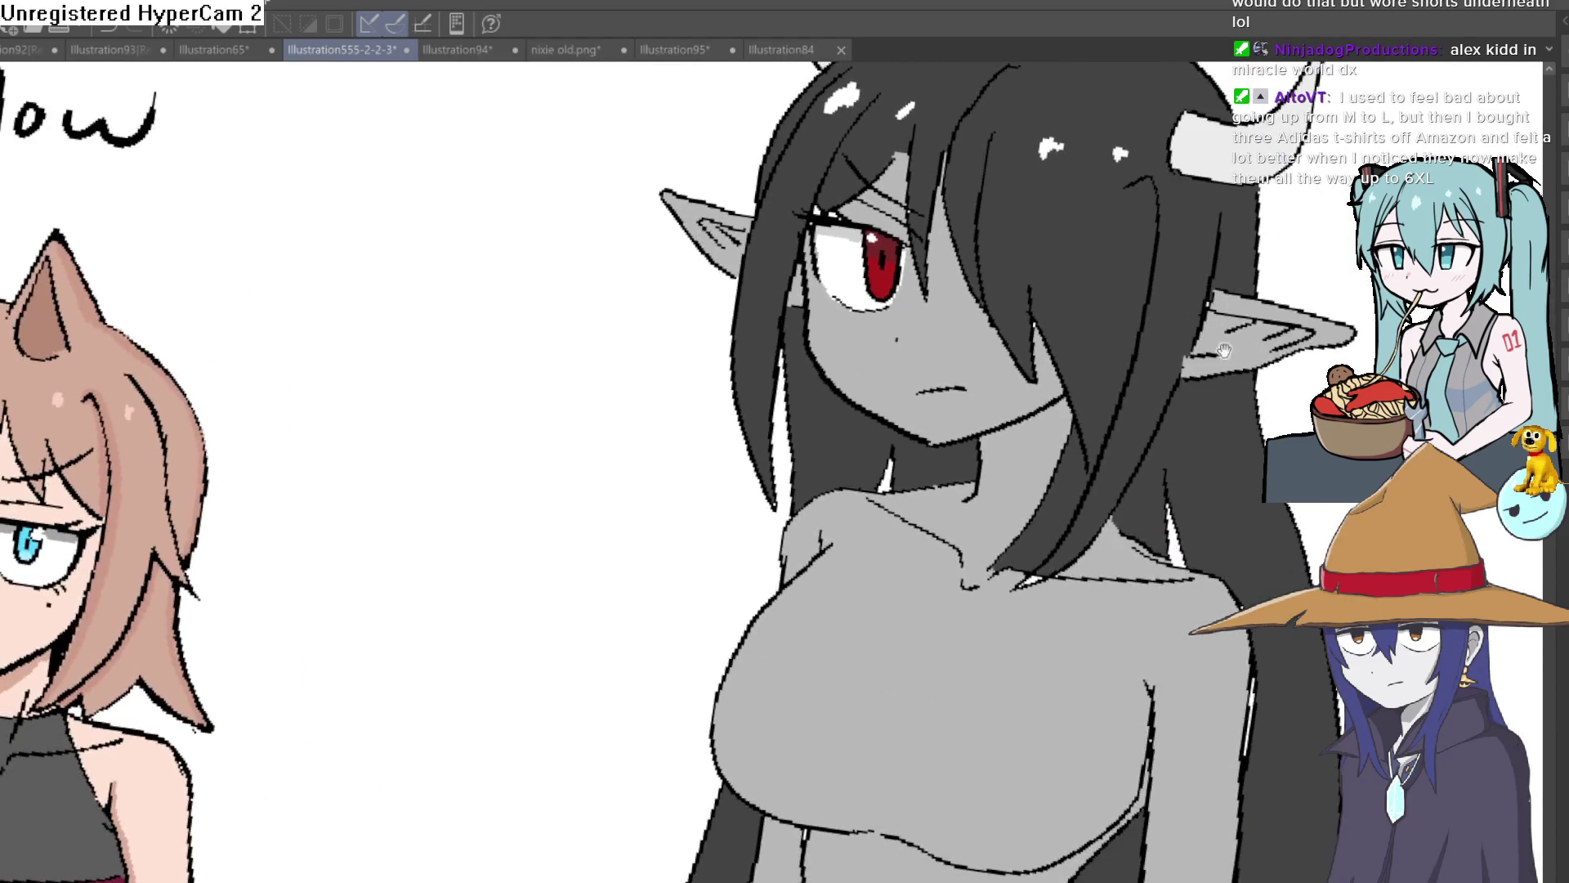
scroll(1063, 351, up, 5)
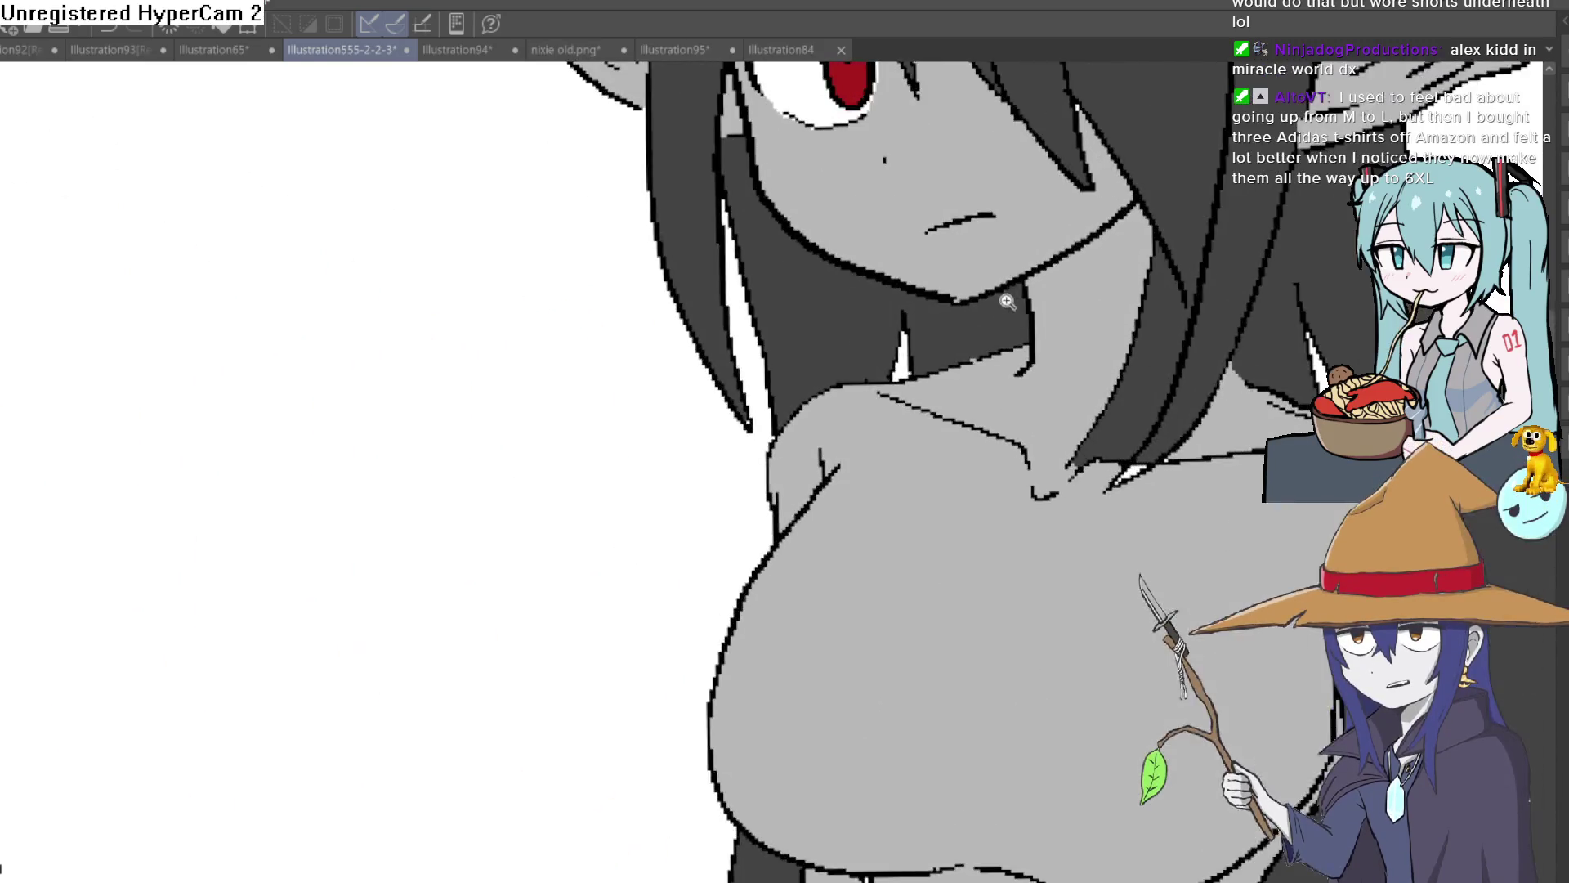
scroll(1008, 400, down, 4)
scroll(1070, 425, up, 1)
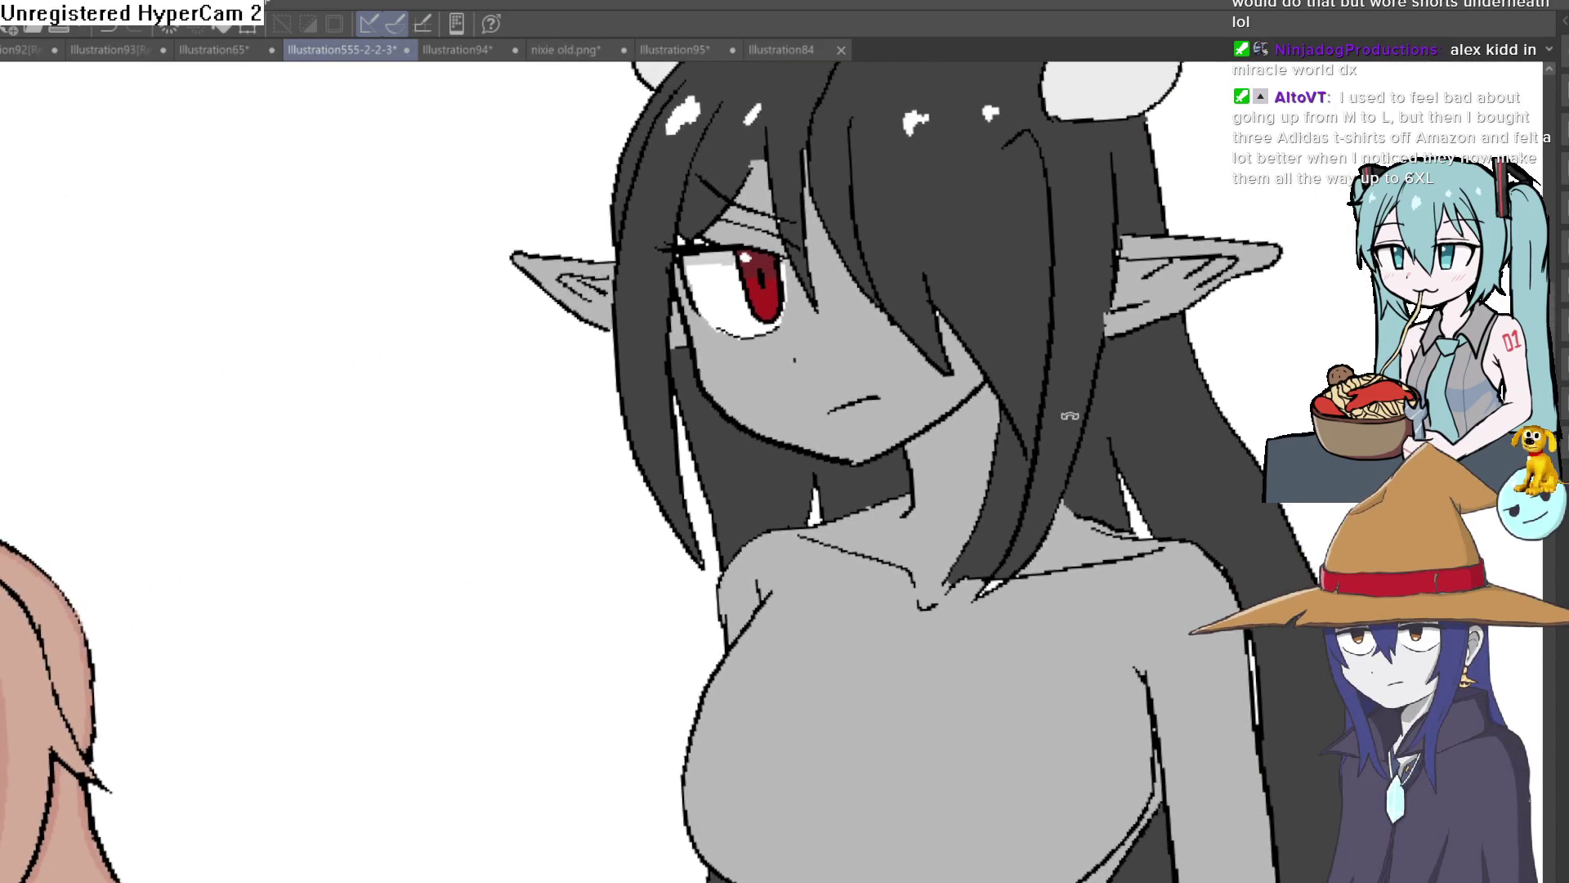
scroll(1077, 454, up, 1)
scroll(1077, 454, down, 3)
scroll(1066, 425, up, 3)
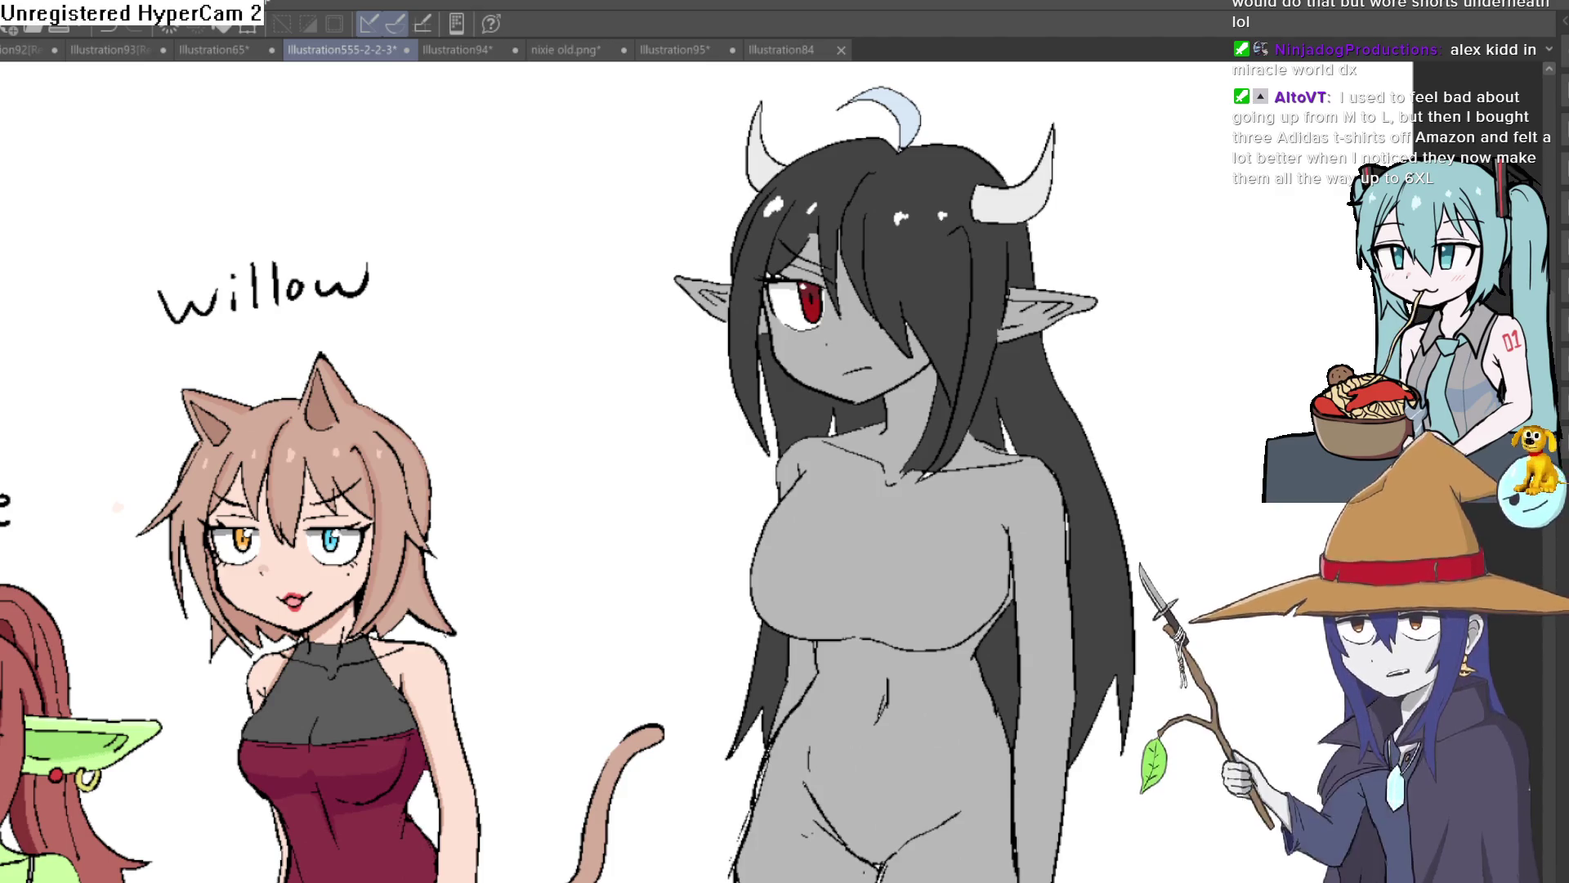
key(h)
key(h)
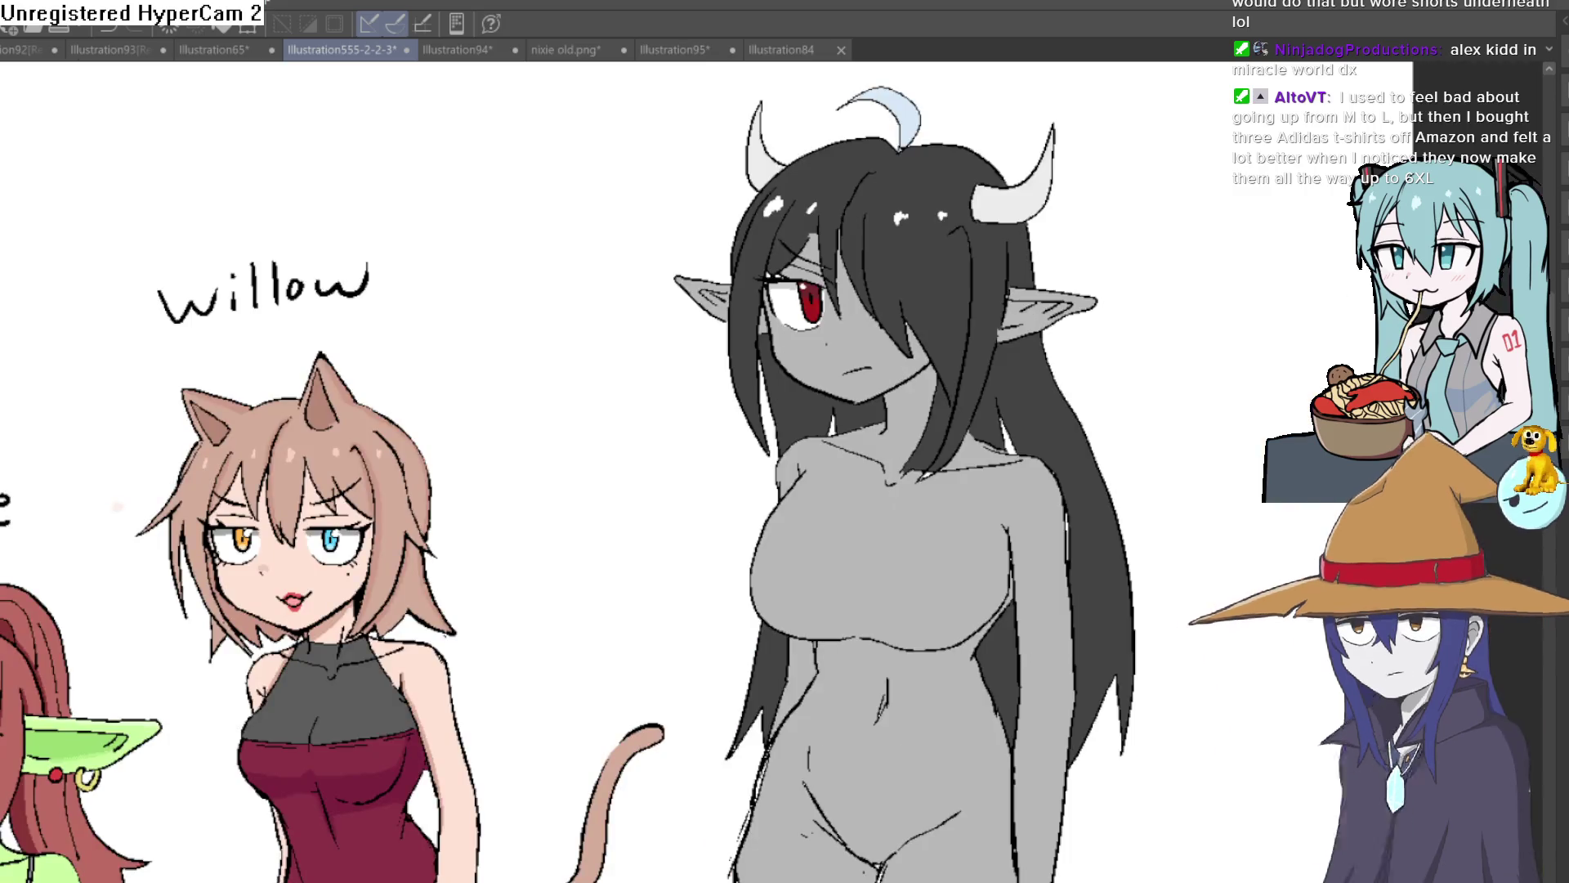
scroll(1121, 362, down, 2)
scroll(1121, 362, down, 5)
scroll(1065, 448, up, 4)
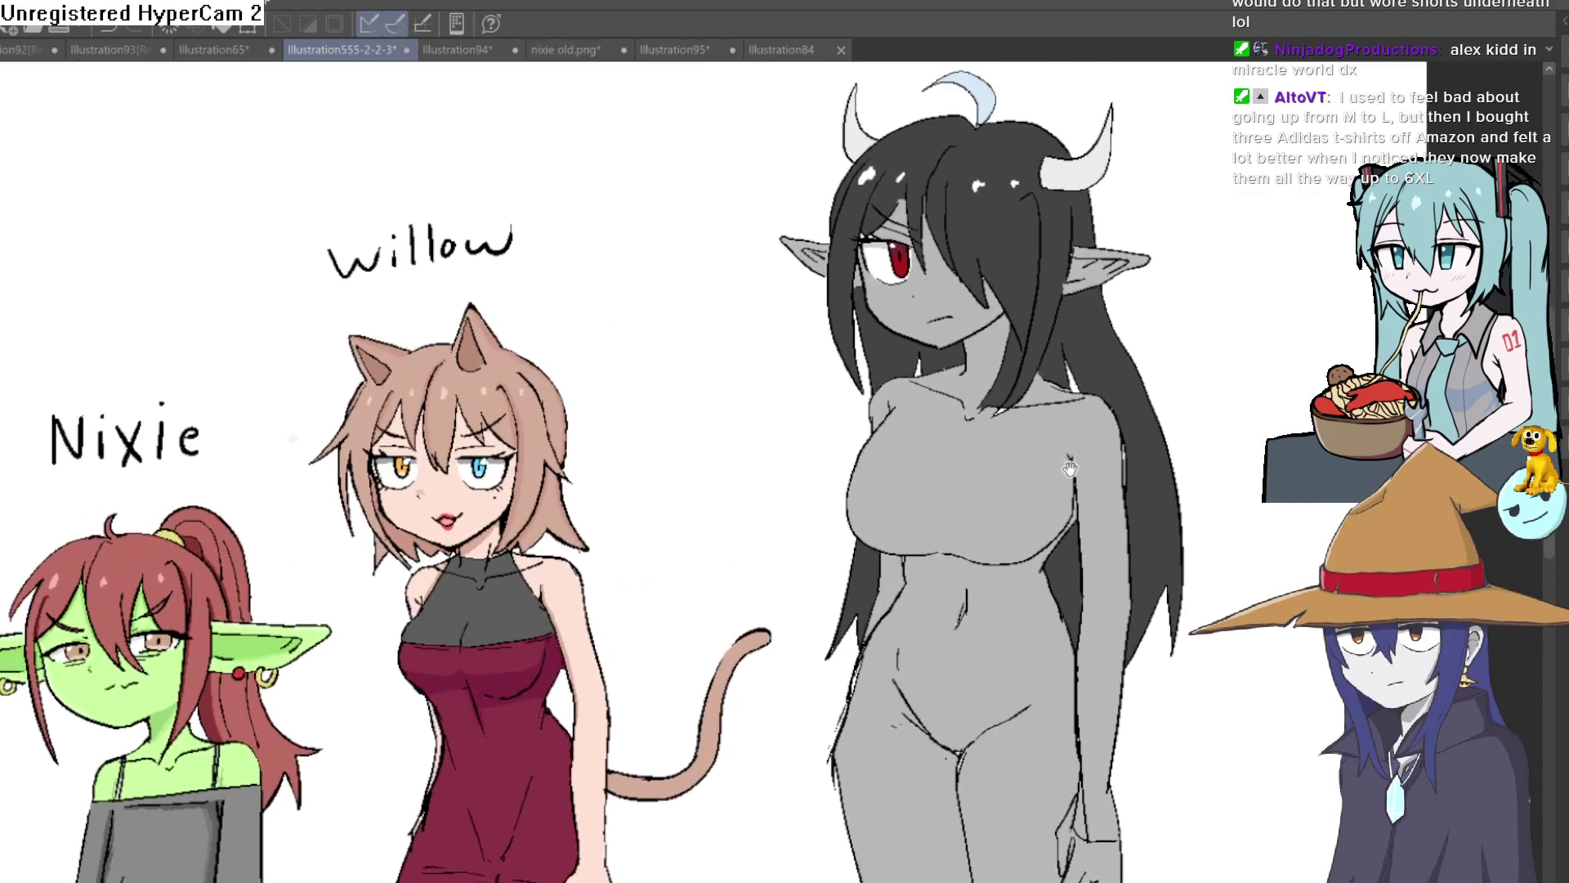
drag(1065, 449, 1067, 474)
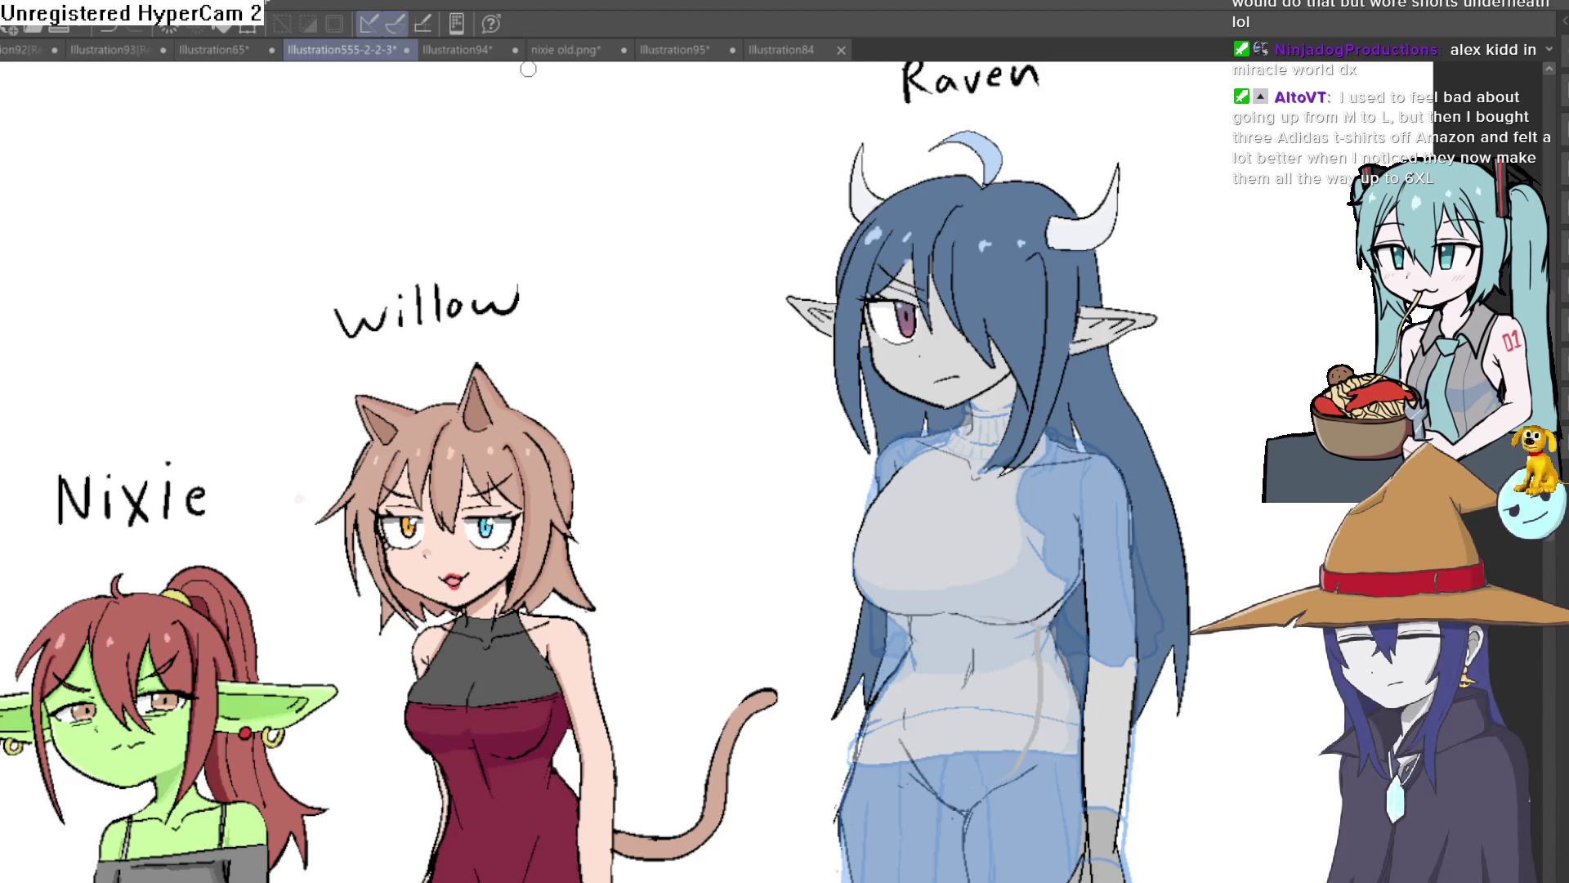
Ink black lines along Raven's torso and down the chest edge to meet the fold line.
scroll(1089, 628, up, 5)
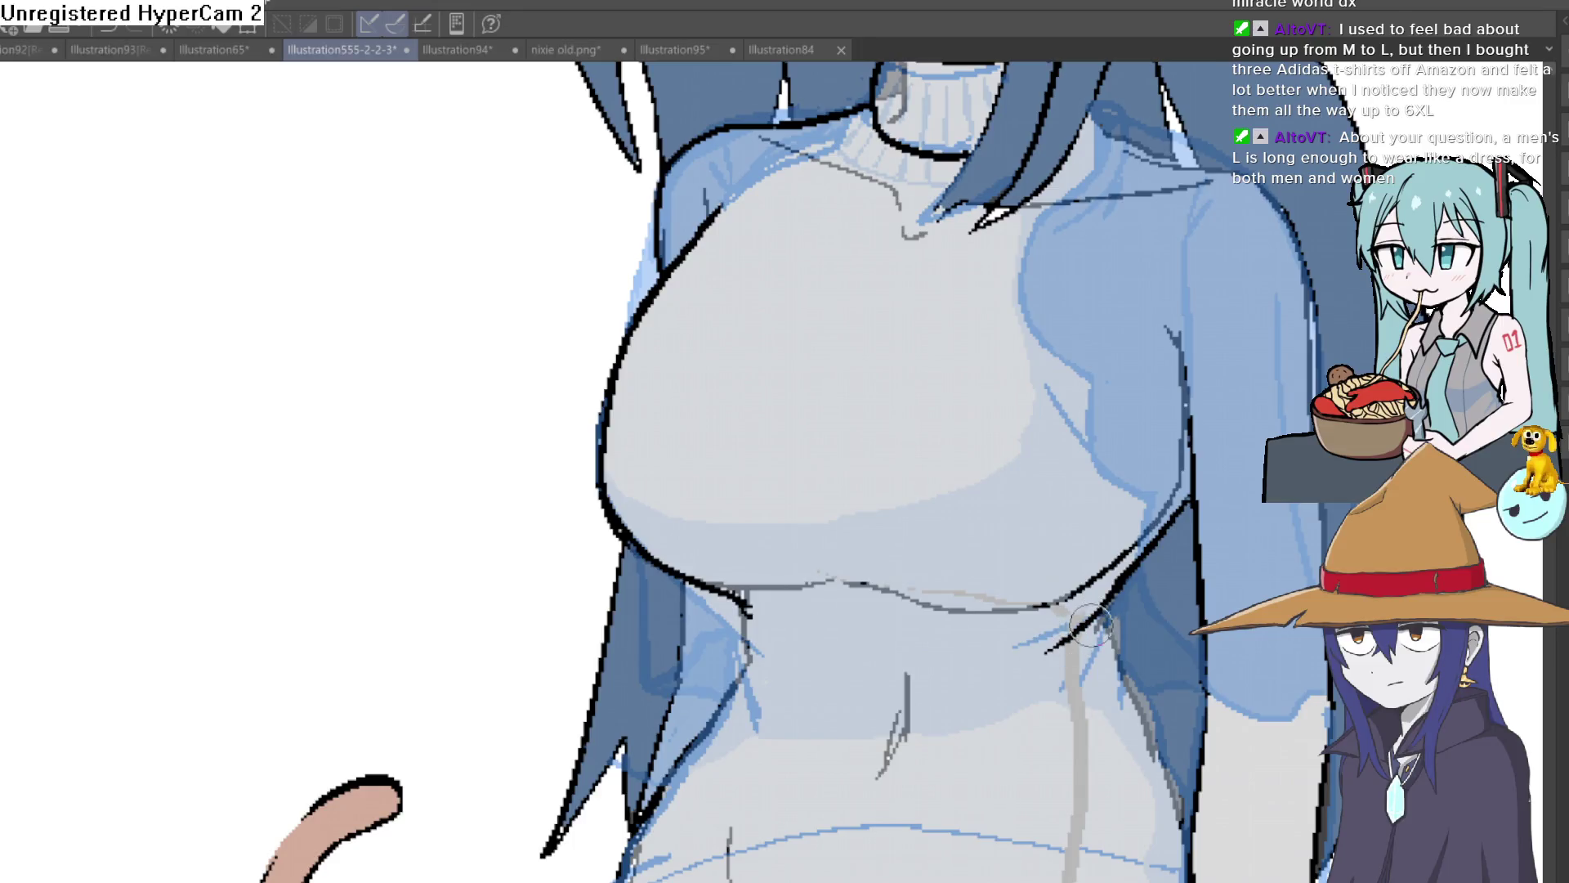
mouse_move(1030, 718)
mouse_down()
mouse_move(1095, 628)
mouse_move(1186, 817)
mouse_up()
scroll(1233, 783, down, 5)
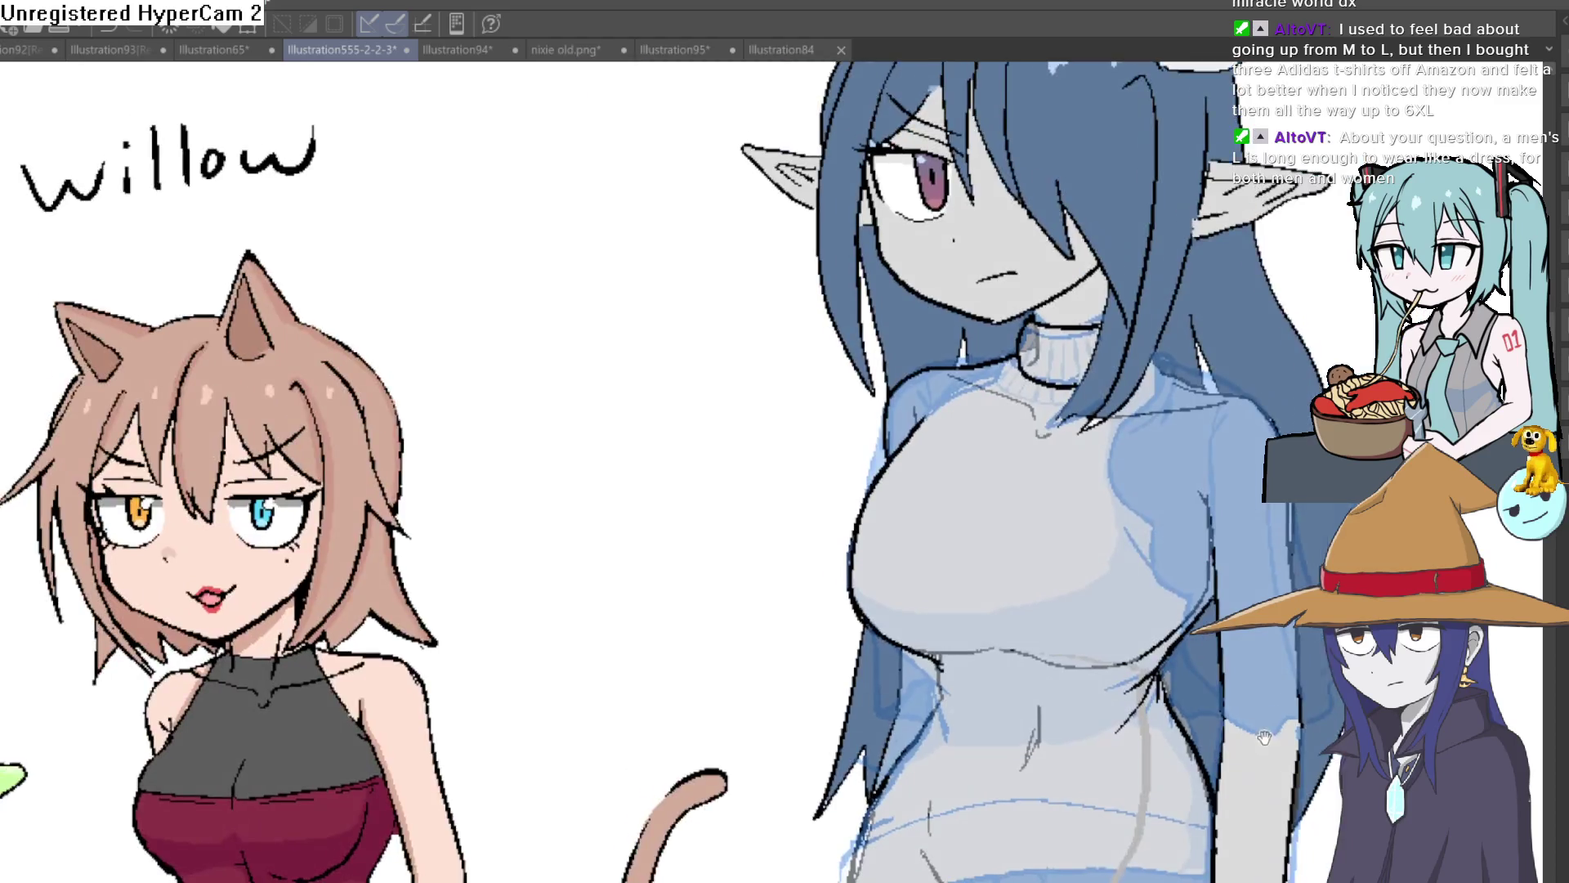
scroll(1077, 242, up, 5)
mouse_move(1077, 241)
mouse_down()
mouse_move(1077, 282)
mouse_move(993, 449)
mouse_move(1062, 556)
mouse_move(1085, 654)
mouse_move(1128, 723)
mouse_up()
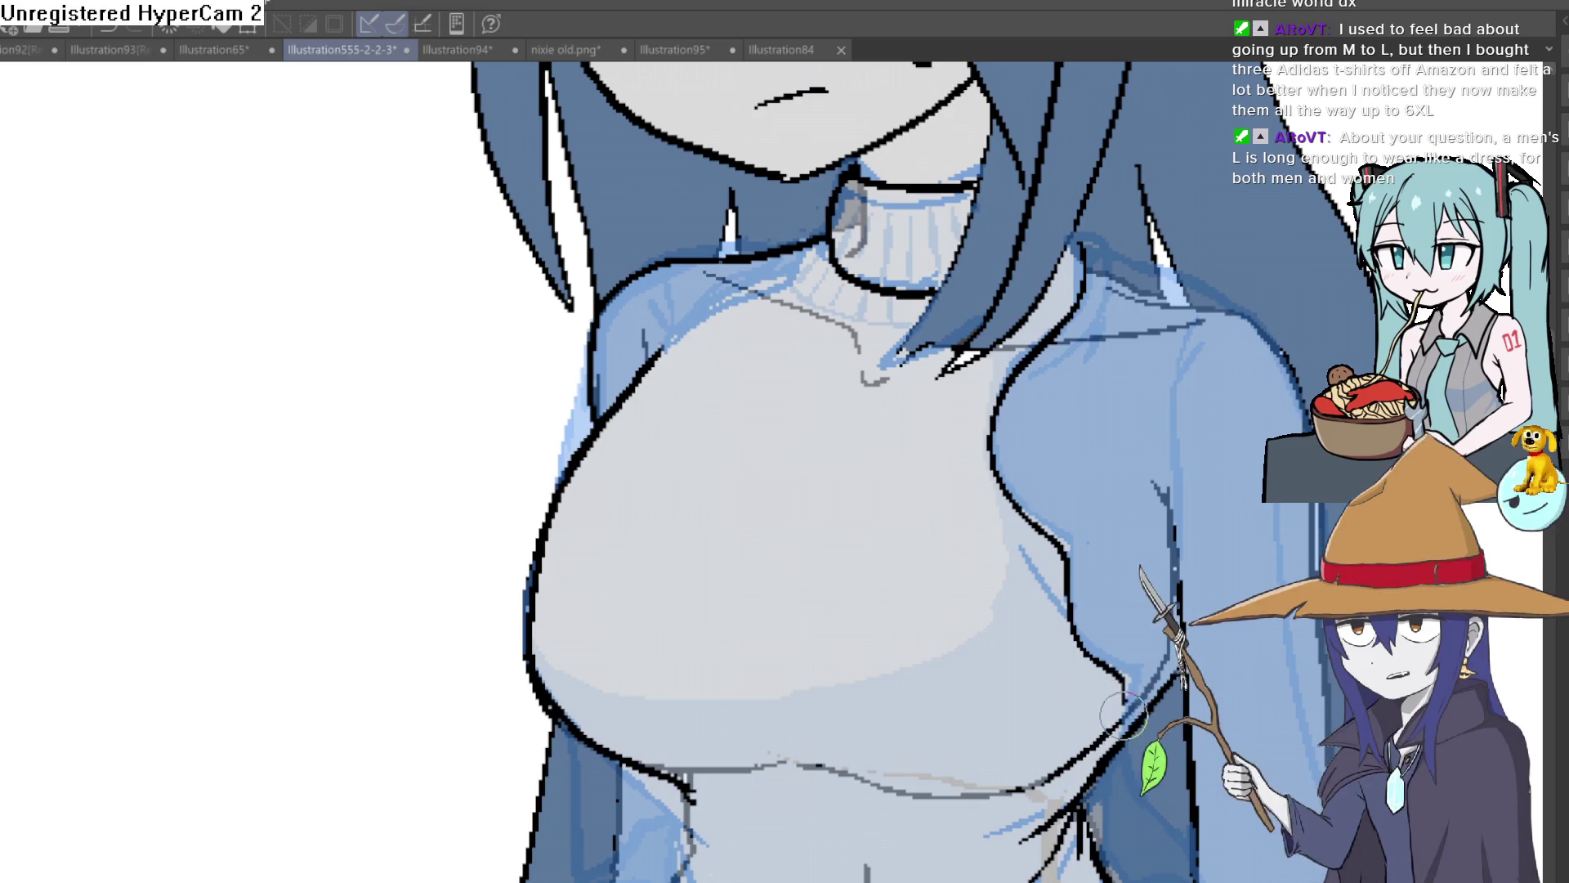
mouse_move(1173, 845)
mouse_down()
mouse_move(1136, 658)
mouse_move(1200, 729)
mouse_move(1280, 572)
mouse_up()
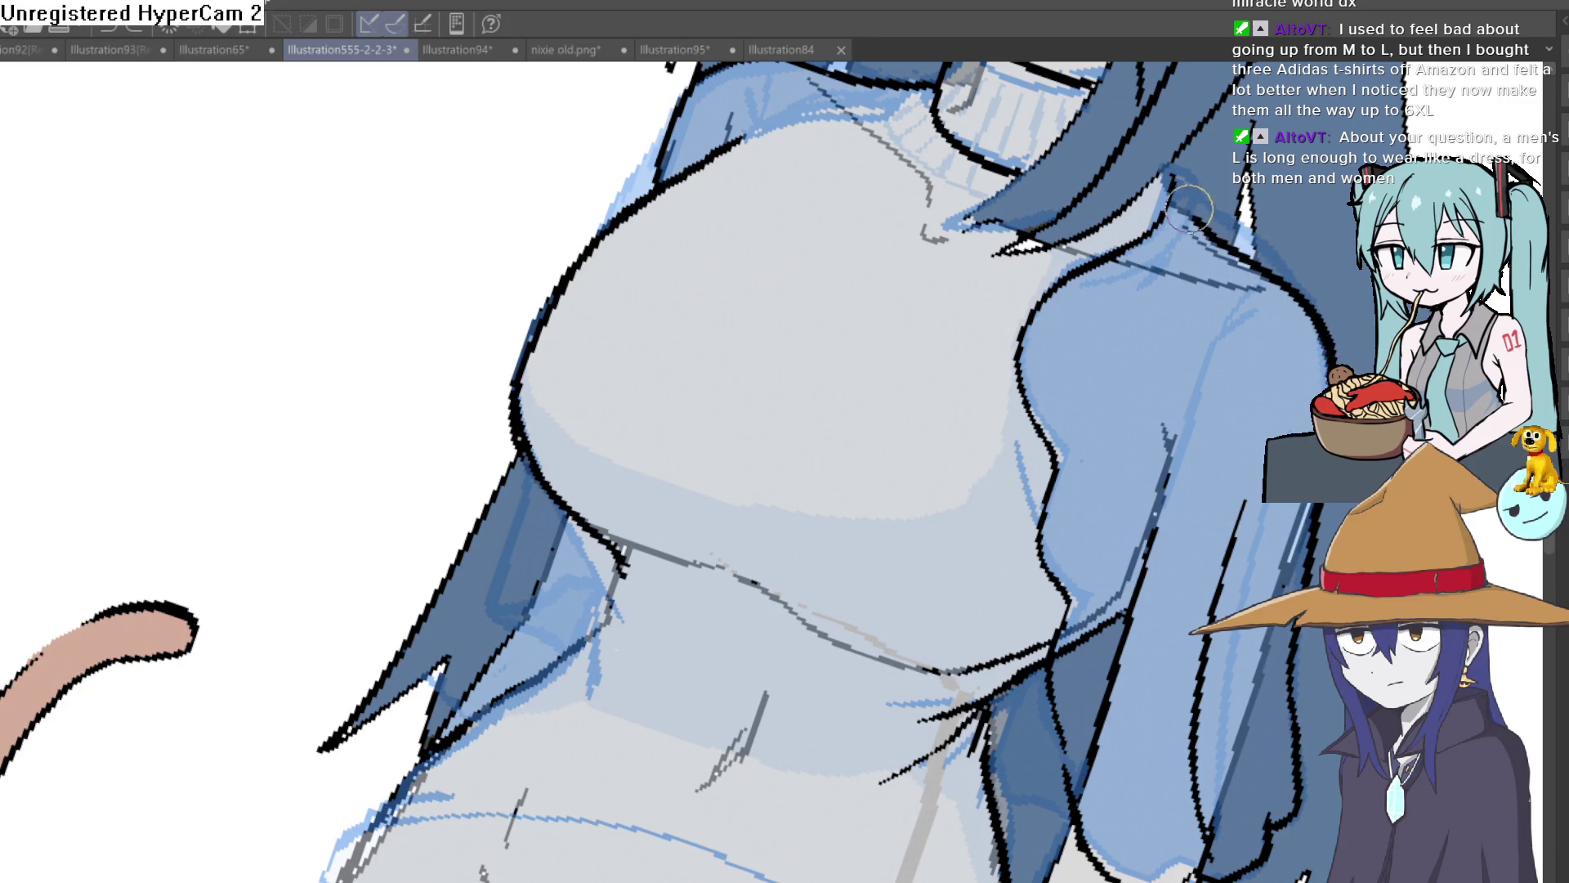
drag(1285, 188, 1283, 175)
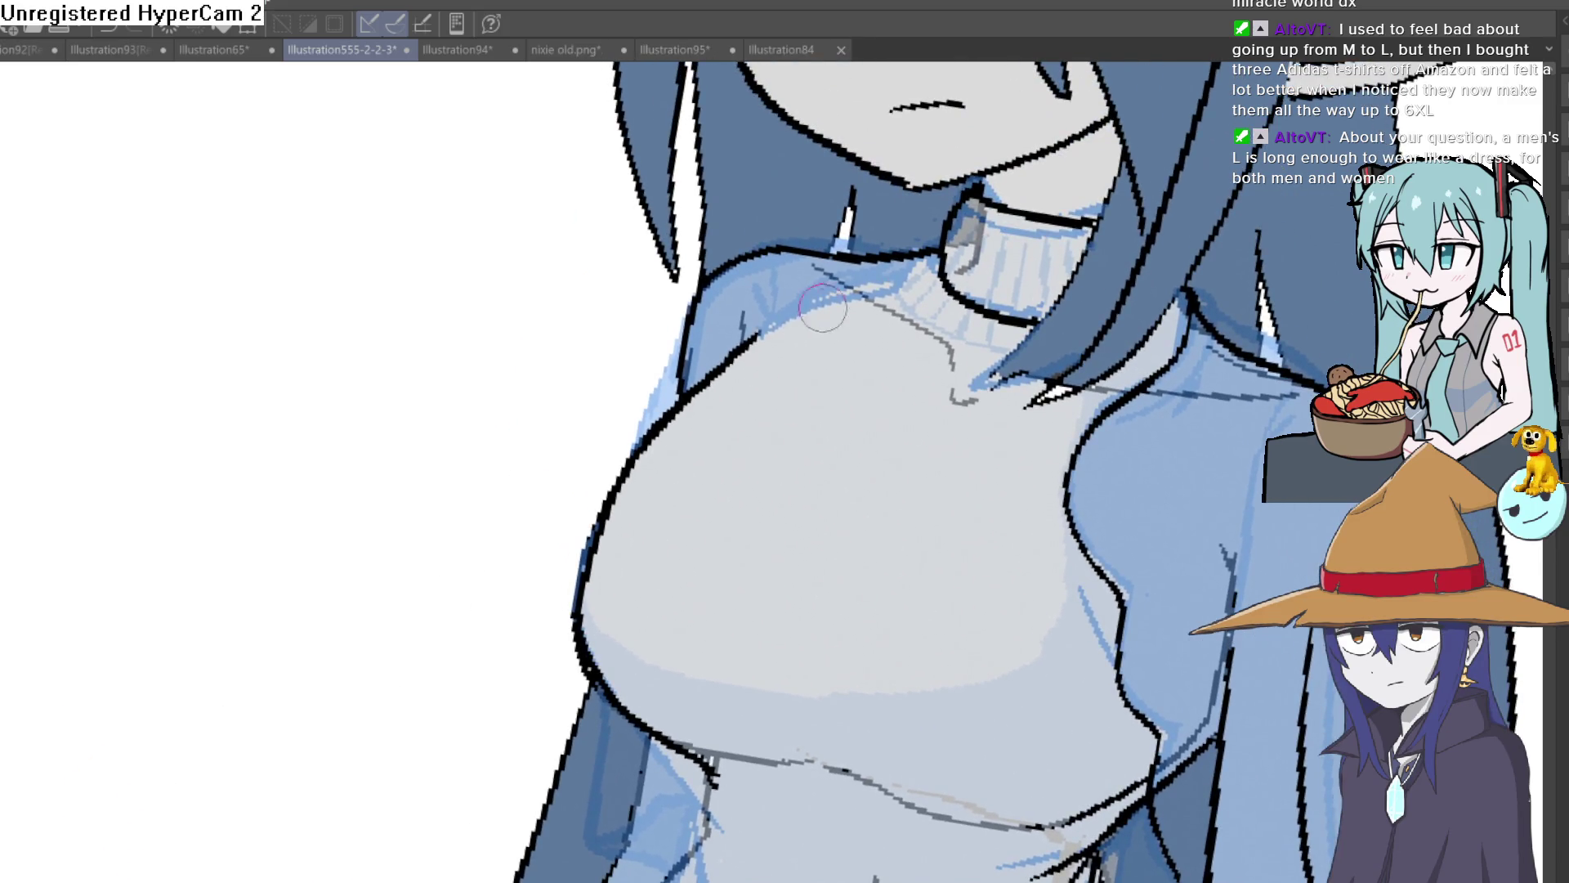
scroll(881, 270, down, 5)
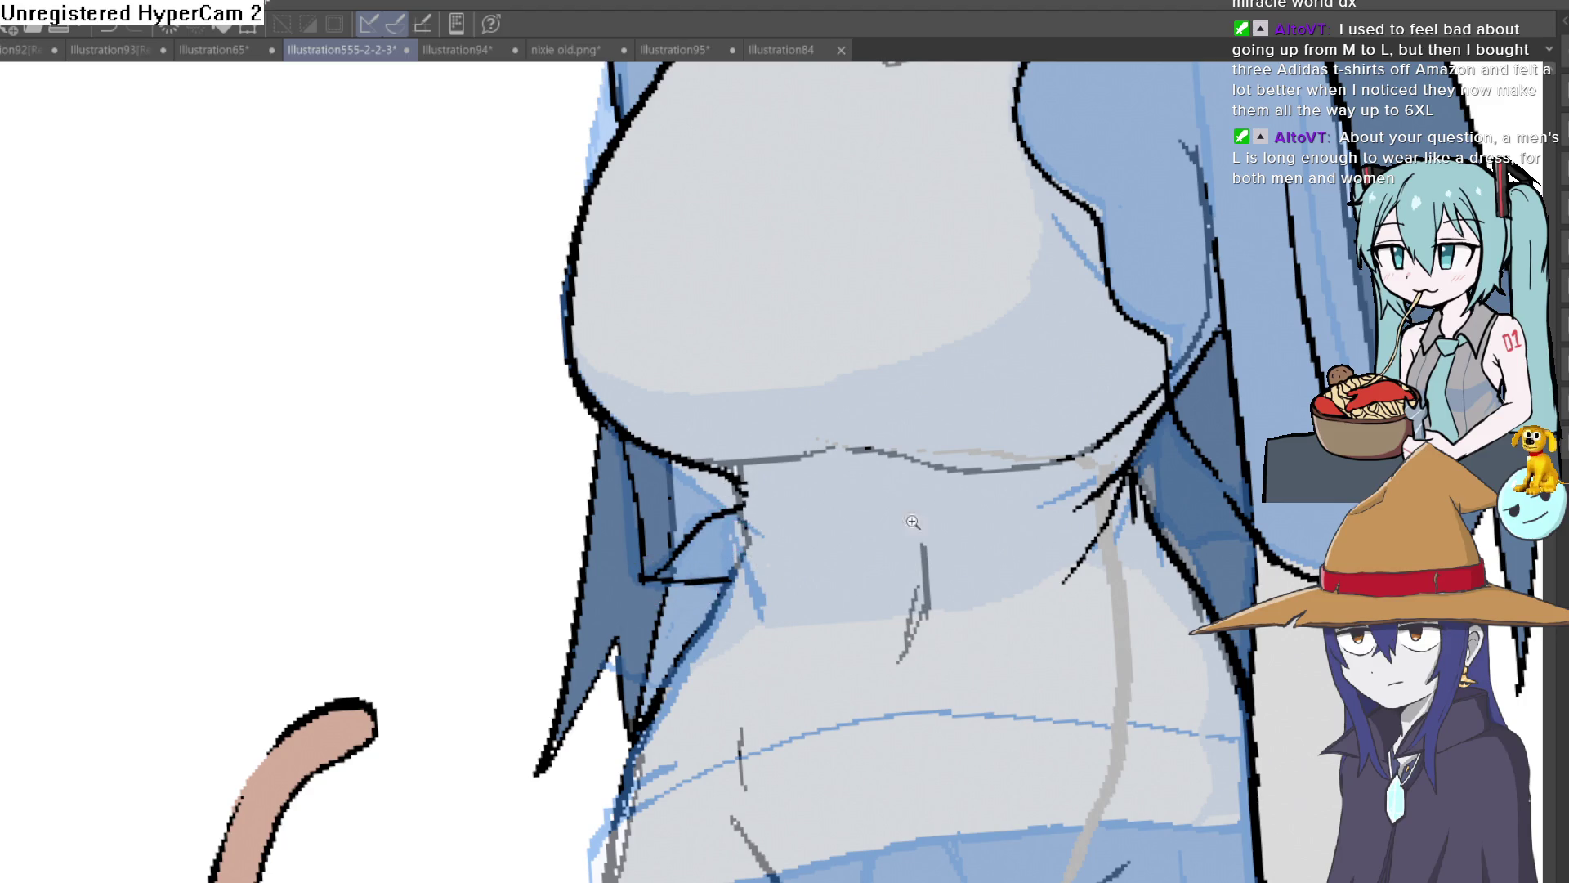
scroll(727, 576, down, 5)
drag(1192, 505, 1143, 475)
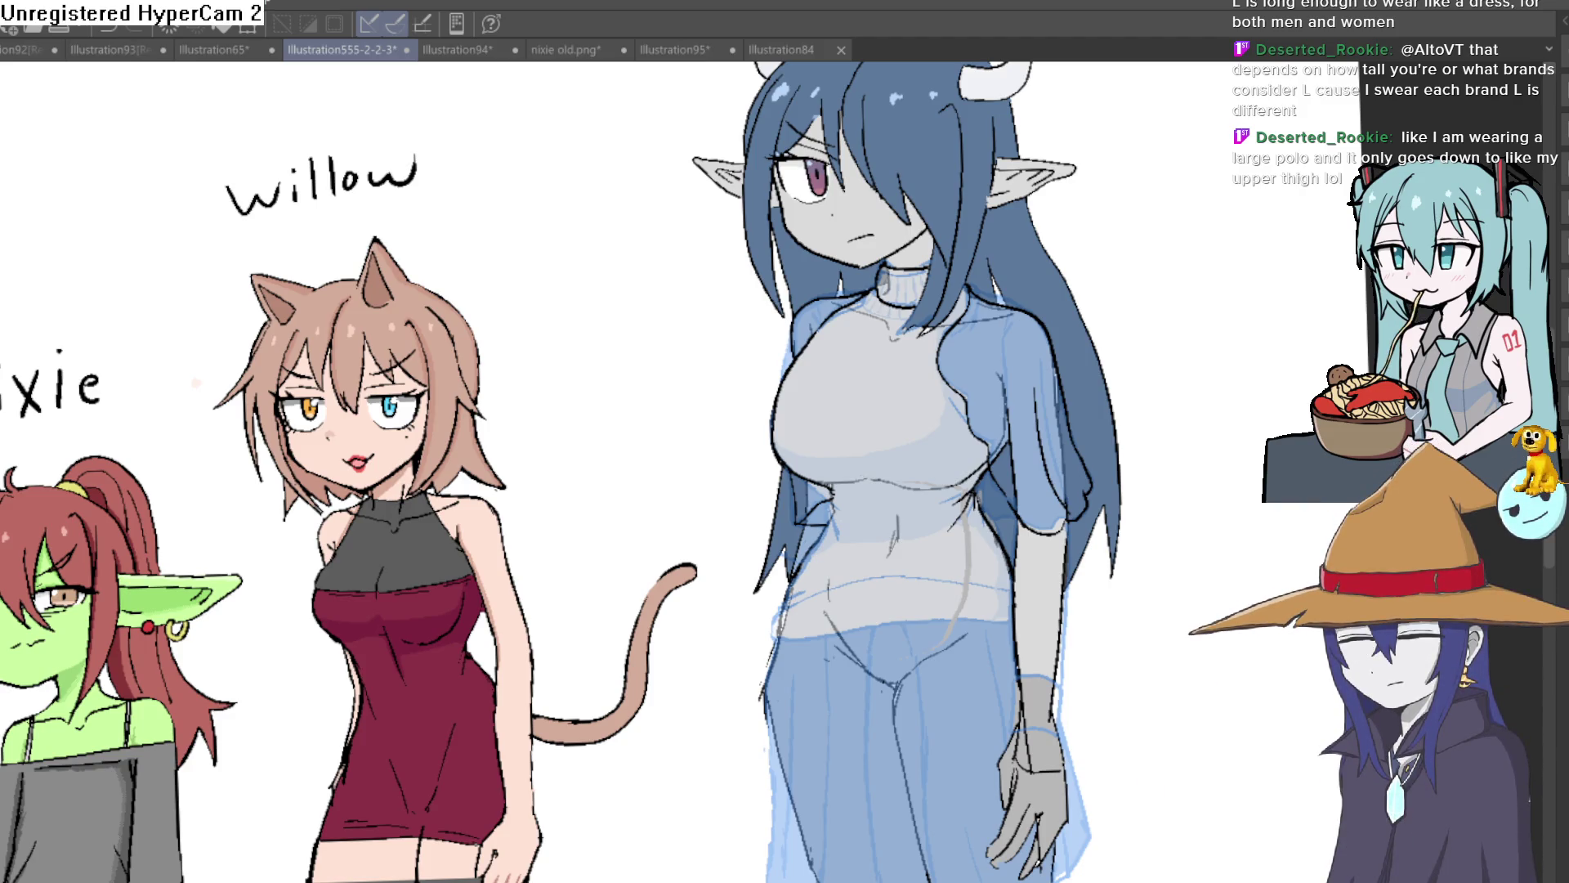
key(ctrl+z)
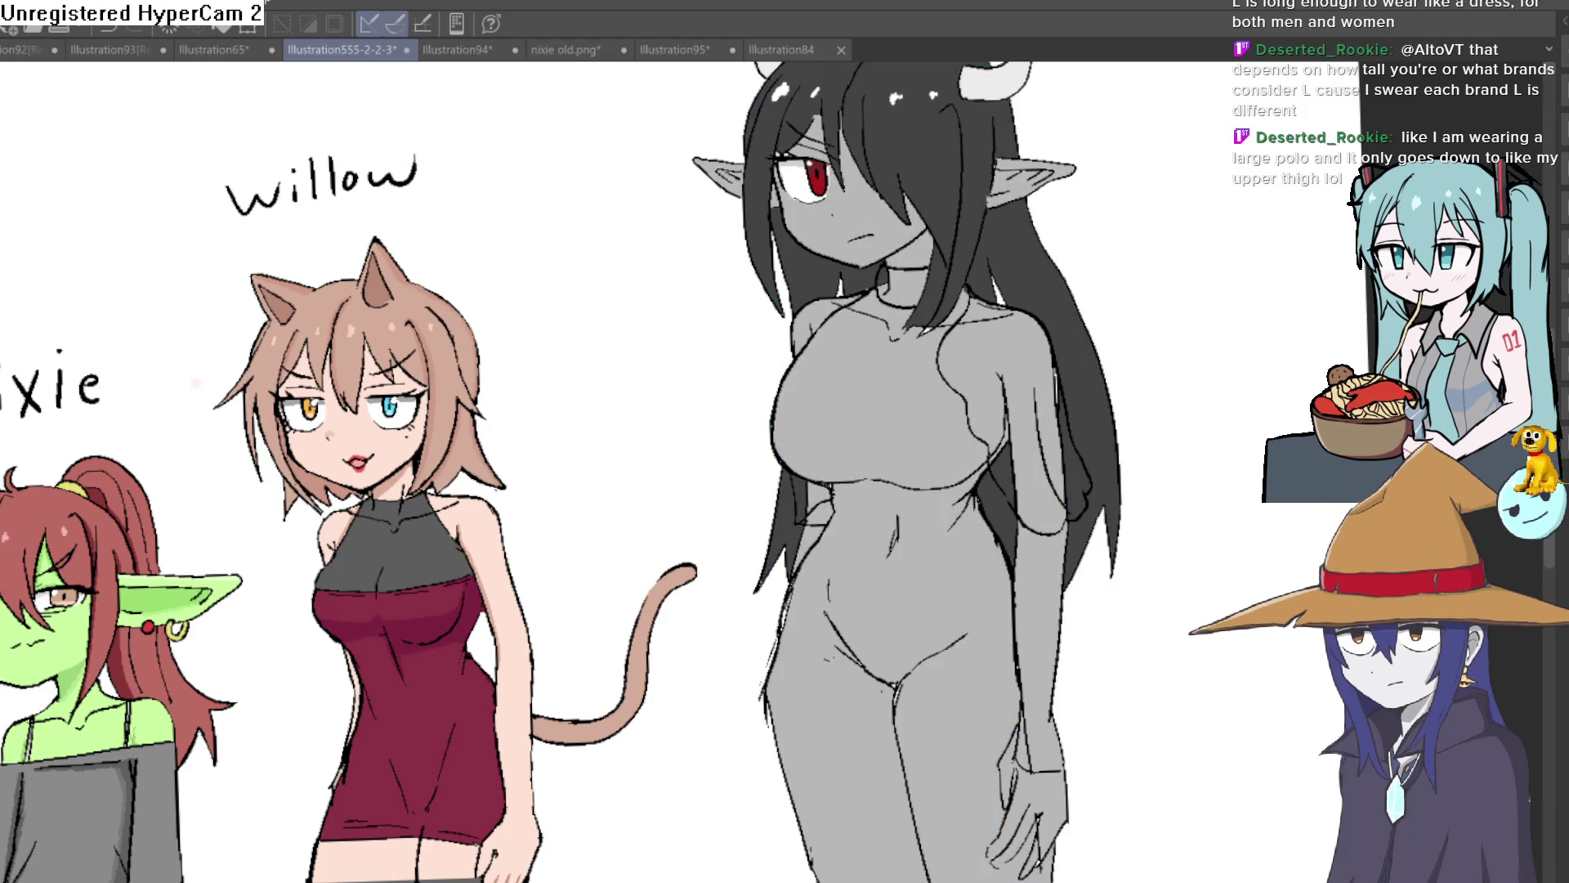
key(ctrl+y)
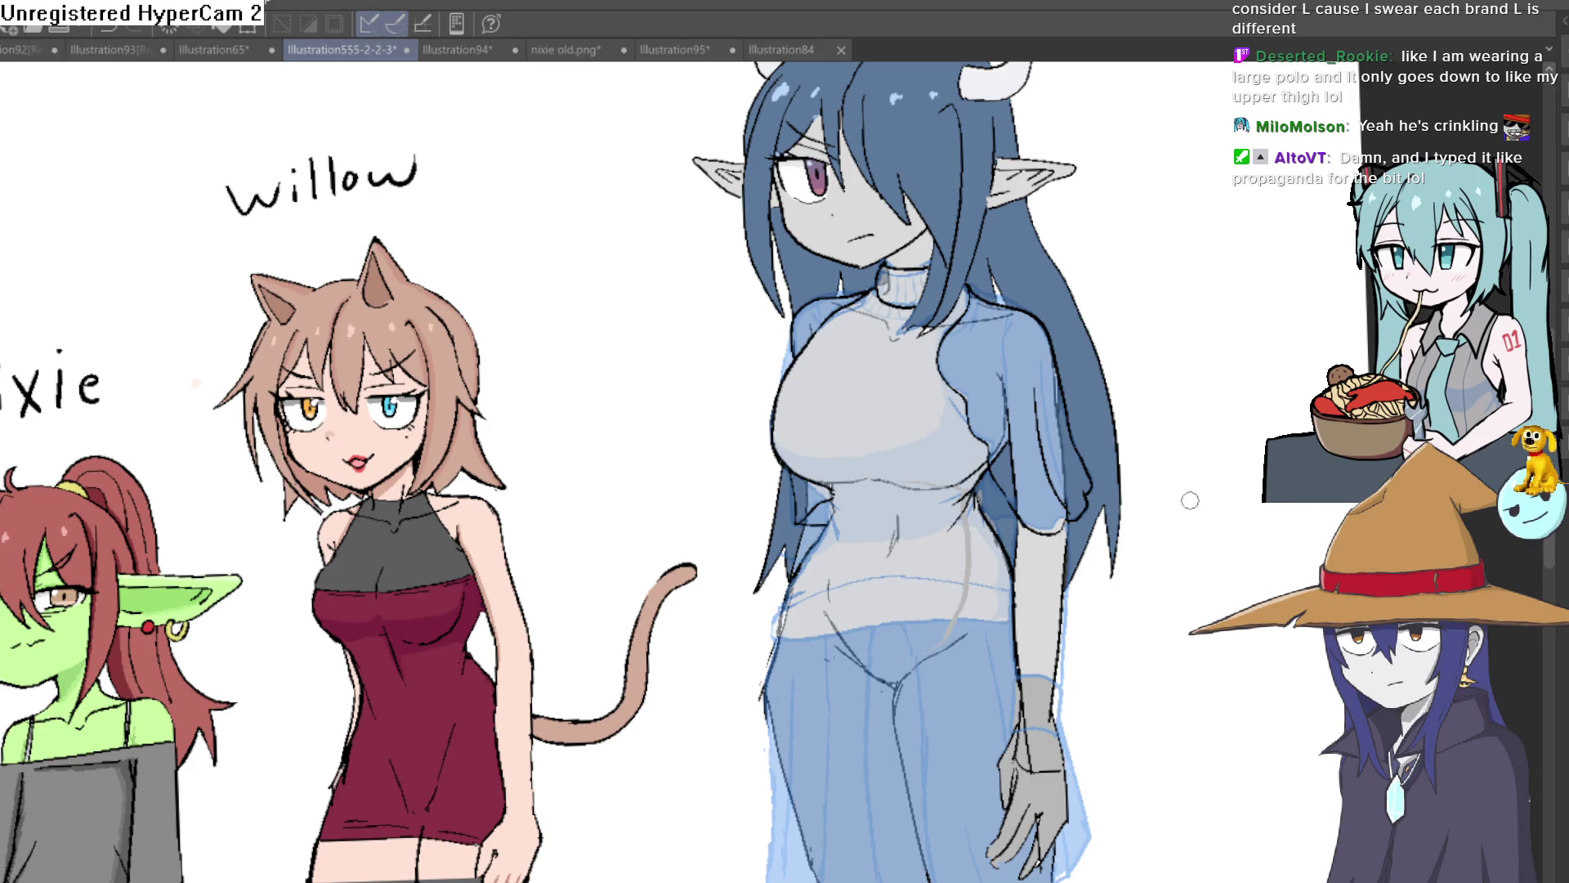
drag(1222, 666, 1233, 577)
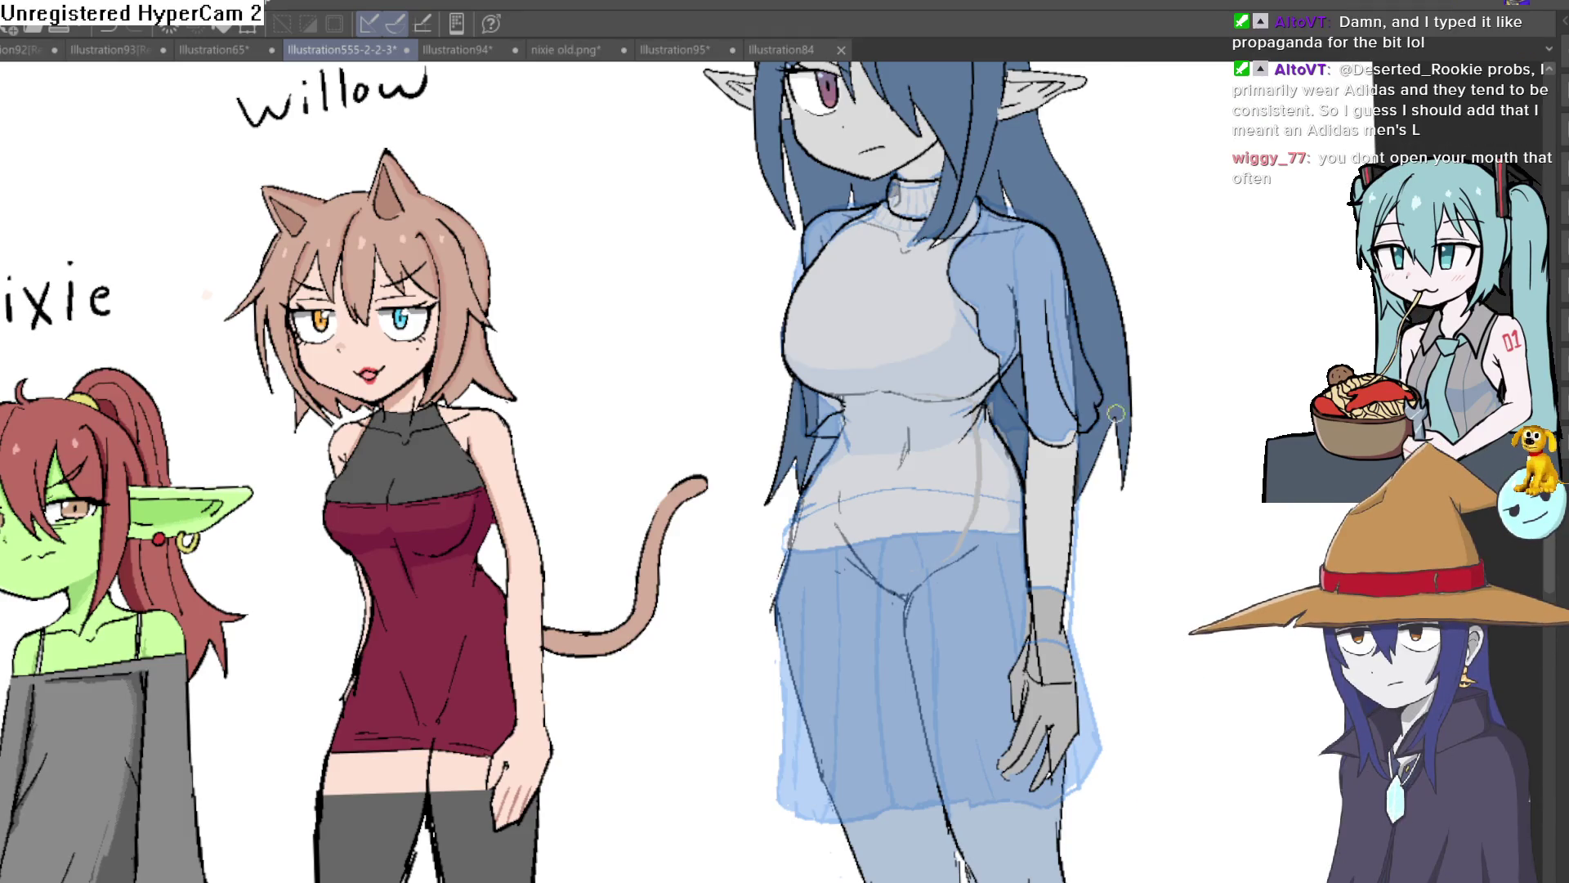
Restore the sweater's neckline and right-sleeve ink lines with an undo.
drag(1177, 428, 1131, 387)
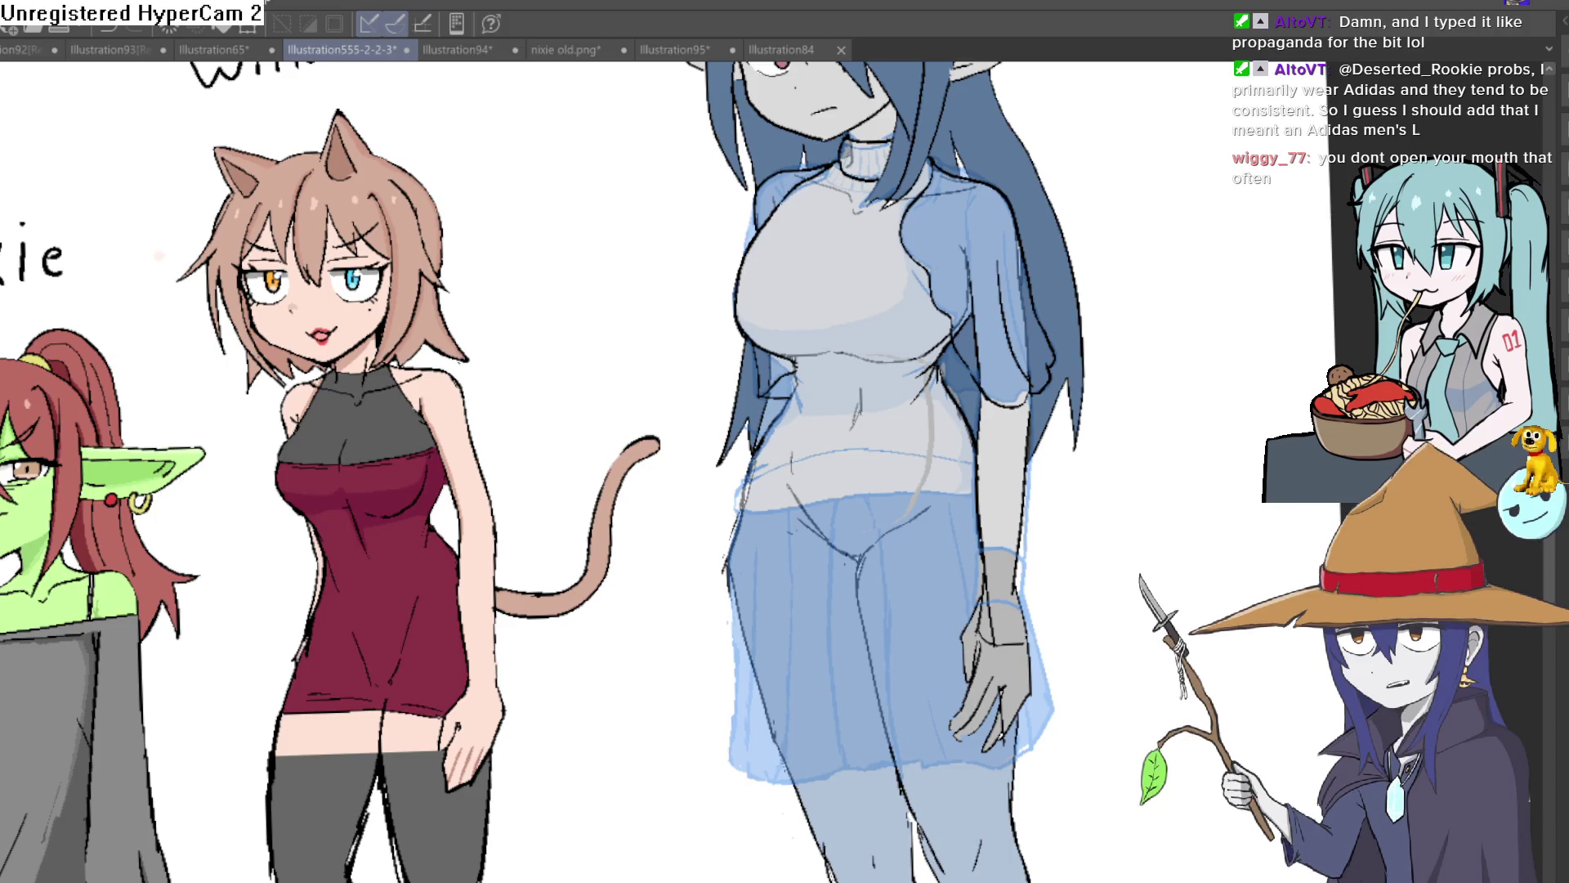
key(ctrl+z)
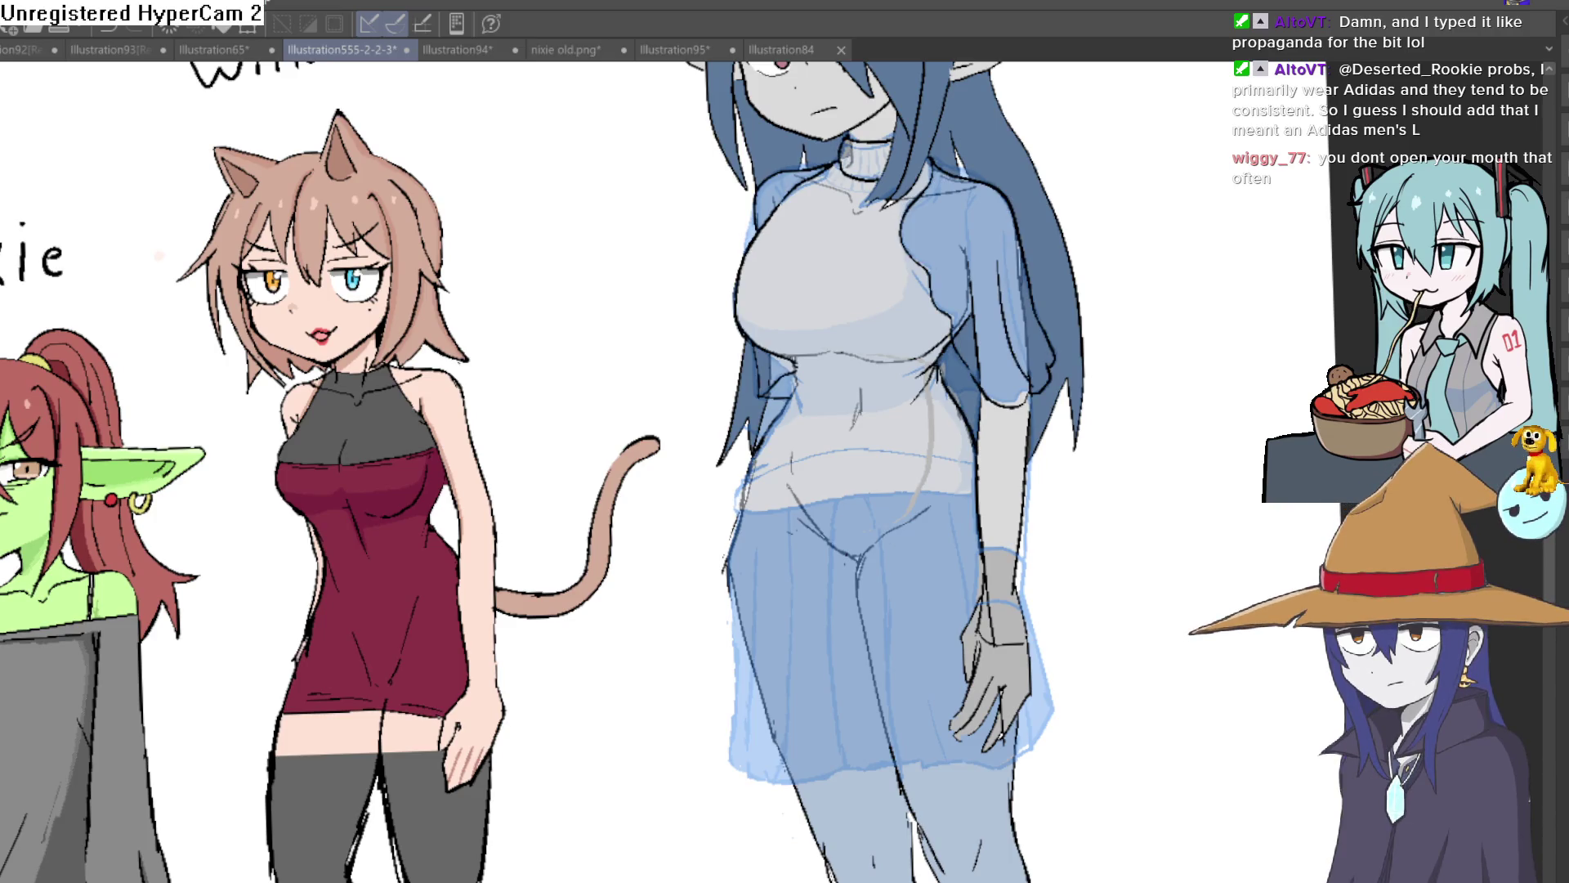
drag(1325, 779, 1313, 732)
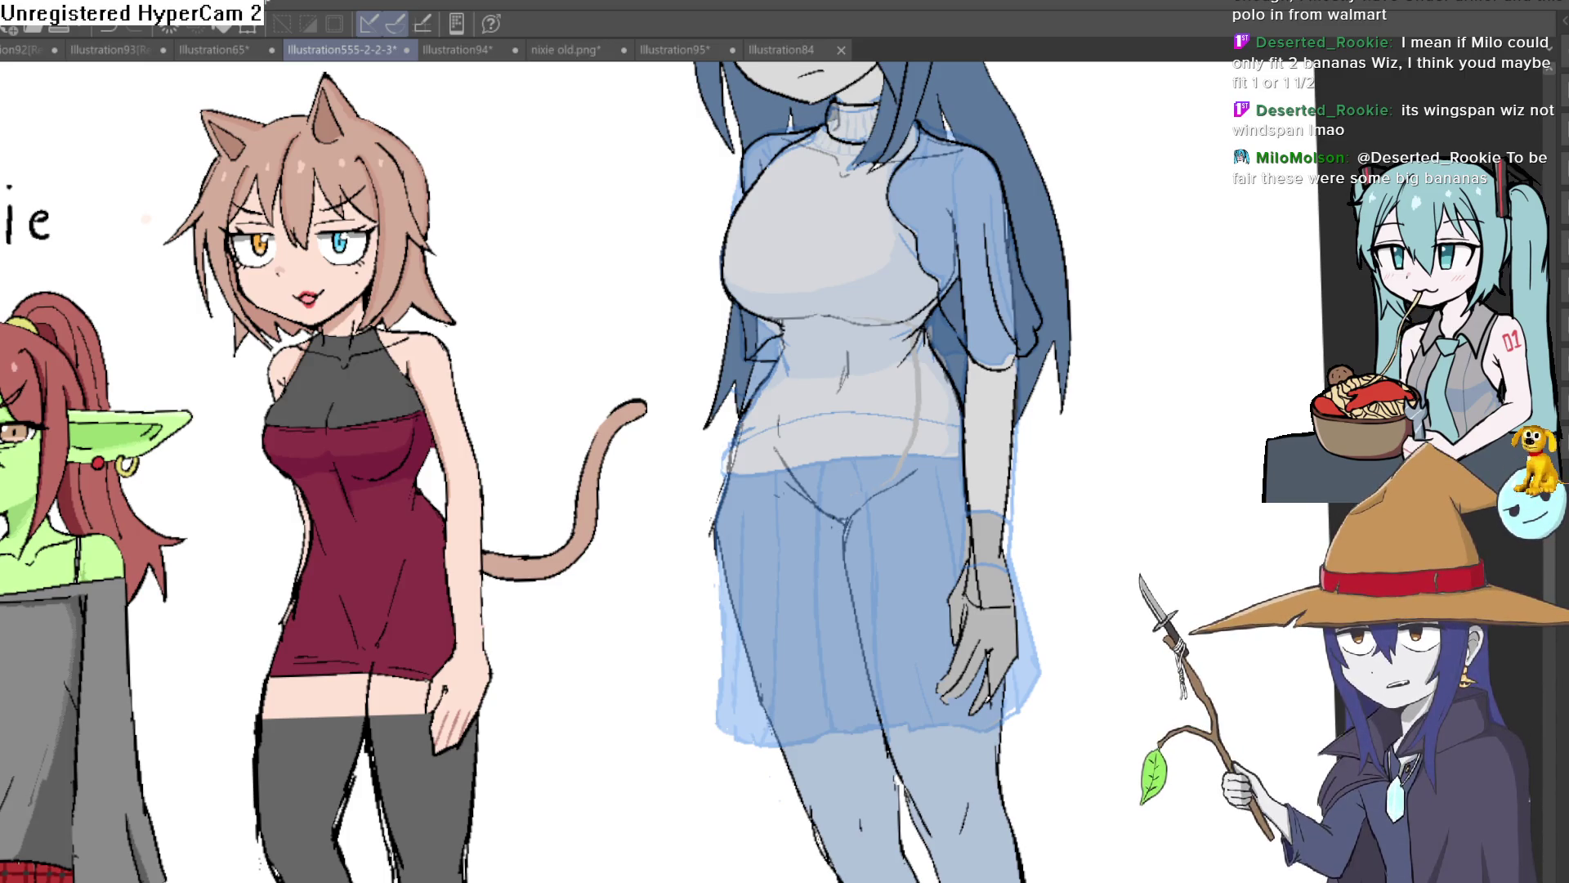
mouse_move(1176, 518)
mouse_down()
mouse_move(1093, 498)
mouse_move(959, 378)
mouse_move(994, 501)
mouse_move(977, 497)
mouse_move(1050, 453)
mouse_move(817, 327)
mouse_move(899, 343)
mouse_move(940, 329)
mouse_up()
Ink dark outlines along the hair's edge and the sweater's side edge.
scroll(972, 491, up, 2)
mouse_move(623, 214)
mouse_down()
mouse_move(631, 238)
mouse_move(524, 370)
mouse_move(469, 472)
mouse_up()
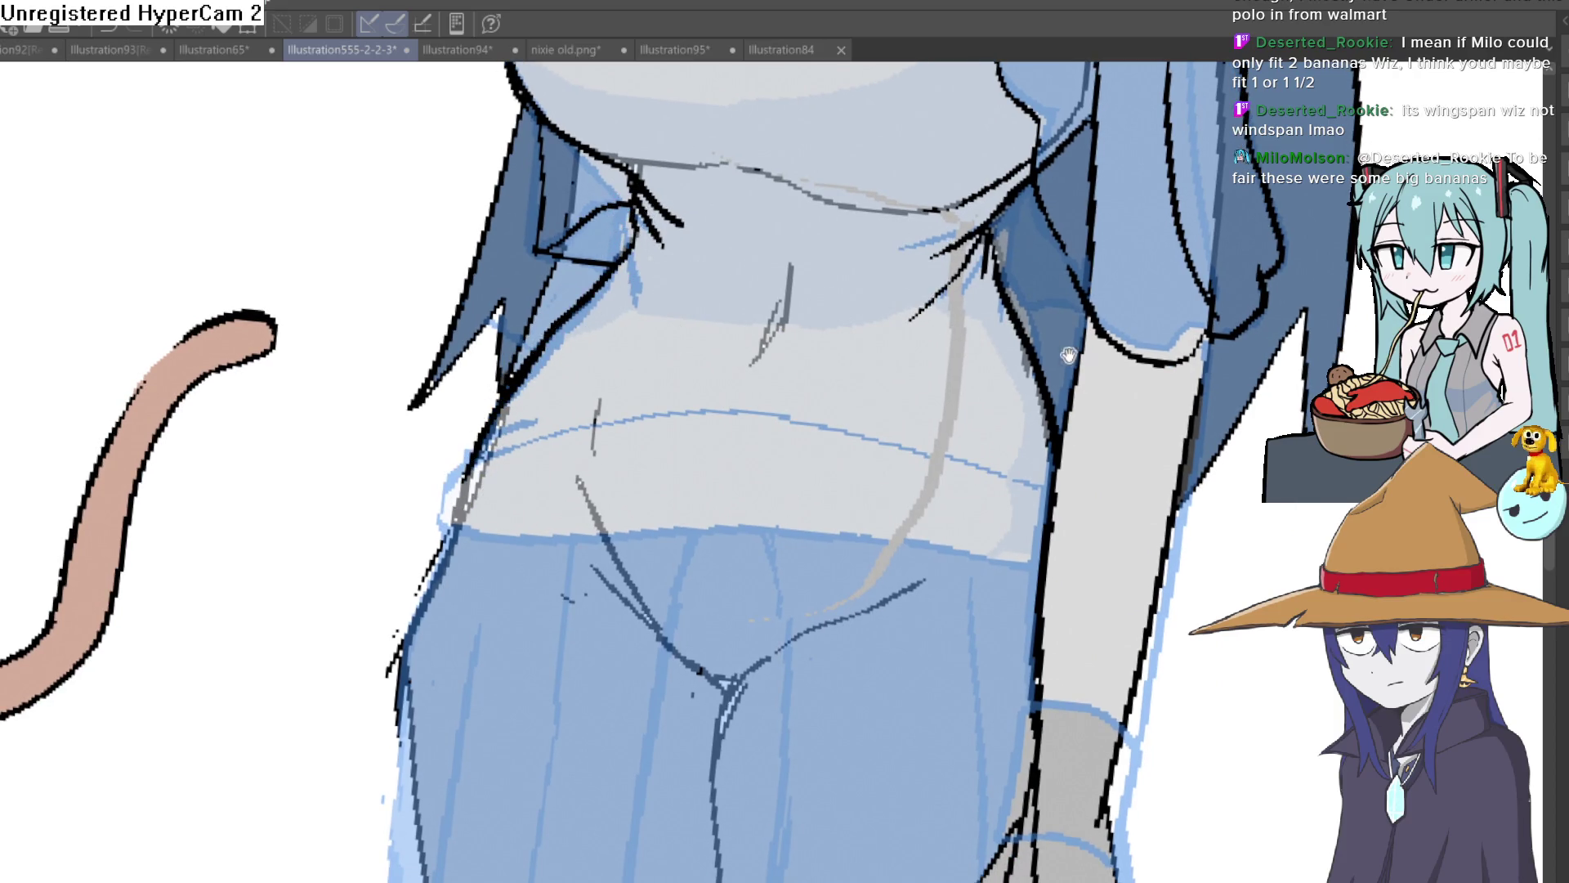
drag(1060, 353, 1032, 343)
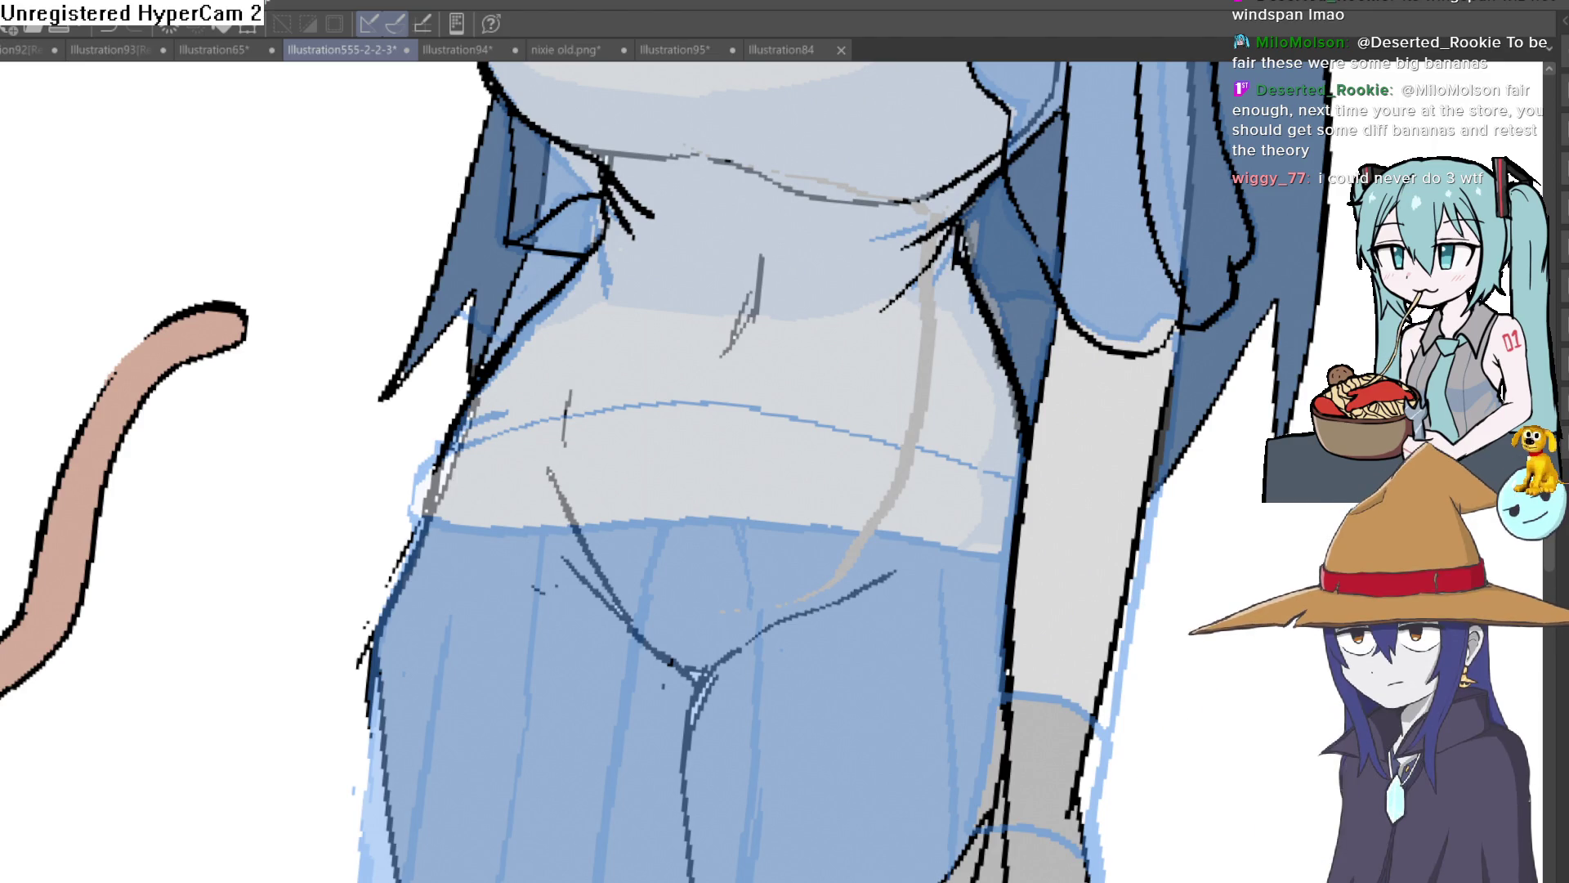
drag(487, 367, 437, 424)
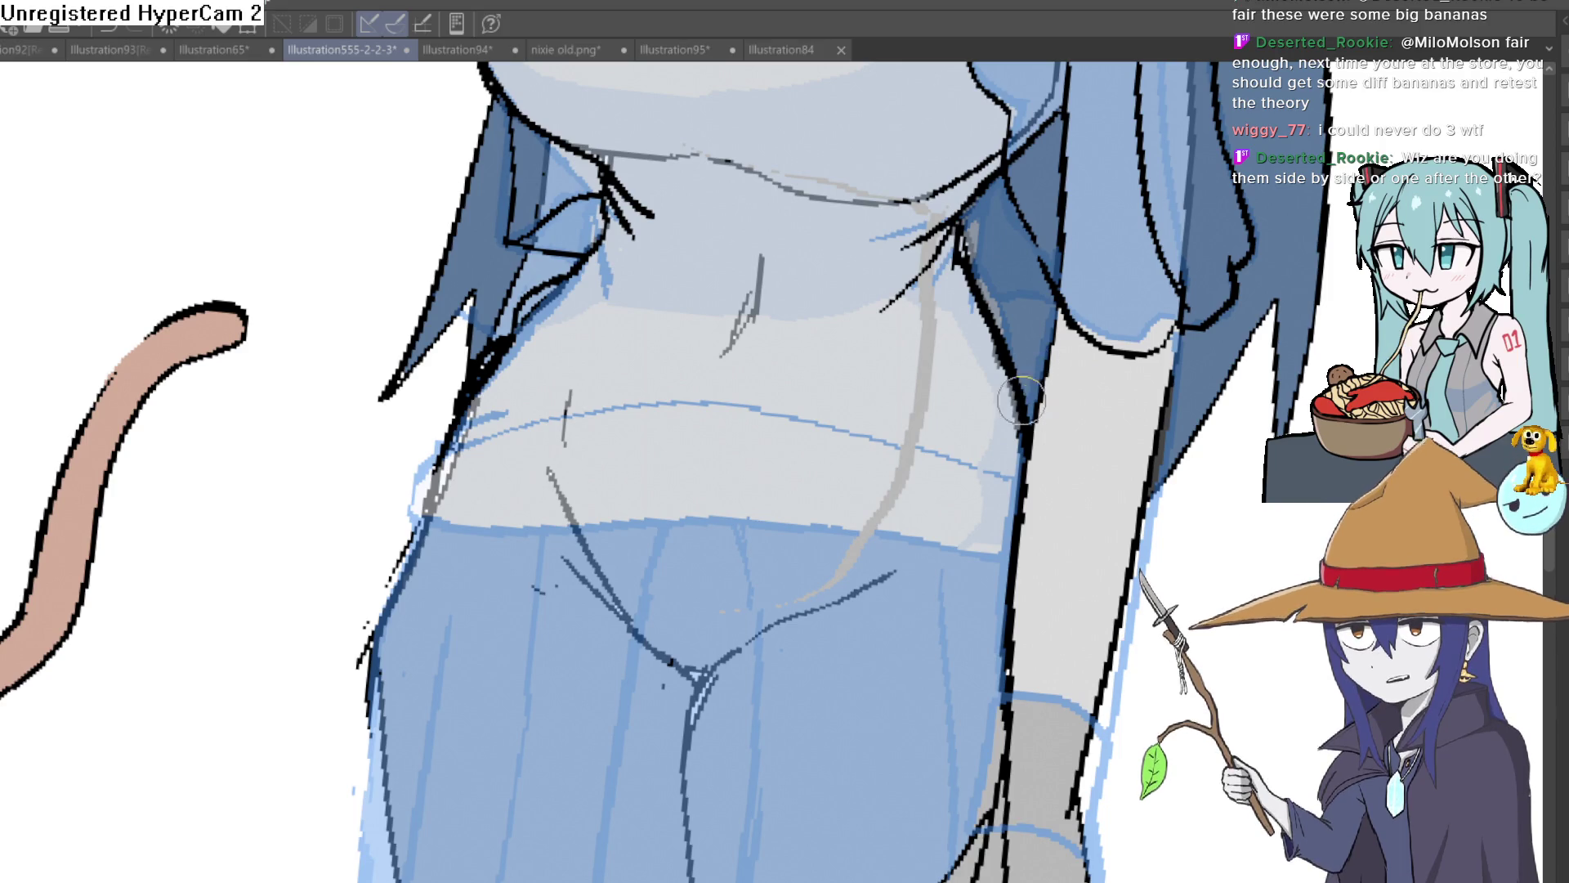
Redraw the black hair strokes over the torso's left edge.
scroll(1036, 376, up, 2)
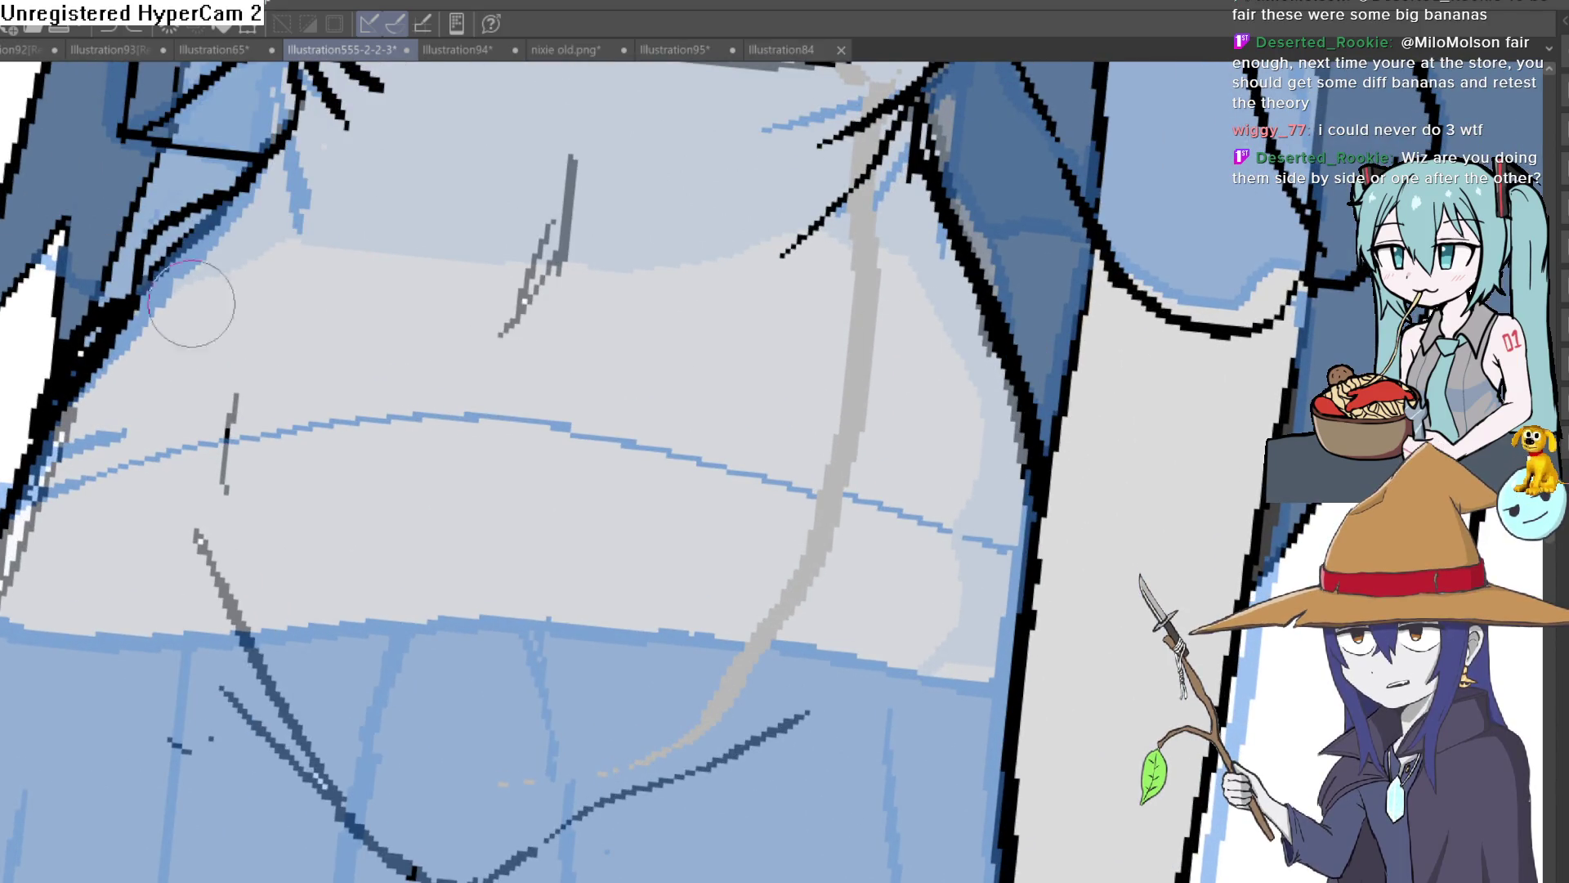
drag(582, 237, 538, 232)
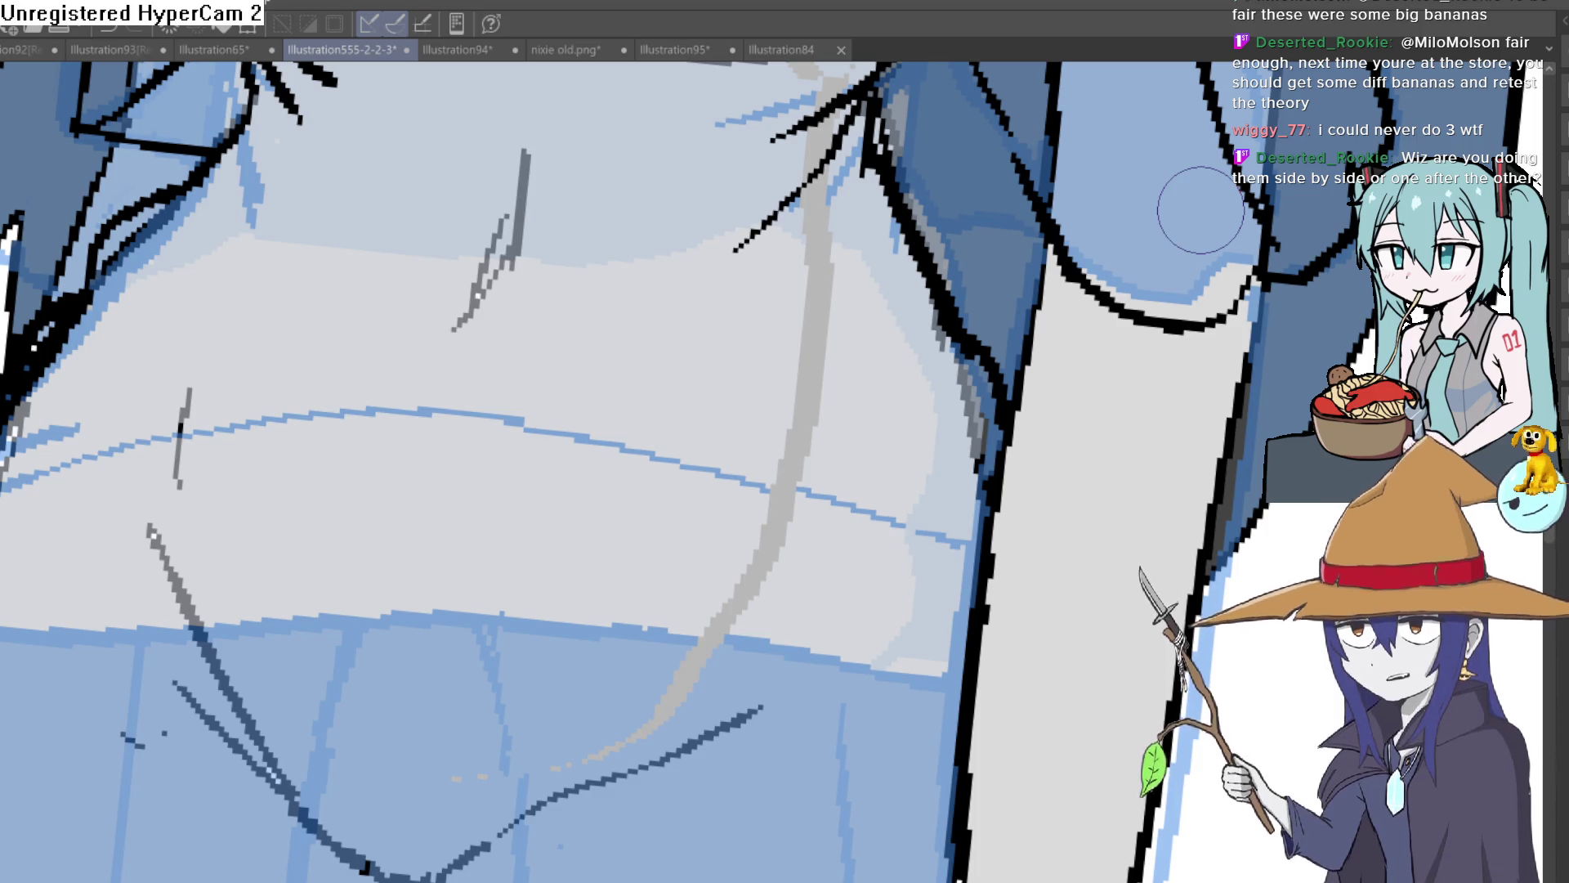
drag(1185, 278, 1174, 503)
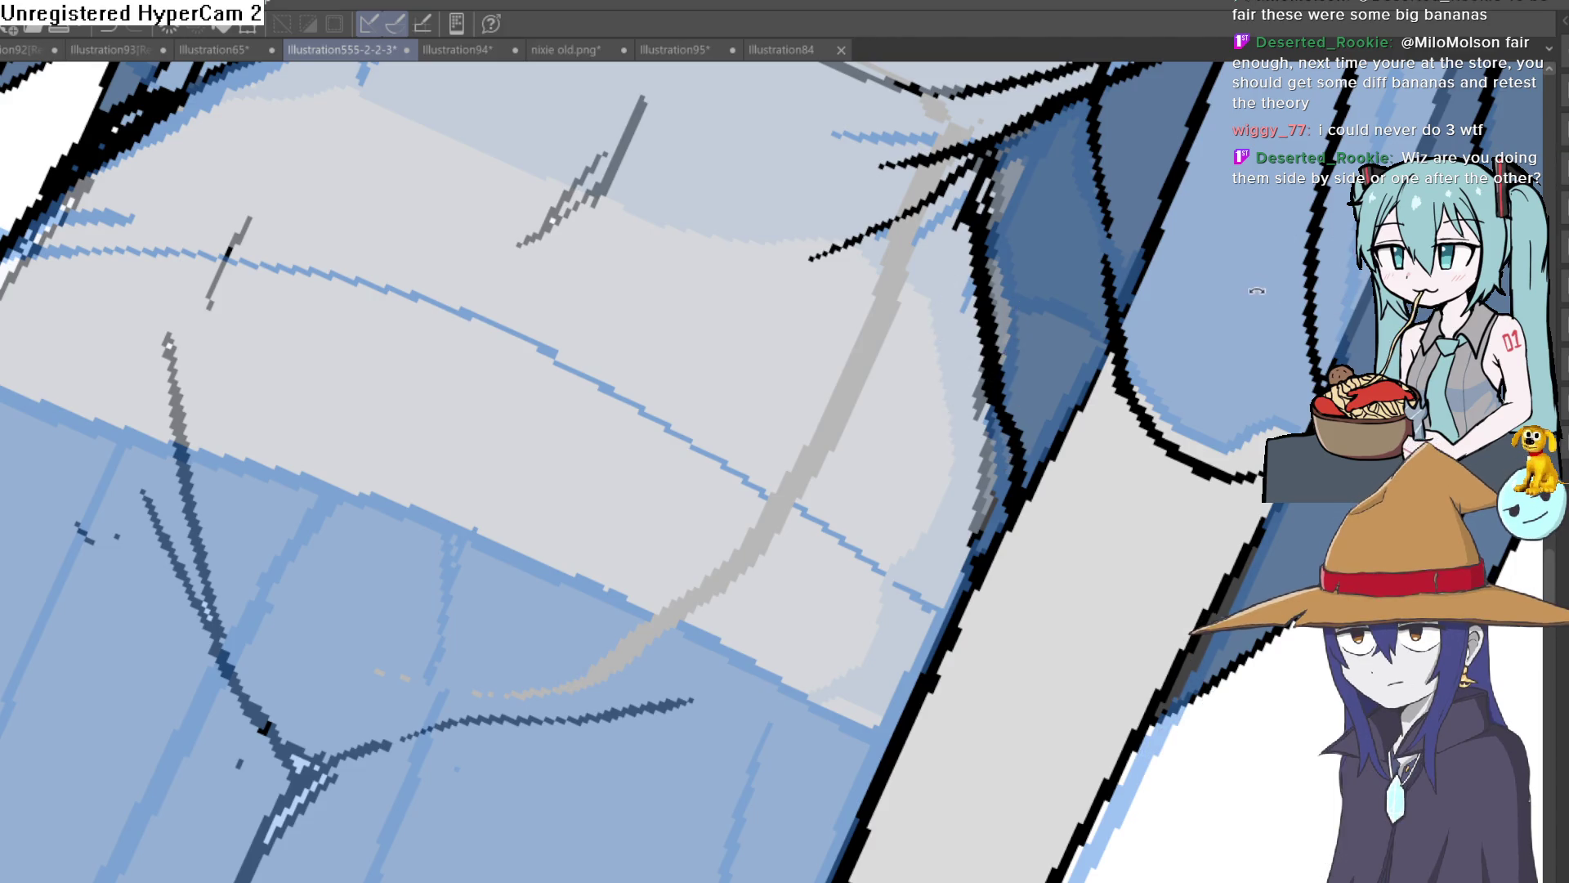
drag(1258, 288, 1174, 152)
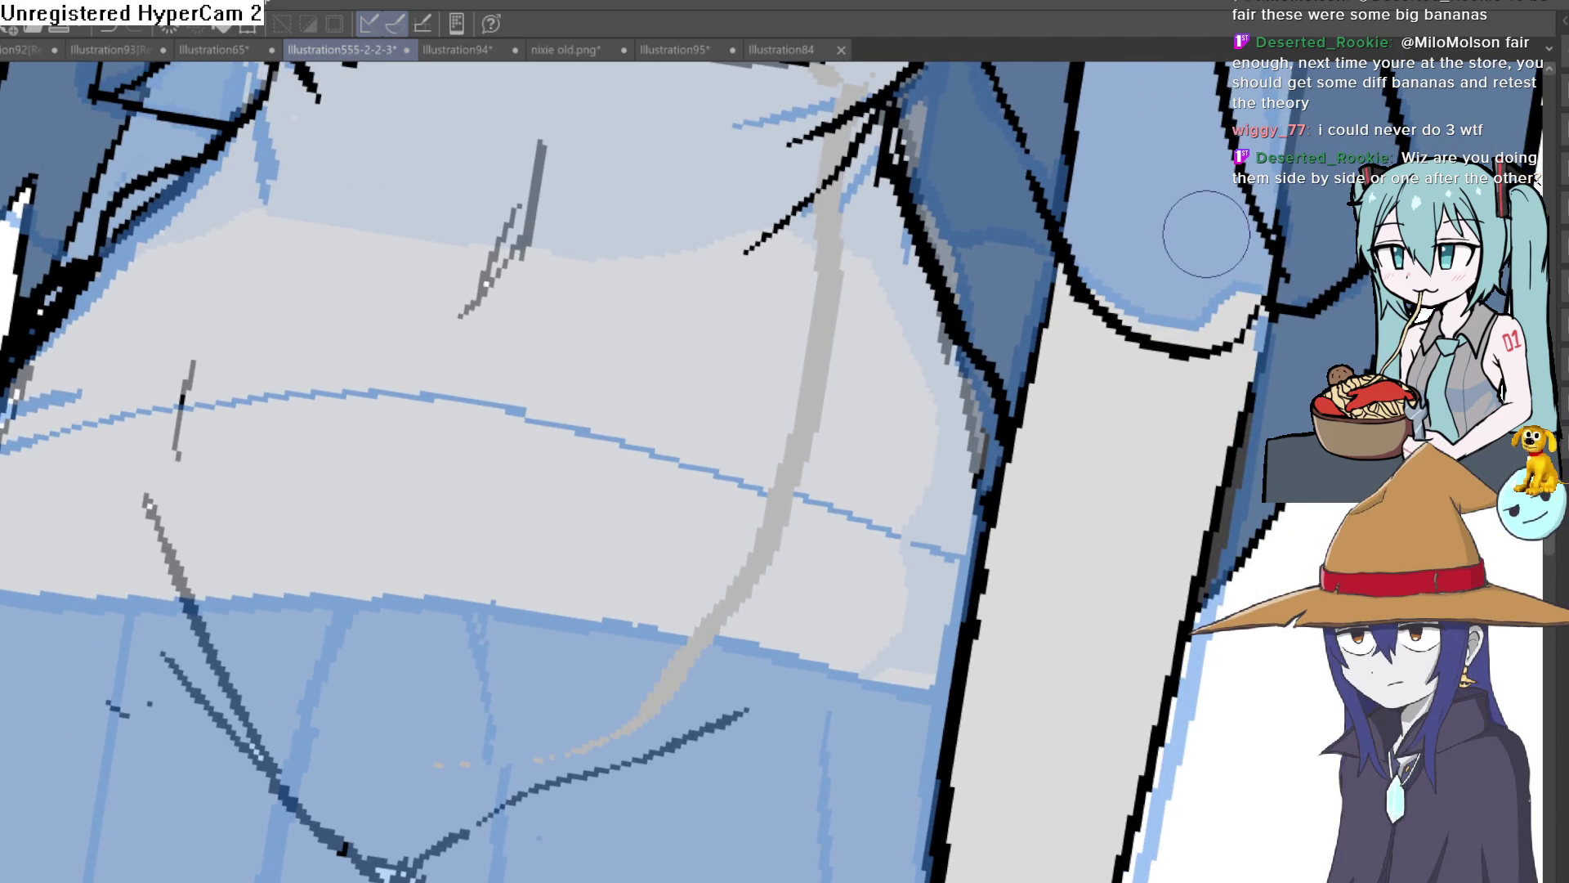
mouse_move(1201, 238)
mouse_down()
mouse_move(1191, 250)
mouse_move(1063, 185)
mouse_up()
scroll(1063, 185, down, 5)
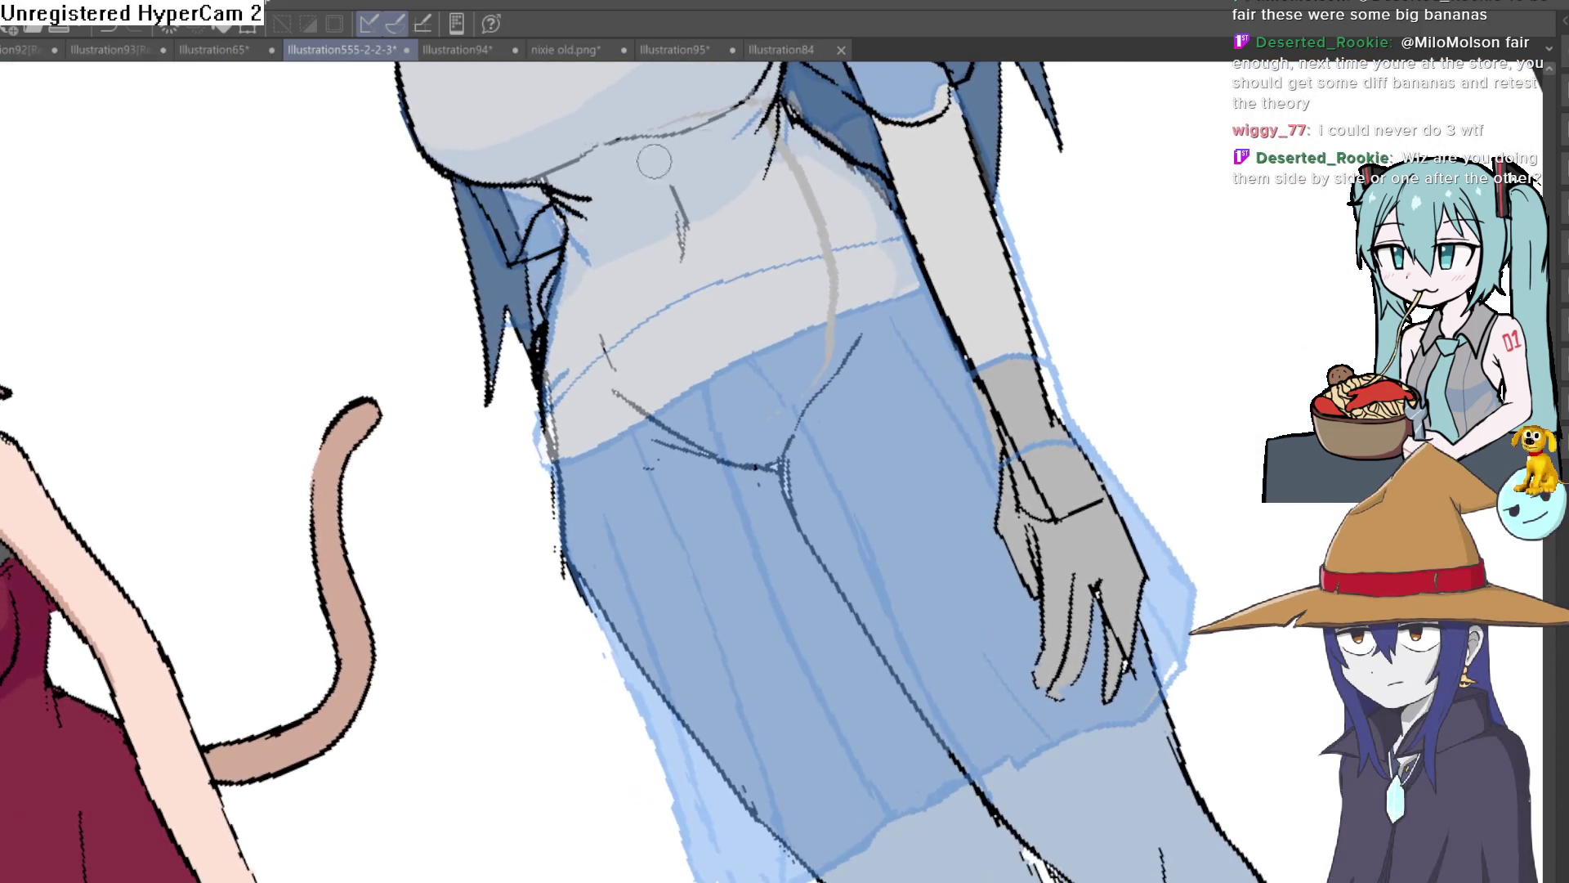
scroll(1012, 292, up, 2)
scroll(700, 234, up, 4)
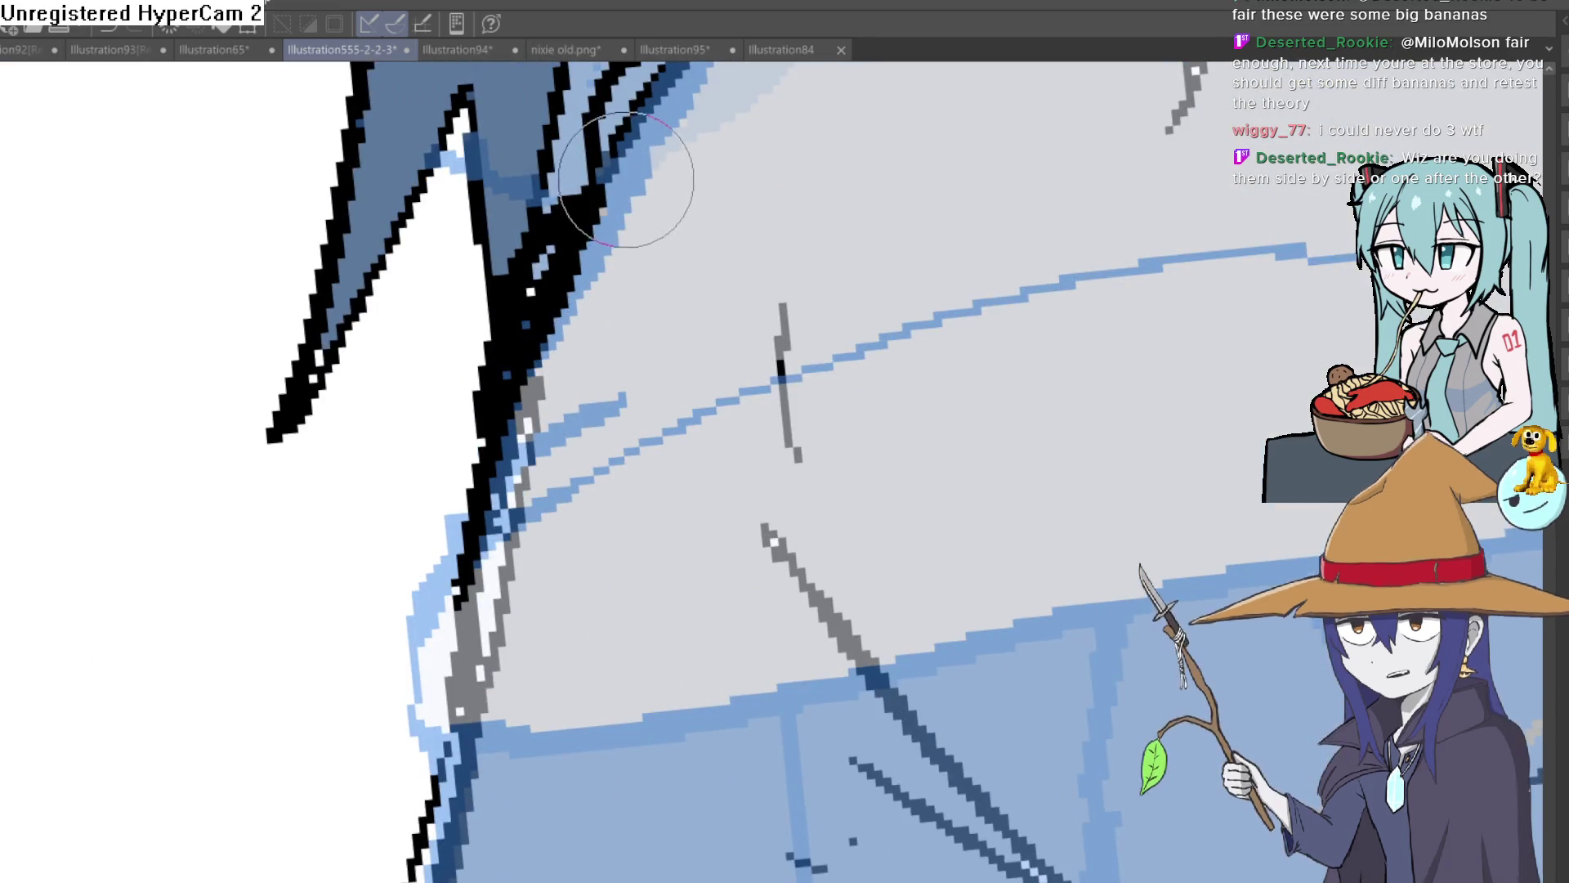
scroll(633, 204, up, 2)
mouse_move(641, 262)
mouse_down()
mouse_move(578, 448)
mouse_move(524, 535)
mouse_up()
scroll(739, 464, down, 5)
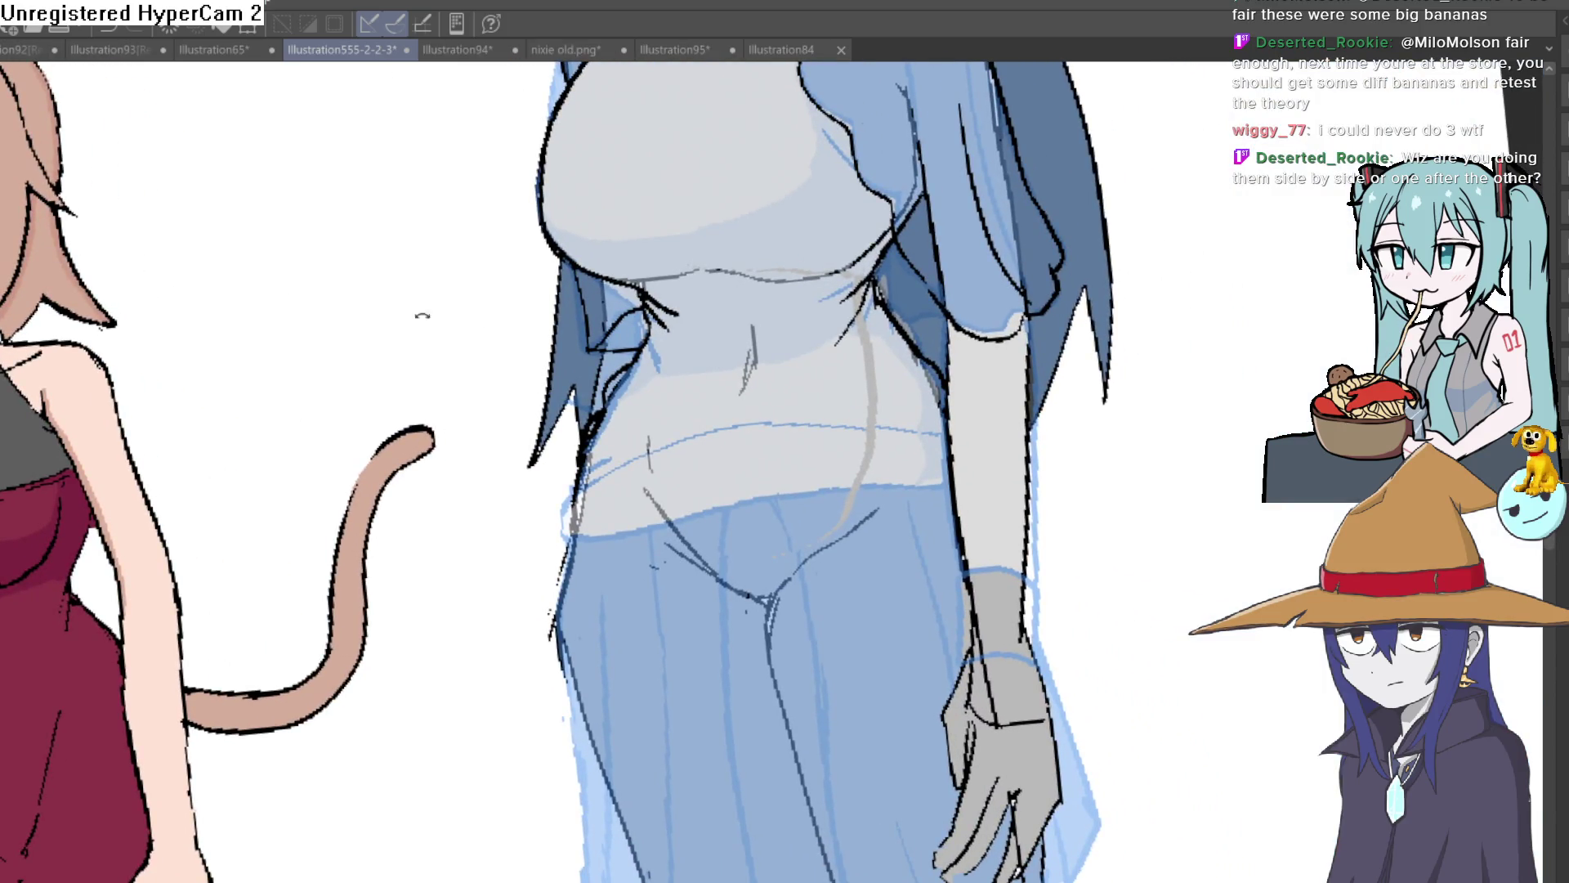
Ink the first hem line across the figure's torso.
drag(370, 305, 858, 286)
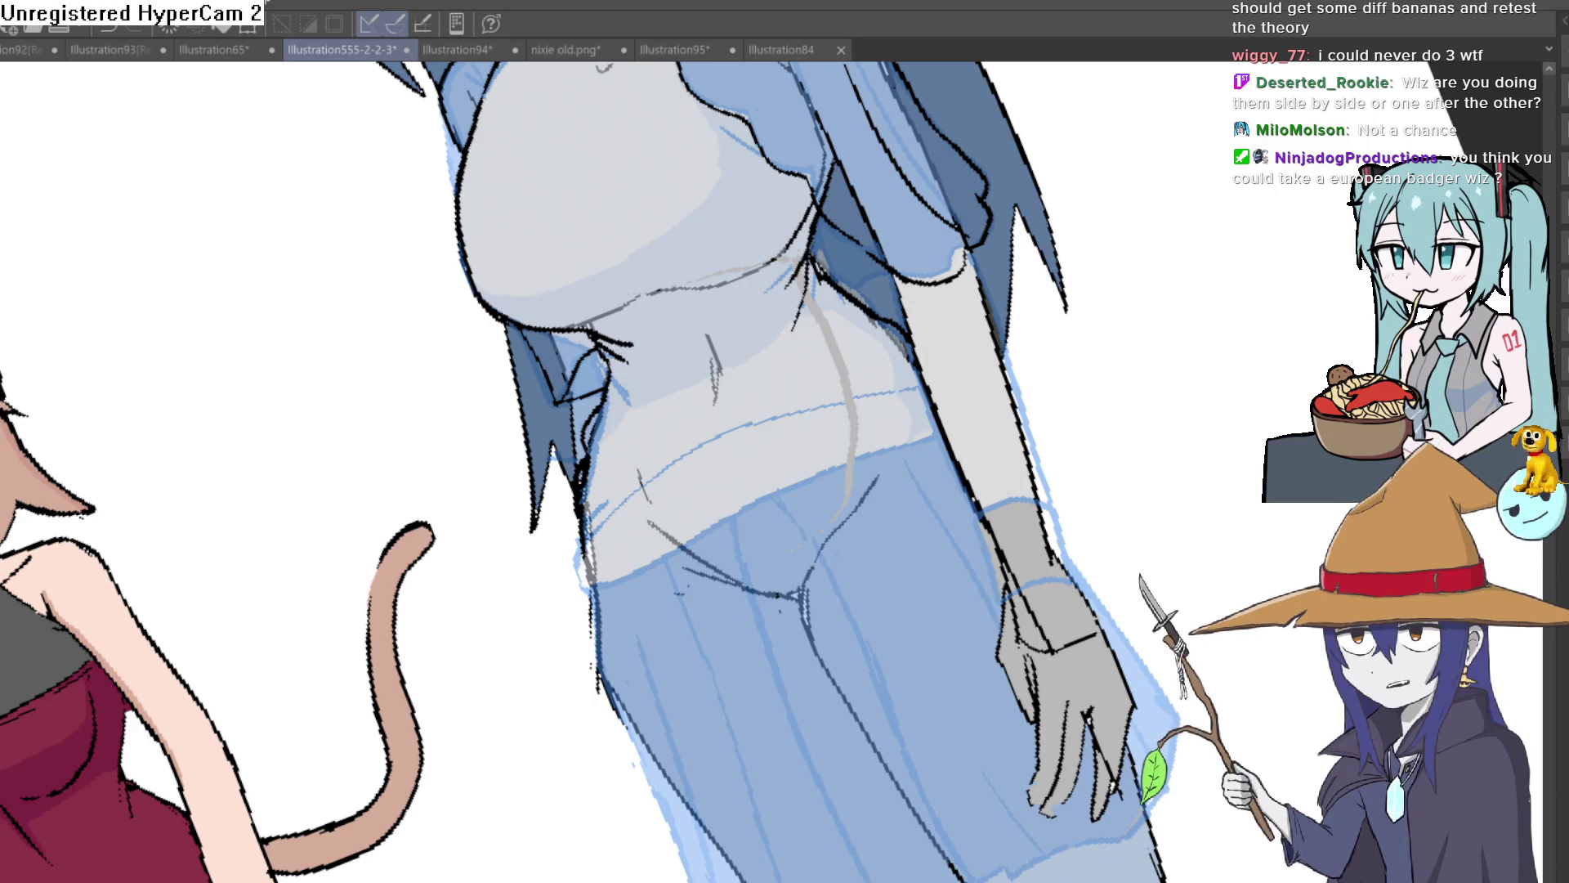
scroll(1142, 364, up, 3)
drag(983, 309, 1070, 372)
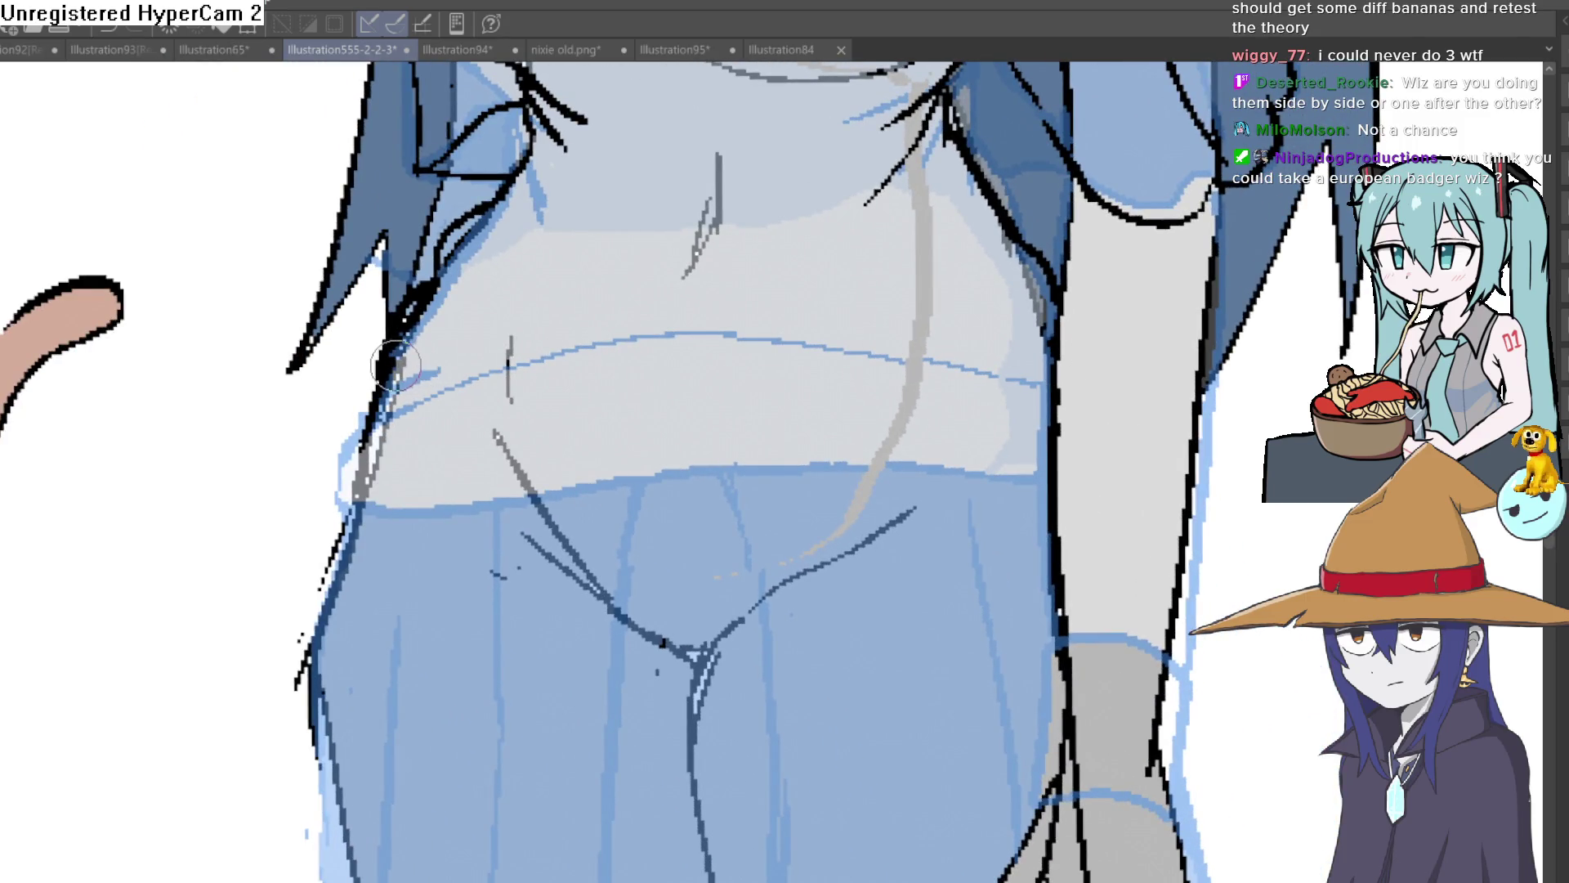
drag(511, 413, 1041, 359)
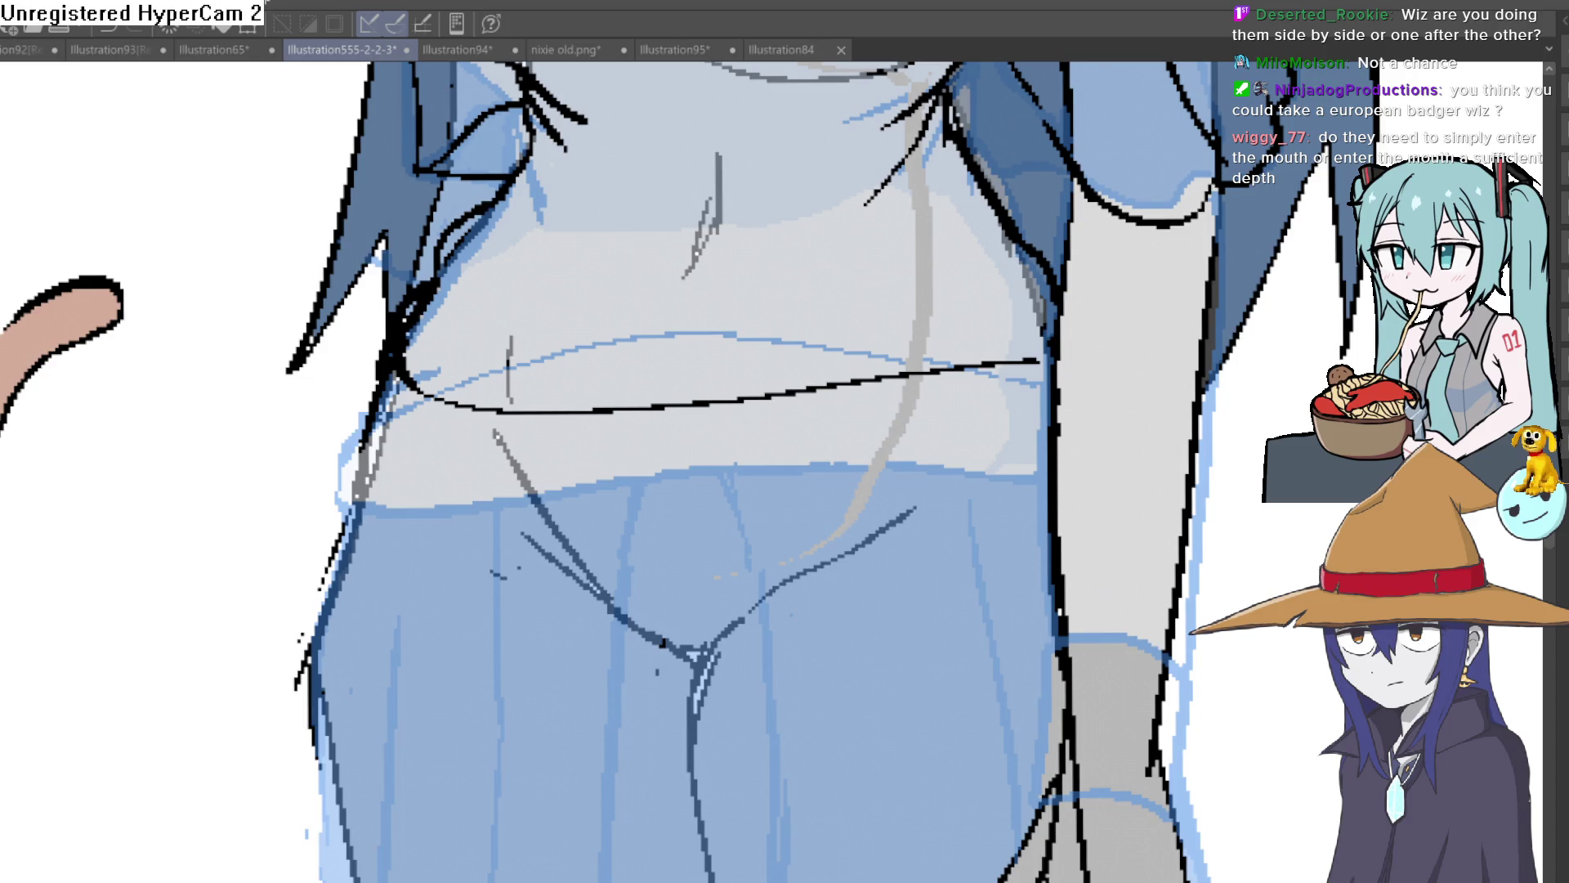
scroll(1141, 603, down, 5)
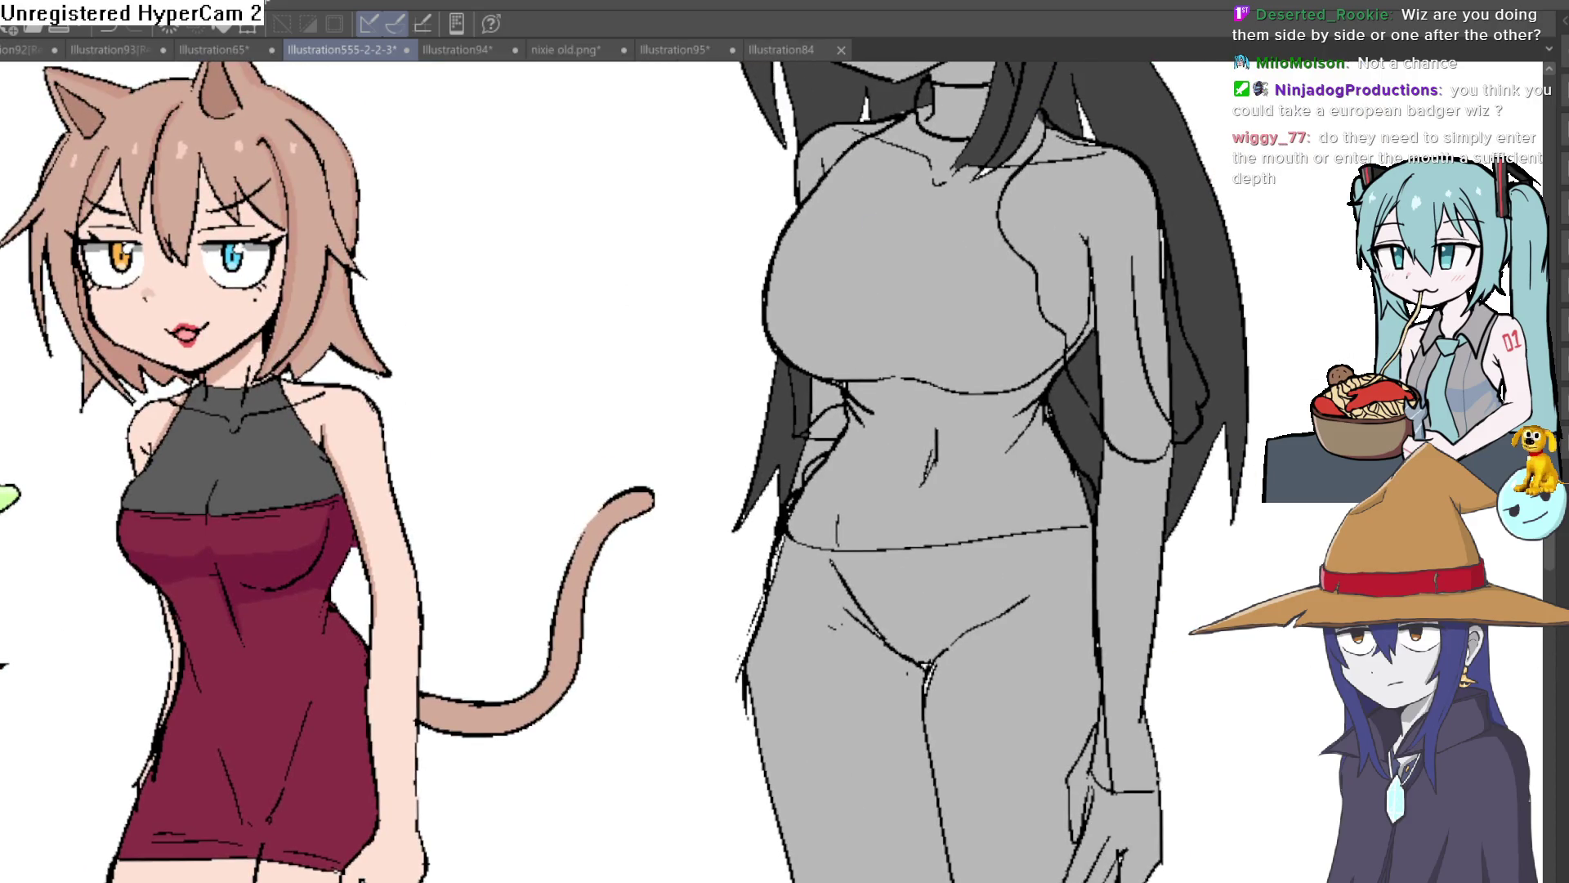
scroll(891, 572, up, 3)
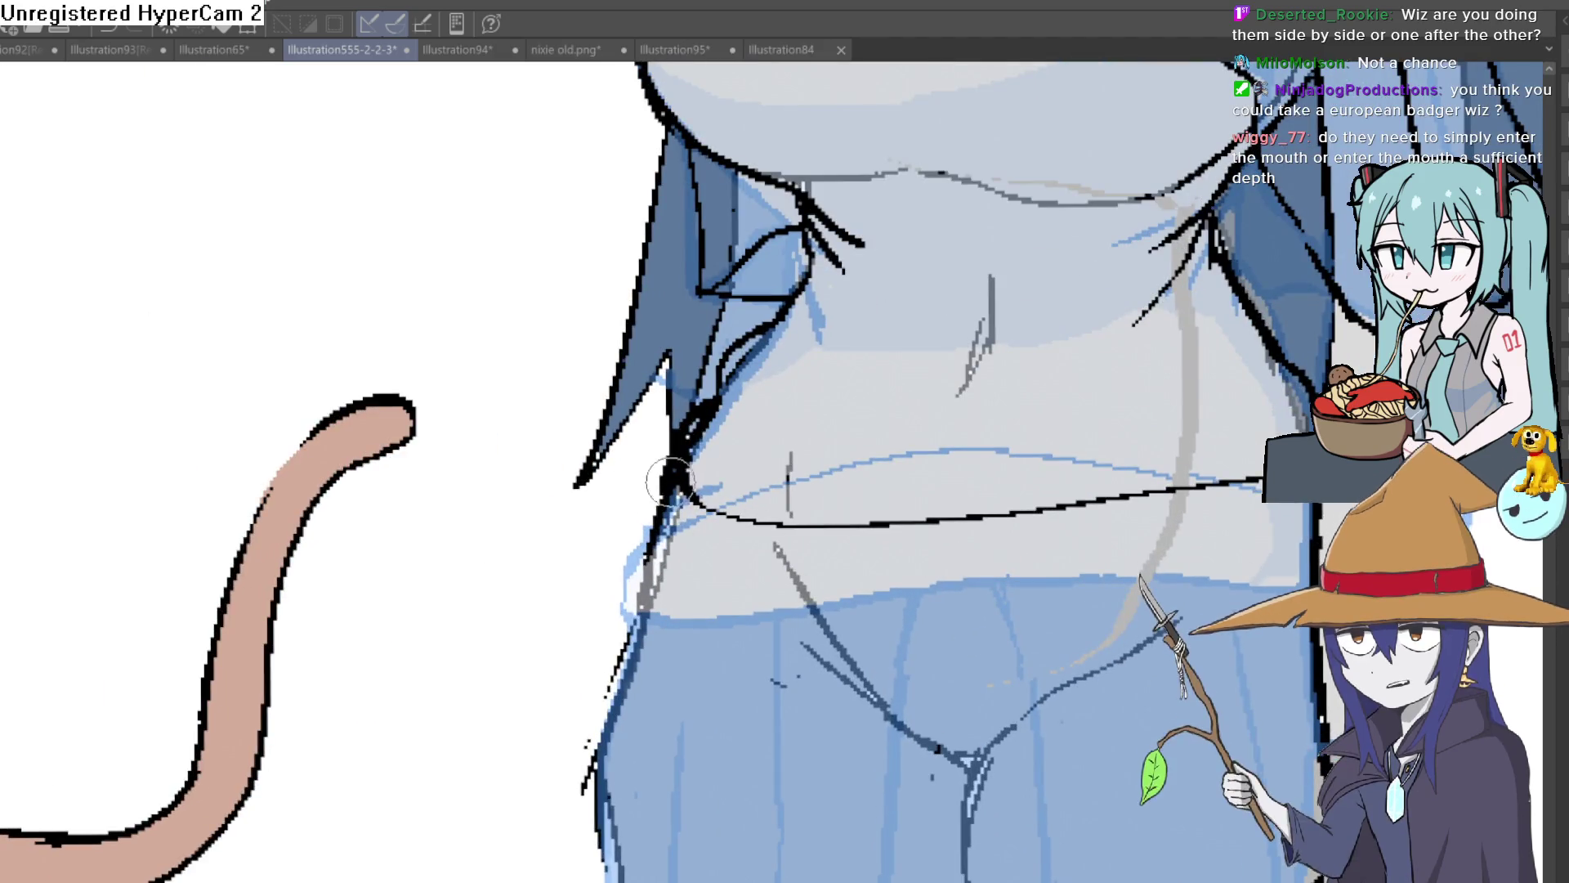
Redraw the second hem line across the waist, extending it on the right side.
mouse_move(645, 573)
mouse_down()
mouse_move(784, 611)
mouse_move(1039, 613)
mouse_move(1267, 569)
mouse_move(837, 618)
mouse_move(645, 572)
mouse_move(662, 503)
mouse_move(663, 550)
mouse_up()
key(ctrl+z)
drag(1203, 480, 1128, 512)
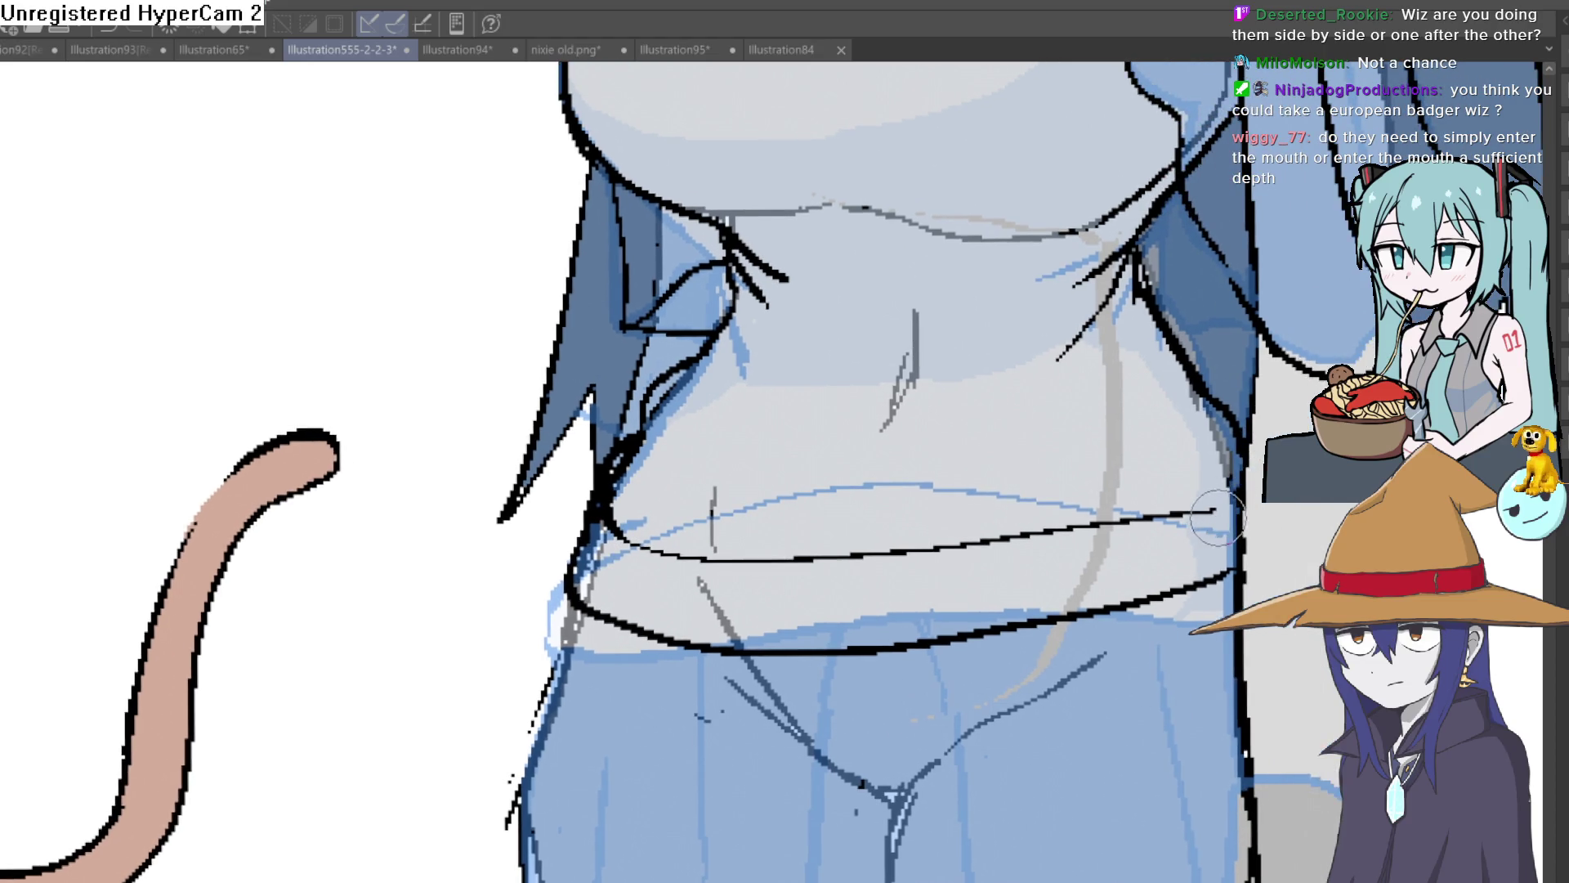
scroll(1231, 454, up, 3)
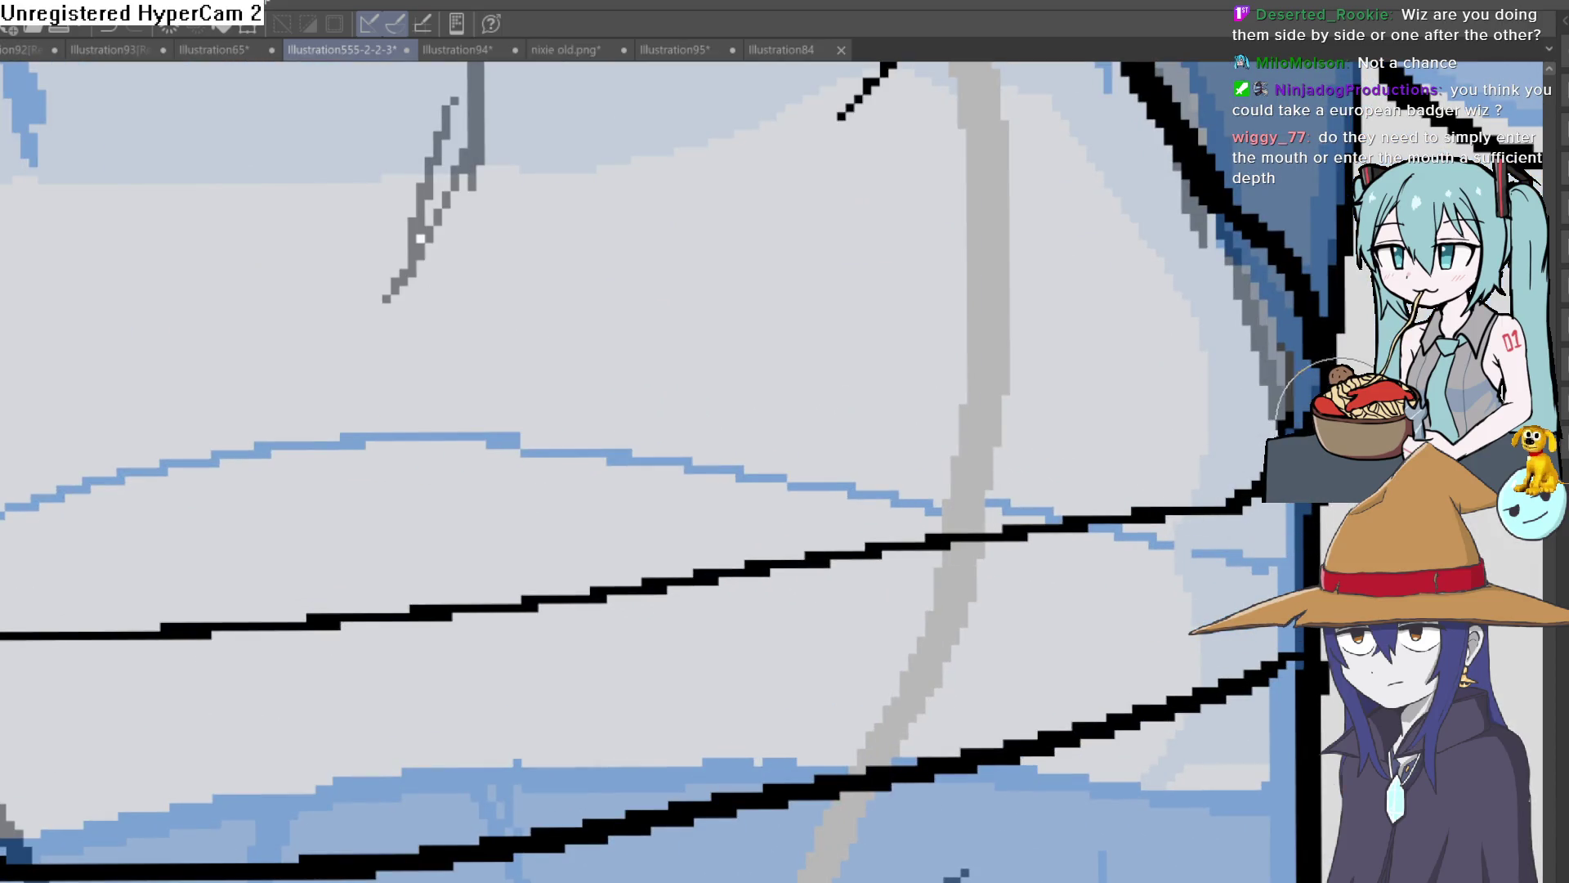
drag(1266, 454, 1128, 518)
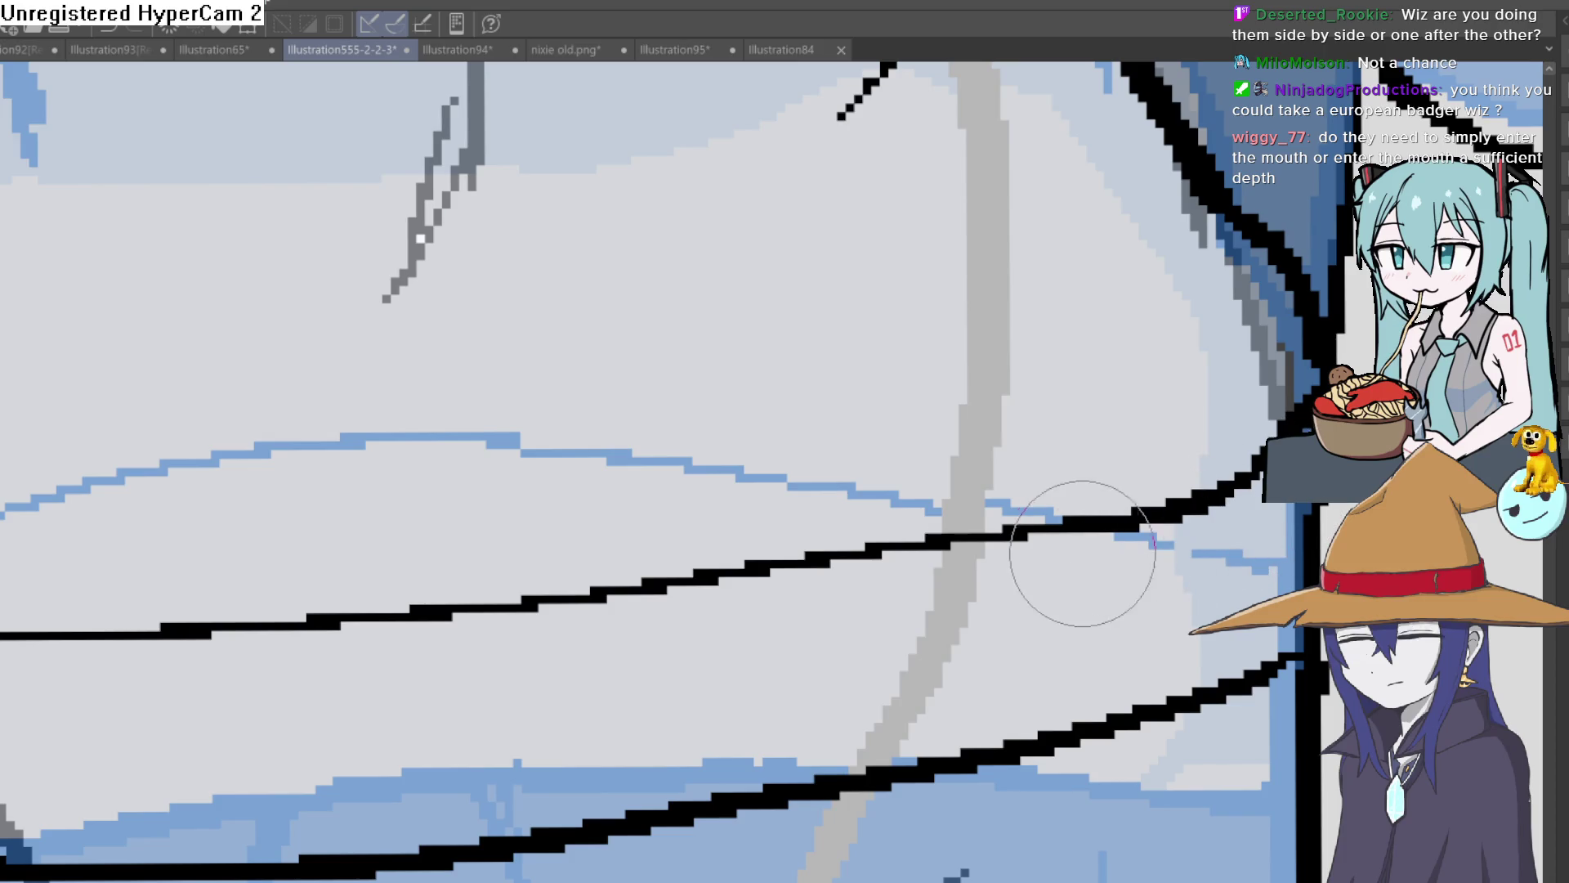
scroll(1257, 554, down, 3)
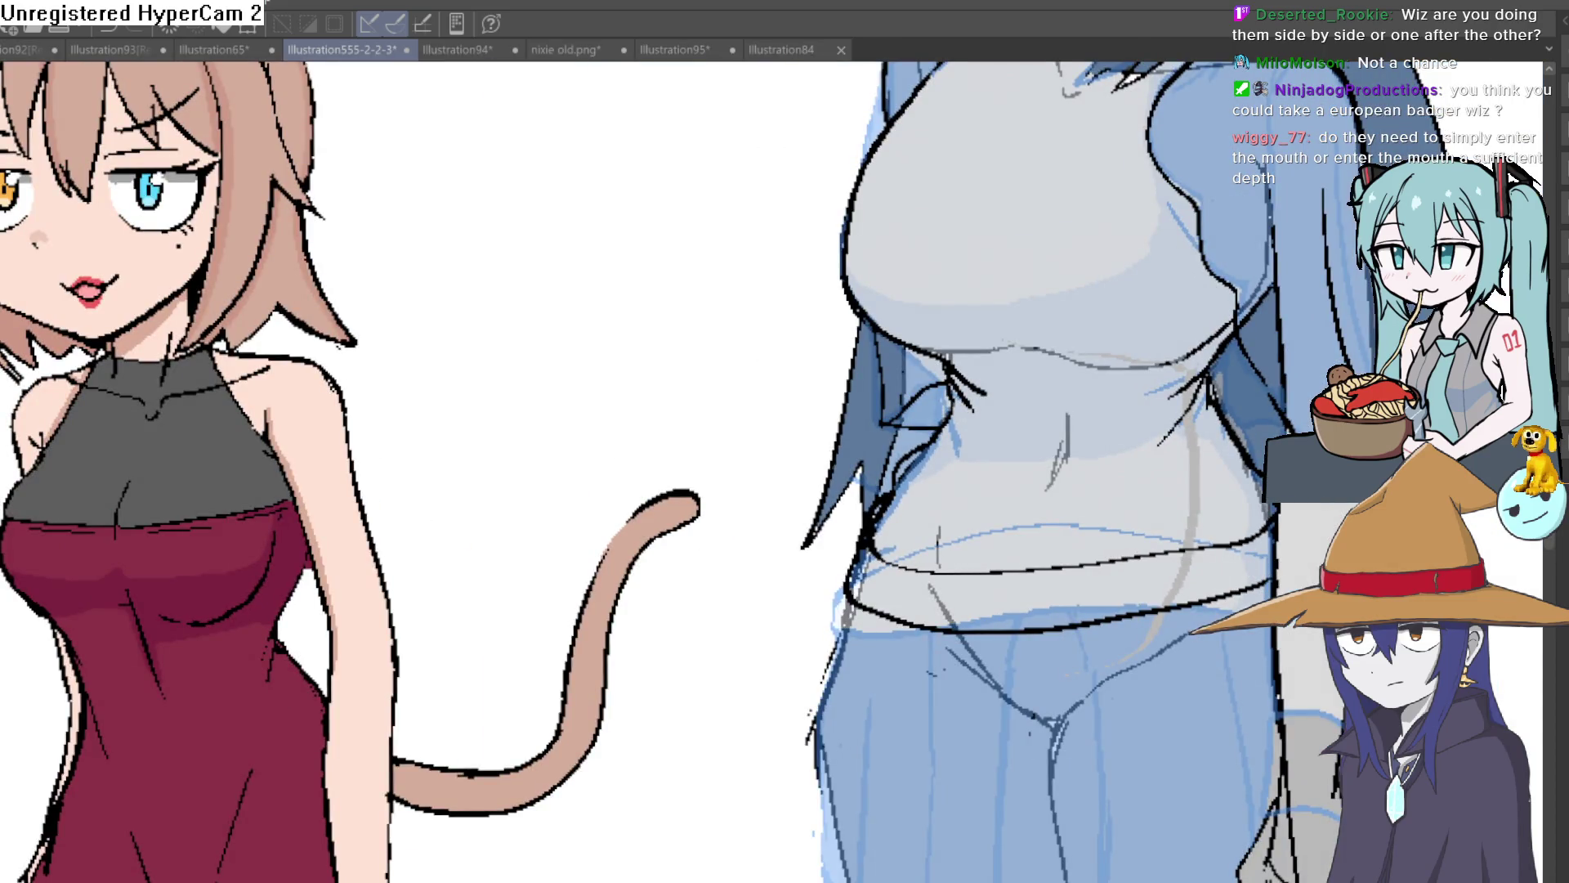
drag(1111, 578, 1059, 532)
scroll(869, 518, up, 3)
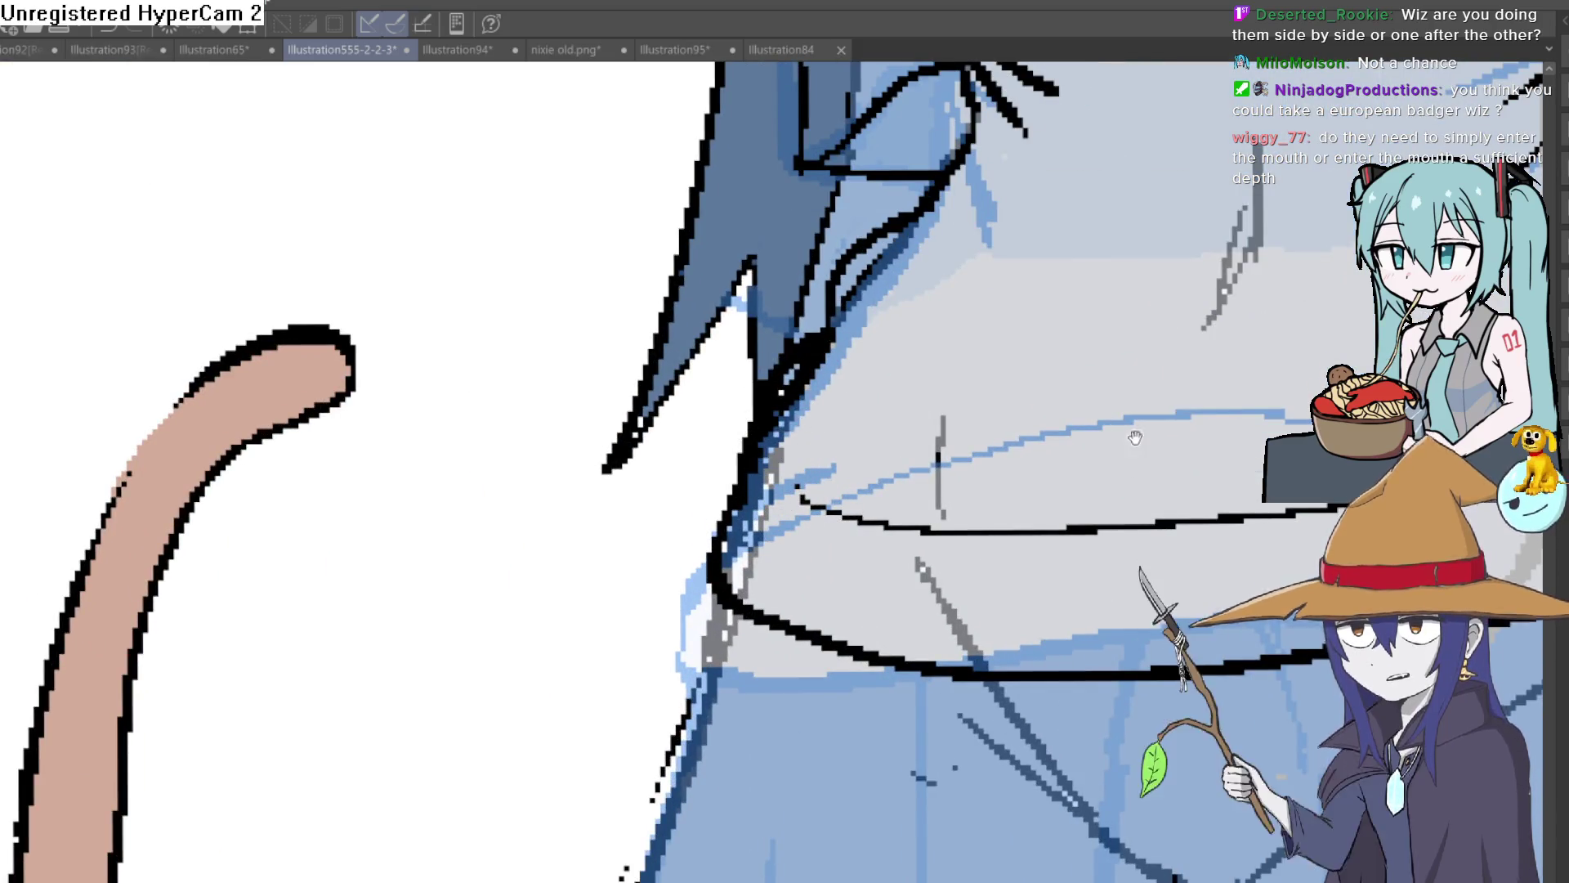
drag(778, 419, 353, 468)
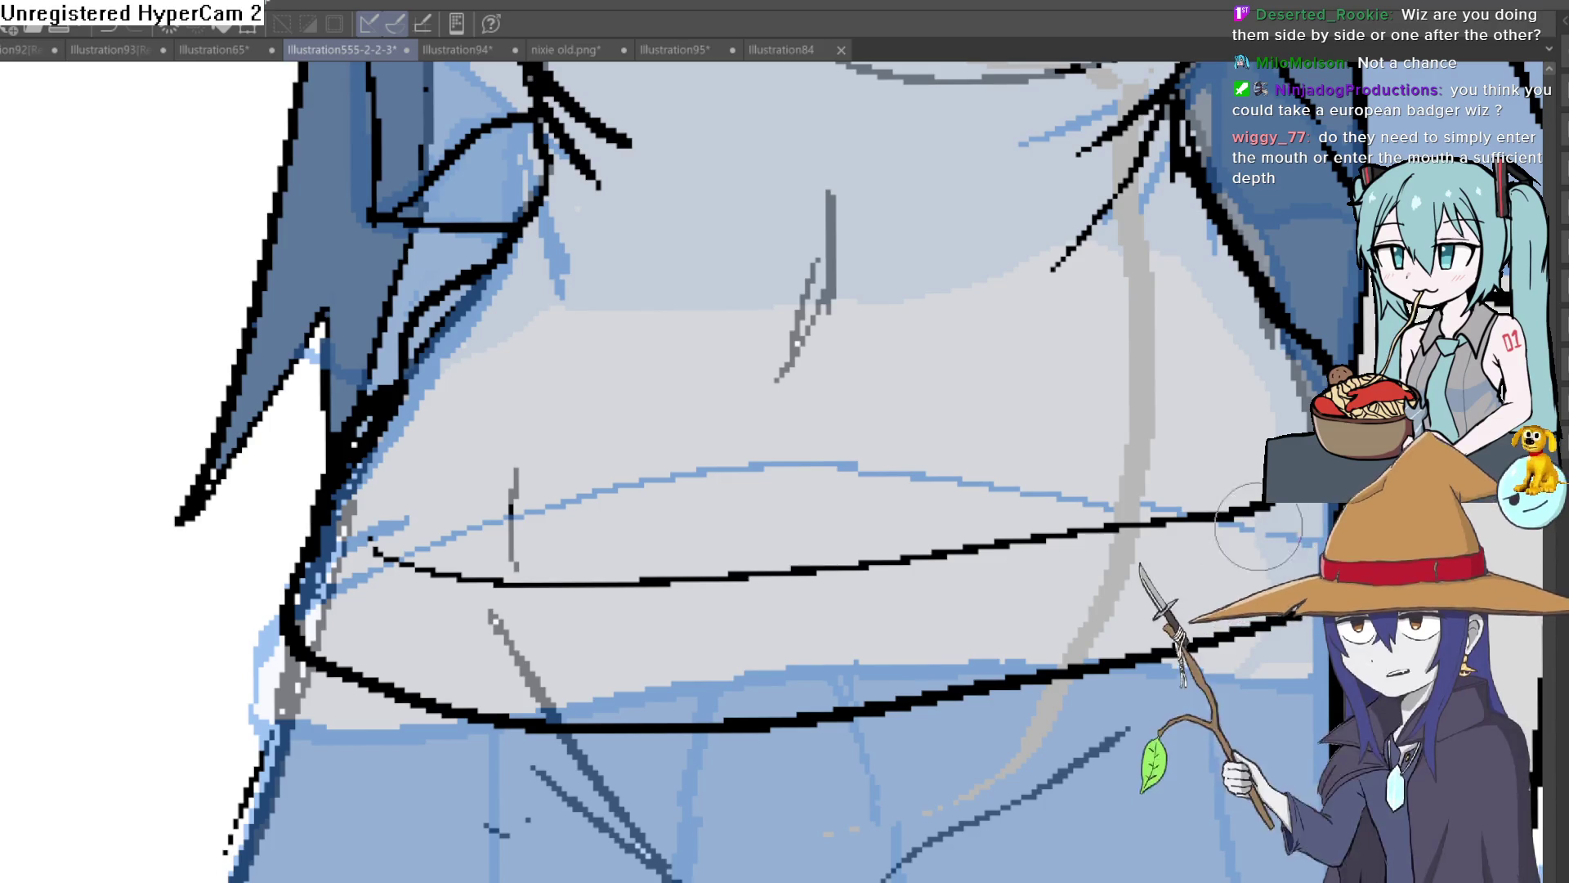
scroll(691, 471, down, 5)
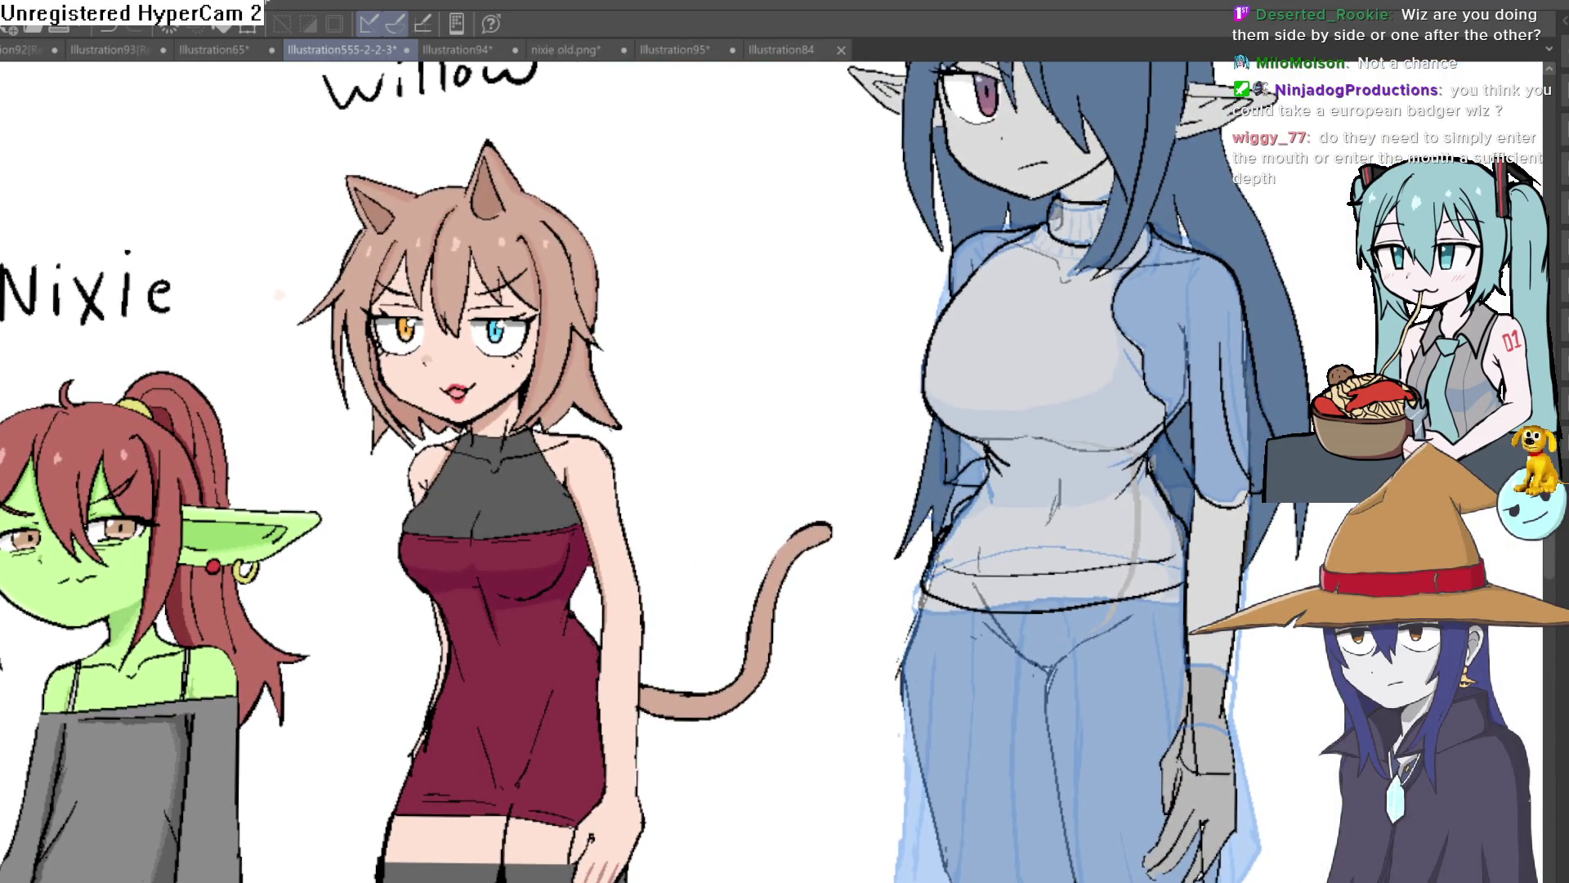
drag(1266, 764, 1234, 722)
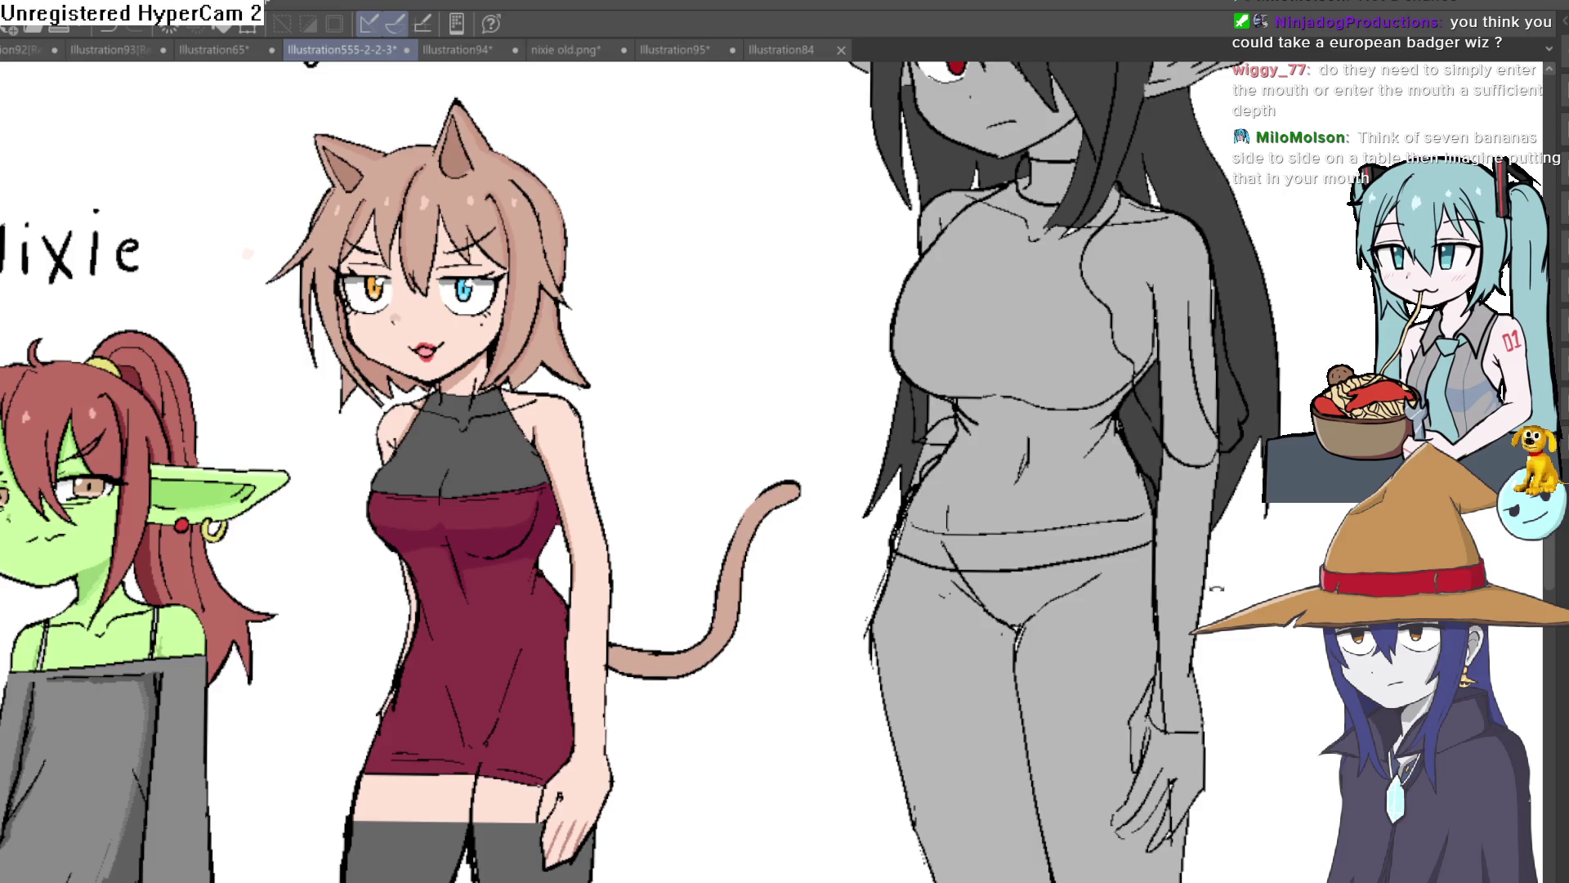
drag(1210, 586, 1243, 564)
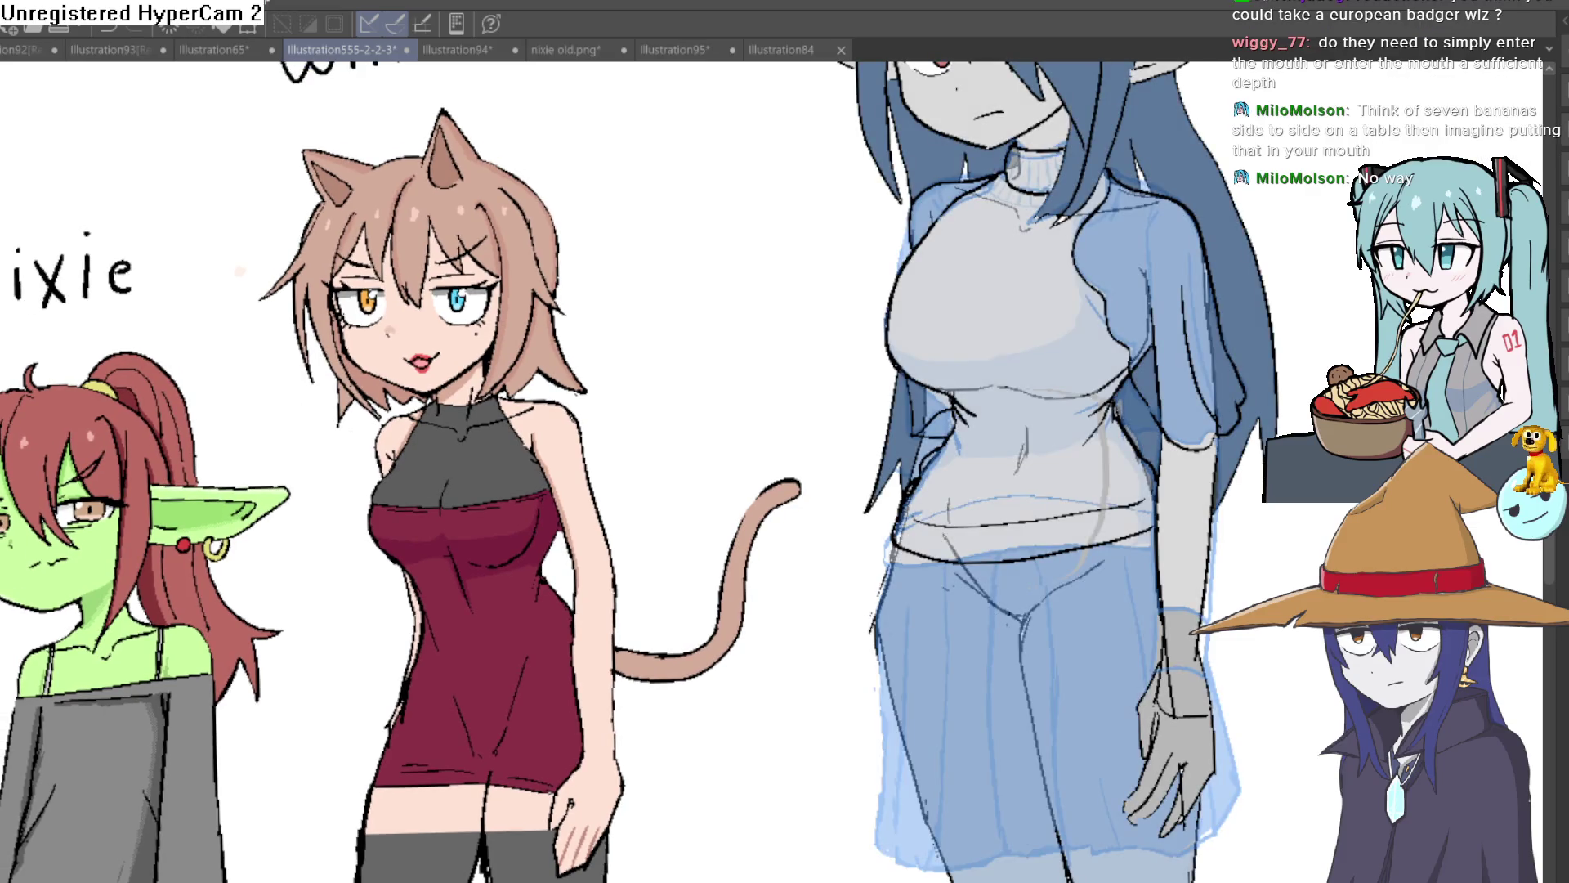
click(1160, 279)
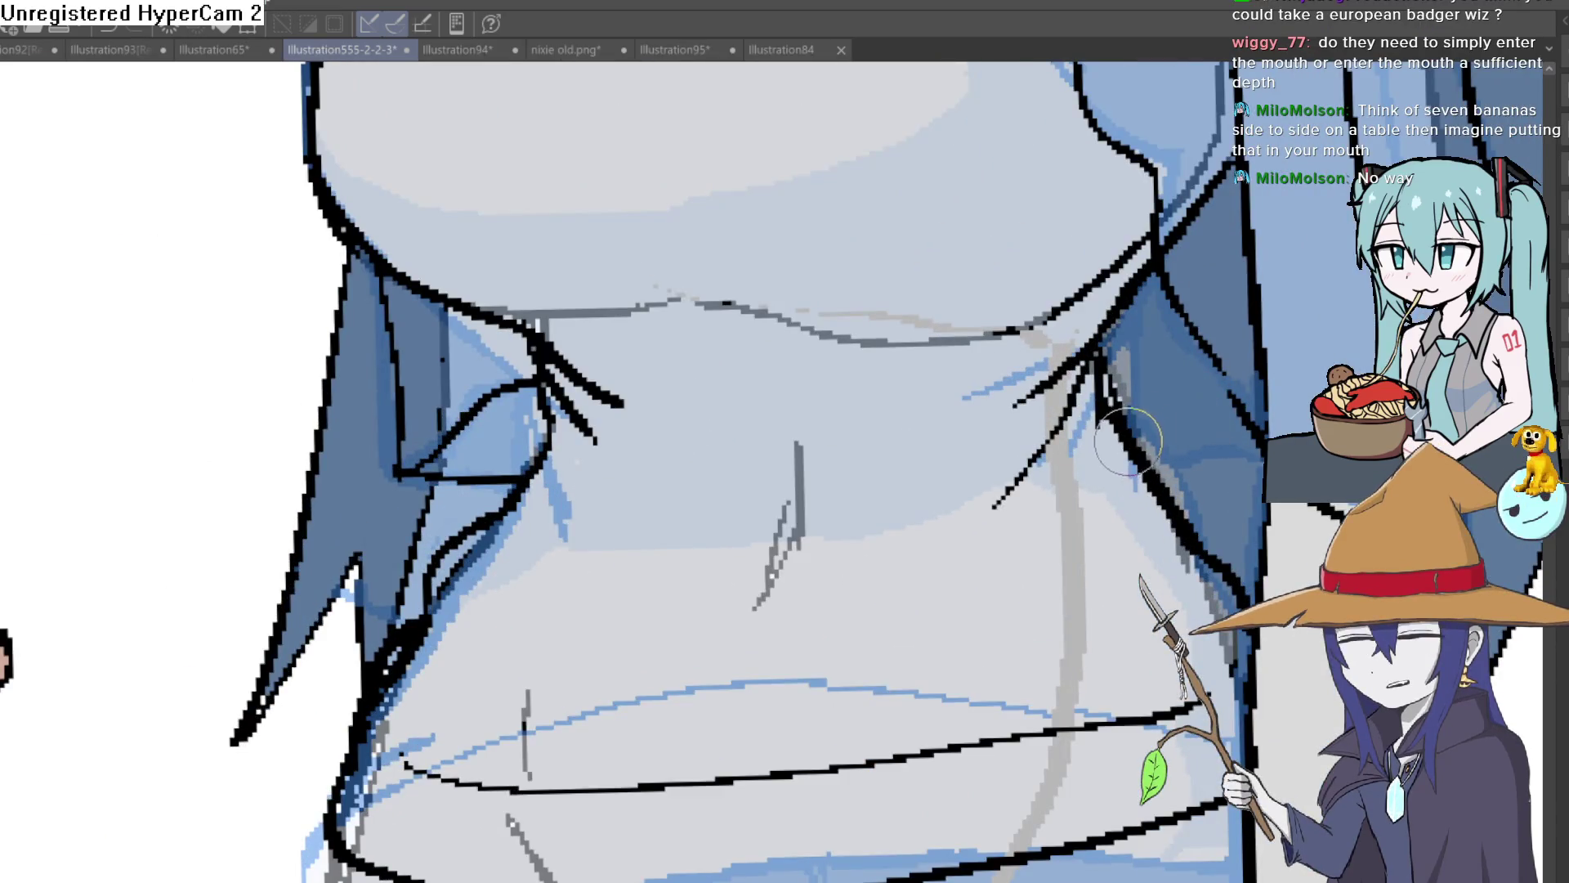
scroll(1269, 450, down, 5)
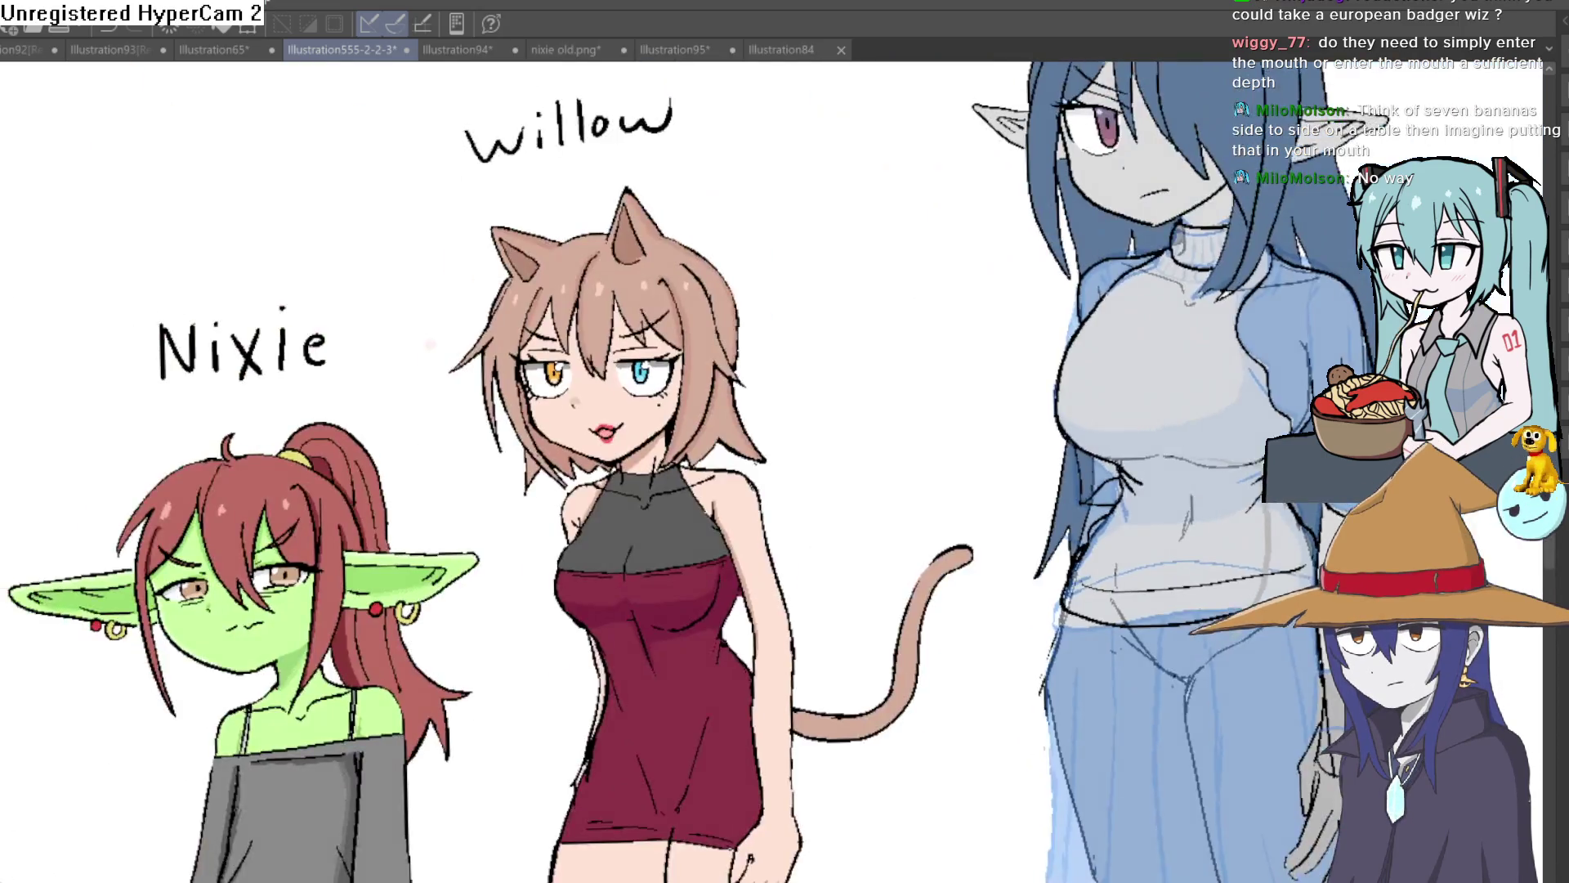
scroll(1284, 710, down, 1)
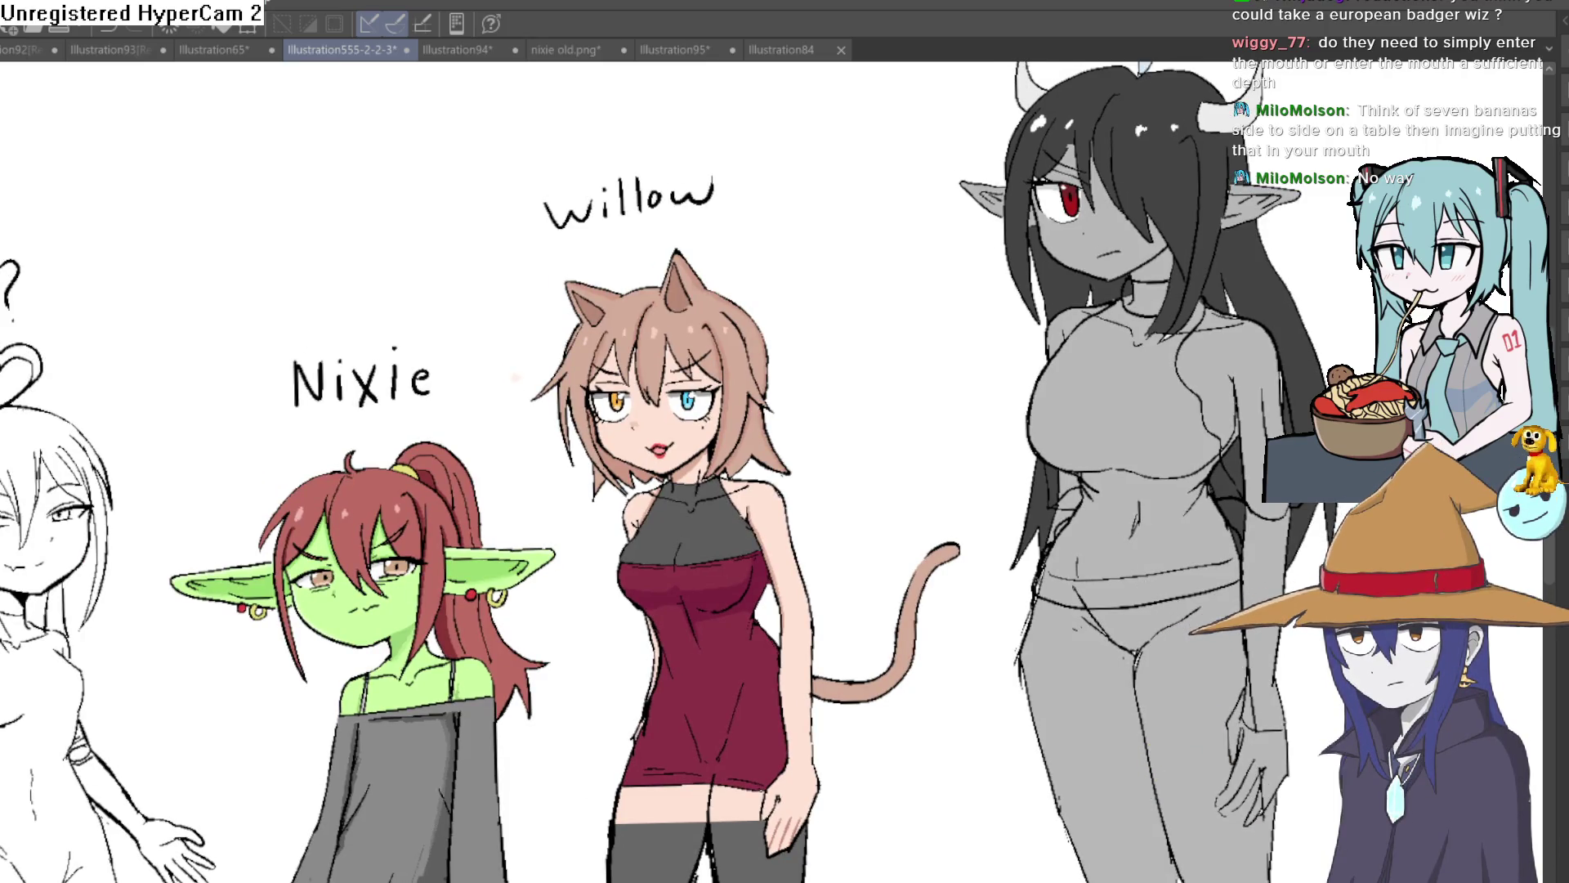
Fill the horned girl's torso, neck, upper chest and strip above the pants with skin colour.
drag(1172, 436, 1119, 449)
click(1118, 449)
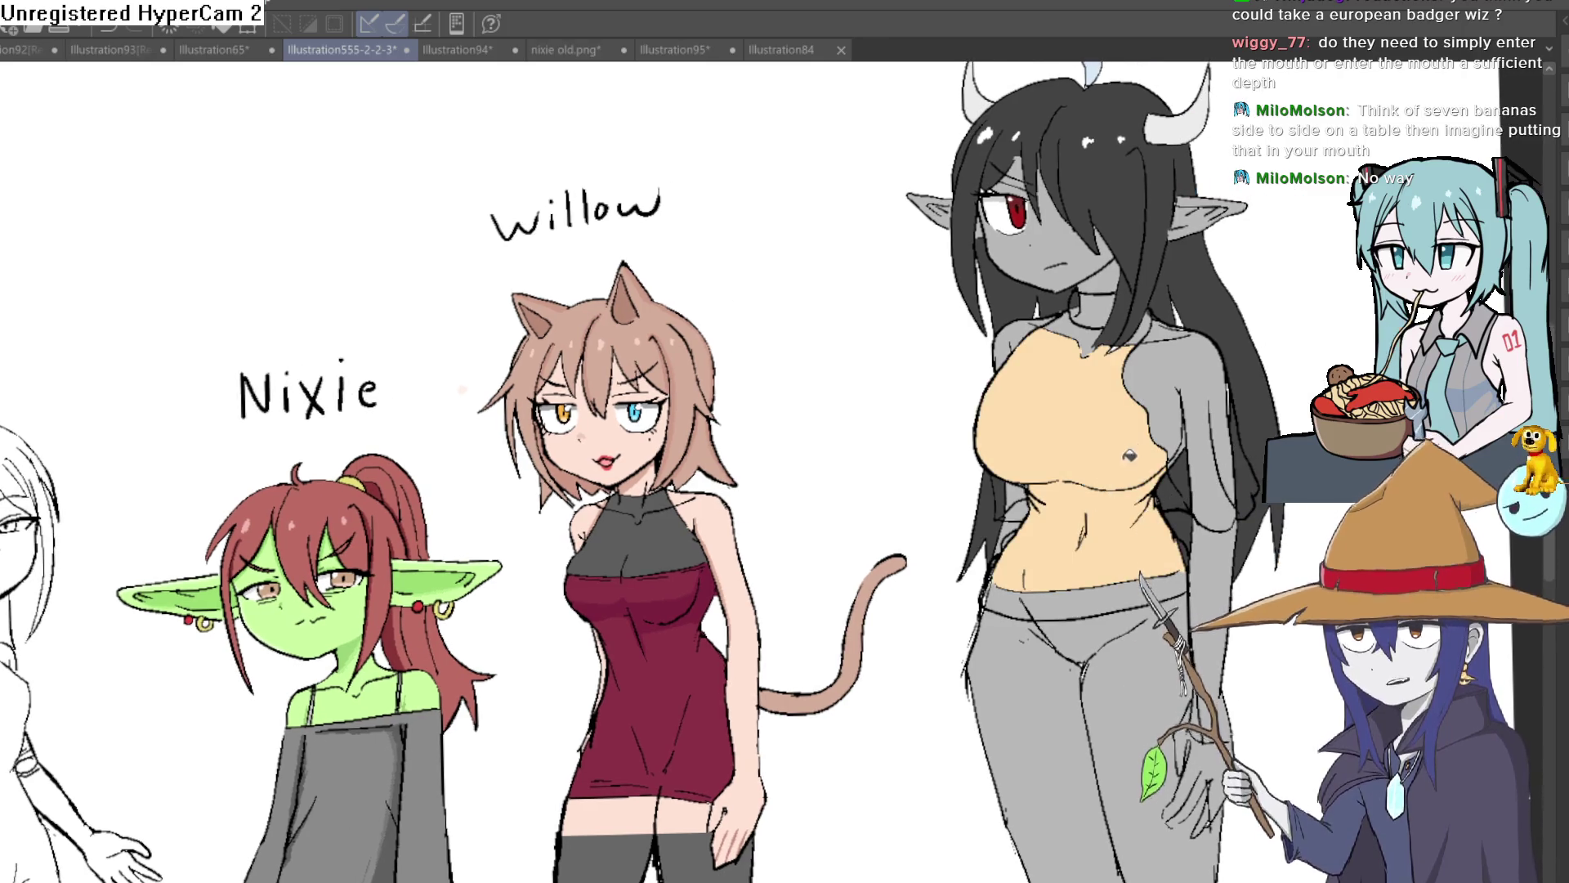
click(1095, 306)
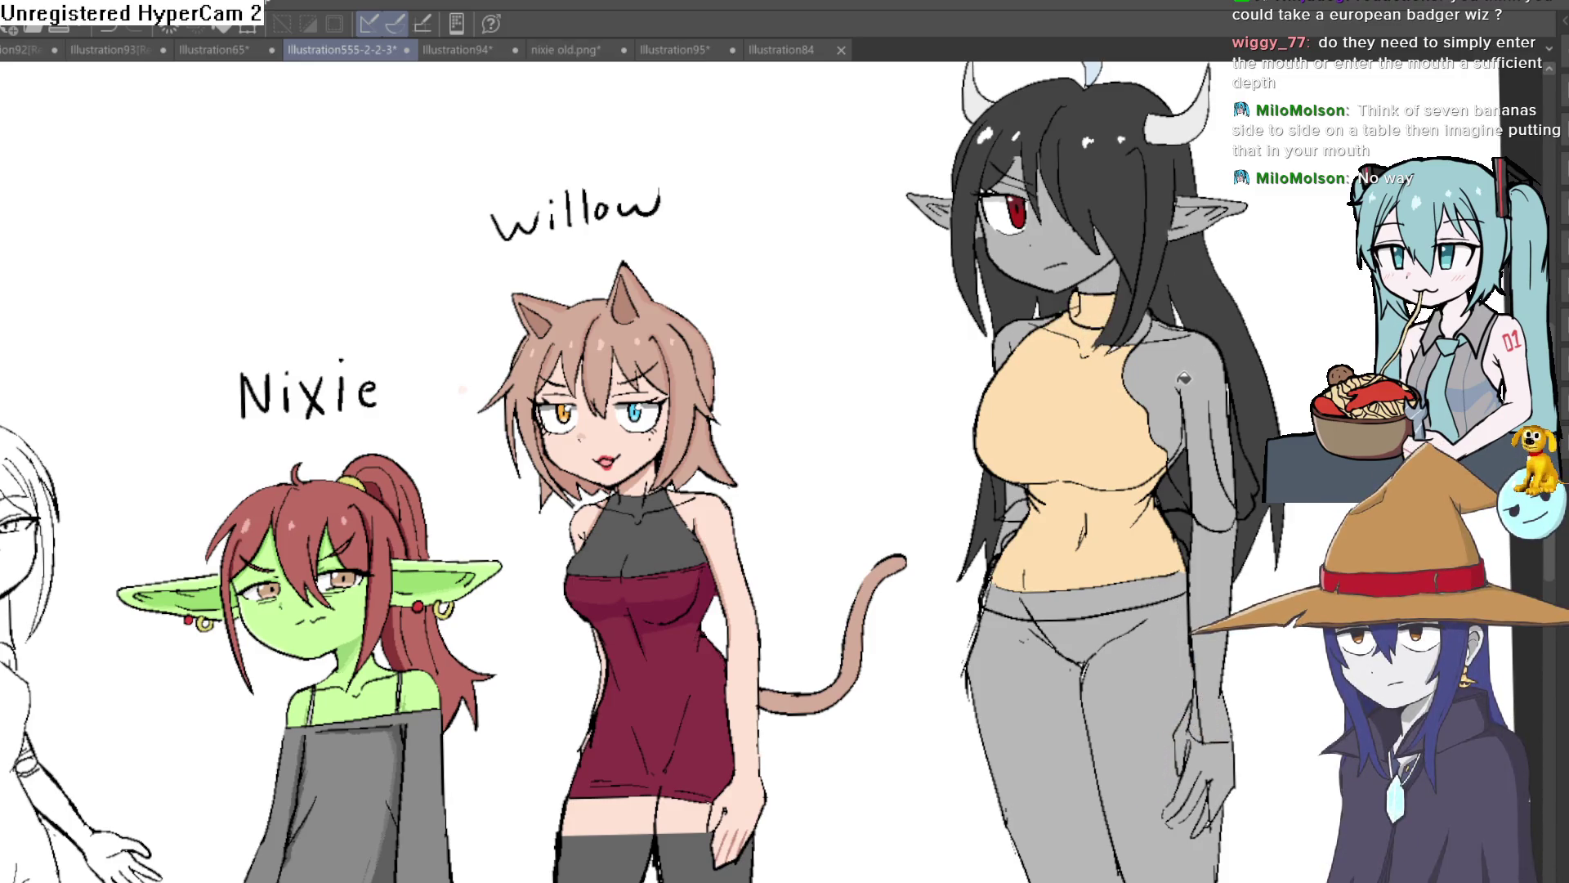
click(1116, 595)
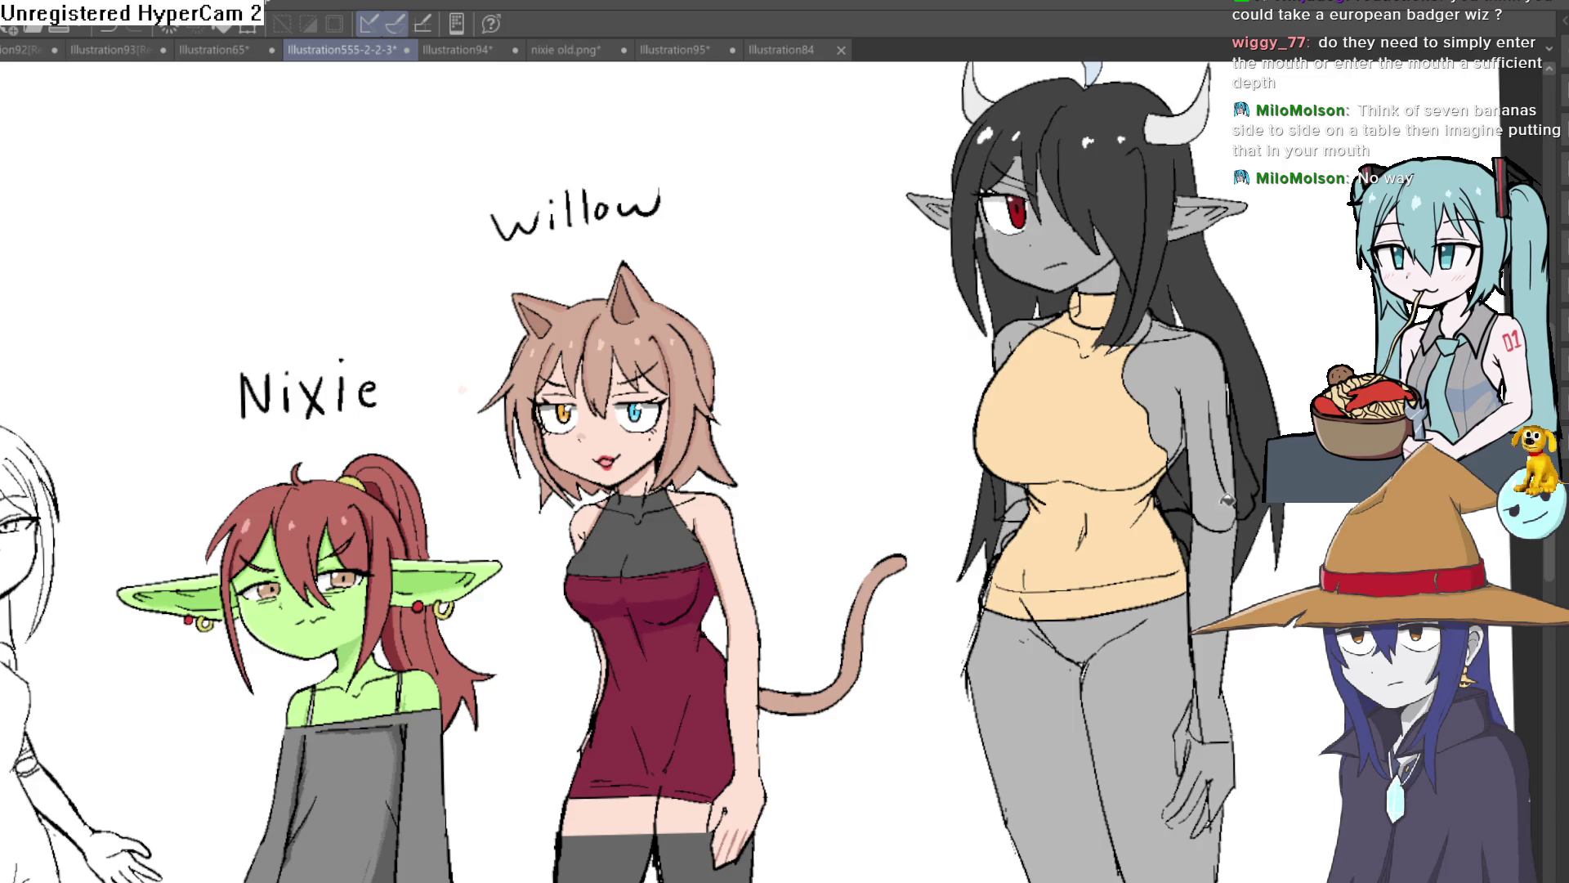
Fill the sleeve area and a missed arm-edge strip with darker grey.
click(1217, 485)
click(1236, 468)
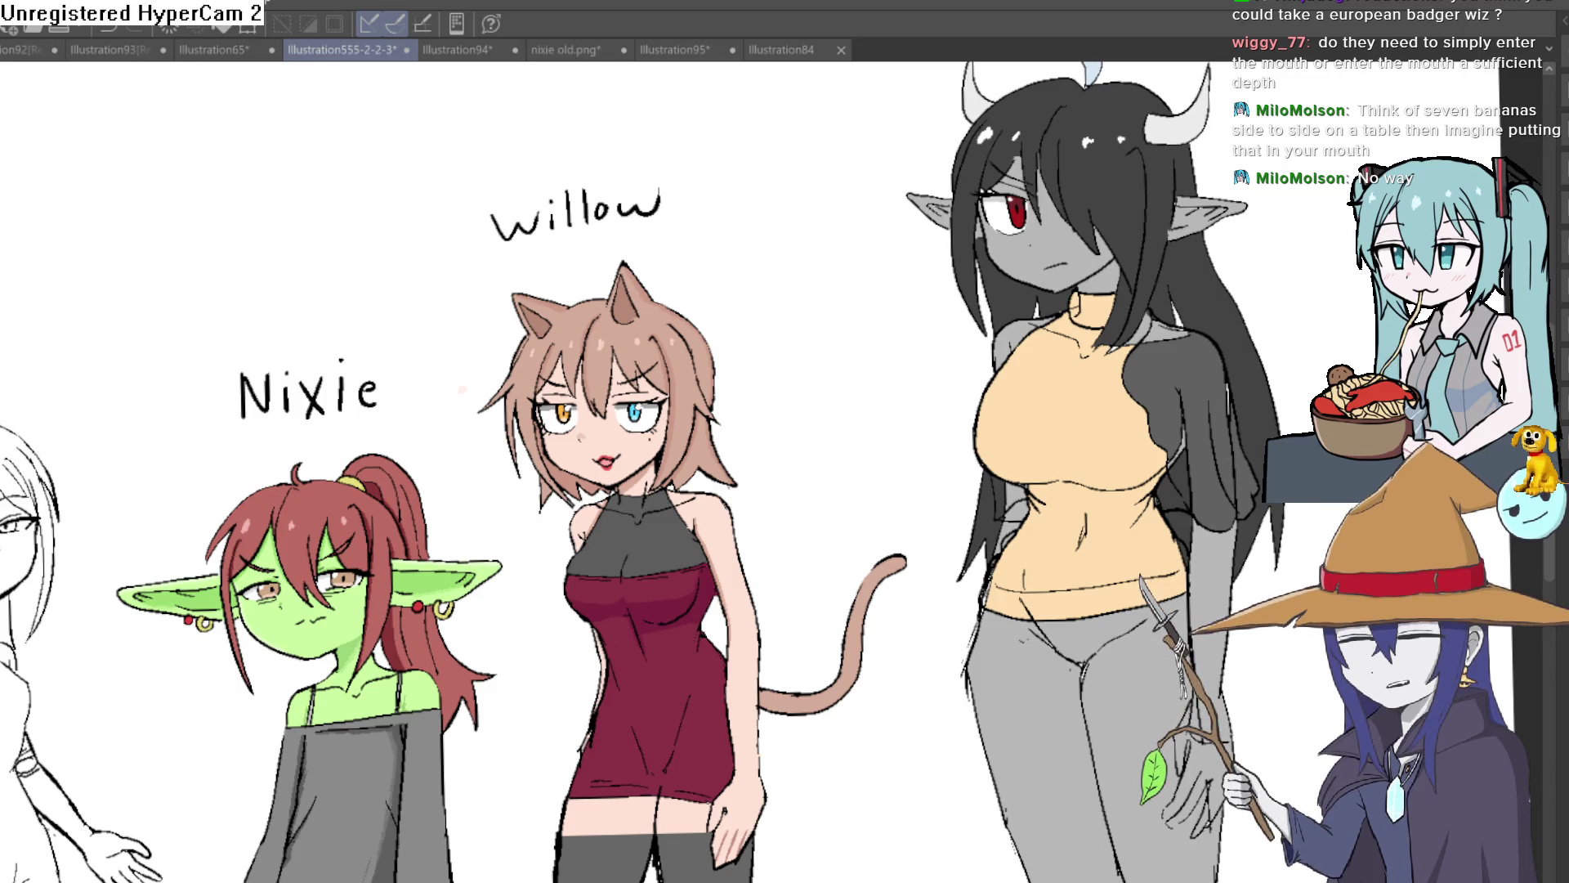
scroll(1123, 458, up, 5)
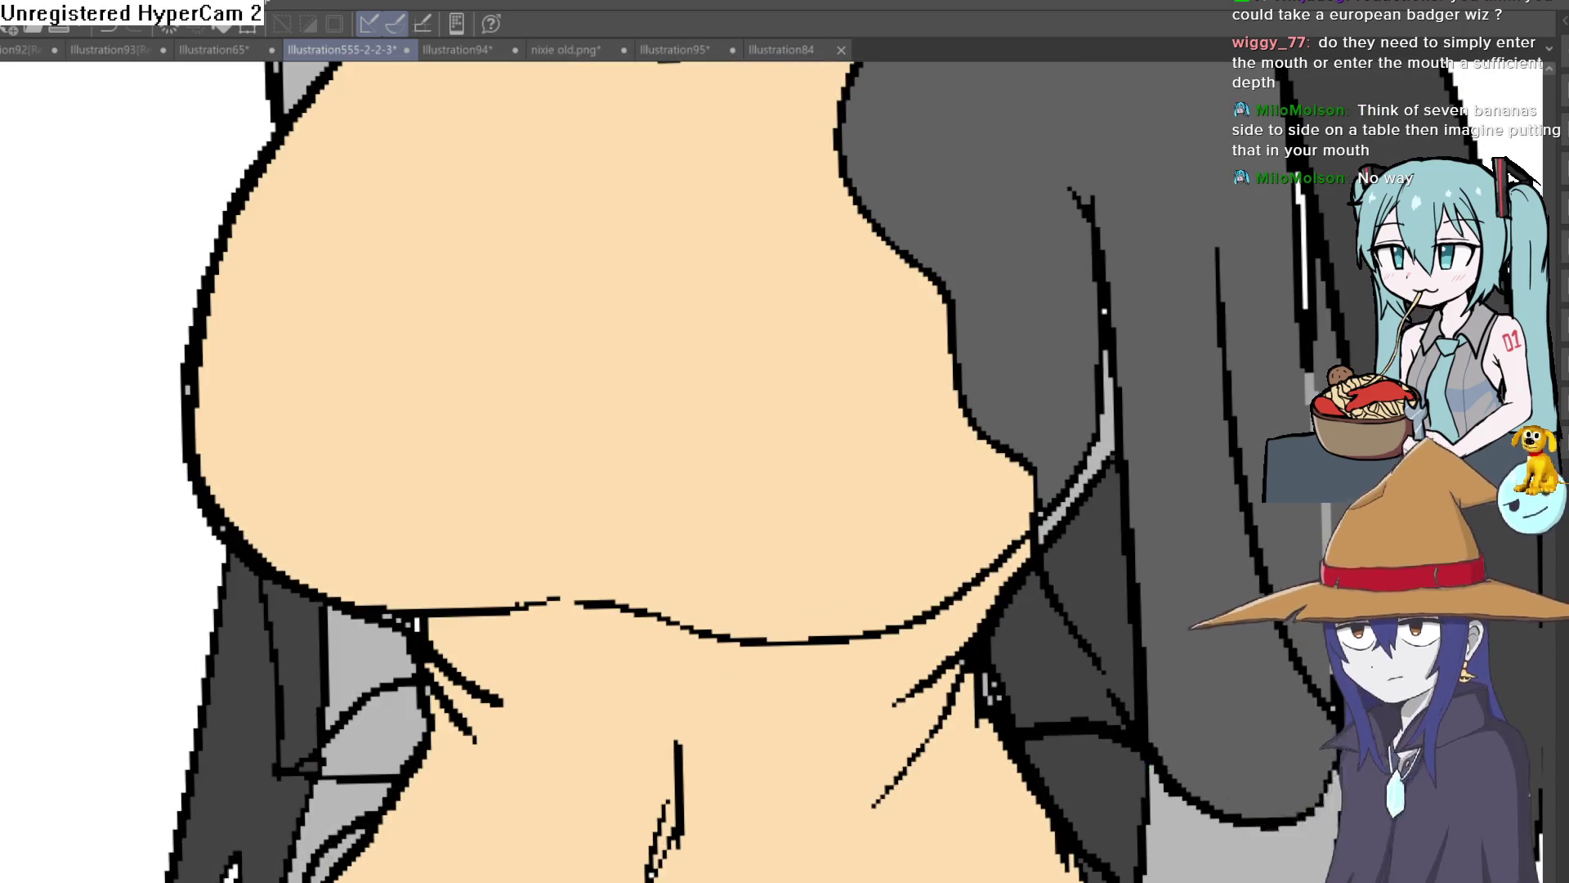
Recolour the large hair area and hair bands beside the torso lighter grey.
click(1322, 379)
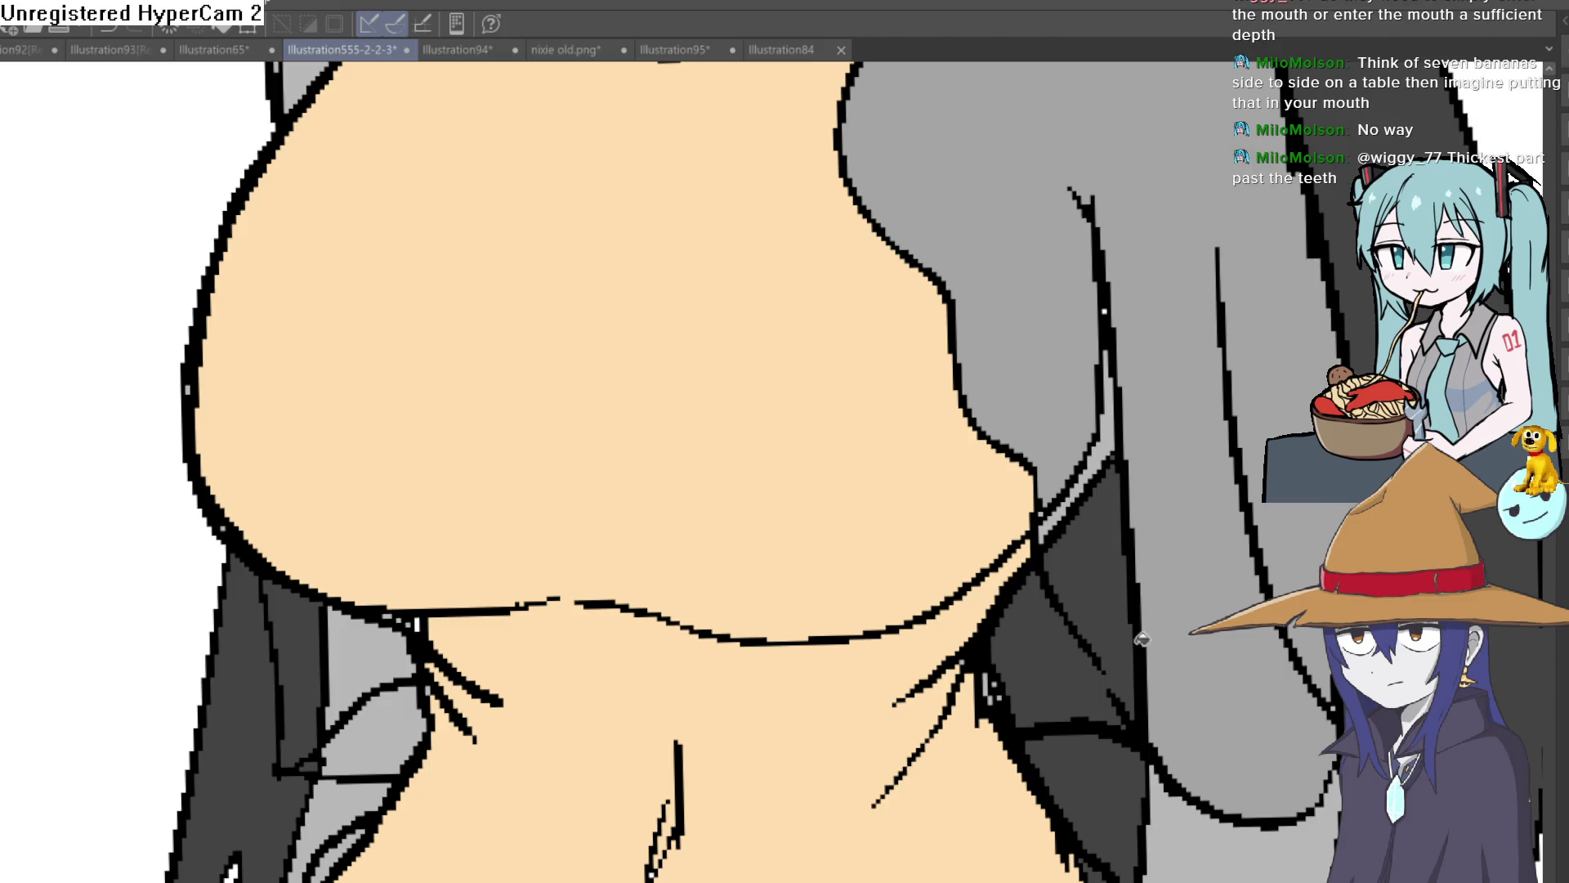
click(1119, 609)
click(1142, 594)
click(1046, 658)
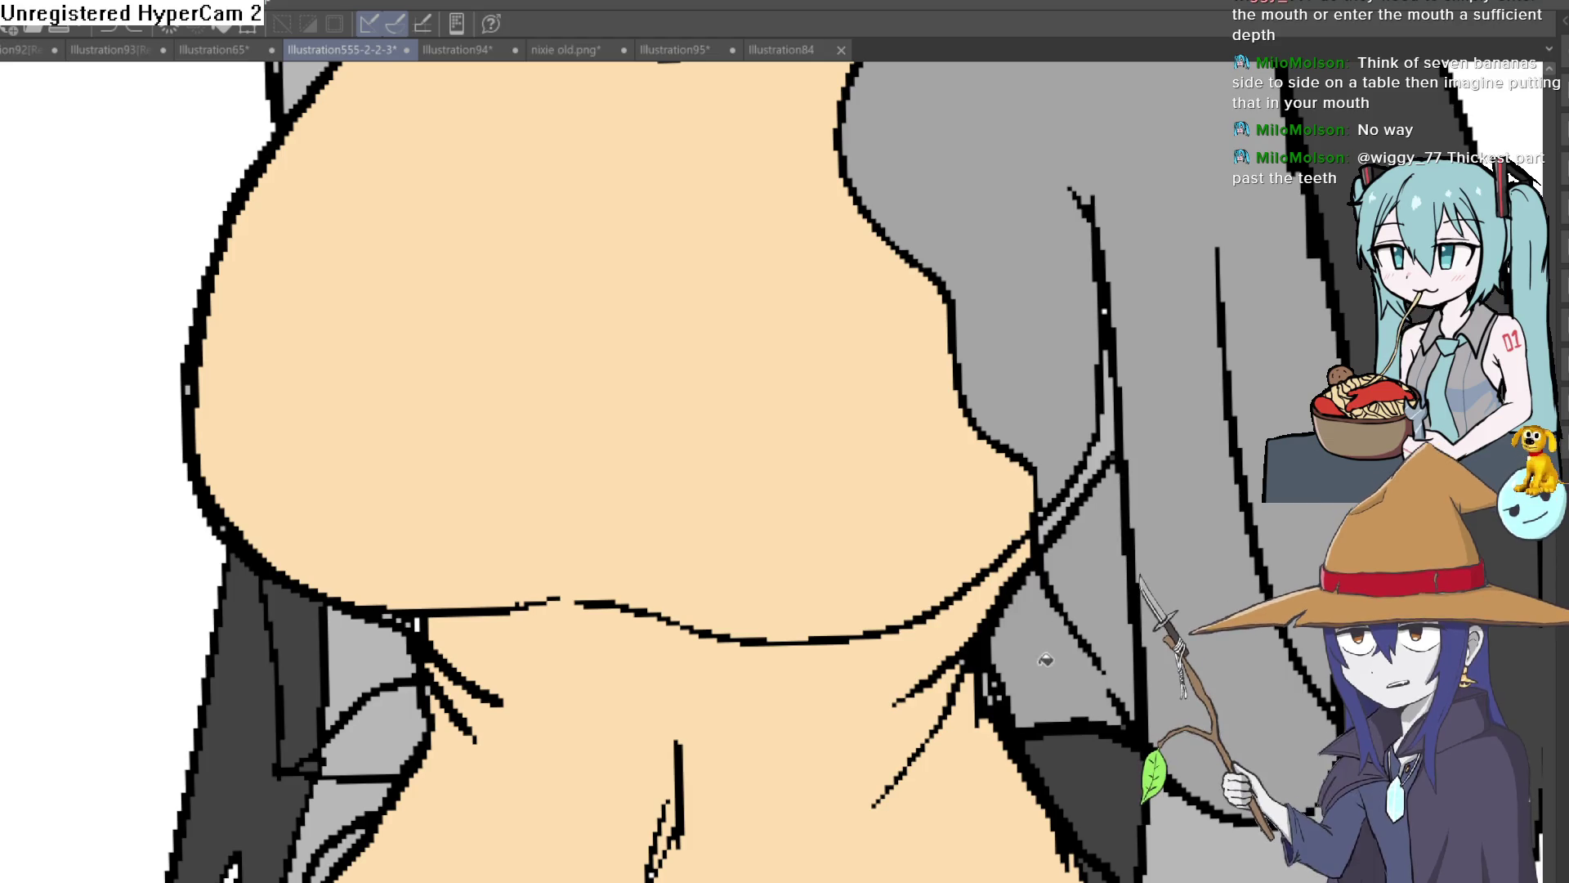
click(1079, 497)
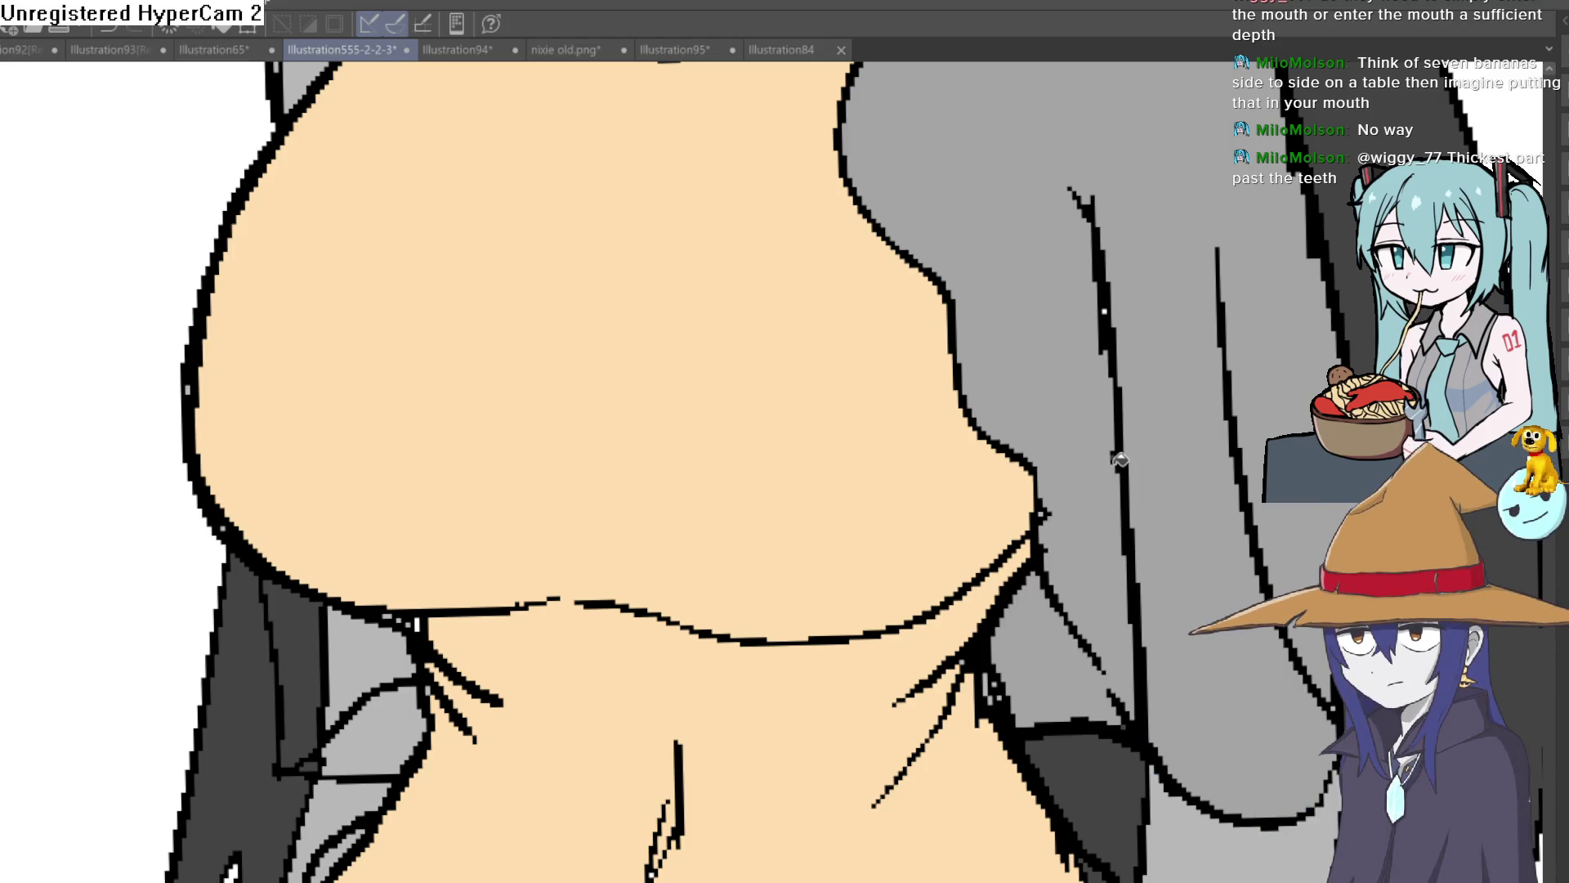
scroll(1128, 463, down, 3)
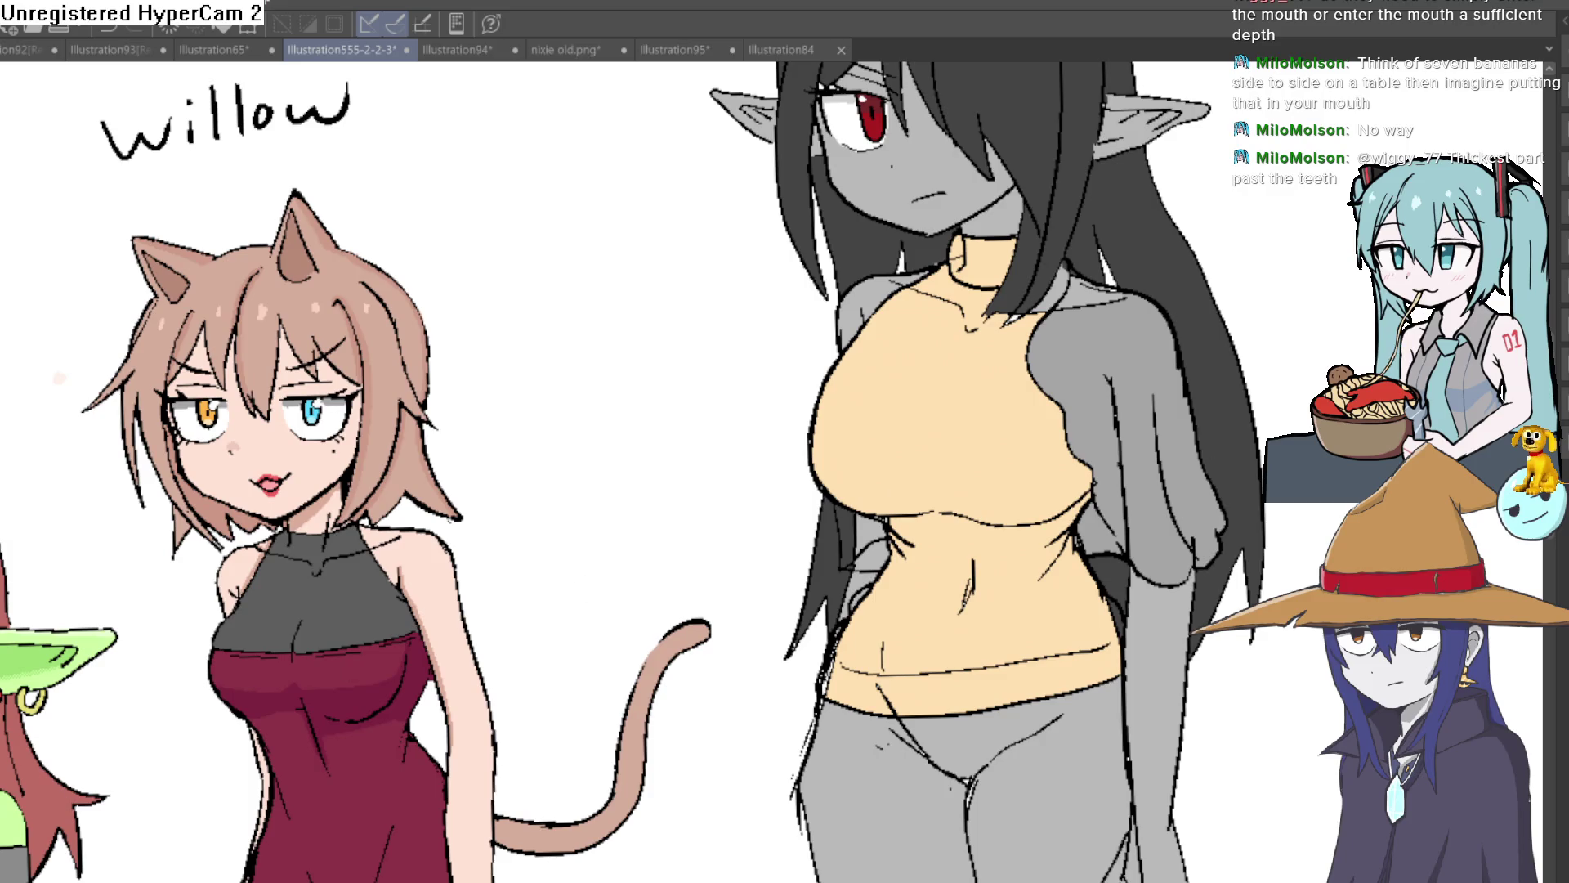
Fill the arm areas on both sides of the torso and the strip between hair strands dark grey.
click(1156, 427)
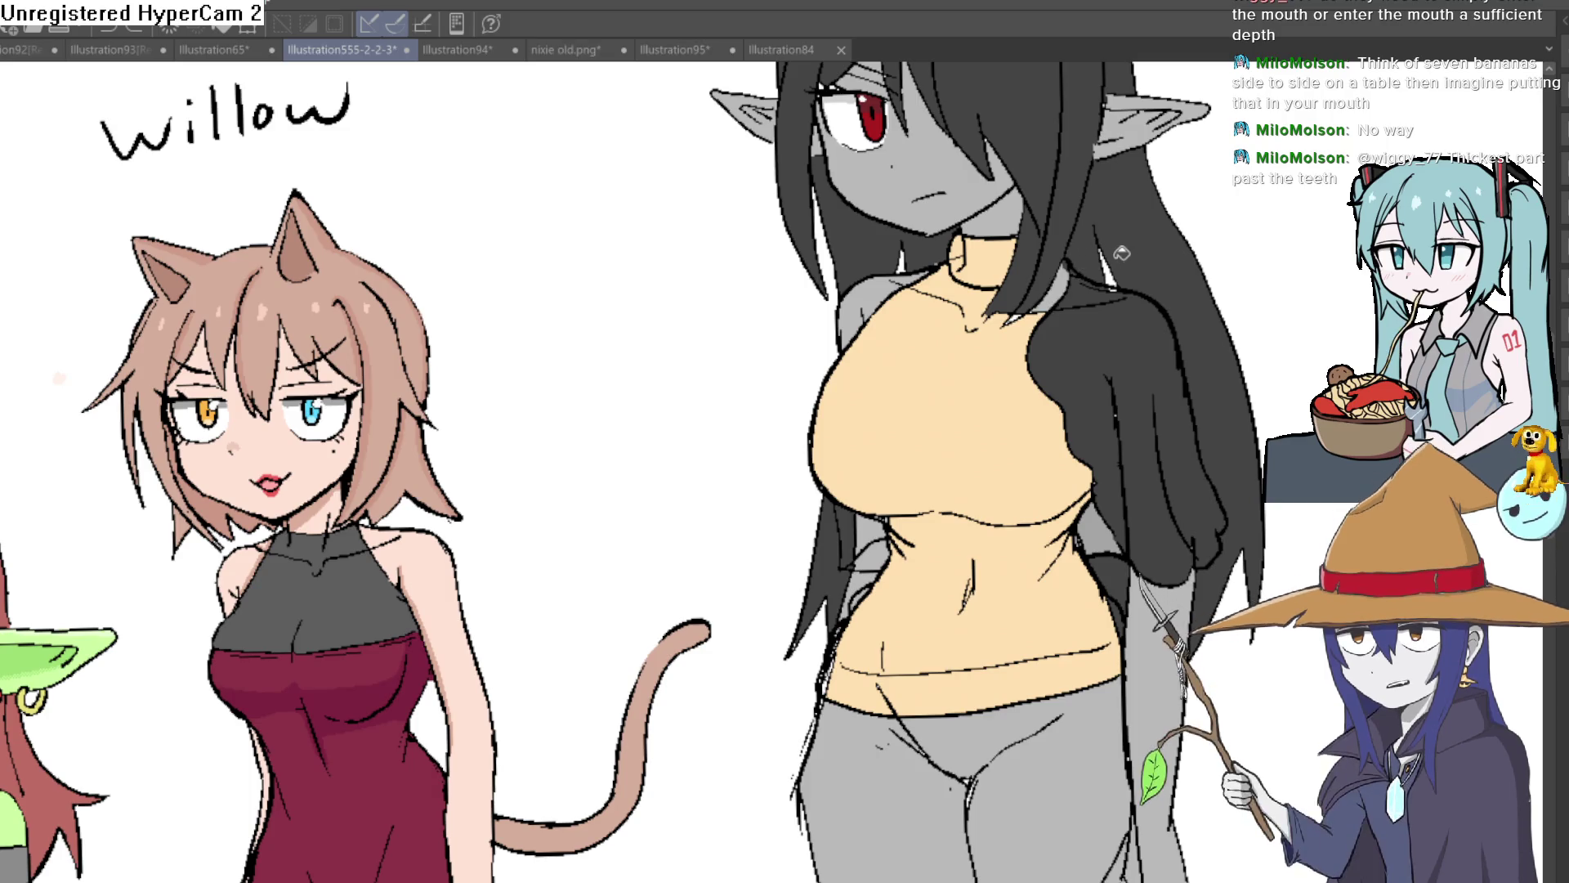
scroll(1079, 268, up, 3)
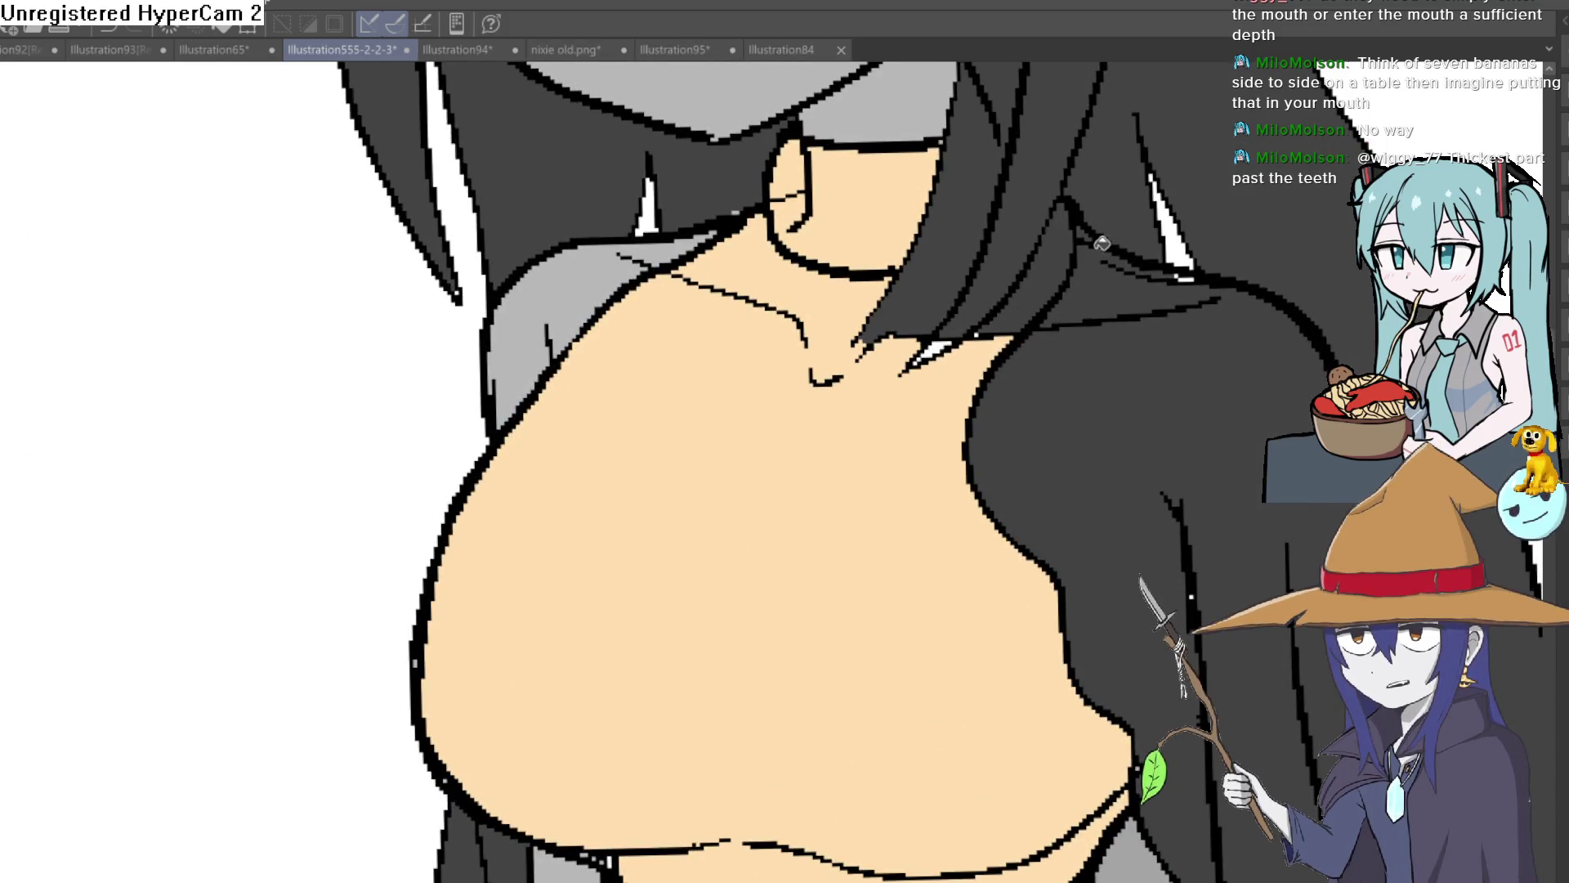
click(1079, 273)
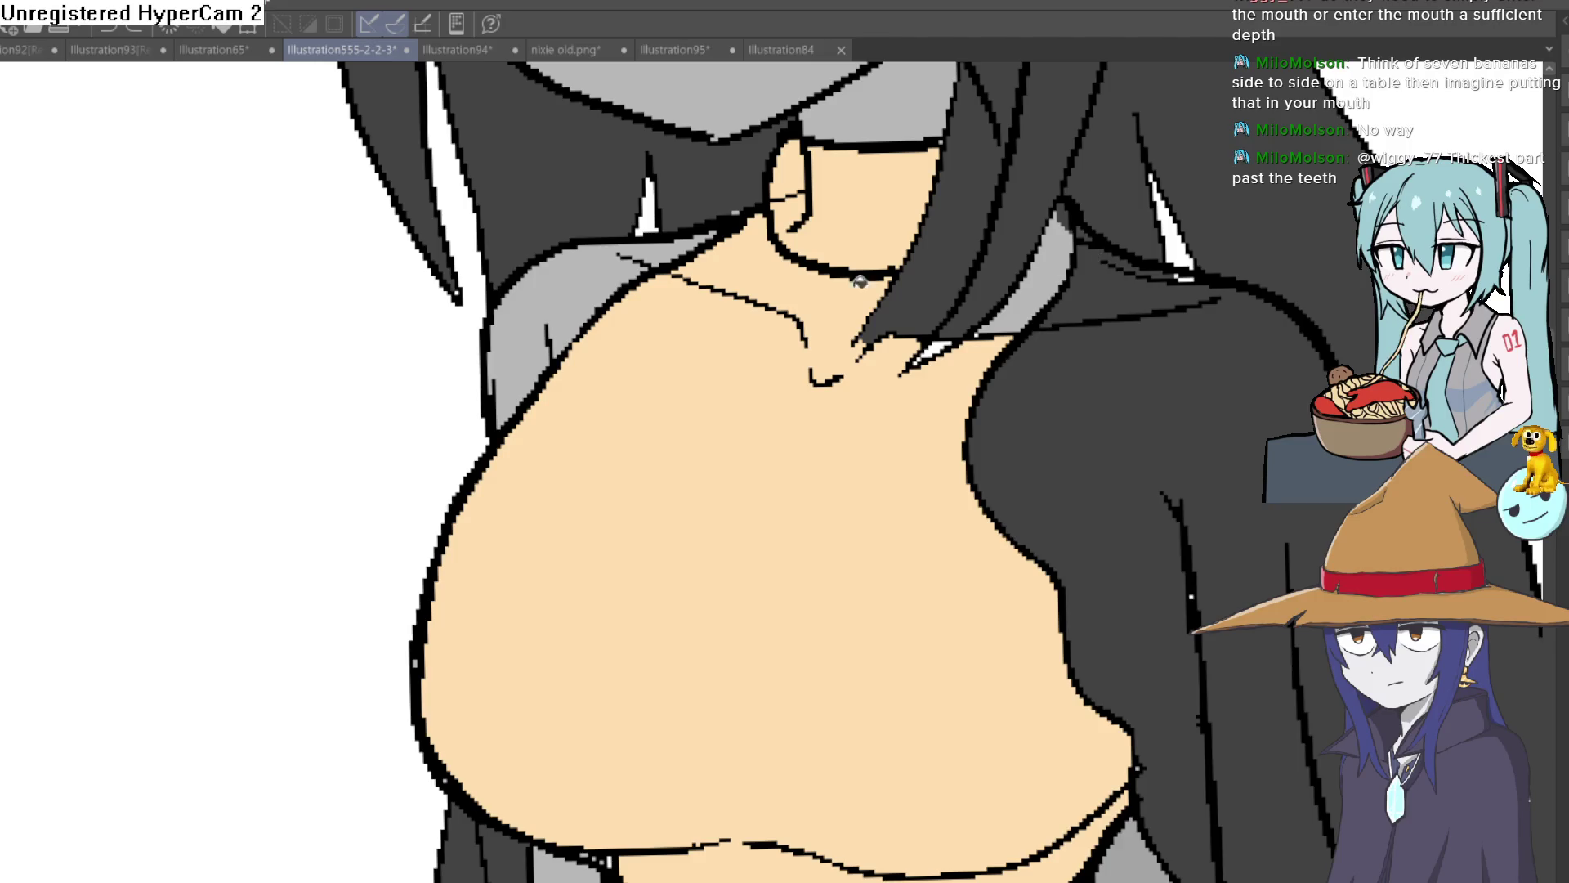
click(605, 294)
drag(717, 375, 780, 178)
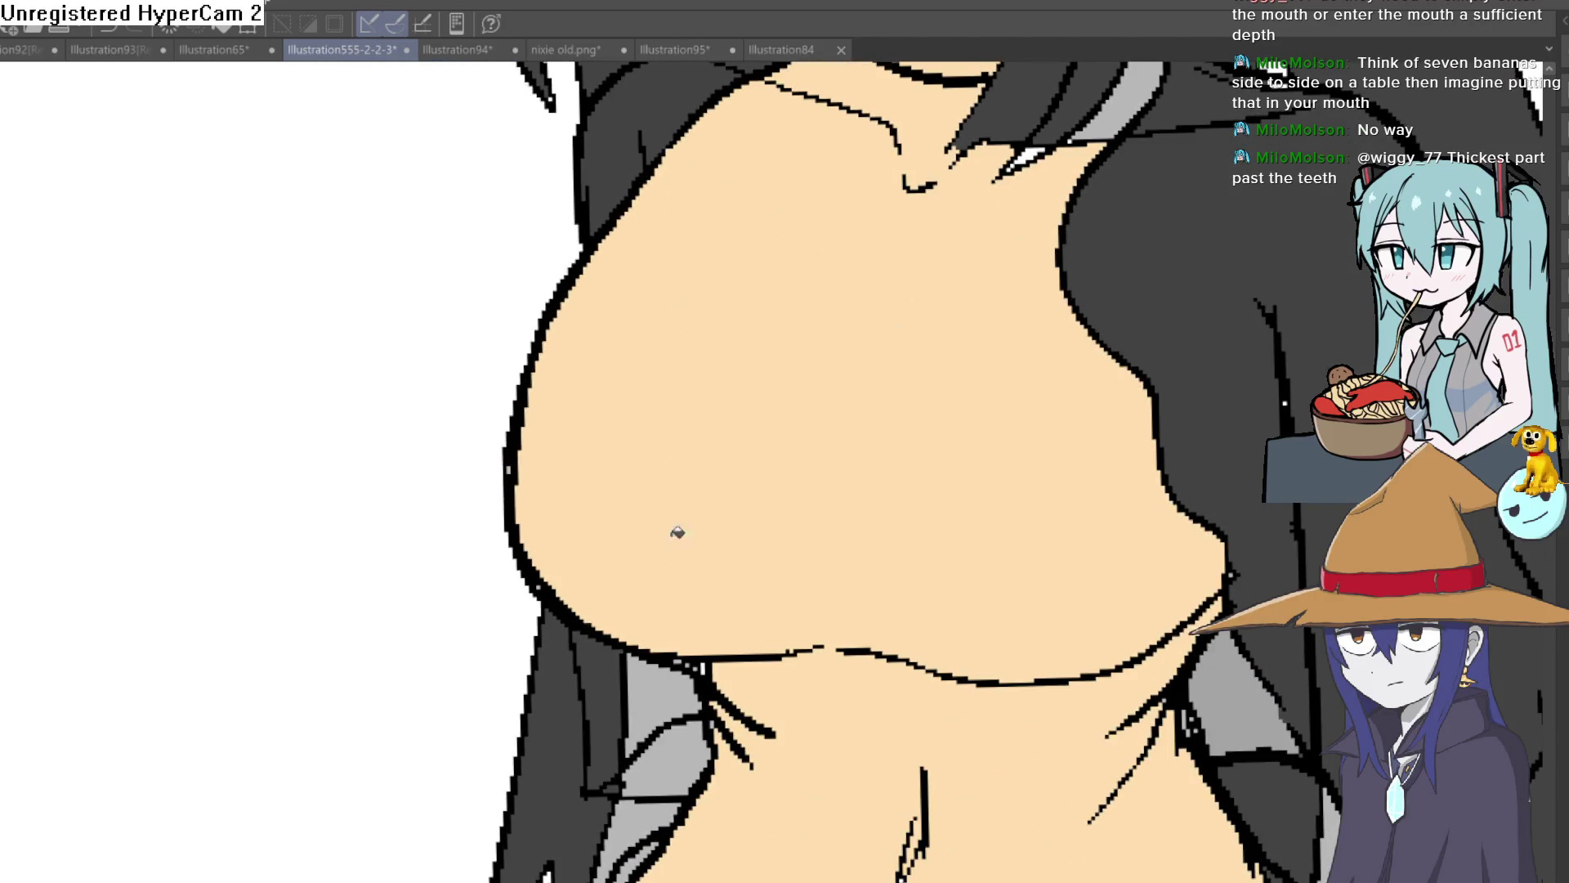
drag(646, 700, 630, 547)
click(678, 568)
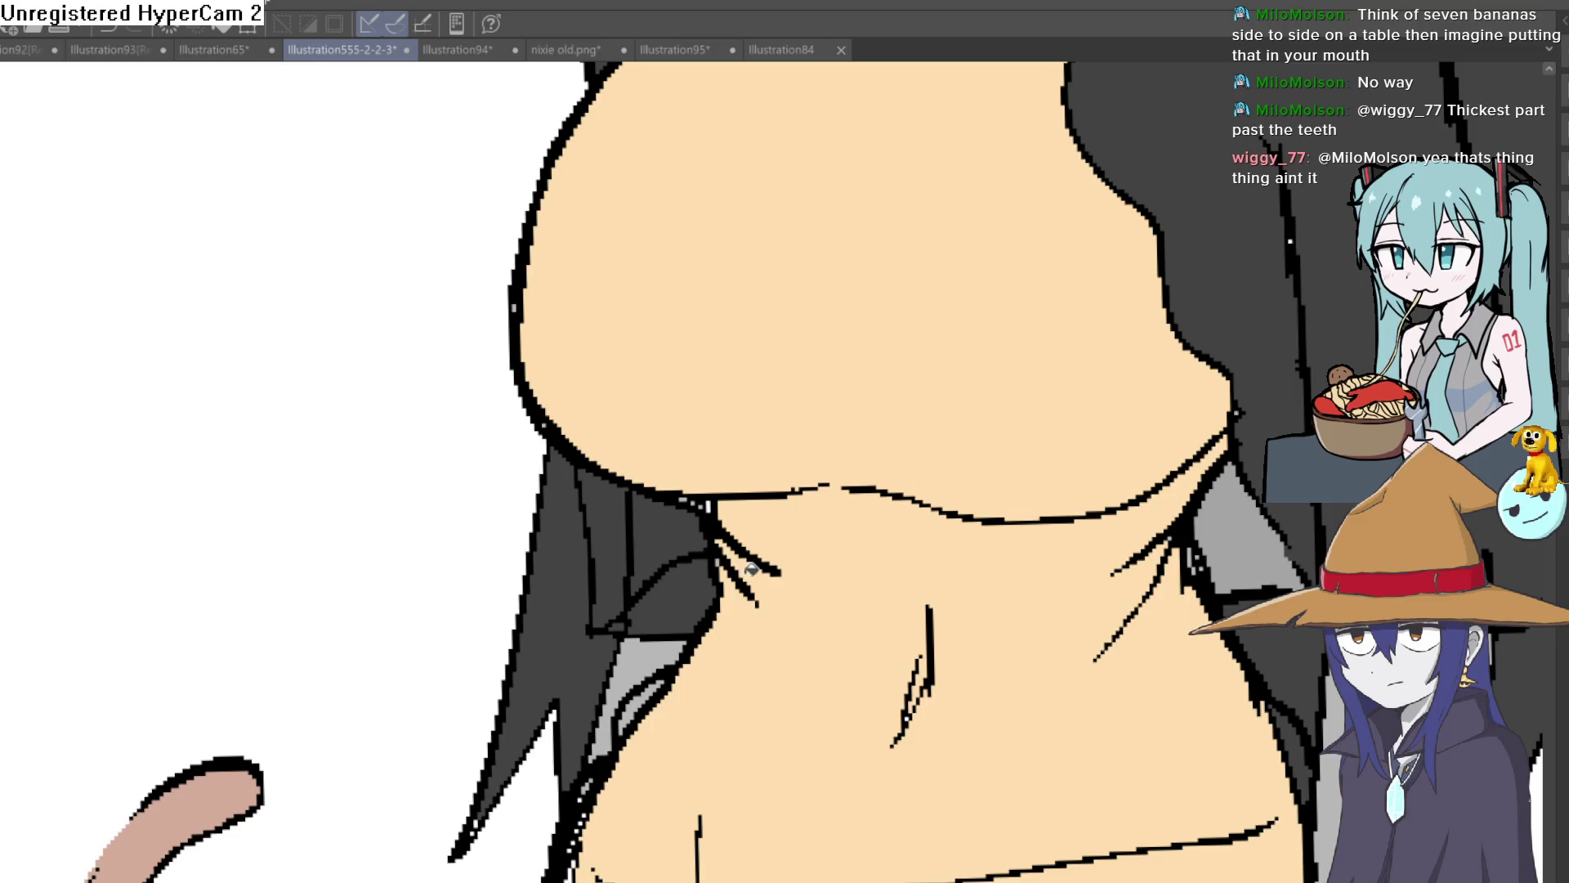
scroll(782, 516, down, 10)
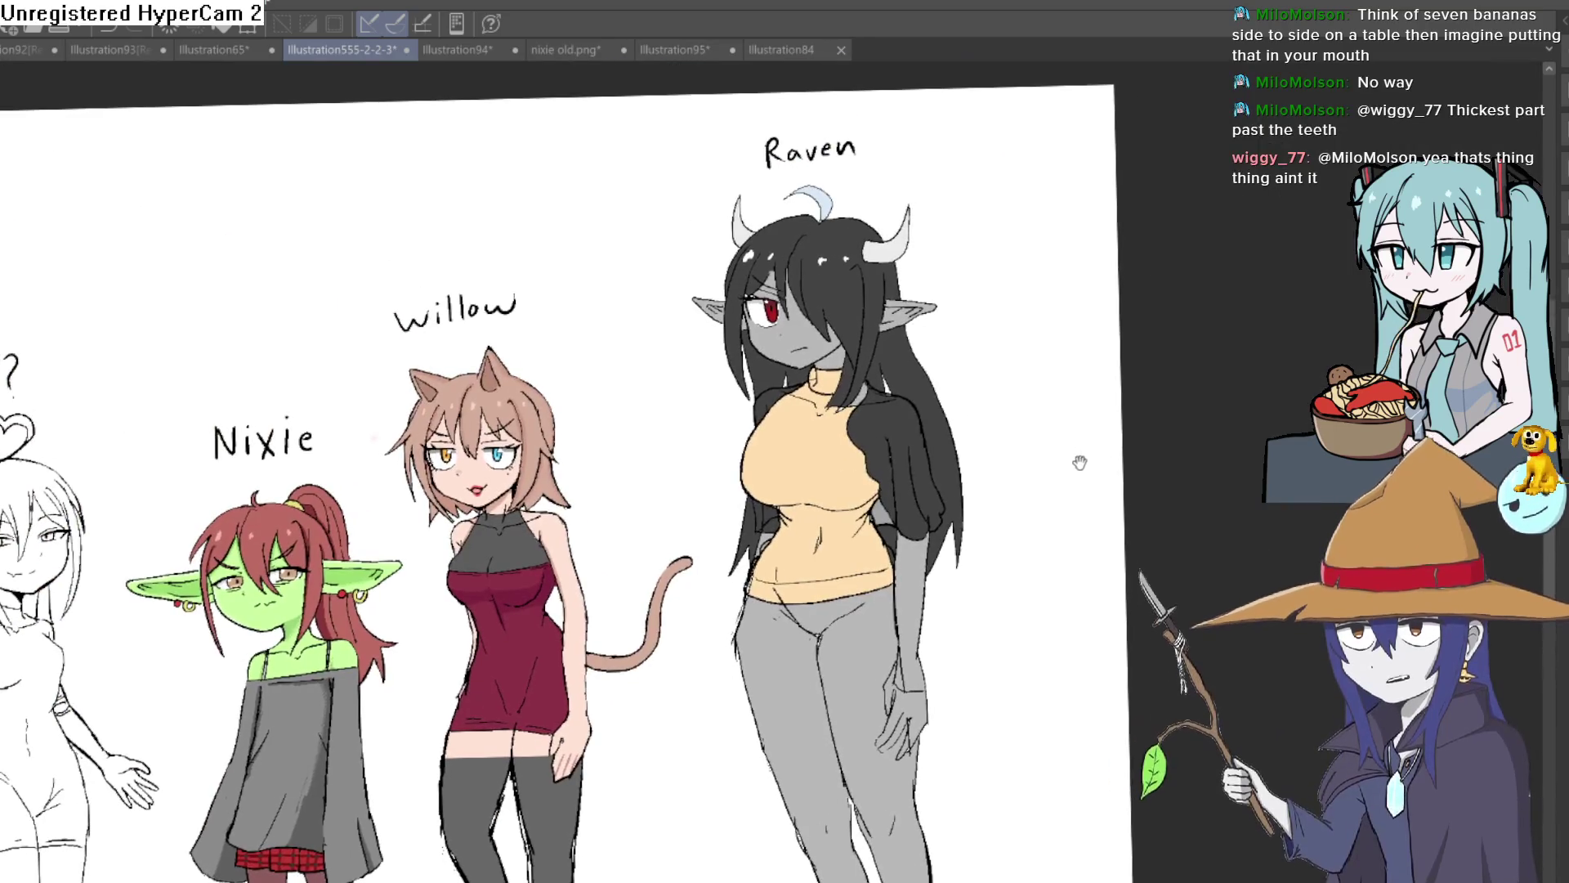
scroll(1096, 413, up, 3)
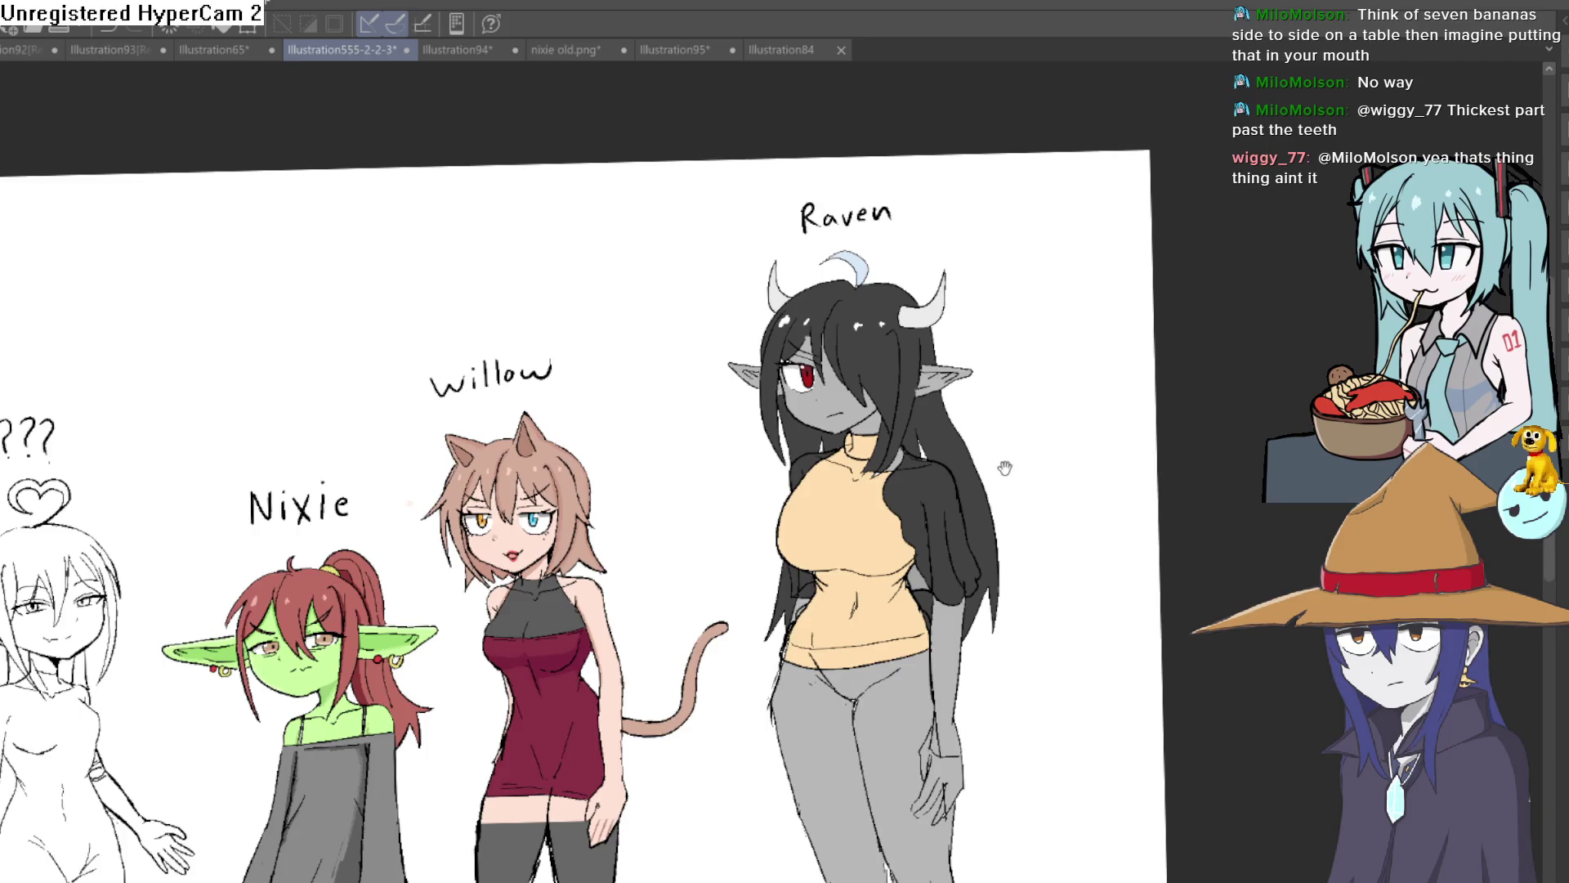
scroll(1009, 454, up, 2)
scroll(980, 491, down, 6)
scroll(957, 528, up, 5)
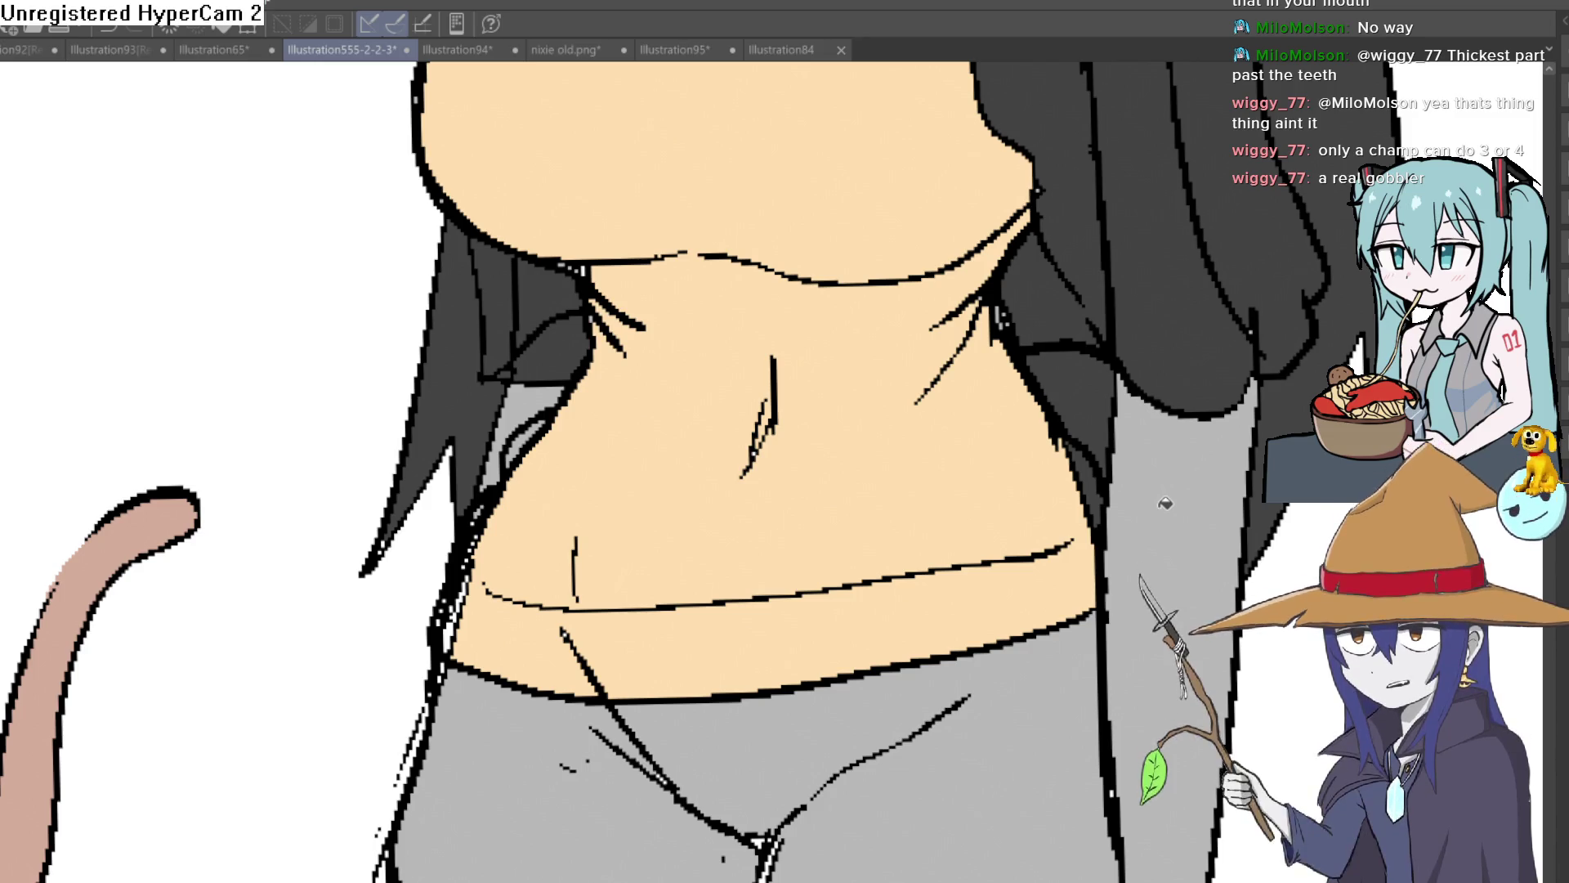
scroll(1165, 502, down, 6)
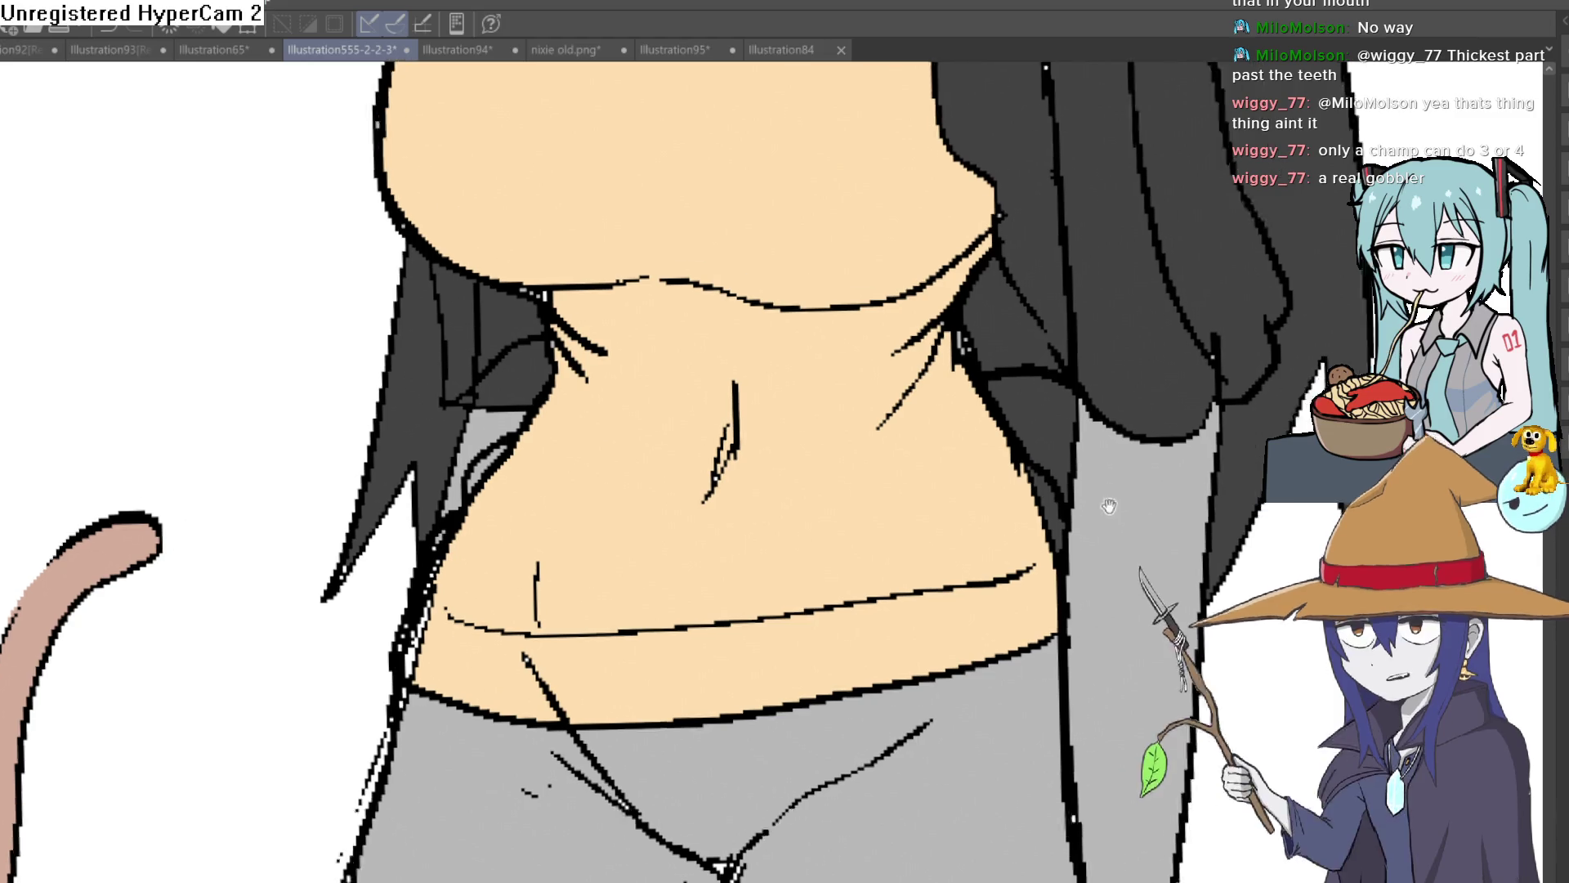
scroll(1007, 532, up, 3)
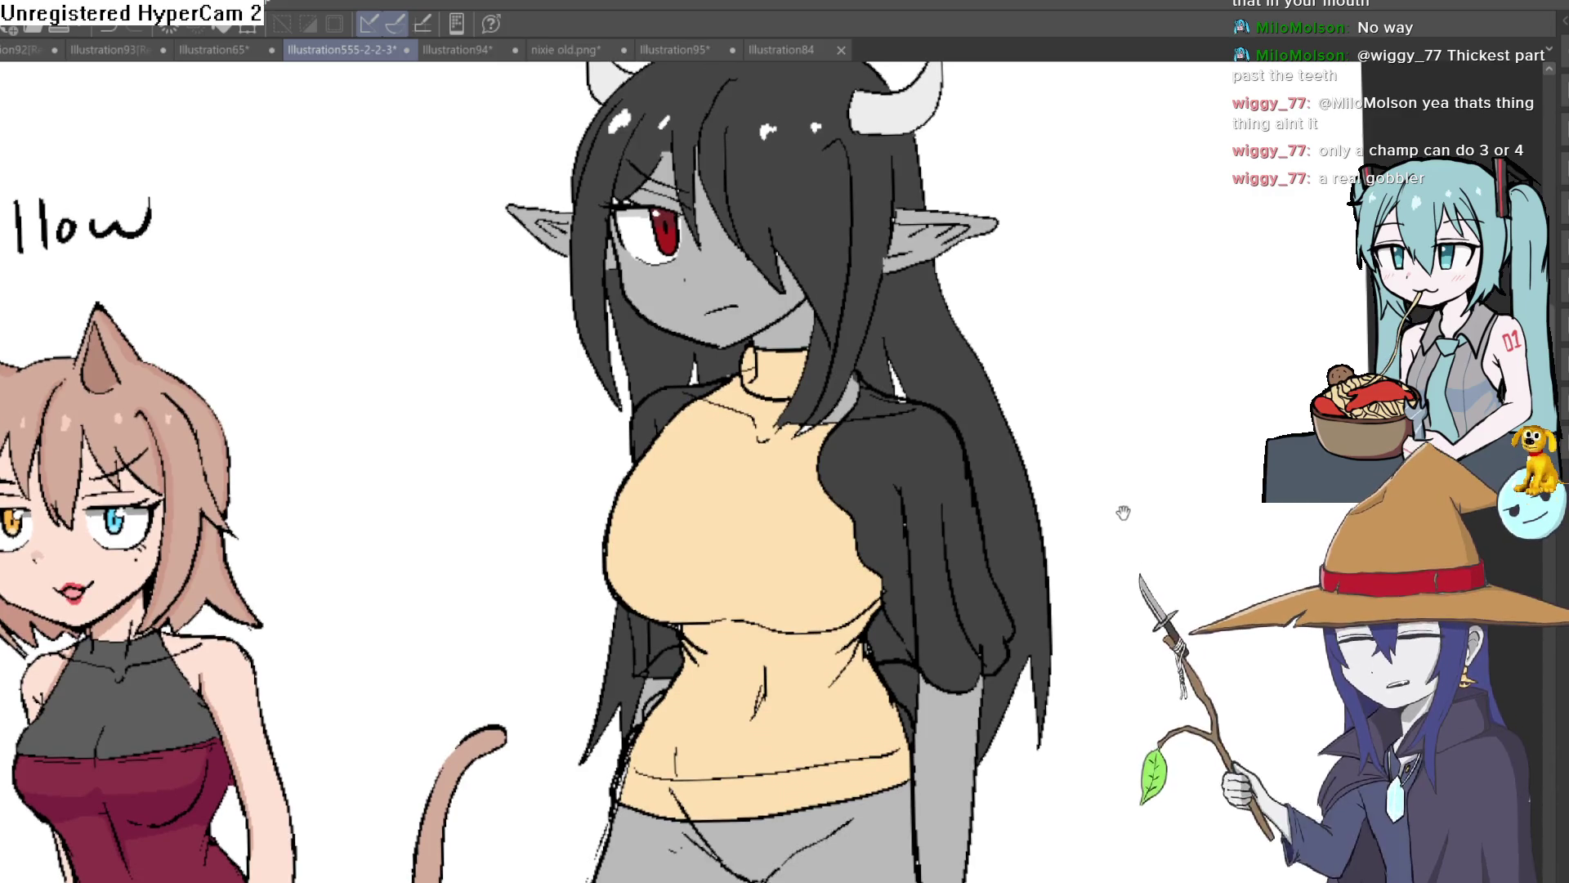
scroll(1121, 490, up, 2)
scroll(1115, 489, down, 3)
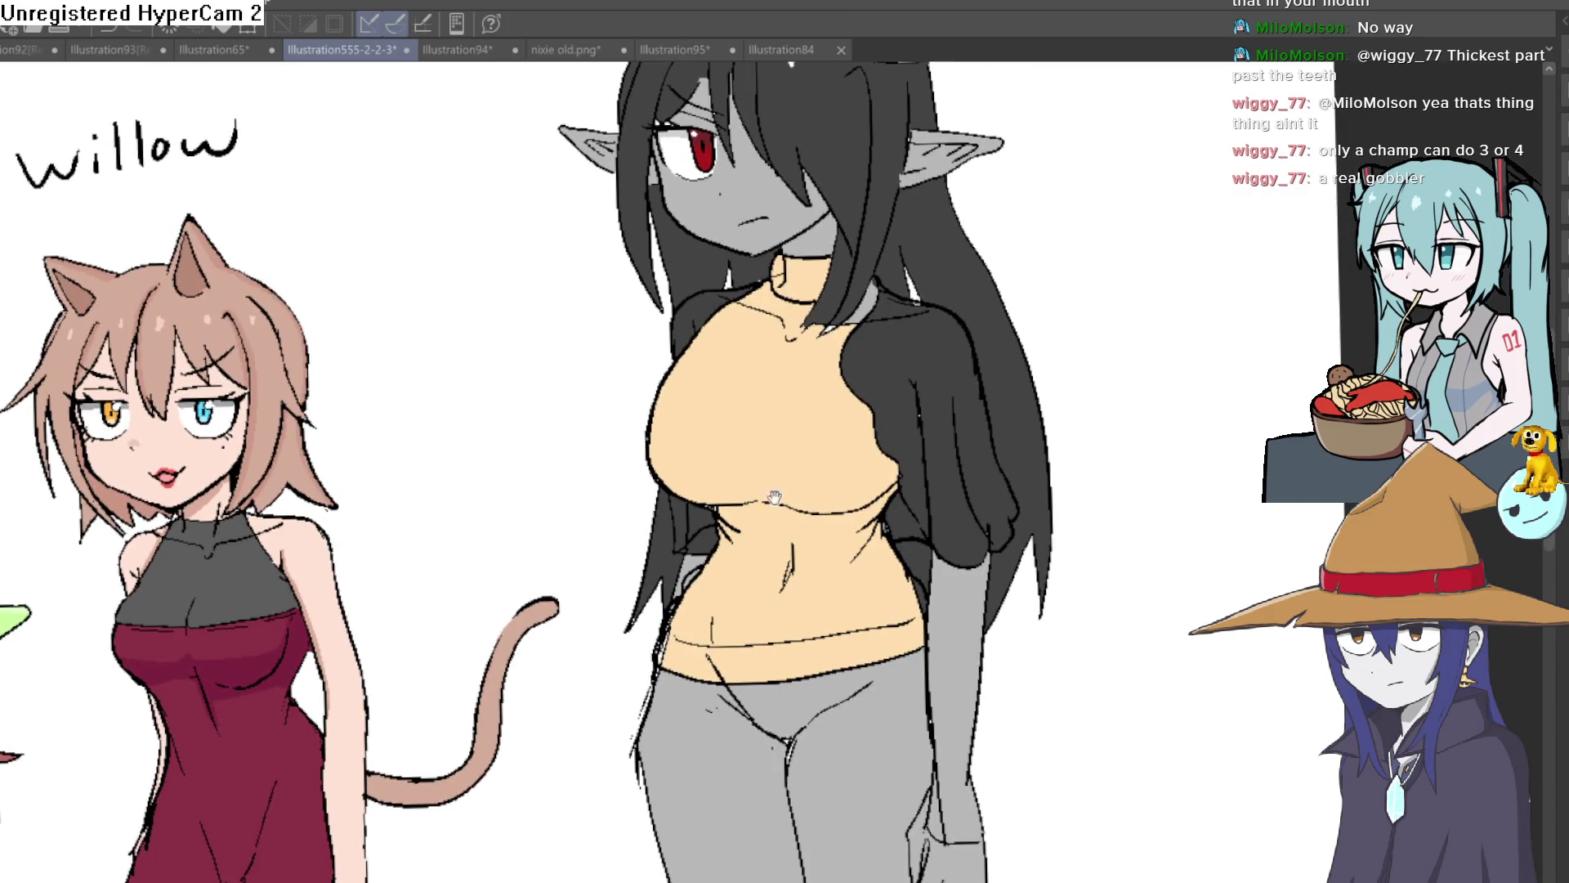
drag(792, 533, 707, 594)
scroll(1026, 420, up, 3)
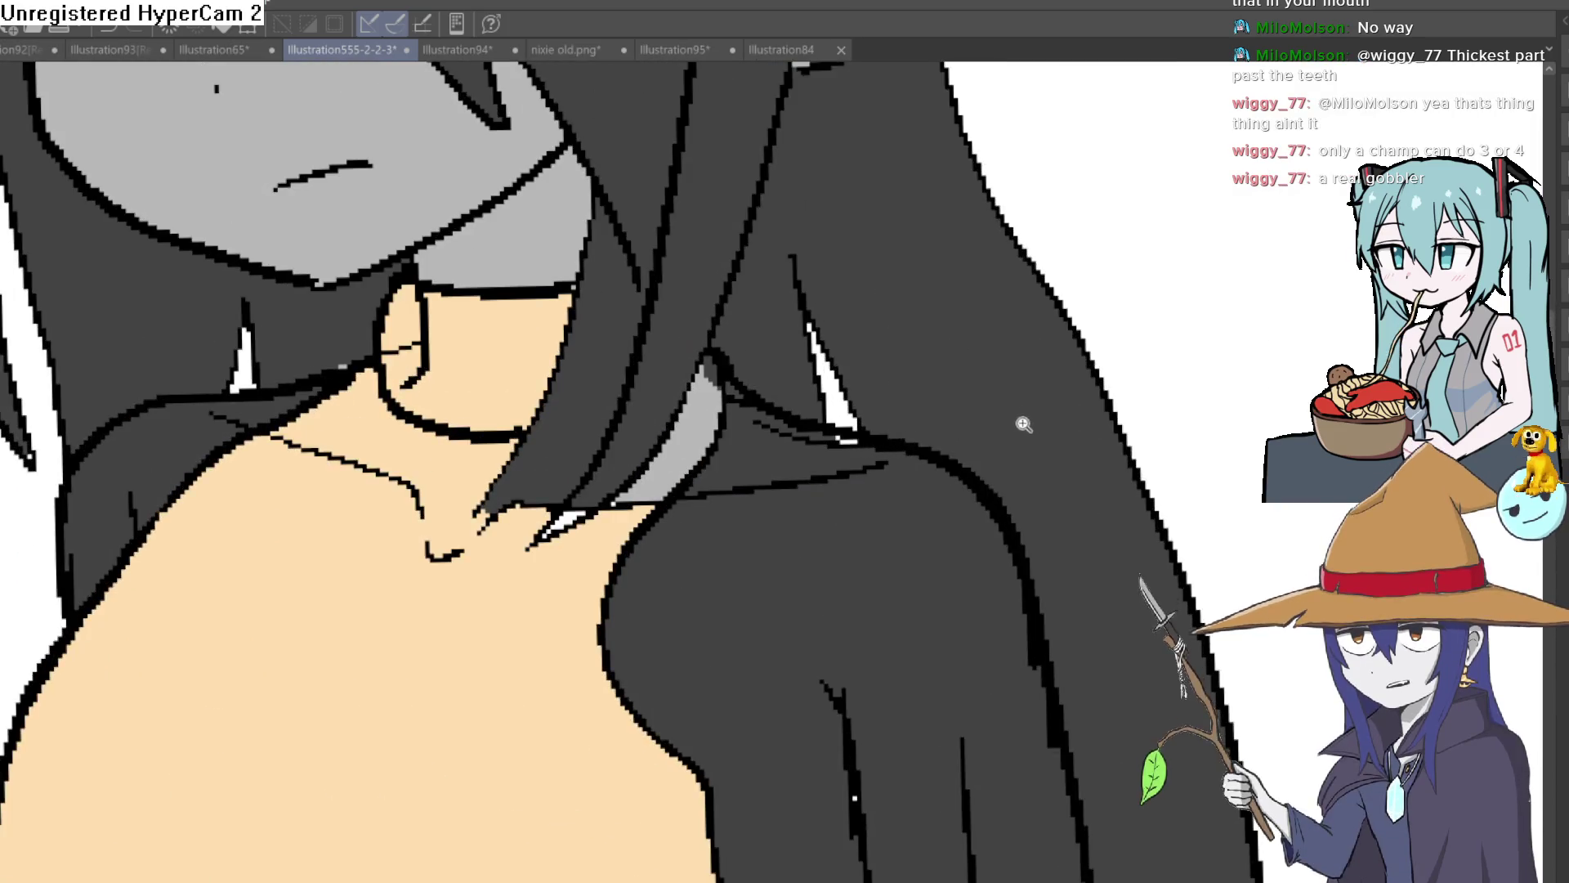
Fill Raven's dark sleeves and shoulders white.
scroll(1061, 427, down, 4)
scroll(999, 426, up, 3)
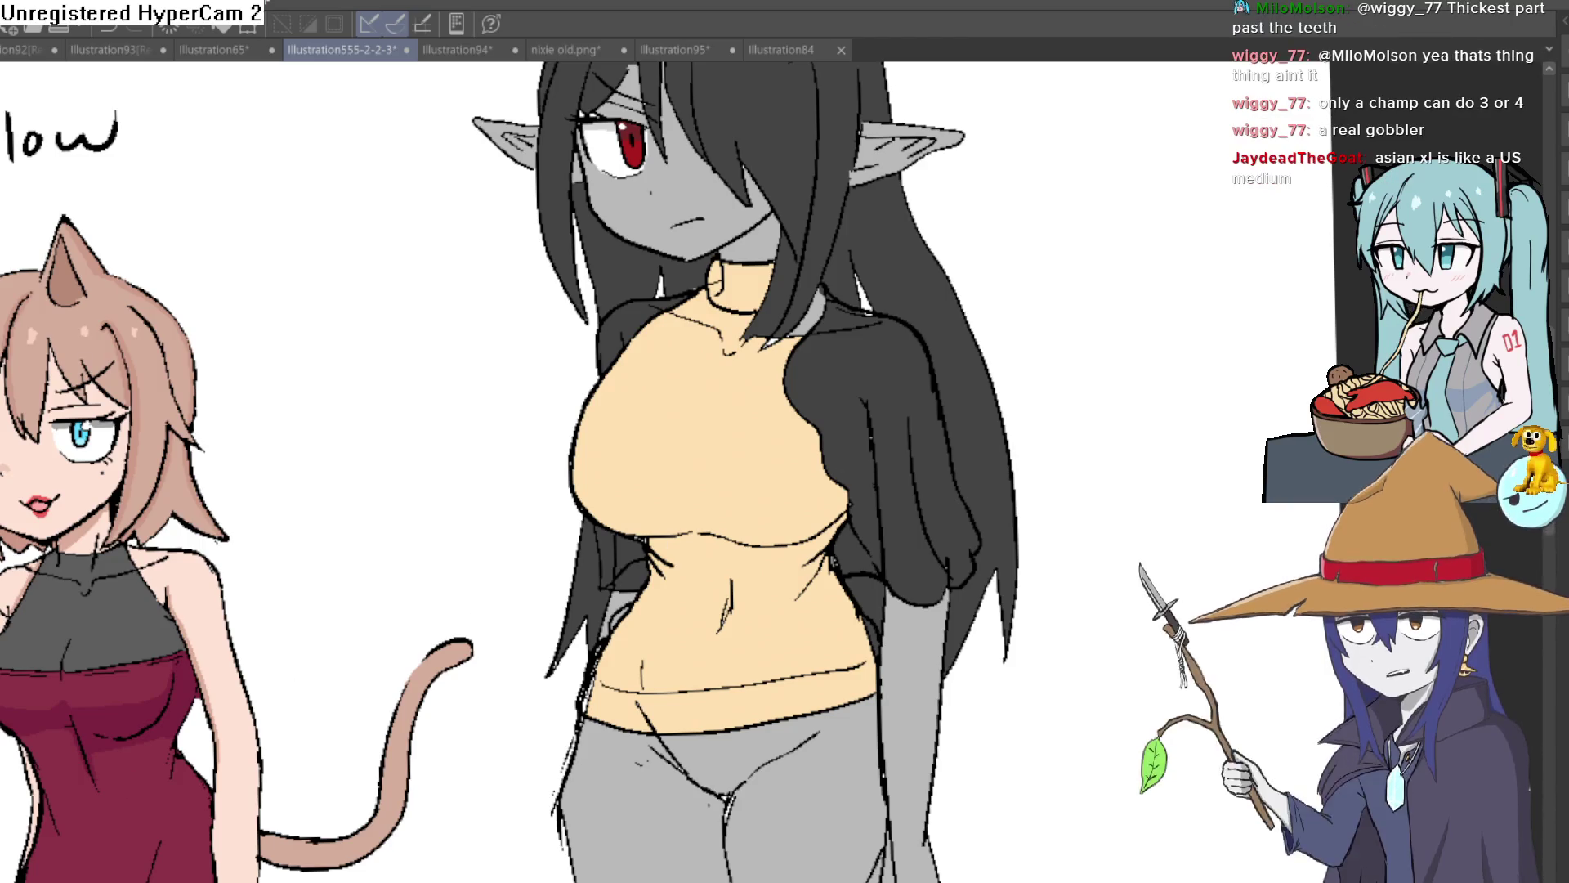
click(933, 372)
click(846, 309)
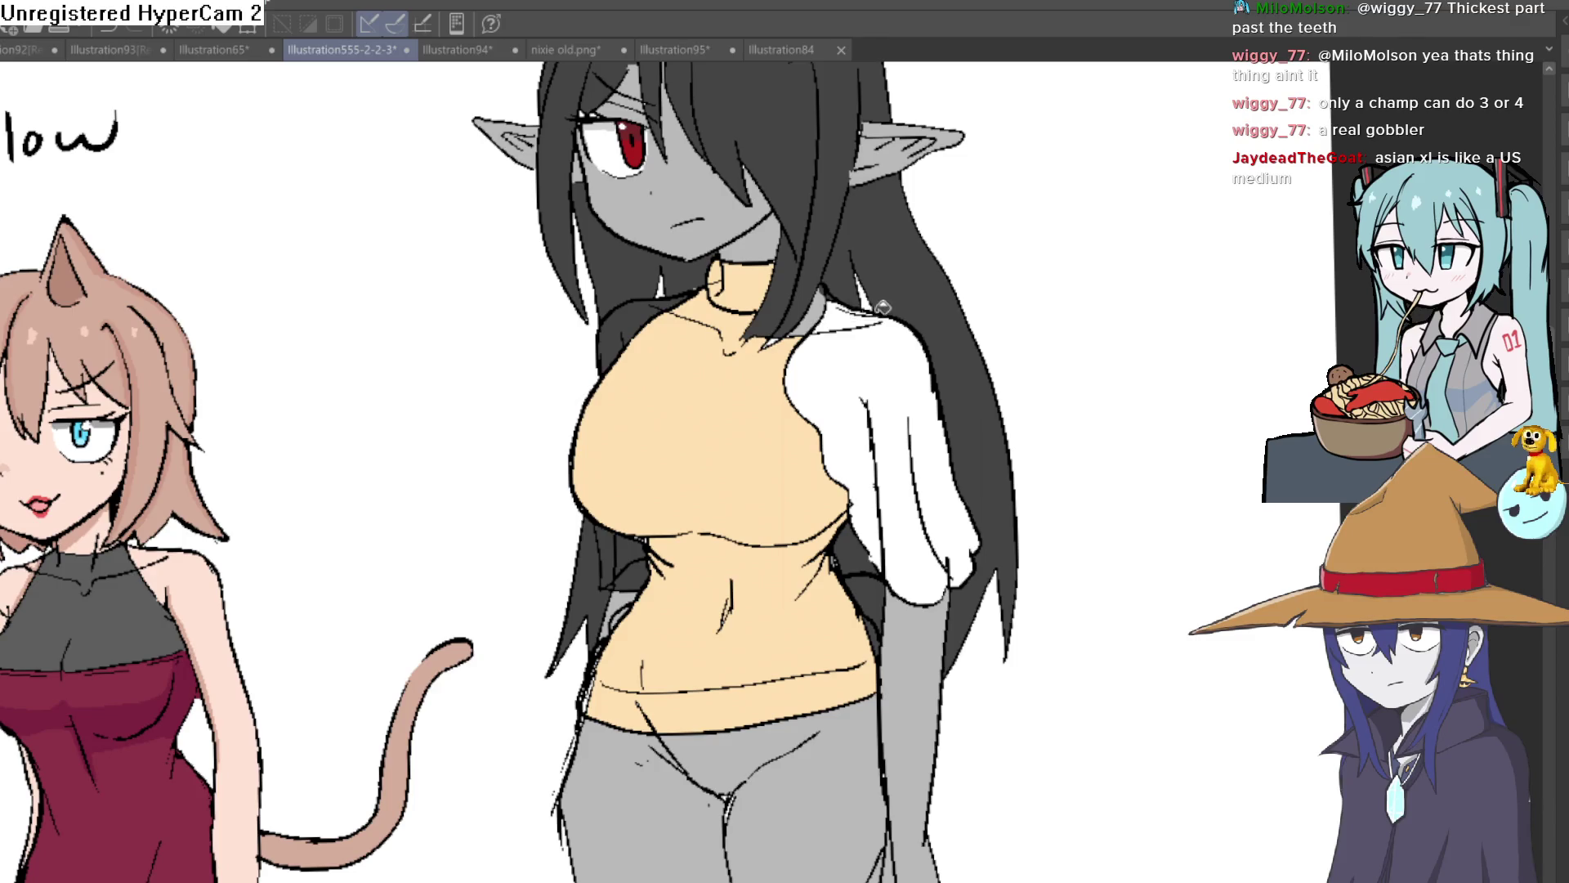
click(626, 325)
Undo the white fills beside the waist and refill the waist gap grey.
click(600, 562)
click(631, 557)
click(856, 546)
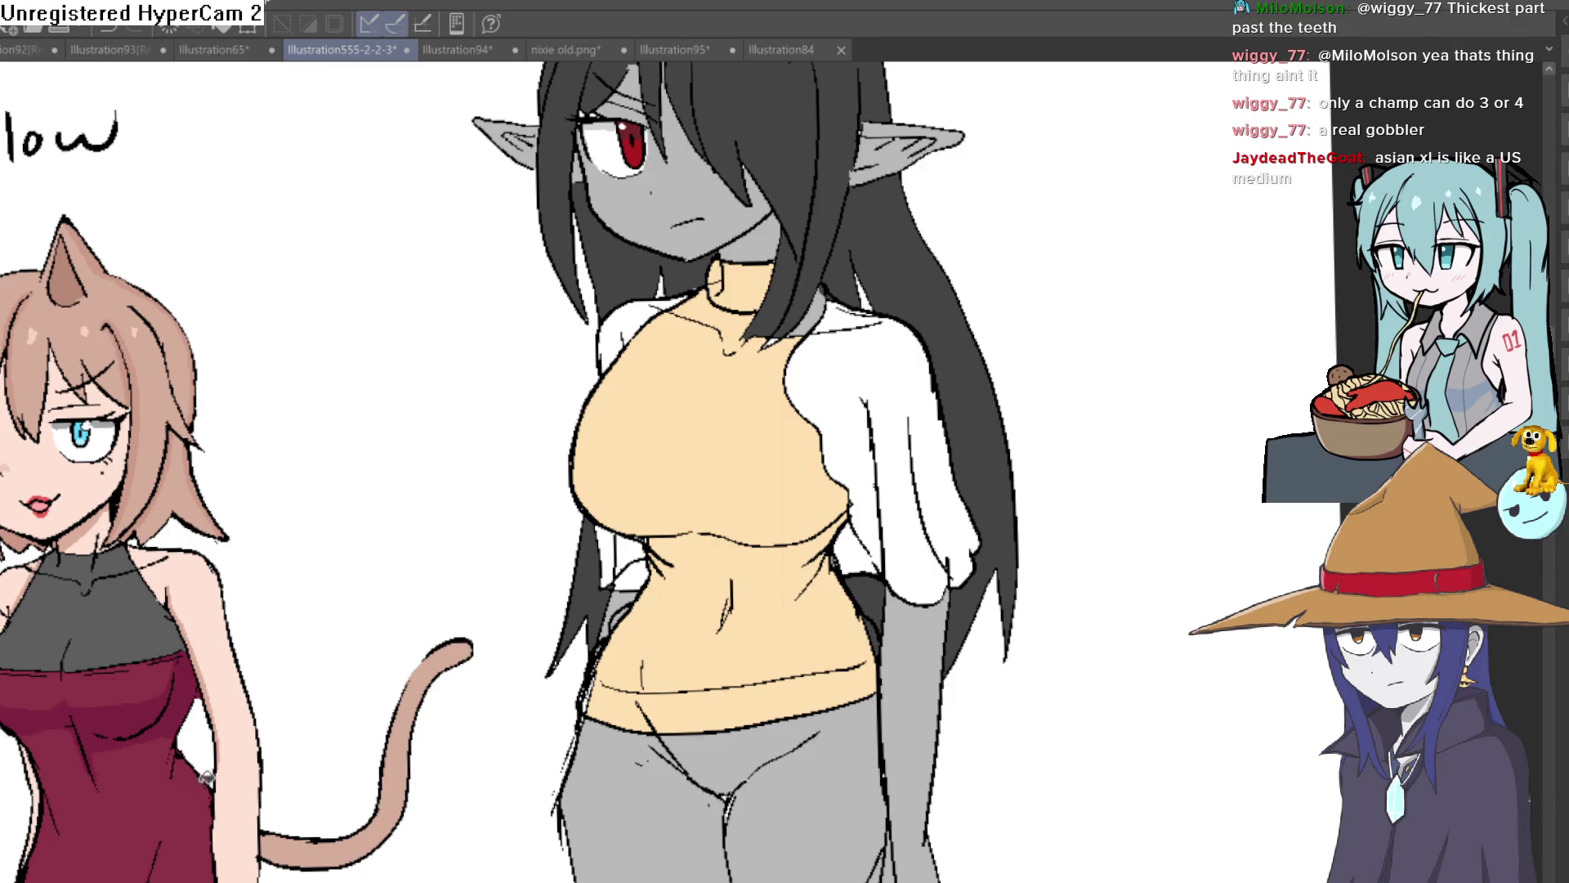
key(ctrl+z)
key(ctrl+z)
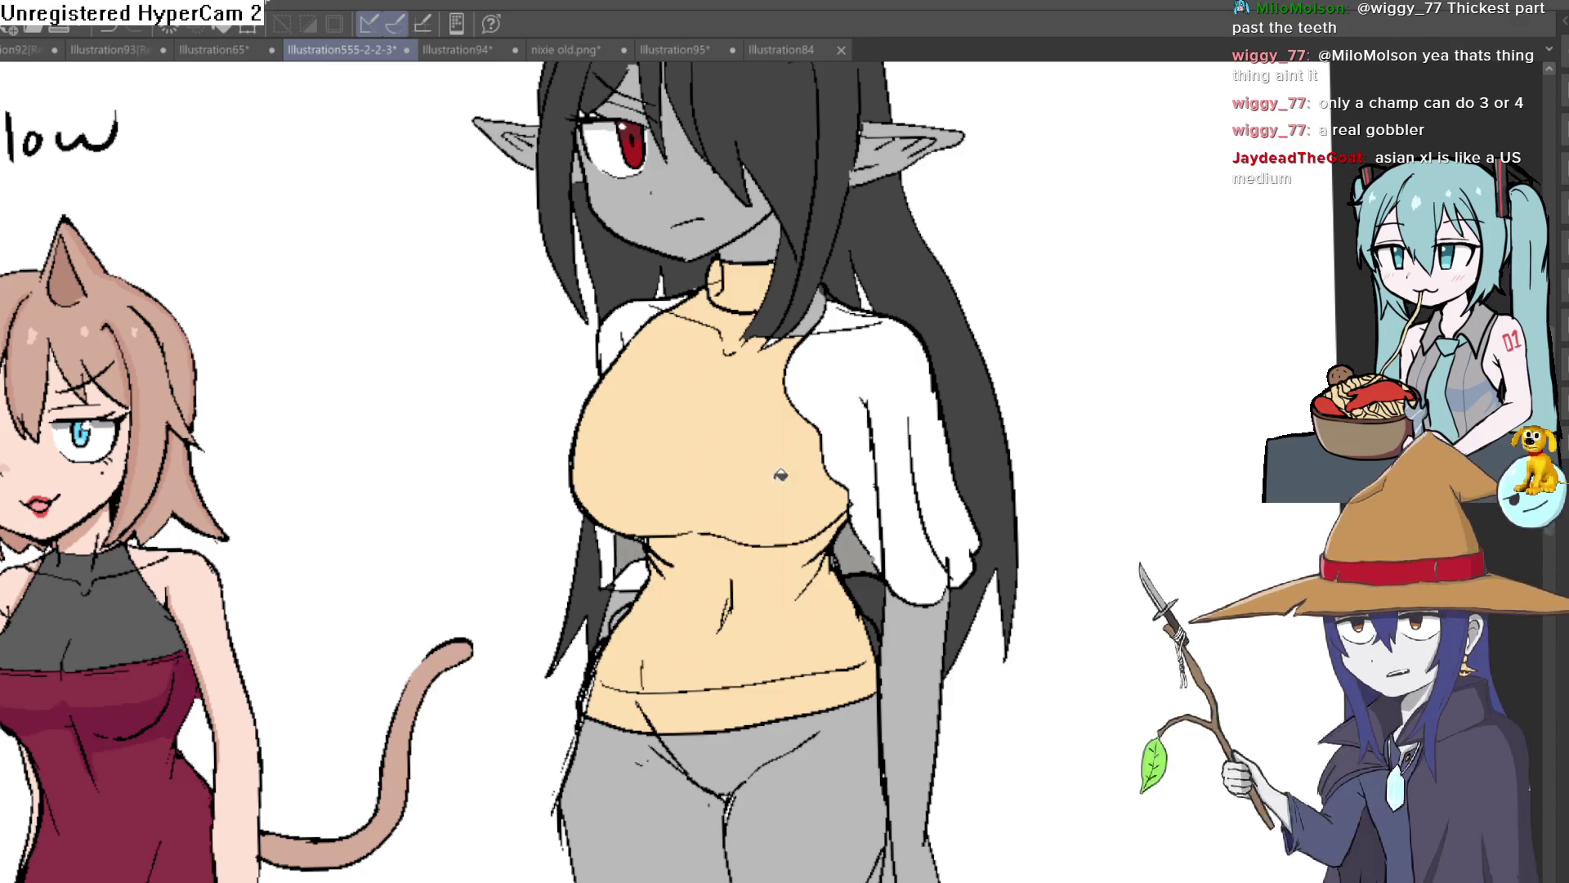
click(642, 570)
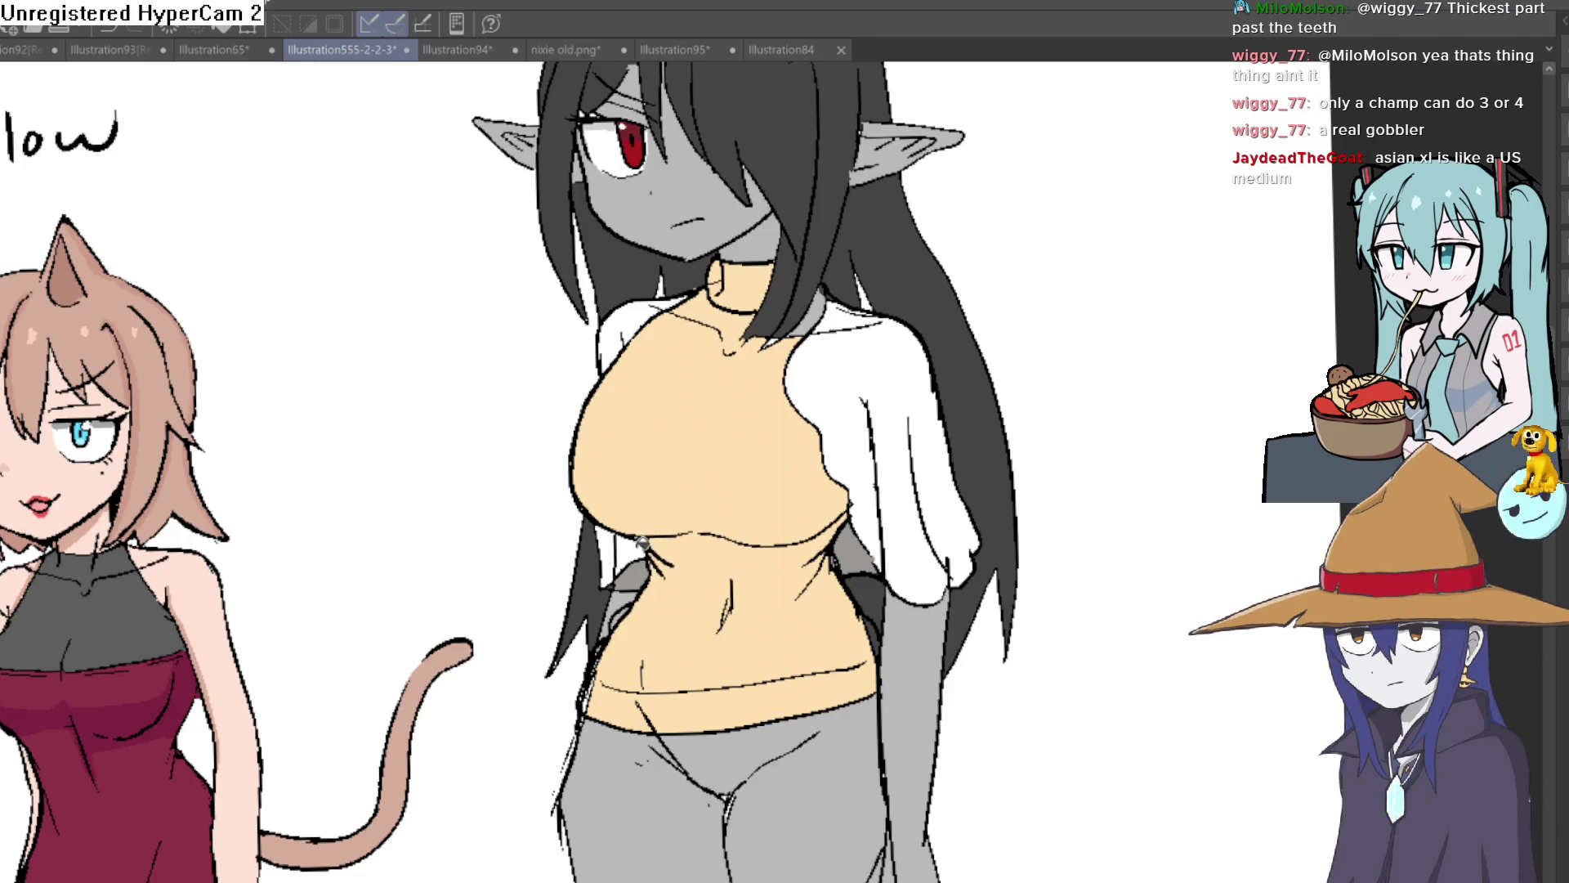
scroll(1019, 439, down, 5)
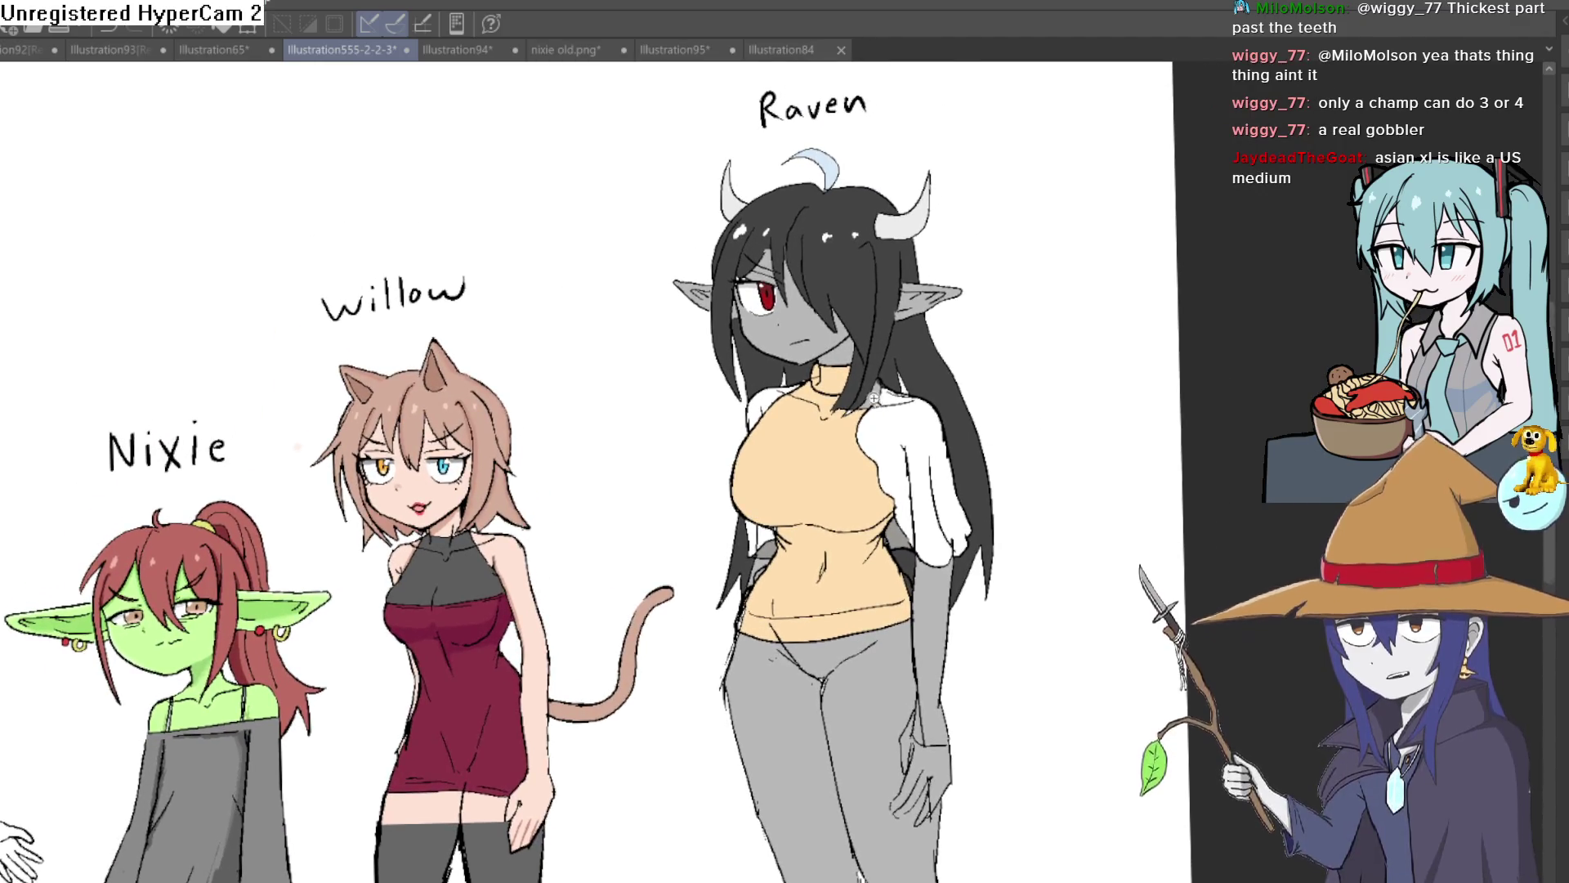
scroll(1016, 473, up, 6)
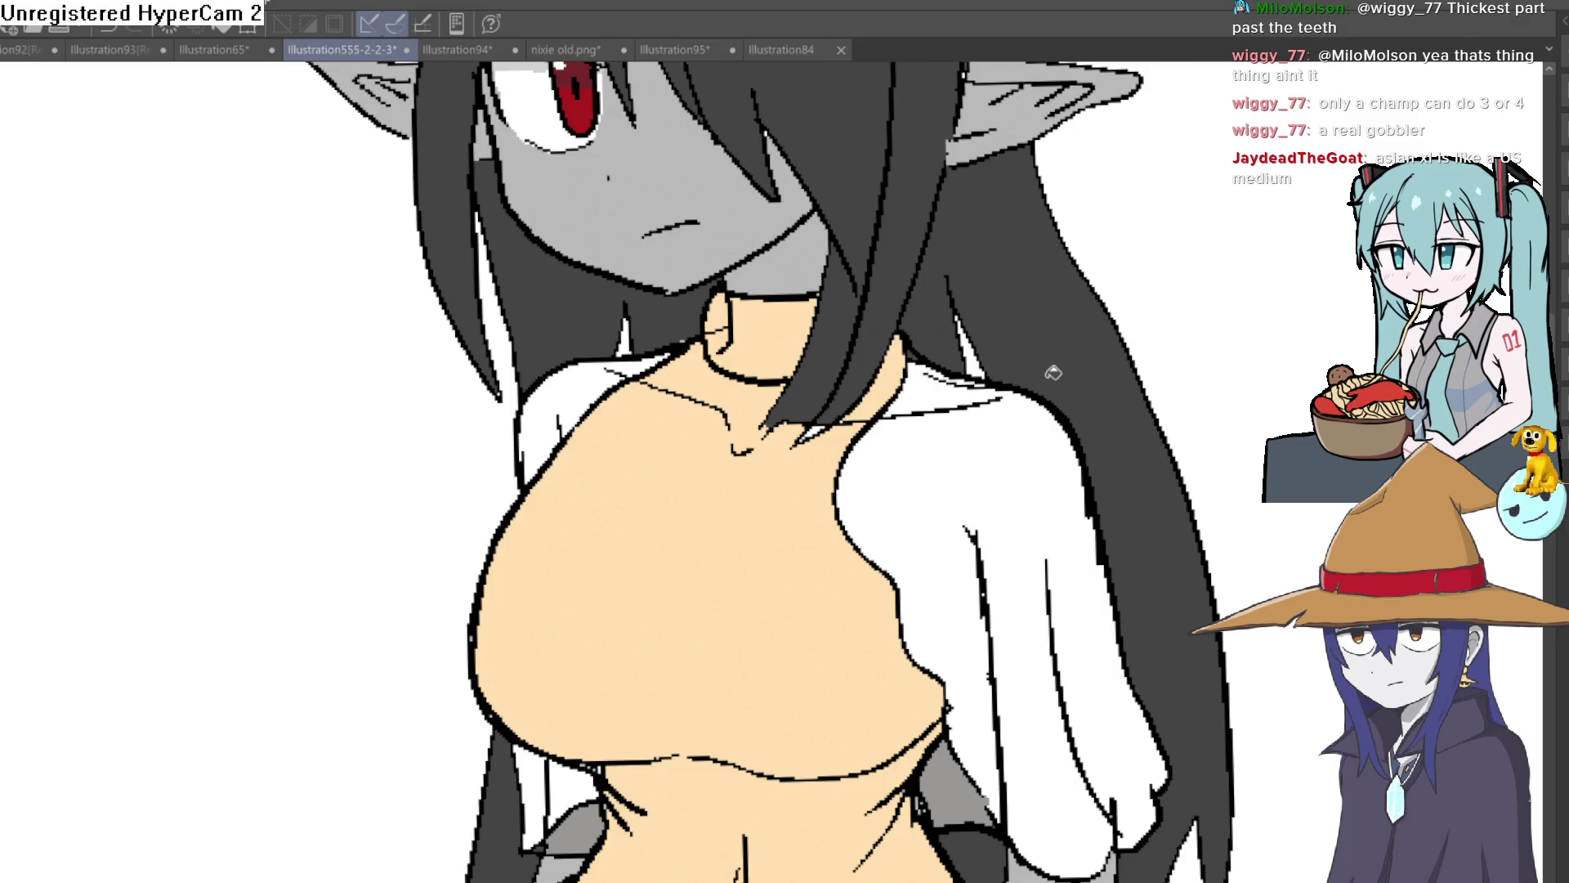
scroll(1050, 363, down, 5)
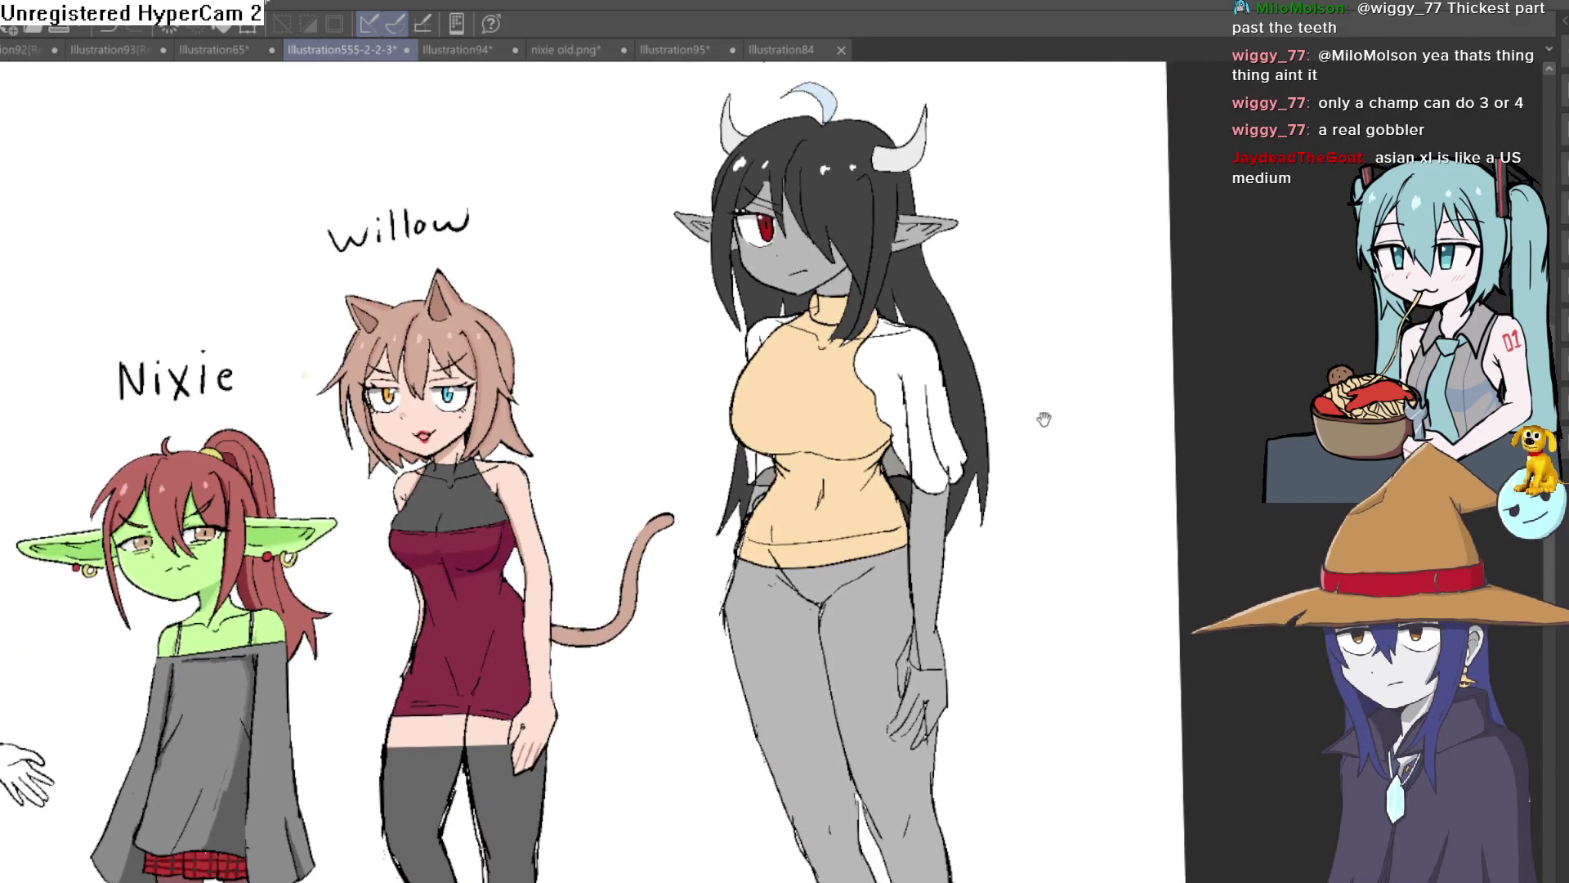
mouse_move(992, 371)
mouse_down()
mouse_move(972, 485)
mouse_move(836, 484)
mouse_move(810, 464)
mouse_up()
scroll(893, 456, up, 5)
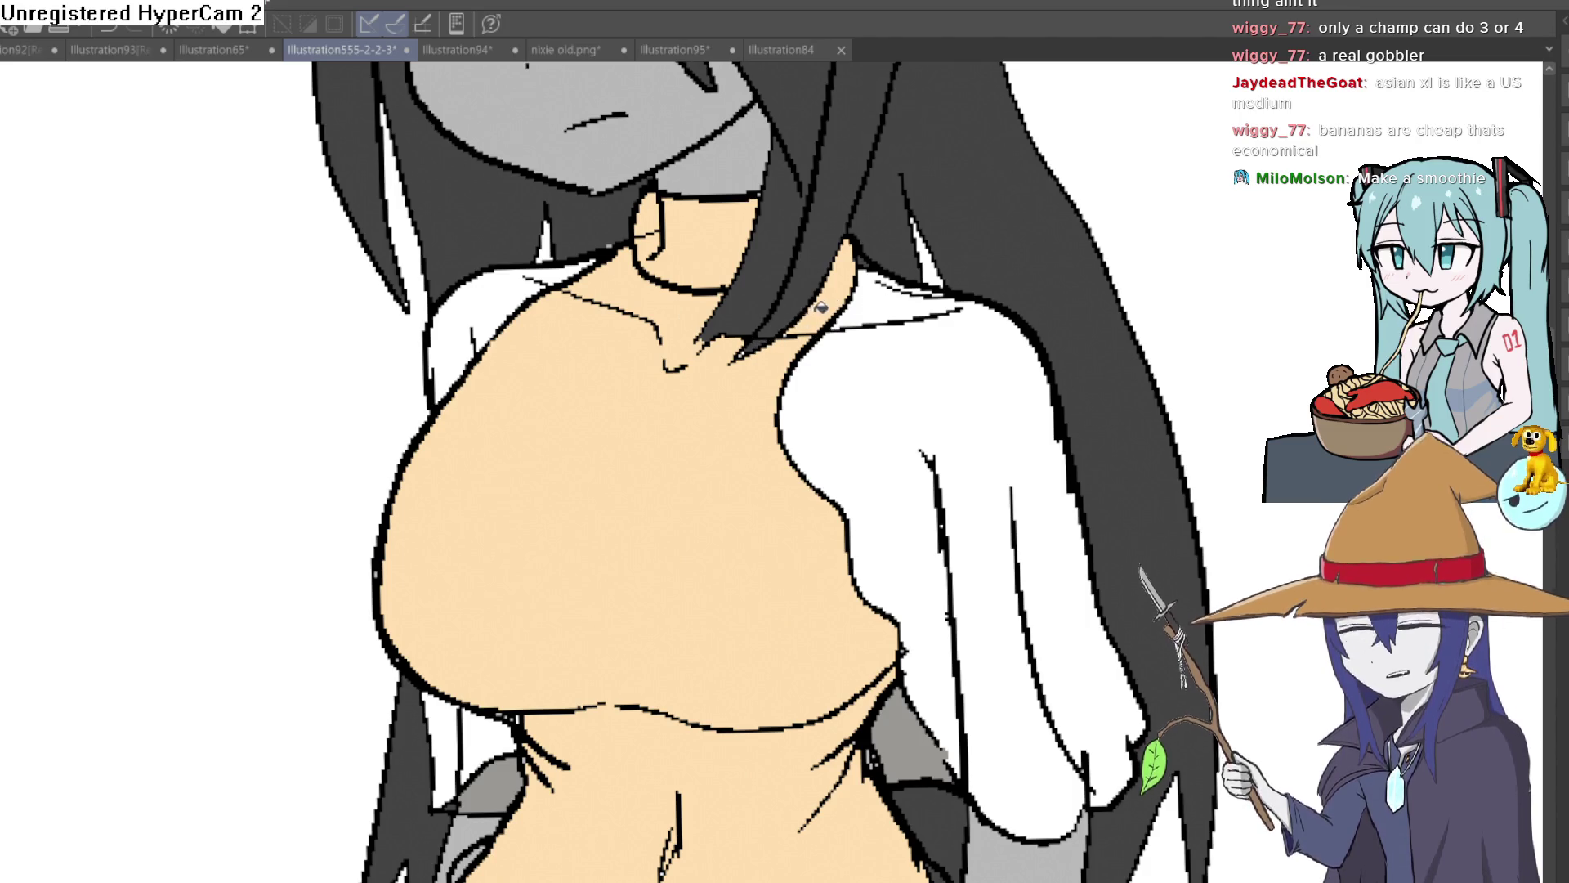
scroll(719, 343, up, 5)
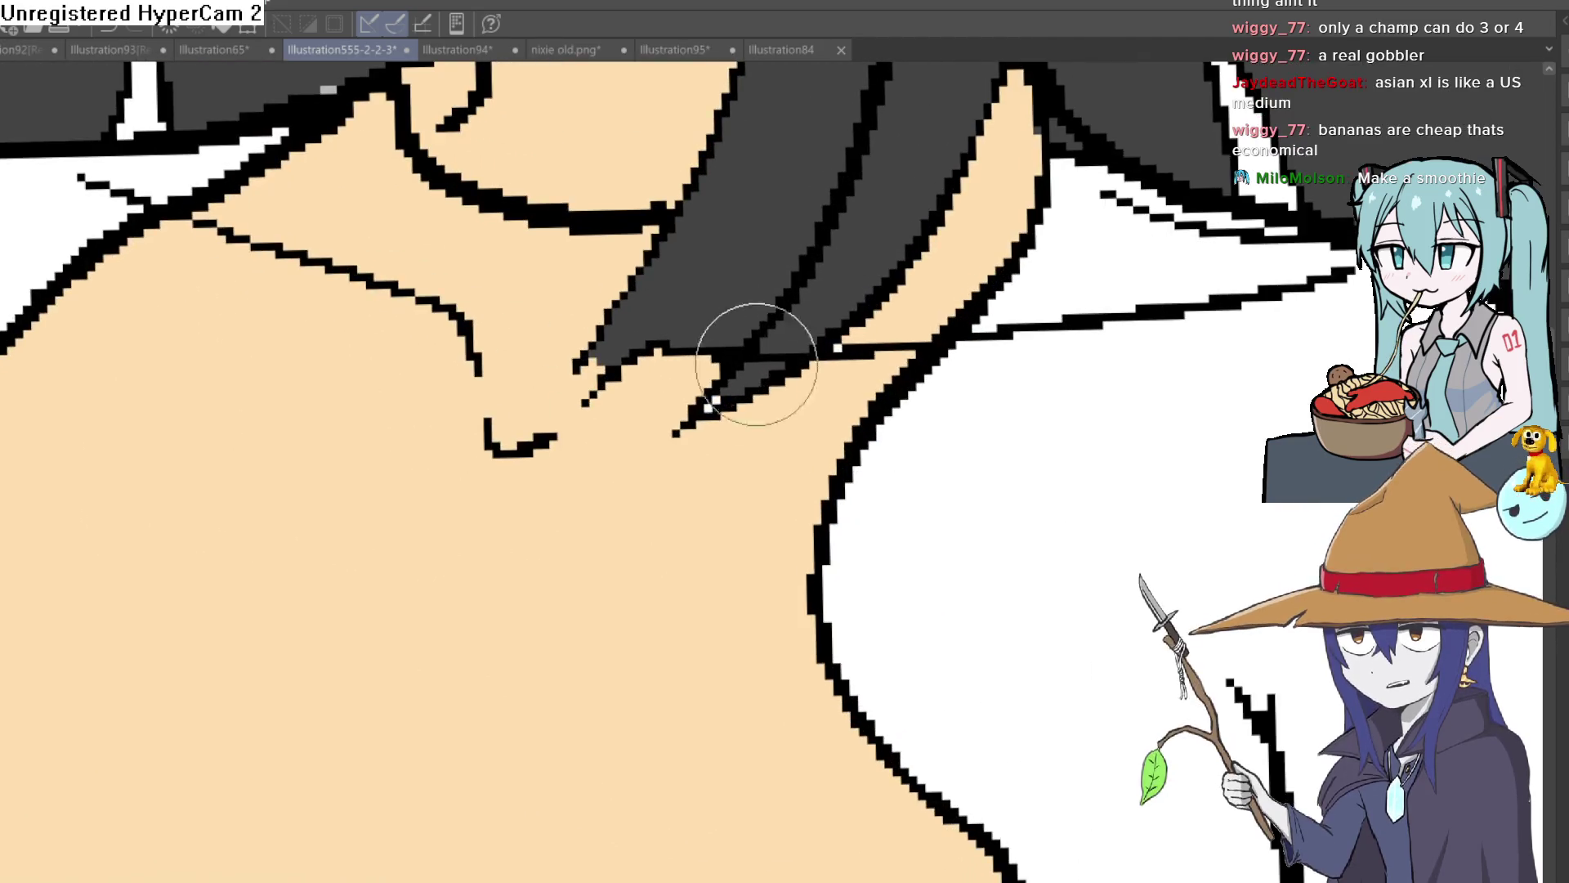
Paint a dark hair strand down over the collar and sample the torso's skin colour.
drag(596, 360, 576, 391)
drag(639, 319, 560, 403)
scroll(767, 343, down, 5)
drag(767, 343, 701, 315)
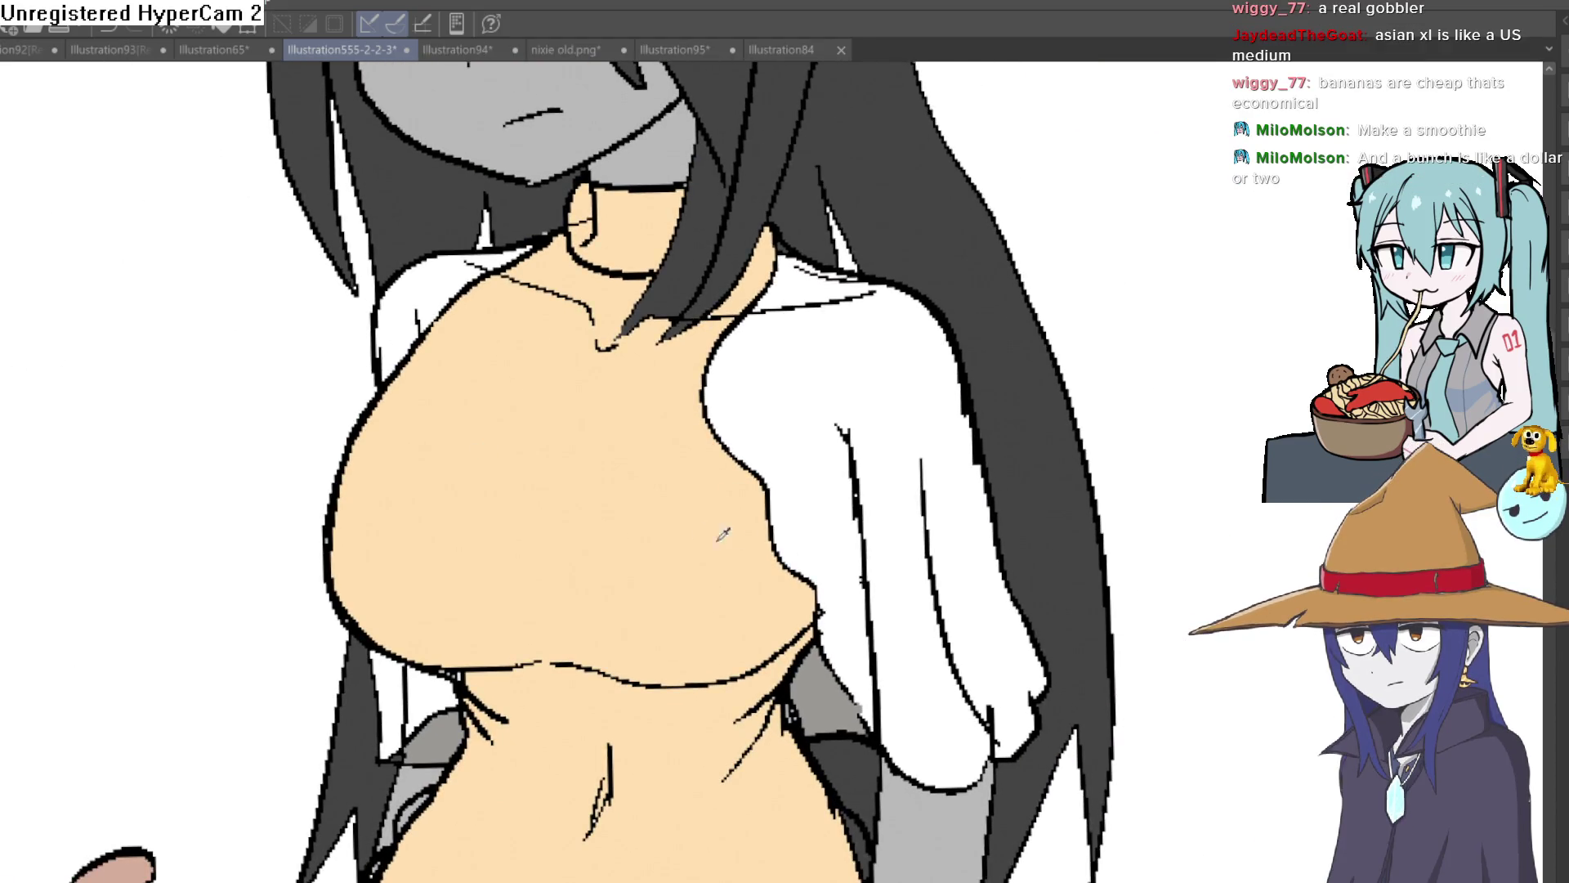
click(628, 536)
key(ctrl+z)
key(ctrl+y)
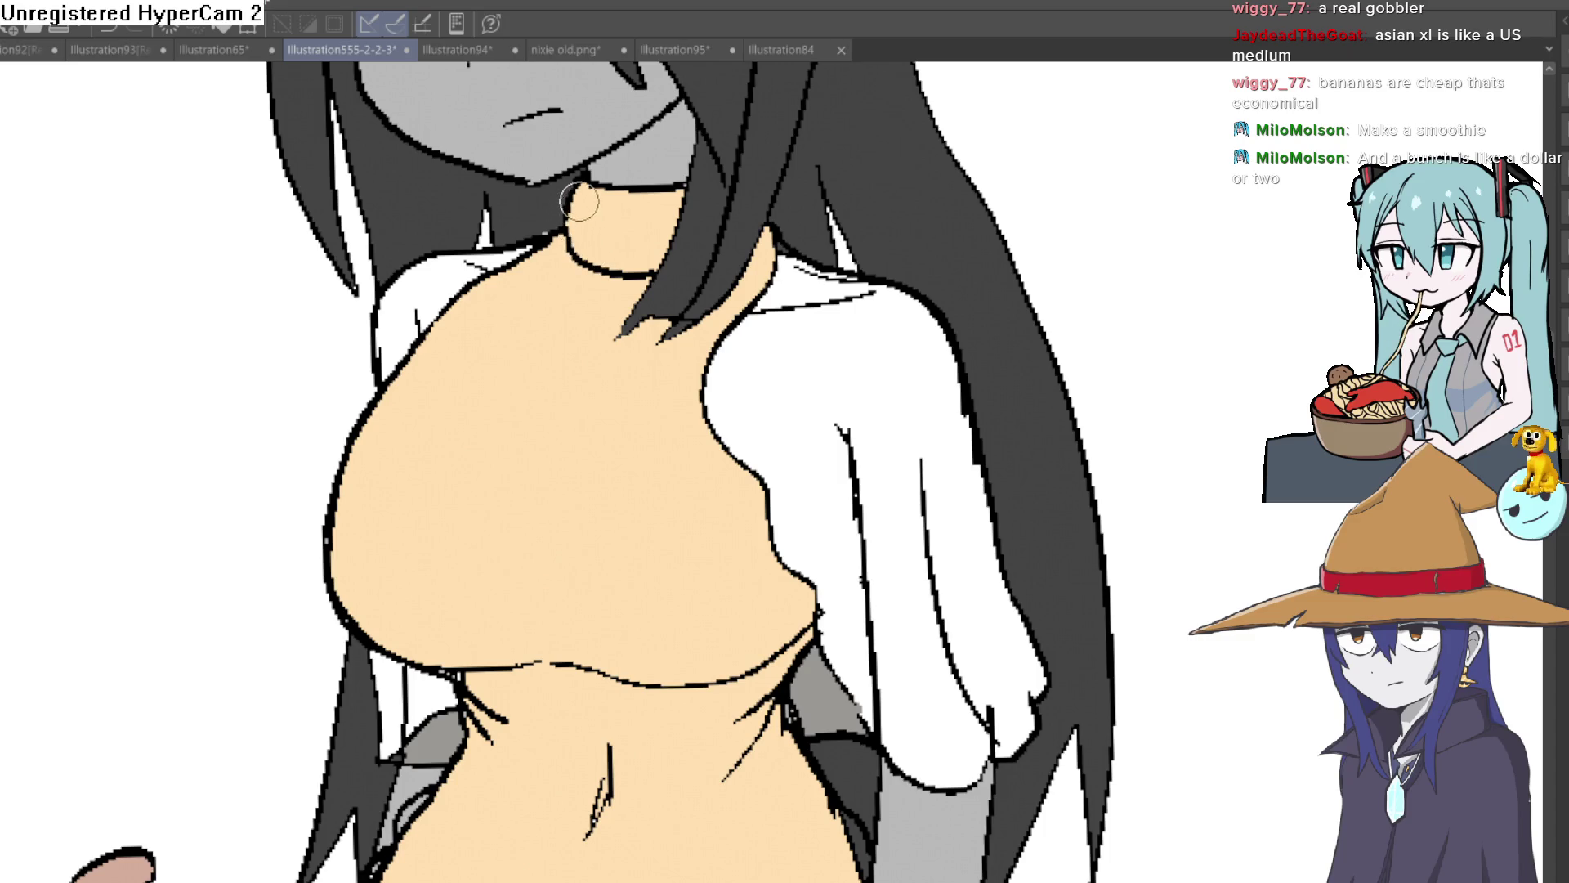
Paint over stray hair strands, the black waist outline and the top's jagged left edge.
scroll(729, 268, down, 5)
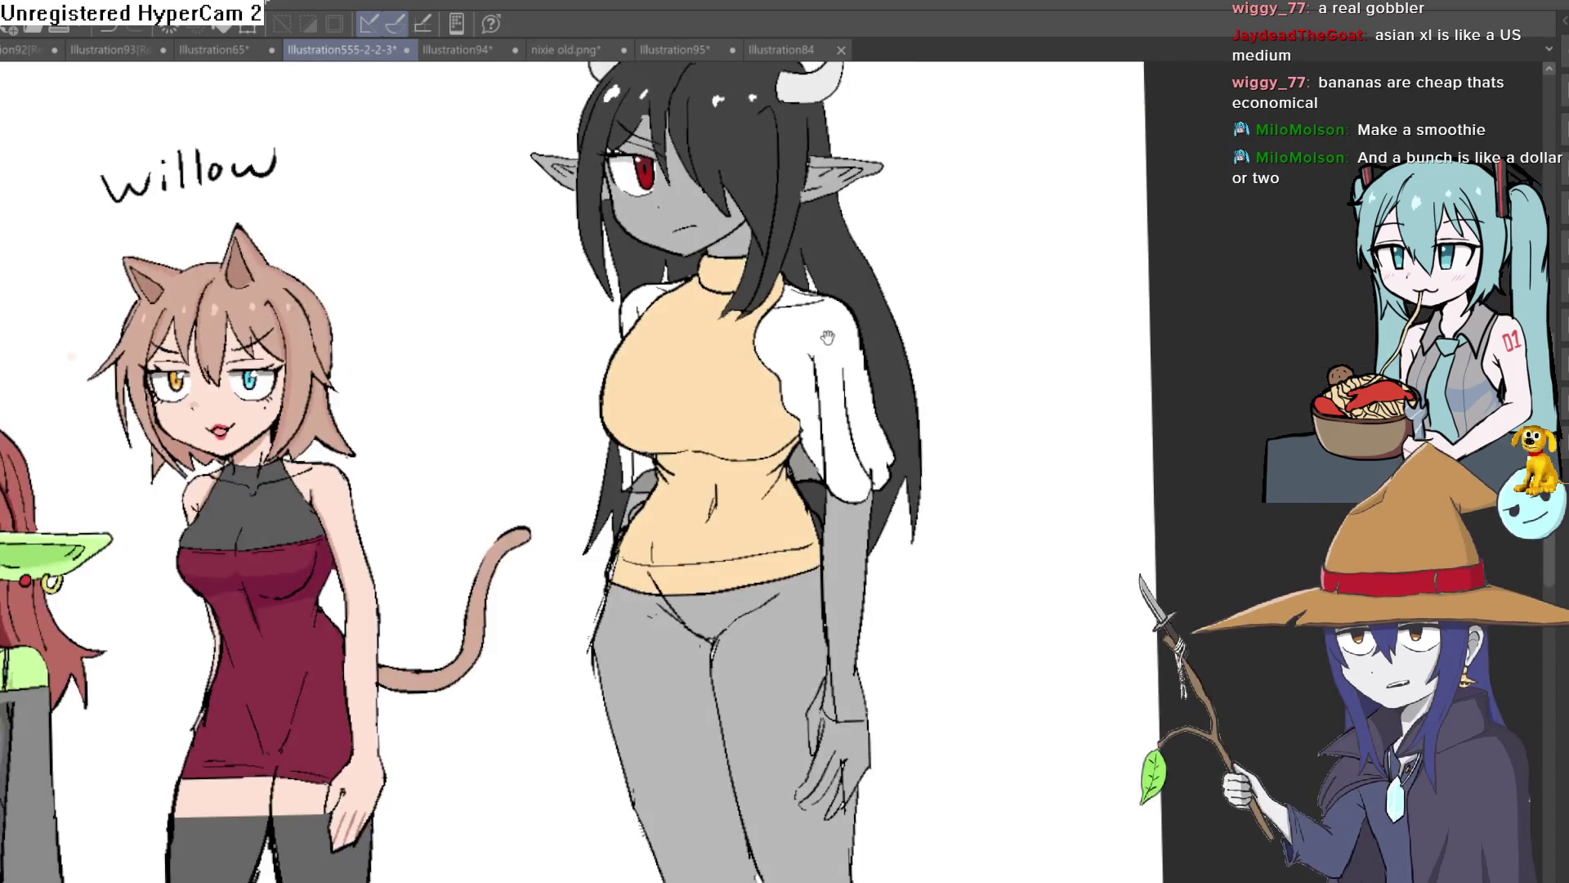
scroll(829, 481, up, 5)
drag(829, 480, 822, 382)
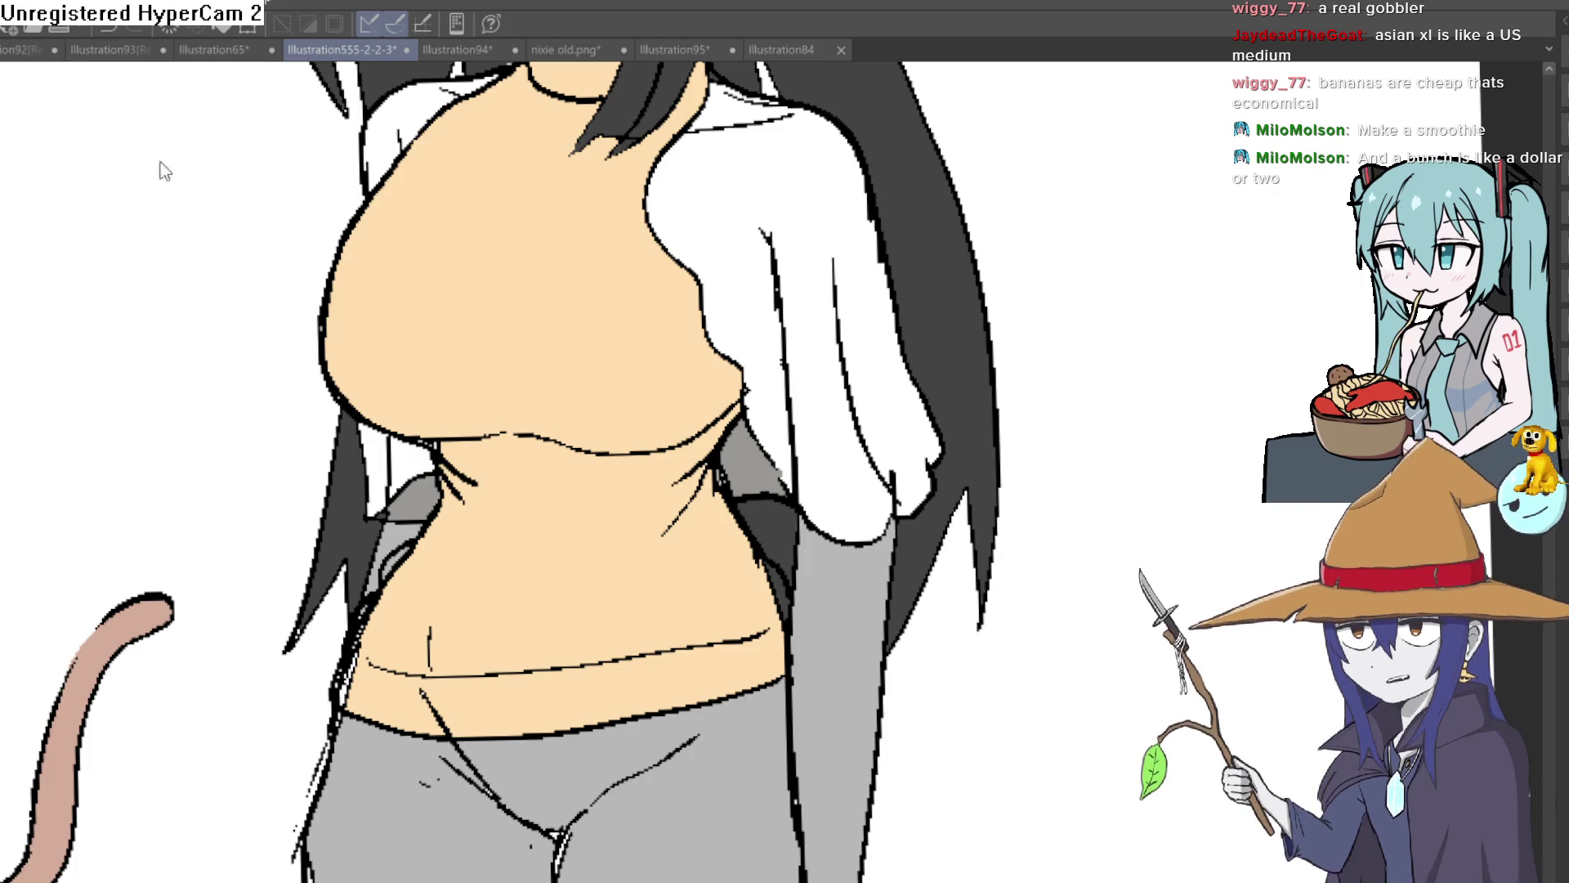
scroll(458, 491, up, 4)
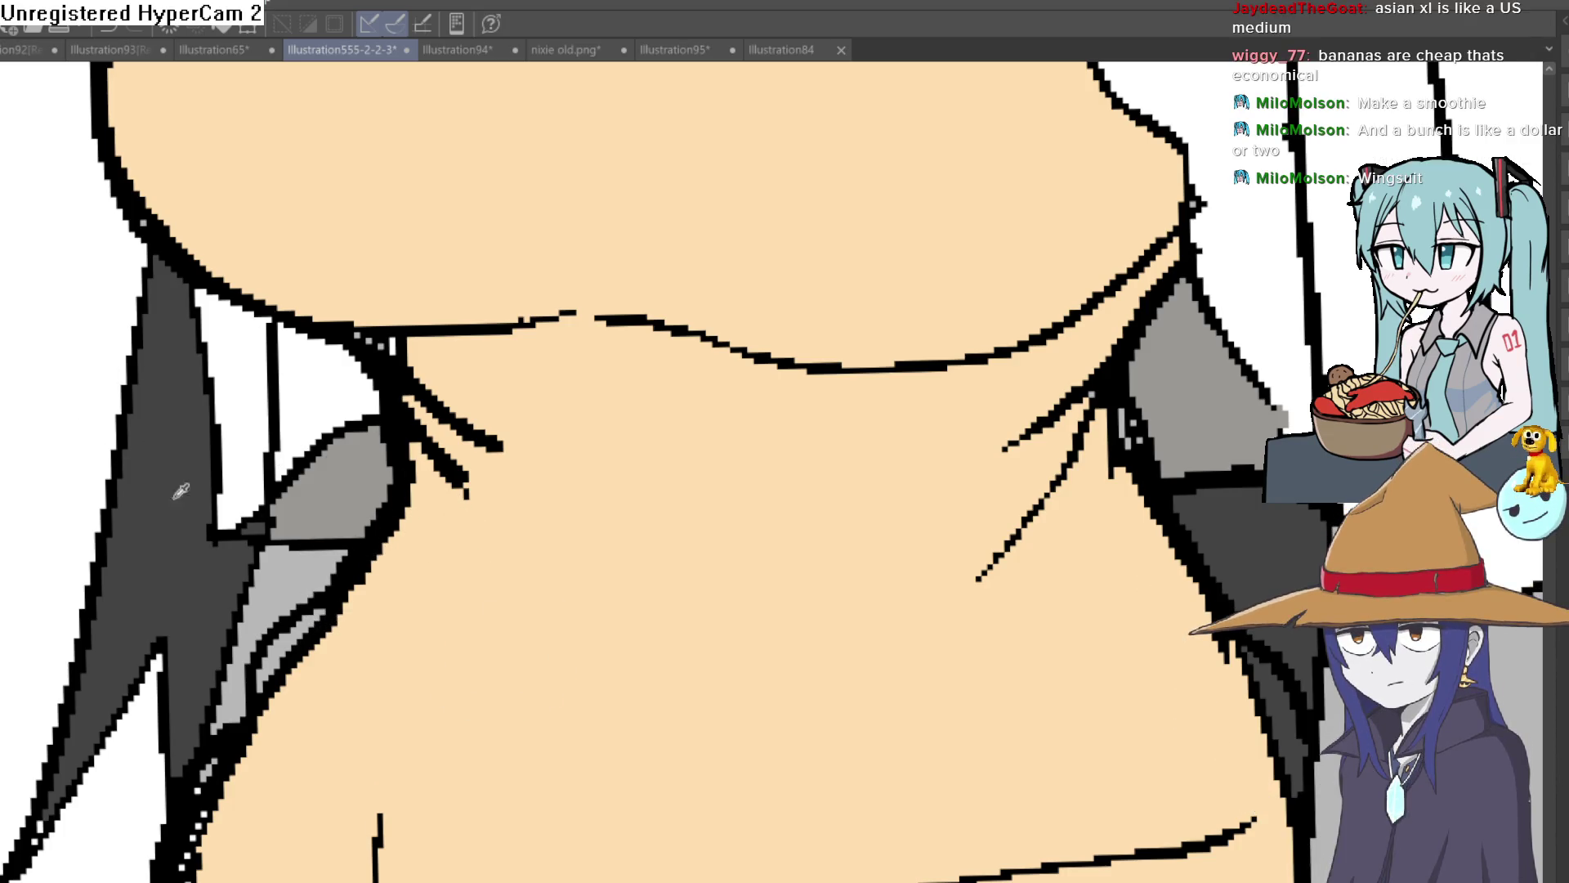
drag(105, 176, 697, 280)
mouse_move(622, 115)
mouse_down()
mouse_move(630, 168)
mouse_move(391, 415)
mouse_up()
mouse_move(512, 507)
mouse_down()
mouse_move(630, 395)
mouse_move(666, 434)
mouse_up()
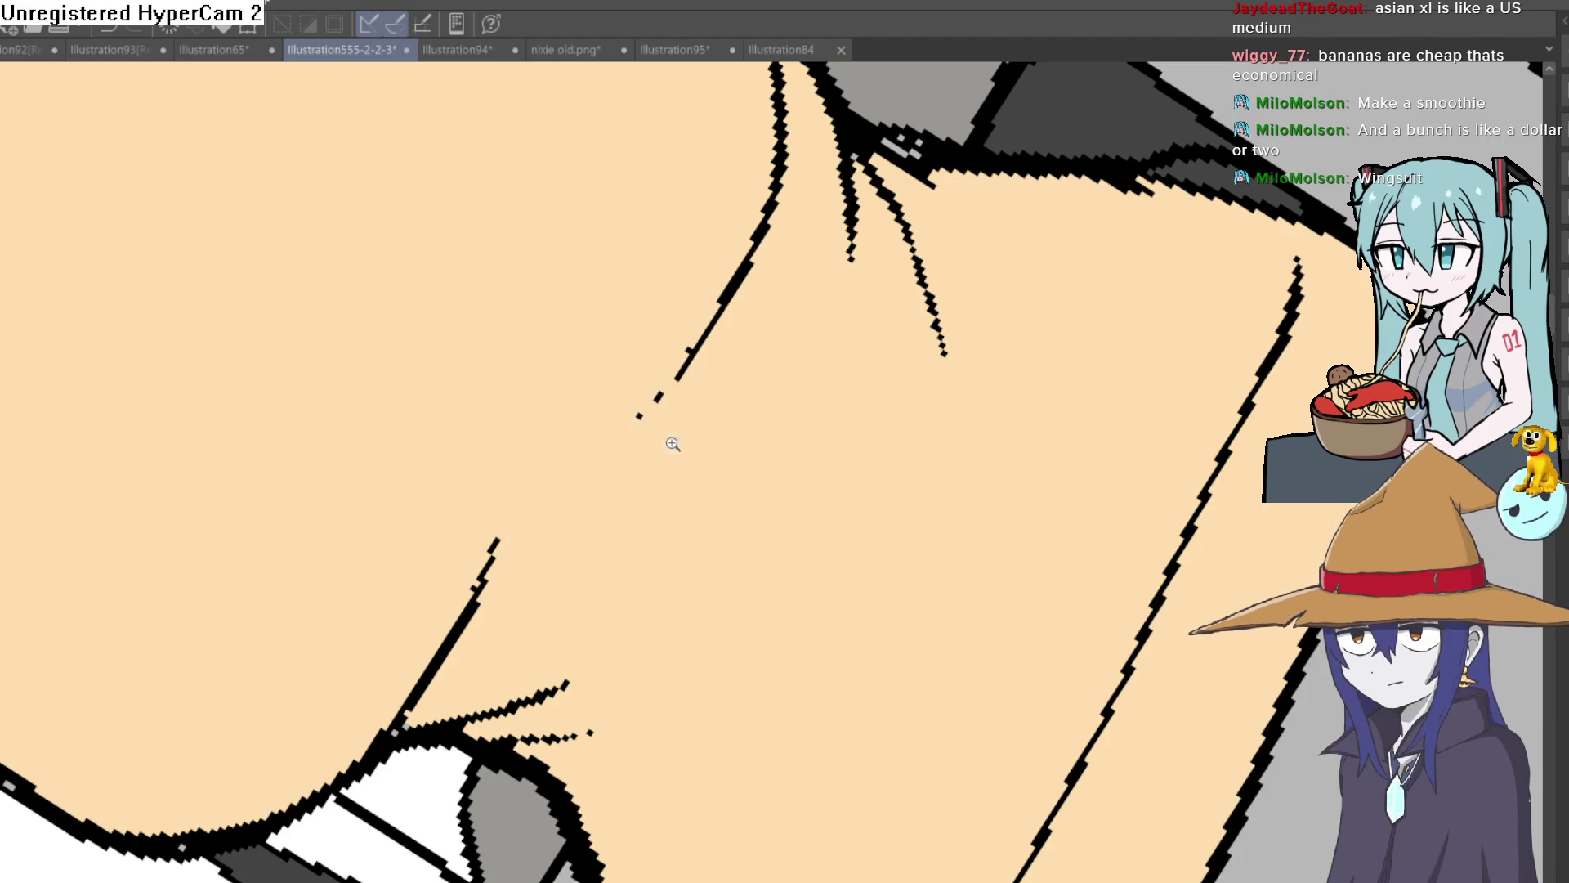
key(ctrl+0)
scroll(680, 260, up, 5)
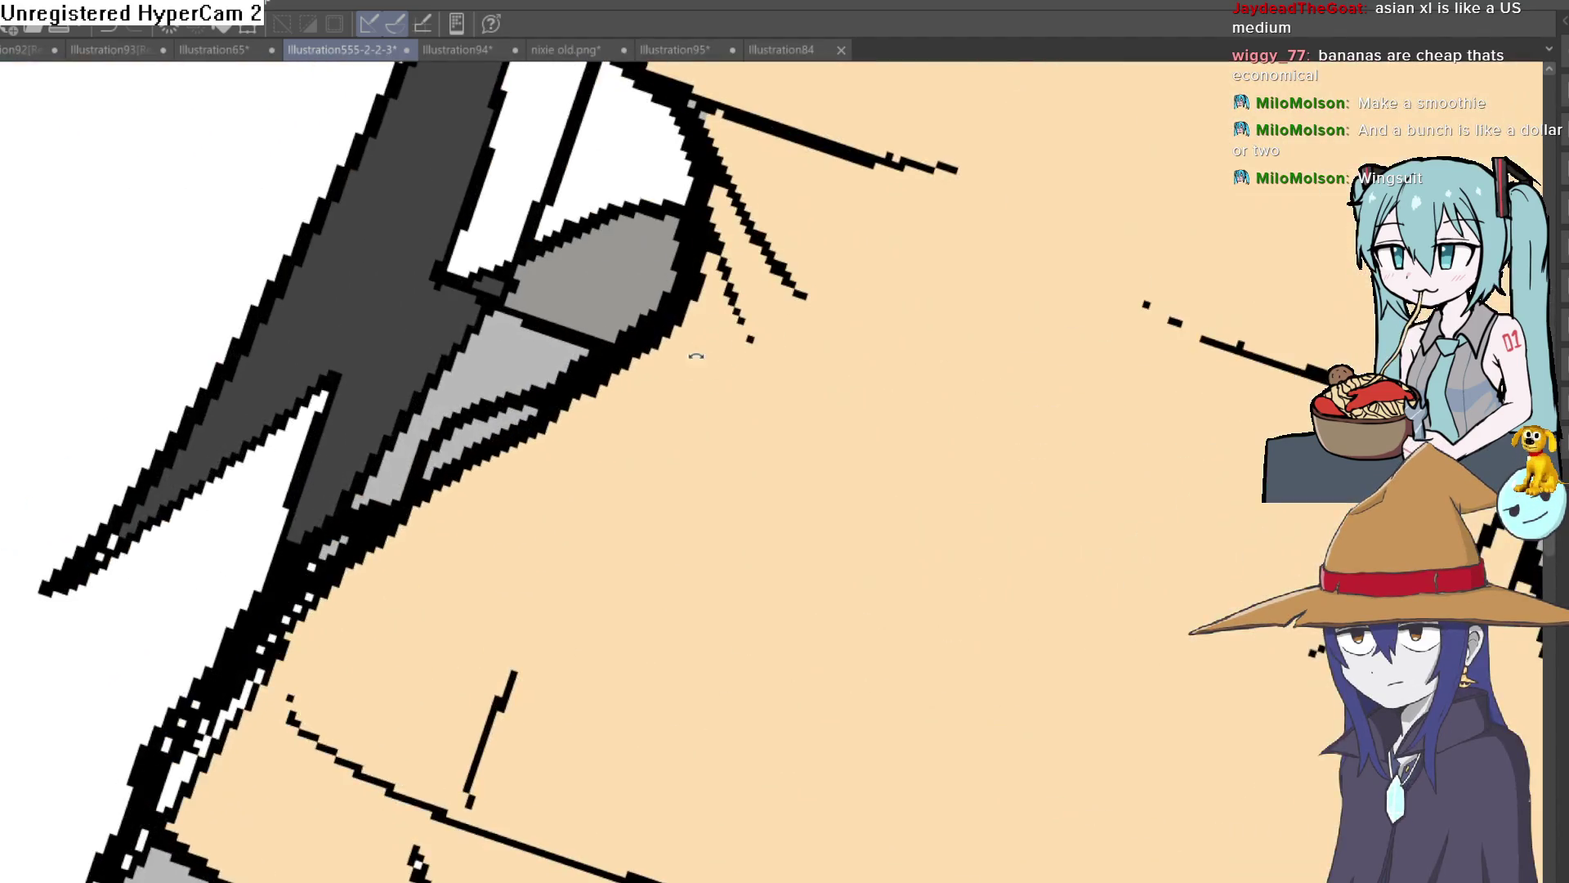
mouse_move(680, 260)
mouse_down()
mouse_move(624, 396)
mouse_move(482, 487)
mouse_move(462, 505)
mouse_move(586, 415)
mouse_move(403, 561)
mouse_move(333, 641)
mouse_move(361, 577)
mouse_move(300, 695)
mouse_up()
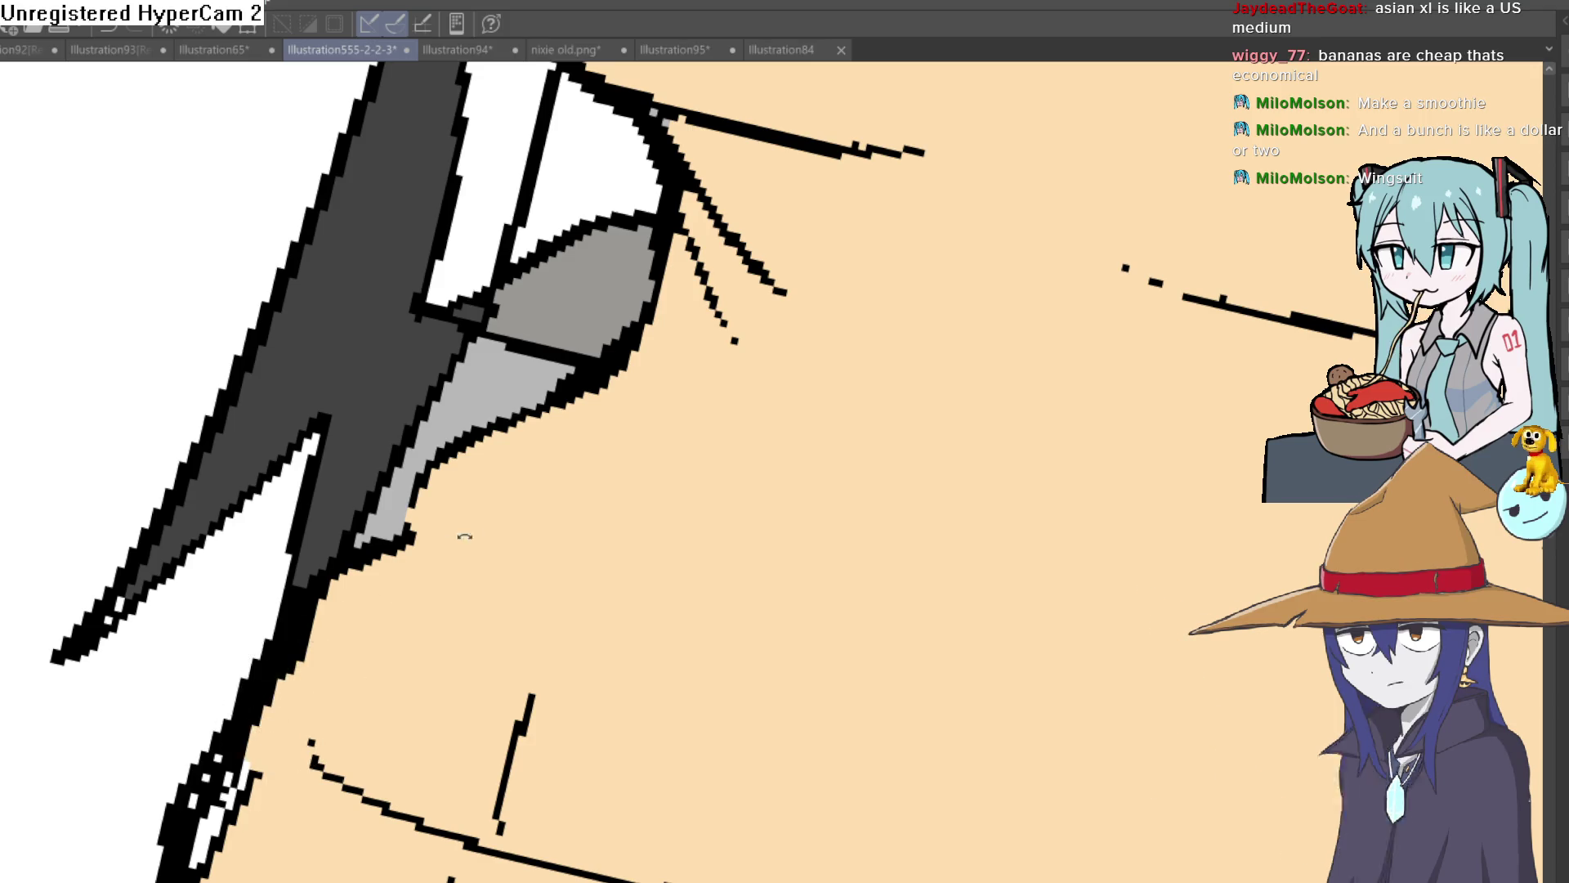
drag(455, 536, 543, 322)
mouse_move(269, 553)
mouse_down()
mouse_move(221, 631)
mouse_move(245, 649)
mouse_move(245, 544)
mouse_move(272, 564)
mouse_up()
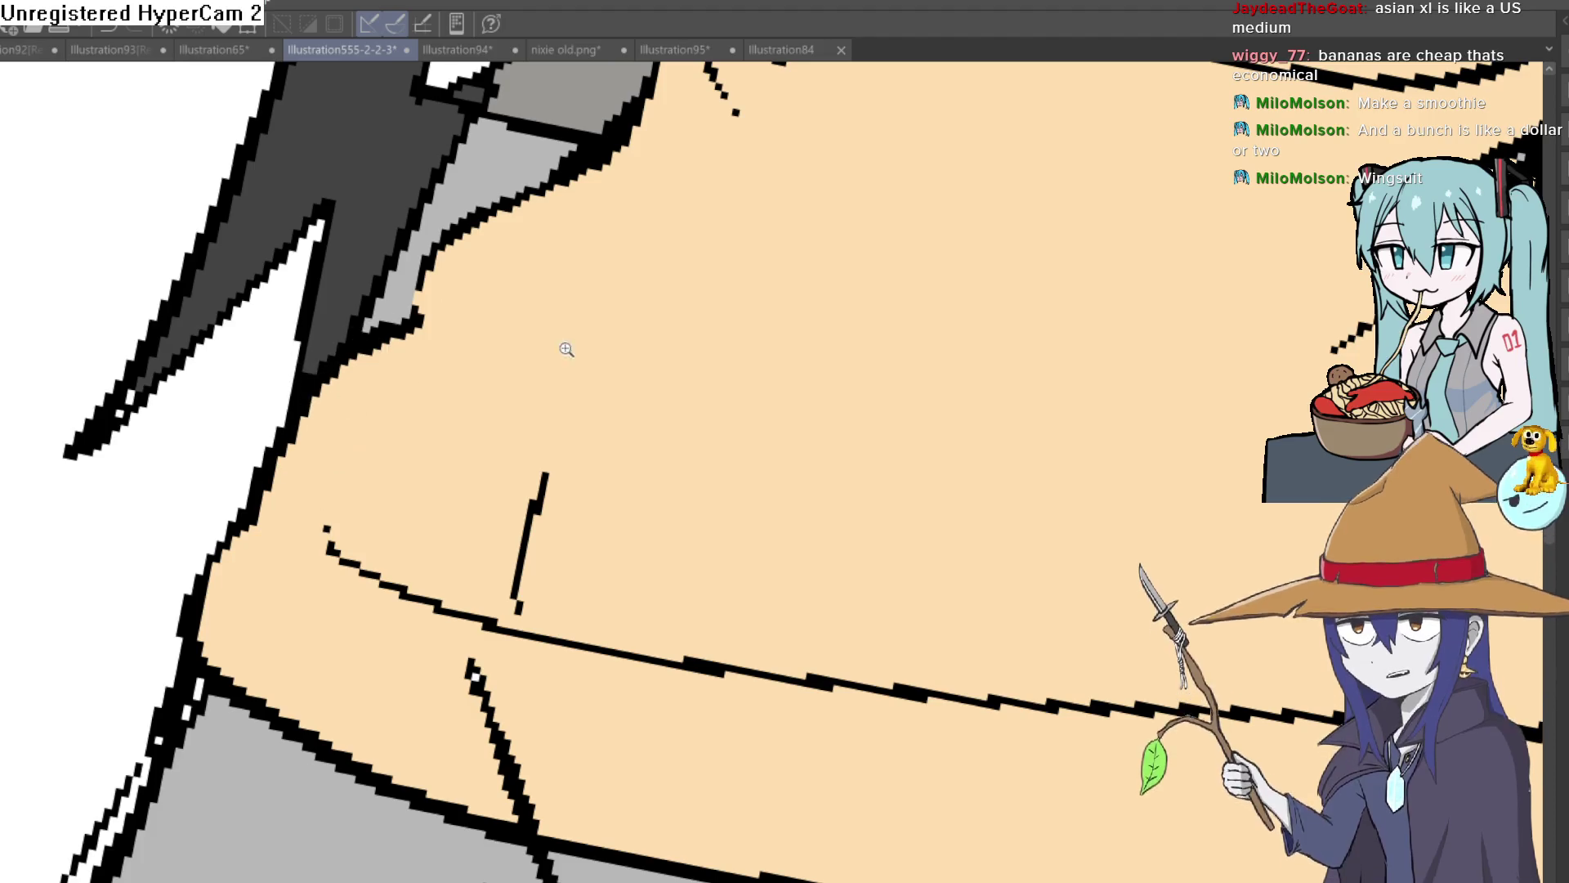
Touch up the belly outline's grey pixels and paint out the short navel stroke.
scroll(542, 350, down, 5)
mouse_move(981, 360)
mouse_down()
mouse_move(892, 347)
mouse_move(893, 550)
mouse_up()
scroll(892, 348, up, 8)
drag(899, 445, 992, 350)
drag(963, 438, 1016, 368)
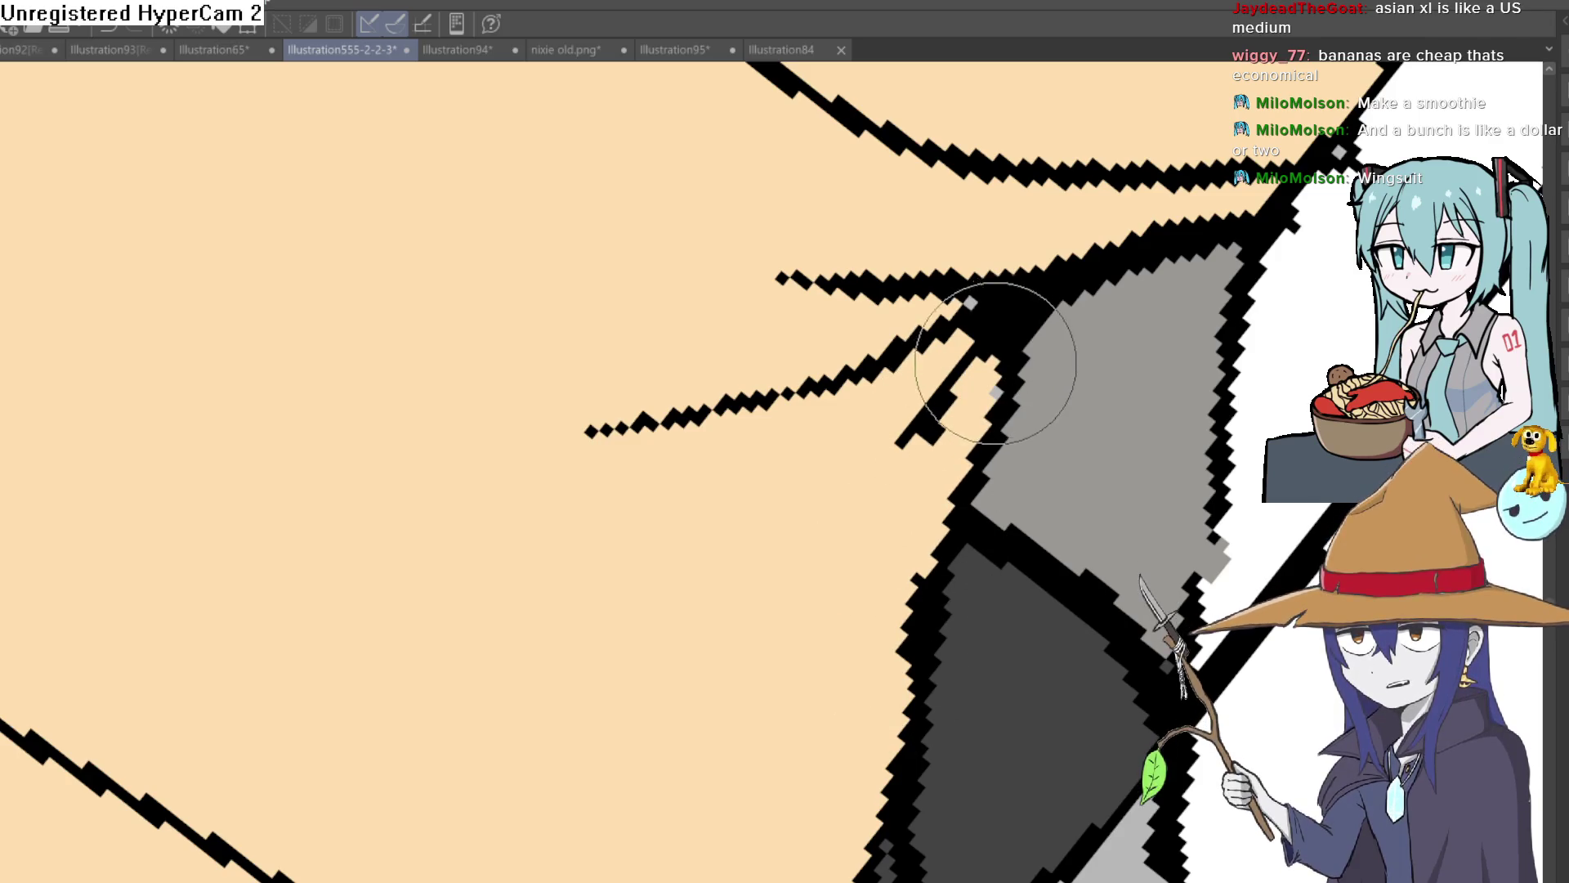
scroll(908, 177, down, 6)
mouse_move(587, 290)
mouse_down()
mouse_move(526, 350)
mouse_move(501, 403)
mouse_move(517, 478)
mouse_up()
scroll(872, 340, down, 5)
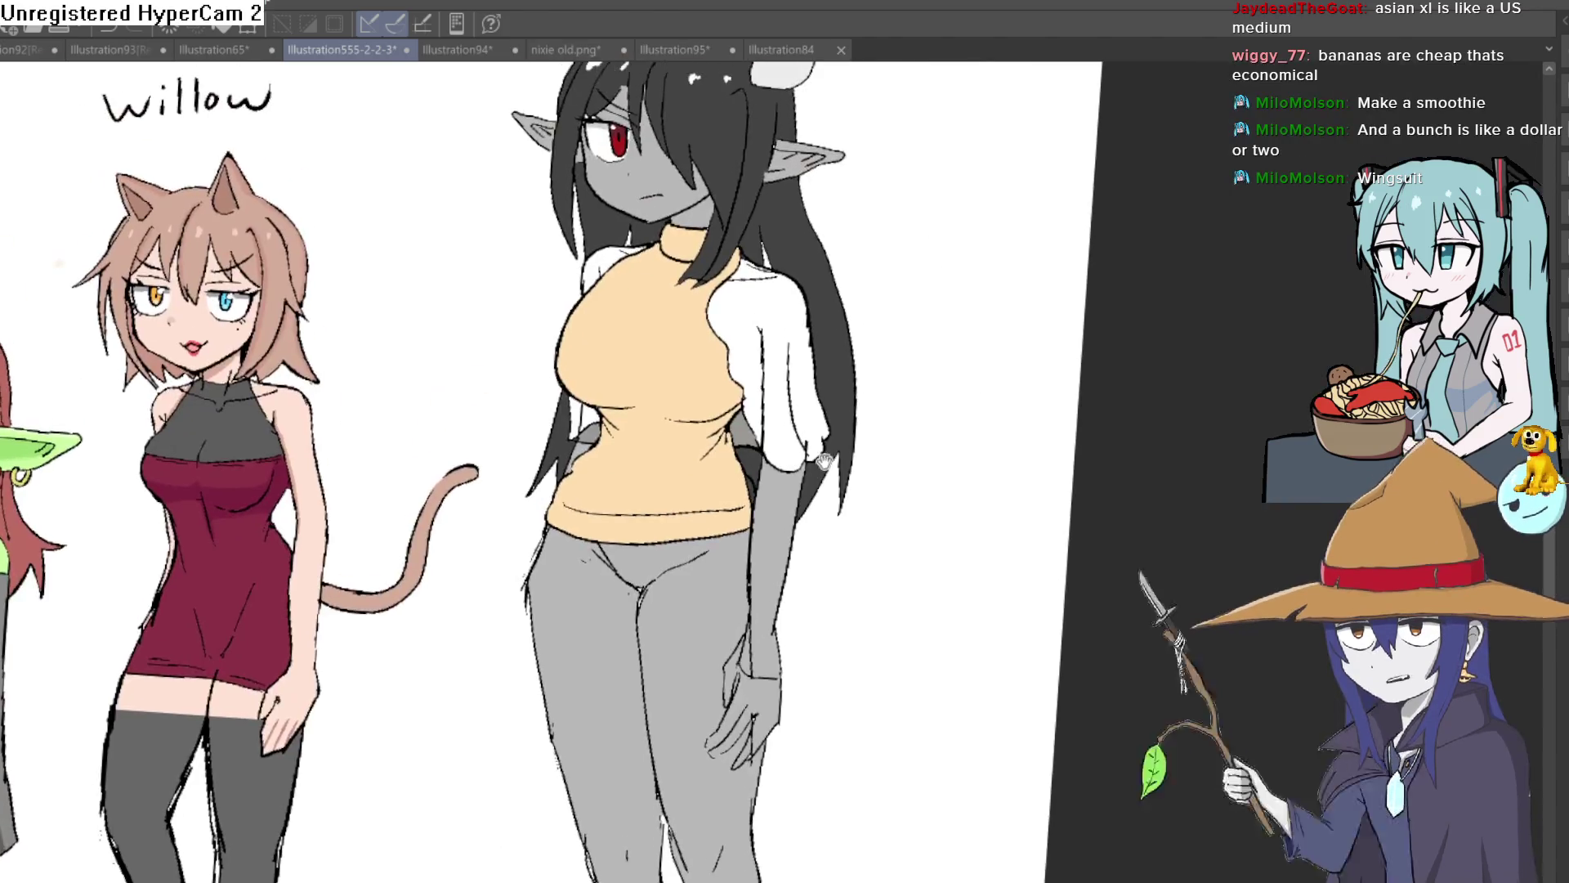
scroll(858, 340, down, 2)
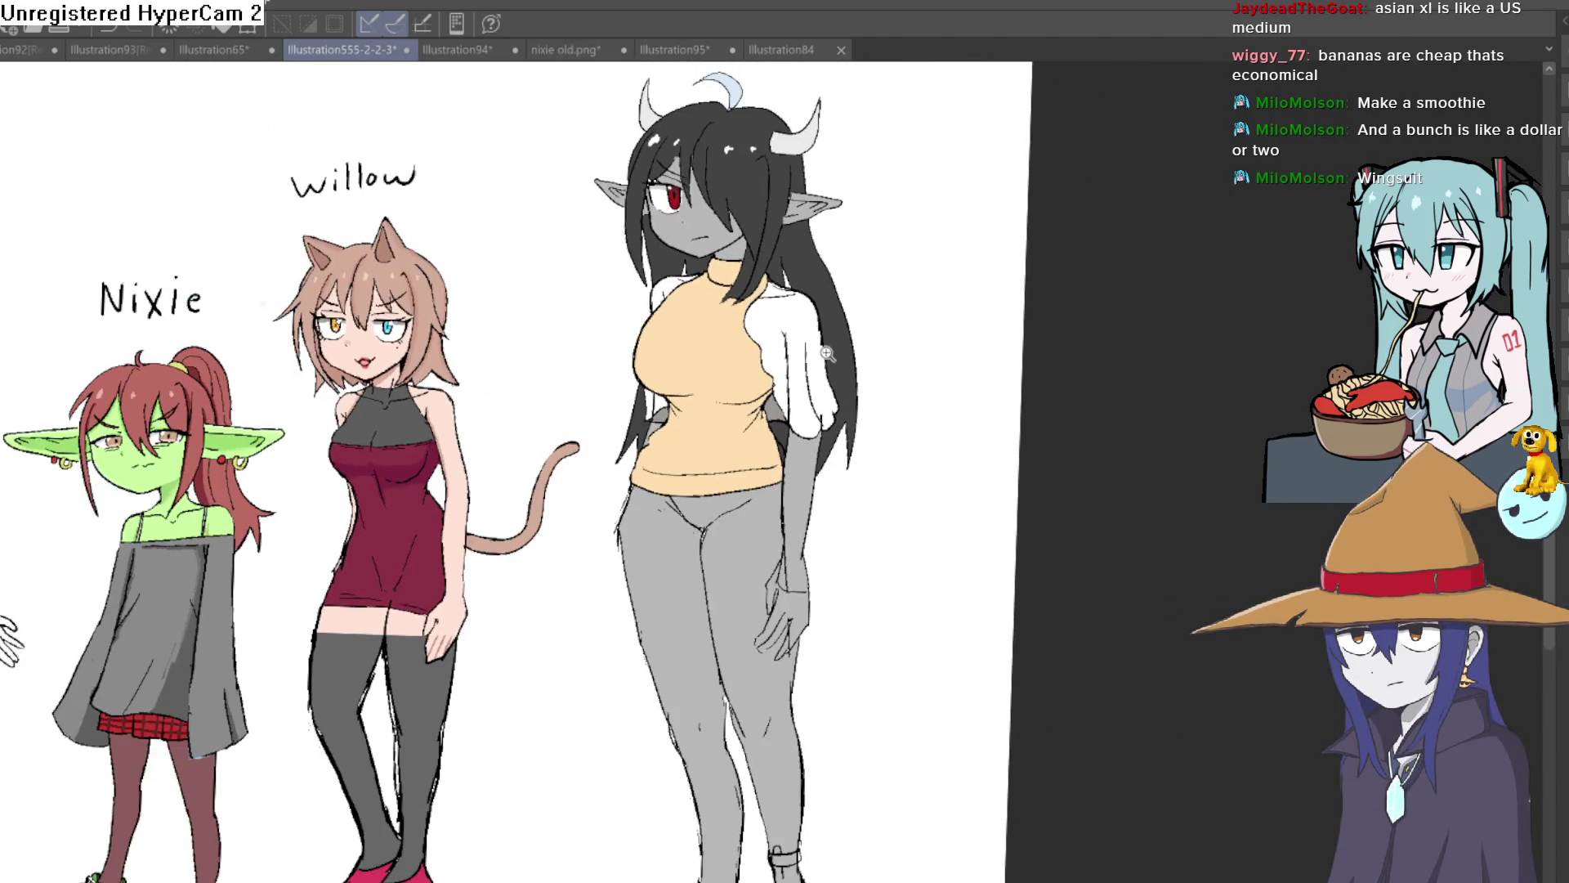
scroll(814, 359, up, 3)
mouse_move(856, 340)
mouse_down()
mouse_move(836, 398)
mouse_move(847, 387)
mouse_up()
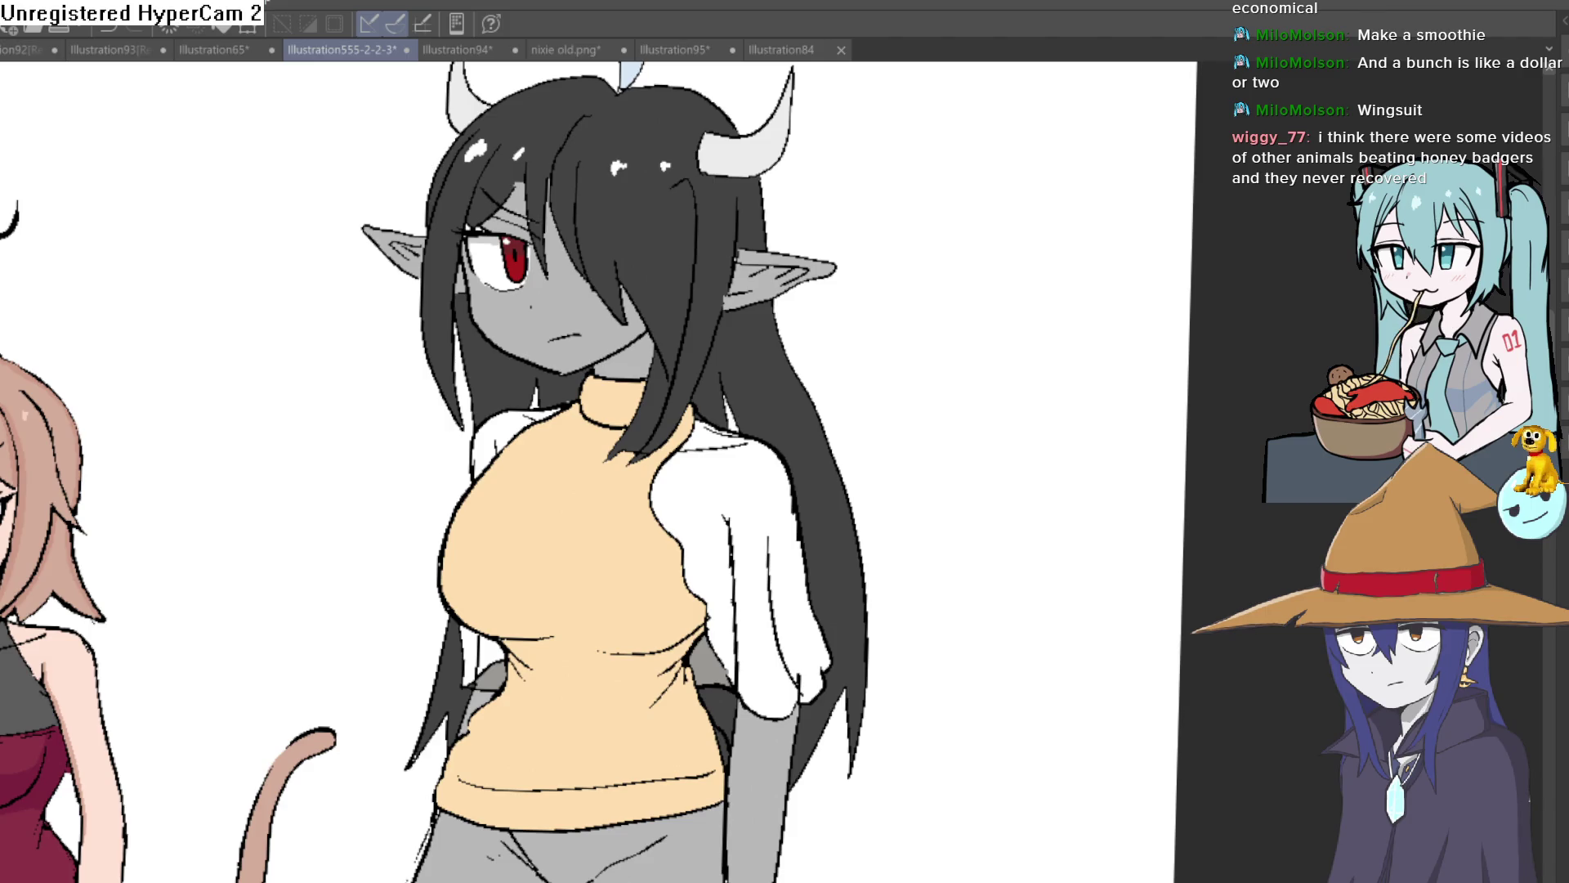
click(735, 572)
Fill the shoulder gap, left shoulder and small gap beside the top grey.
click(719, 435)
click(523, 411)
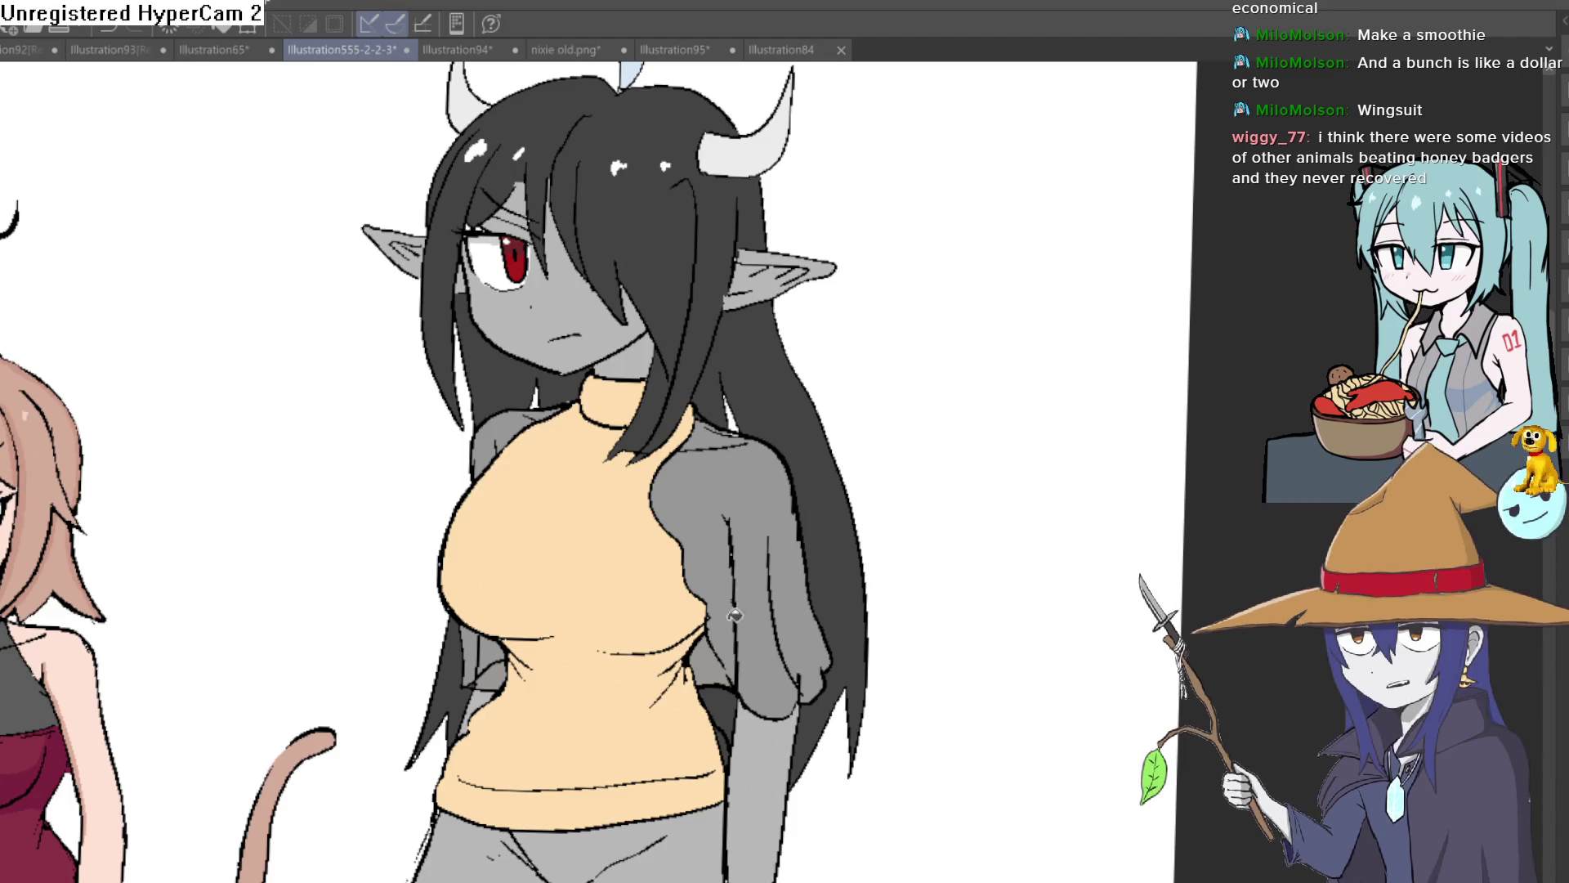
click(494, 643)
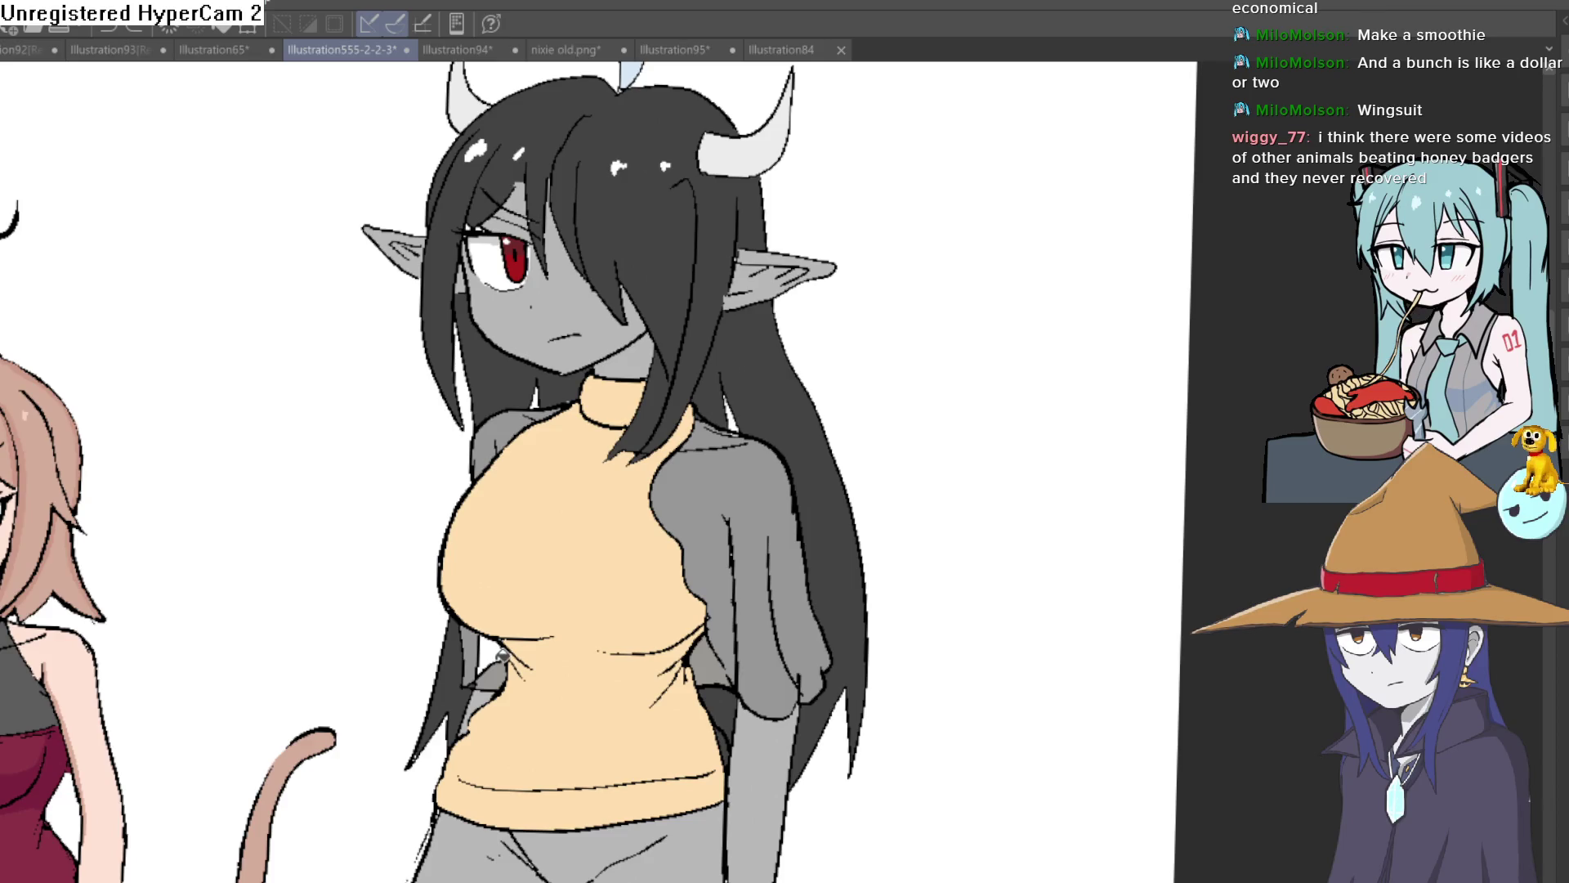
scroll(717, 587, down, 3)
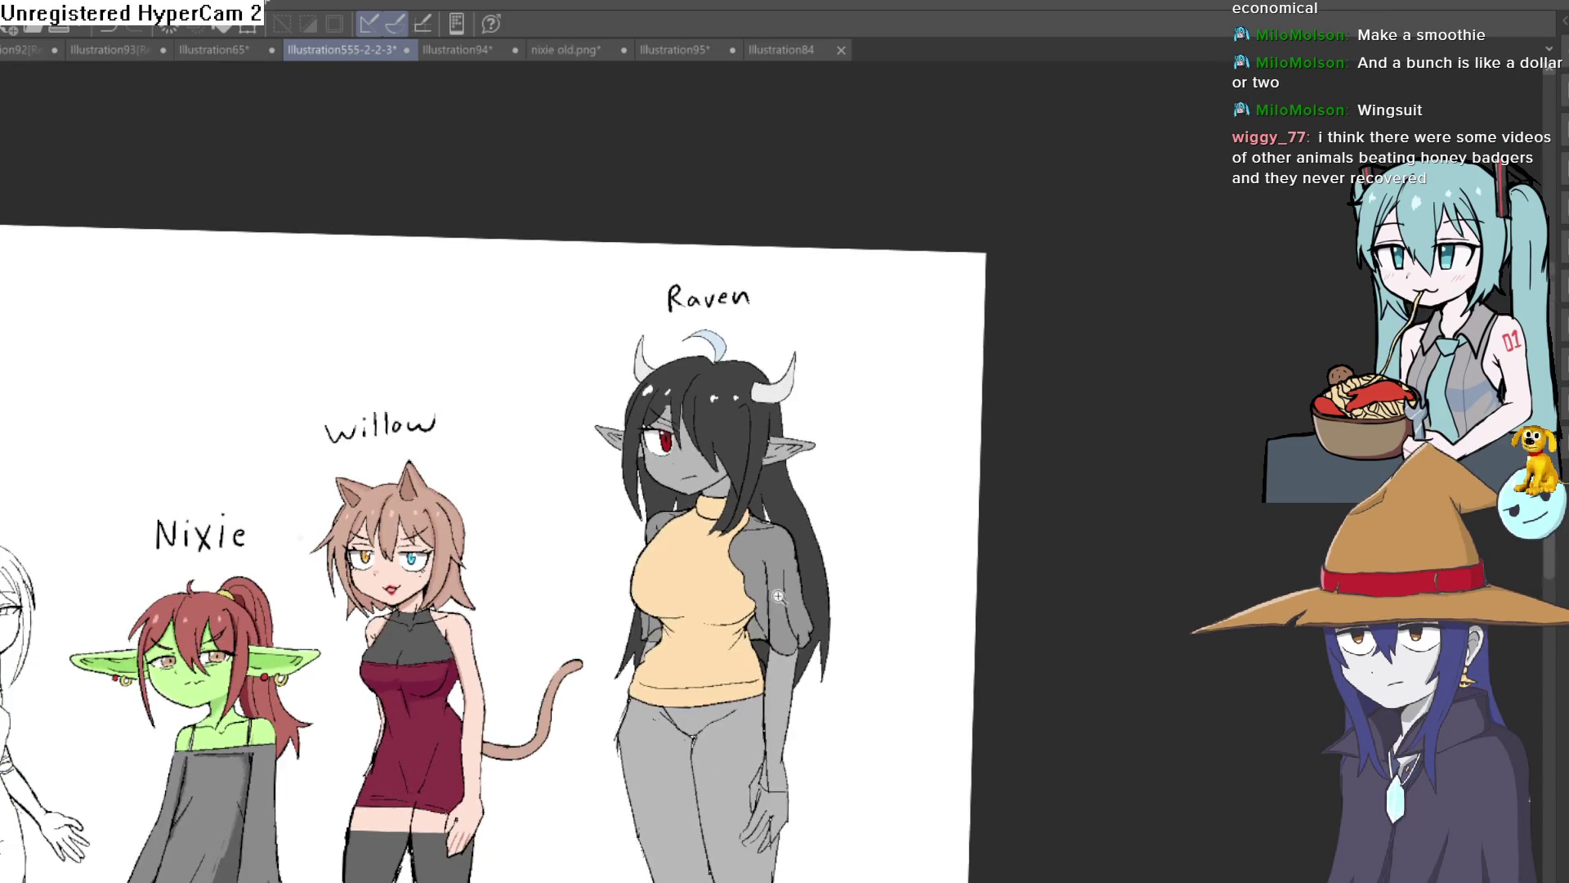
scroll(768, 572, up, 4)
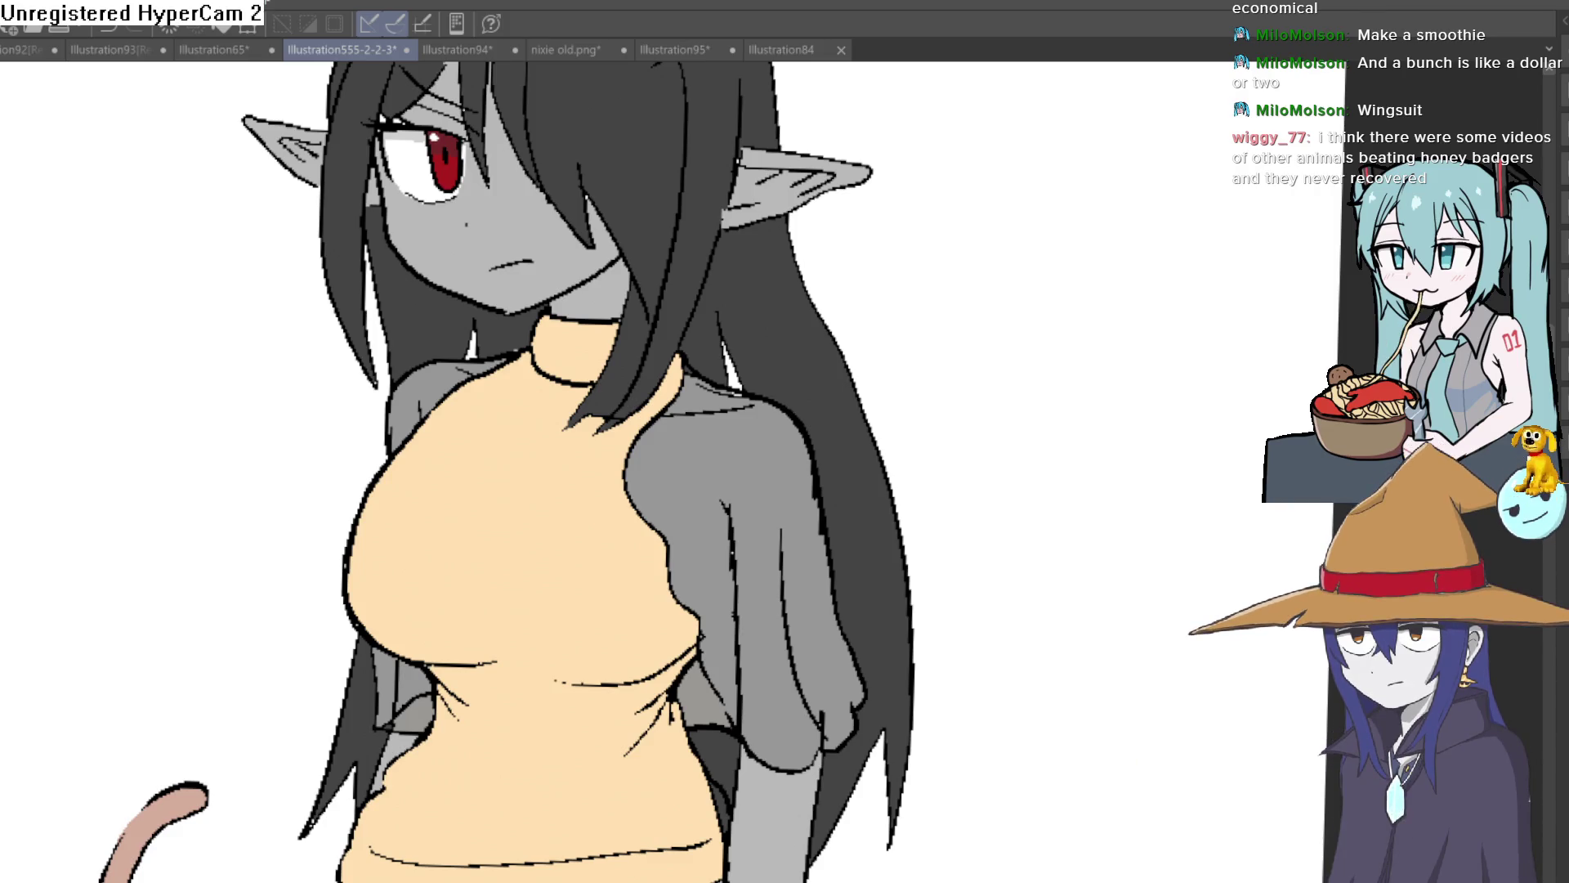
Refill the sleeve and left shoulder light grey, undoing the stray lower-torso fill.
click(733, 501)
click(442, 385)
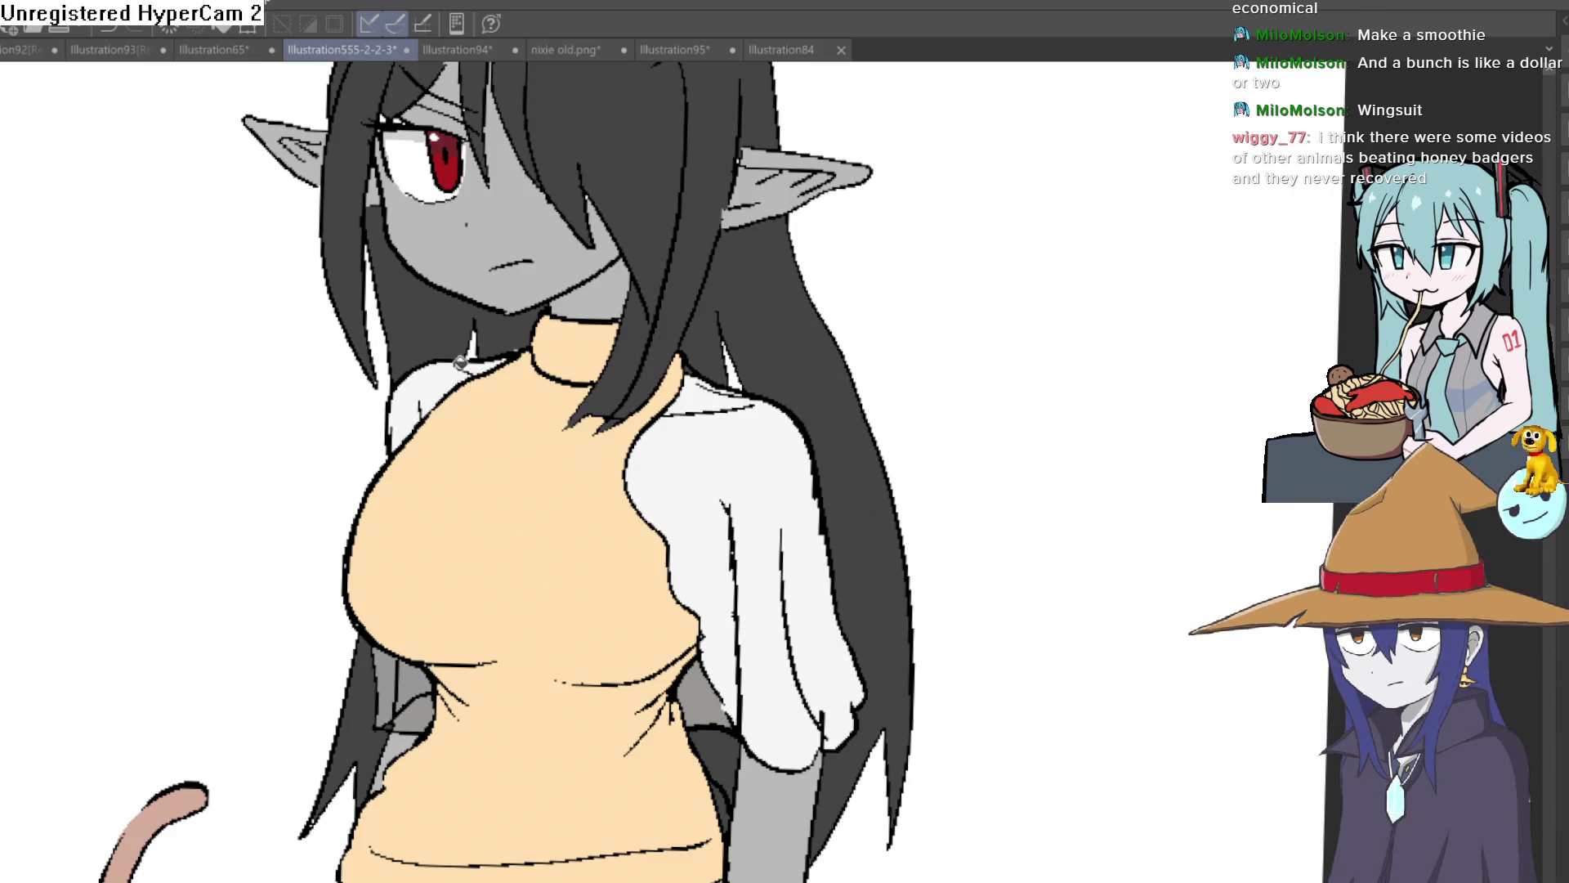
click(398, 687)
key(ctrl+z)
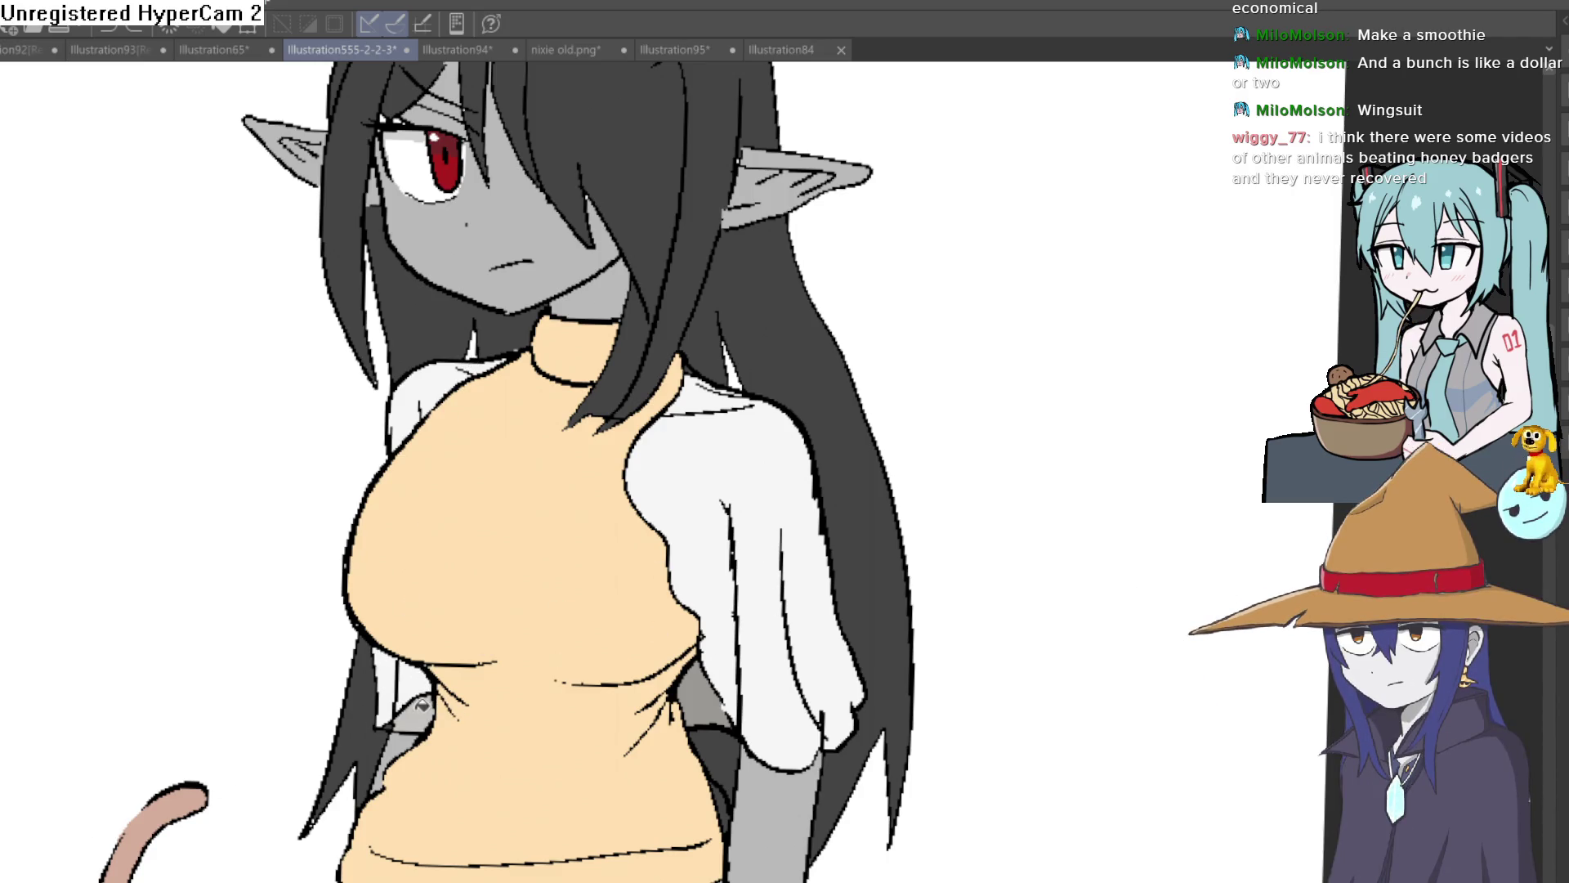
scroll(893, 613, down, 5)
mouse_move(929, 578)
mouse_down()
mouse_move(891, 574)
mouse_move(882, 448)
mouse_move(776, 491)
mouse_up()
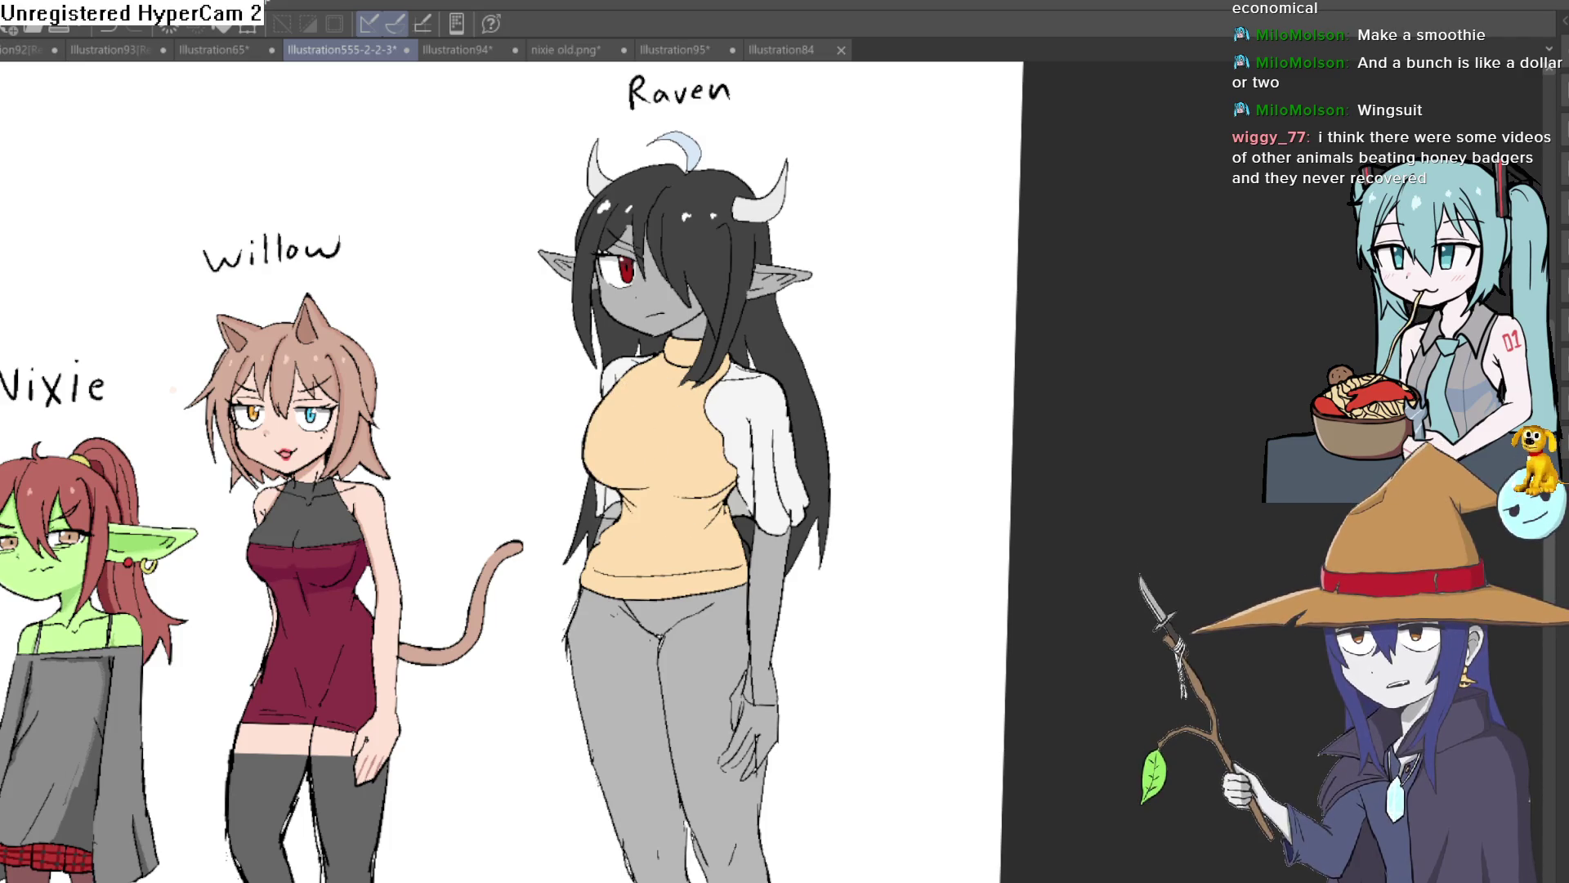
scroll(668, 399, up, 4)
Draw several brown vertical rib lines down the upper sweater.
mouse_move(721, 157)
mouse_down()
mouse_move(623, 252)
mouse_move(449, 494)
mouse_move(498, 699)
mouse_up()
mouse_move(785, 200)
mouse_down()
mouse_move(746, 270)
mouse_move(662, 570)
mouse_up()
scroll(662, 570, down, 2)
scroll(777, 526, up, 2)
mouse_move(879, 196)
mouse_down()
mouse_move(823, 385)
mouse_move(825, 490)
mouse_up()
drag(840, 606, 851, 650)
drag(831, 483, 851, 646)
Extend the brown rib lines down the lower sweater past the waistline.
drag(850, 646, 858, 374)
mouse_move(878, 393)
mouse_down()
mouse_move(835, 683)
mouse_move(844, 783)
mouse_up()
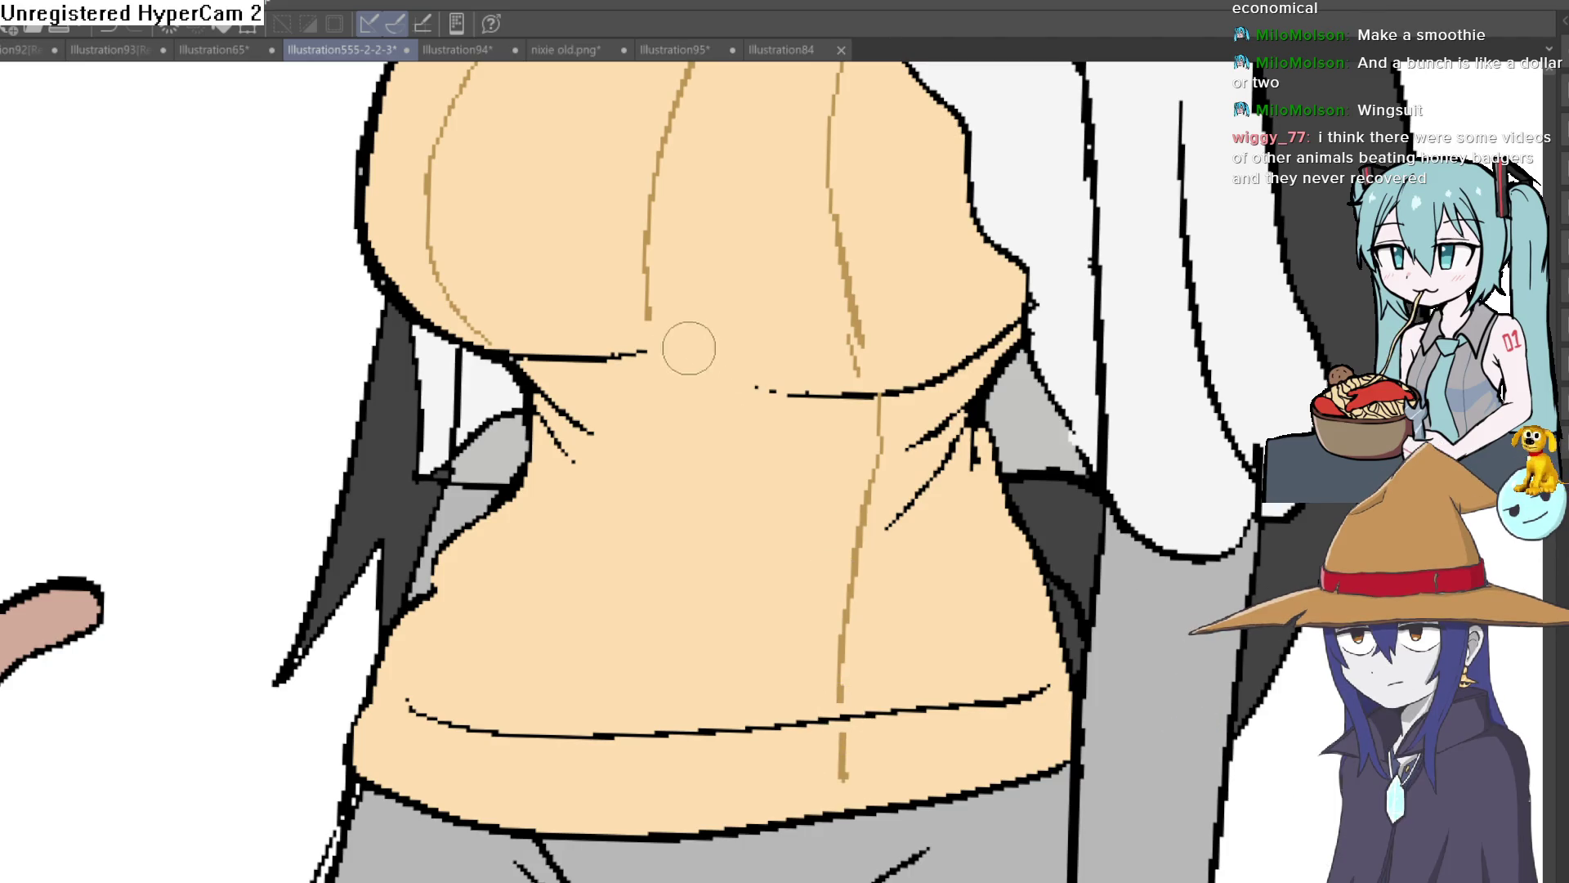
drag(632, 647, 639, 809)
drag(548, 445, 548, 474)
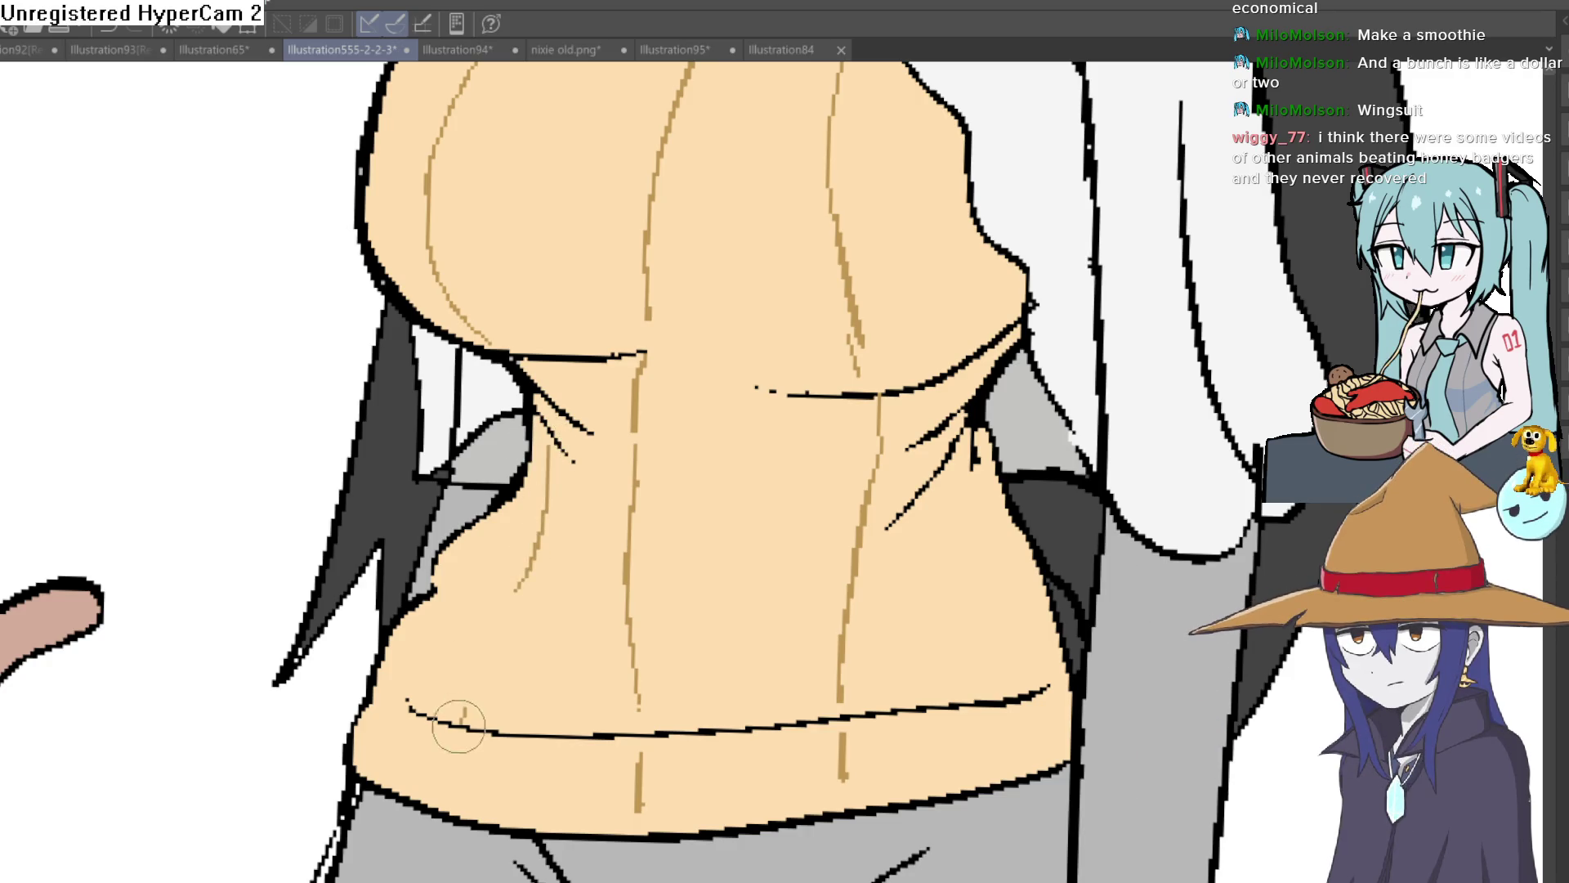
scroll(588, 466, down, 5)
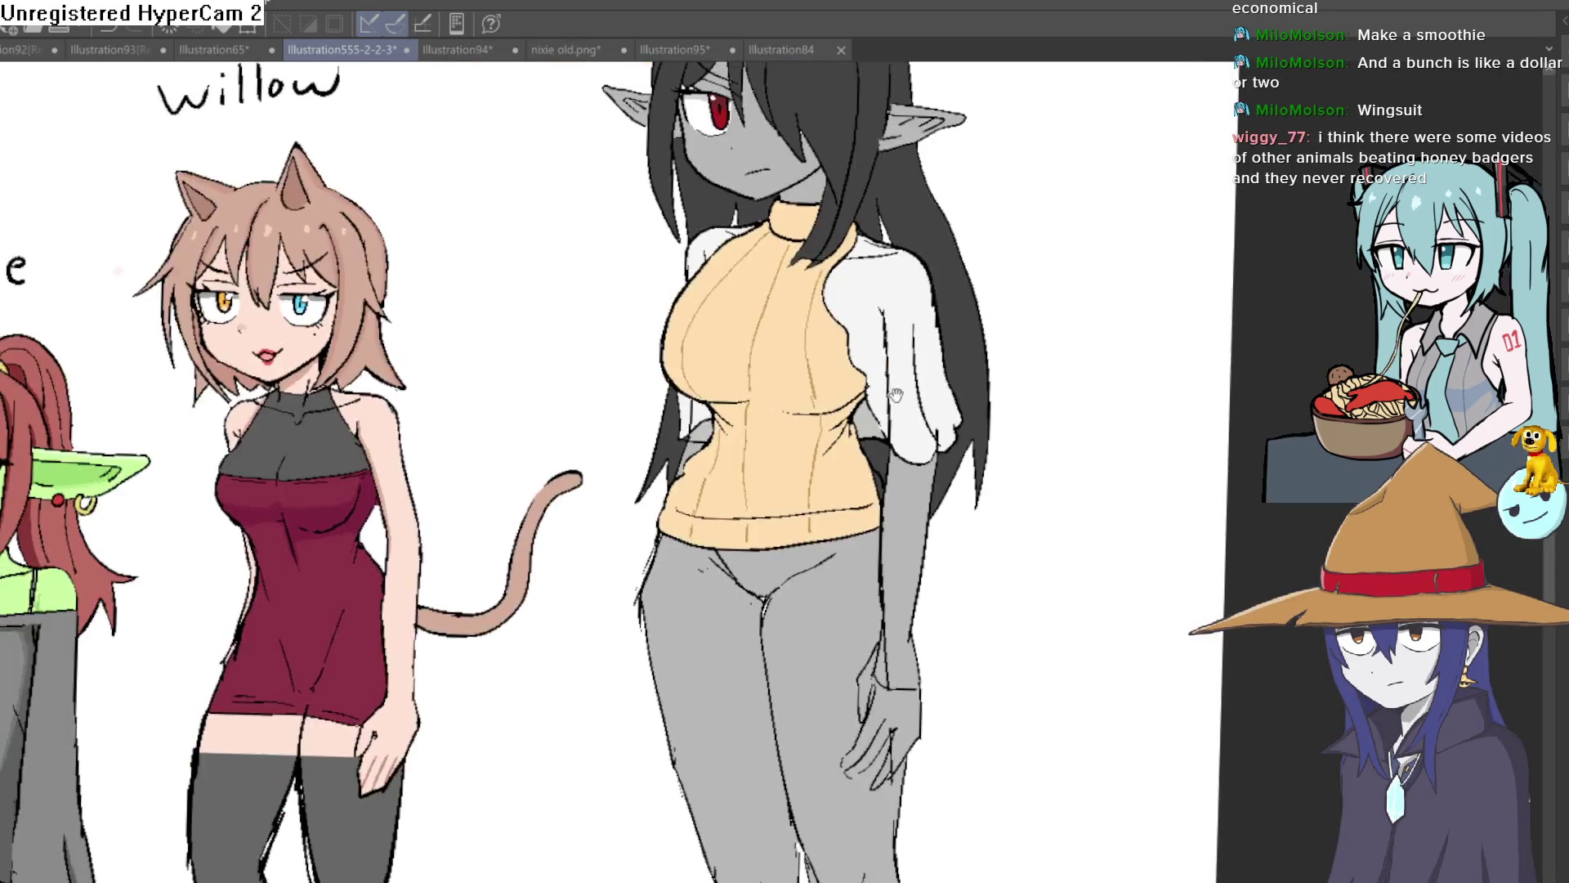
scroll(742, 326, up, 5)
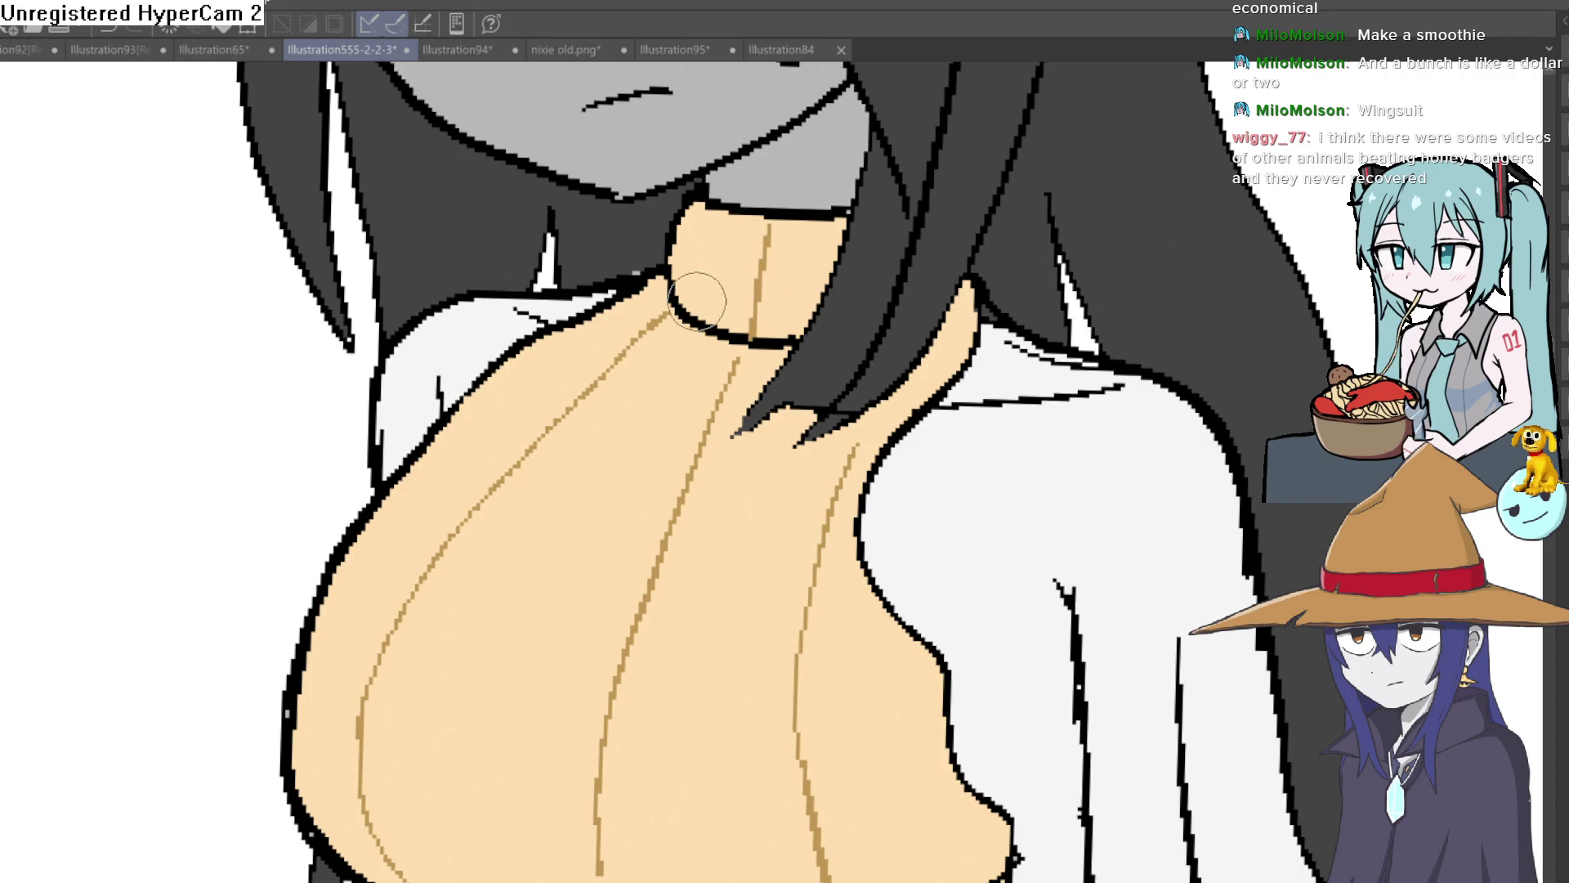
scroll(940, 342, down, 3)
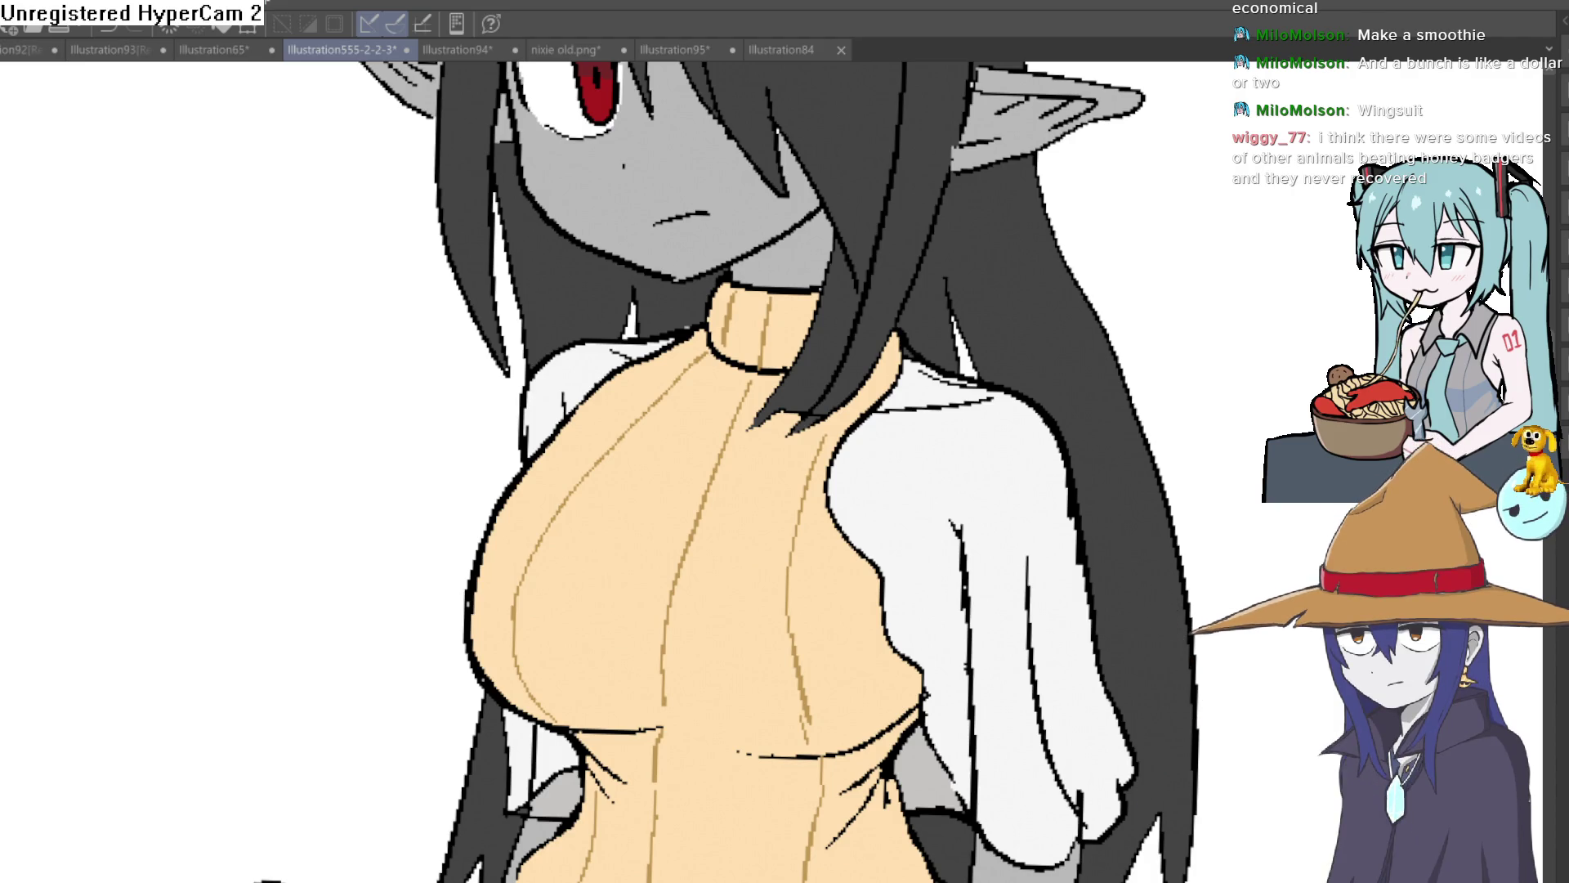
Refill all seven upper and lower sweater sections between the rib lines a paler orange.
scroll(945, 599, down, 3)
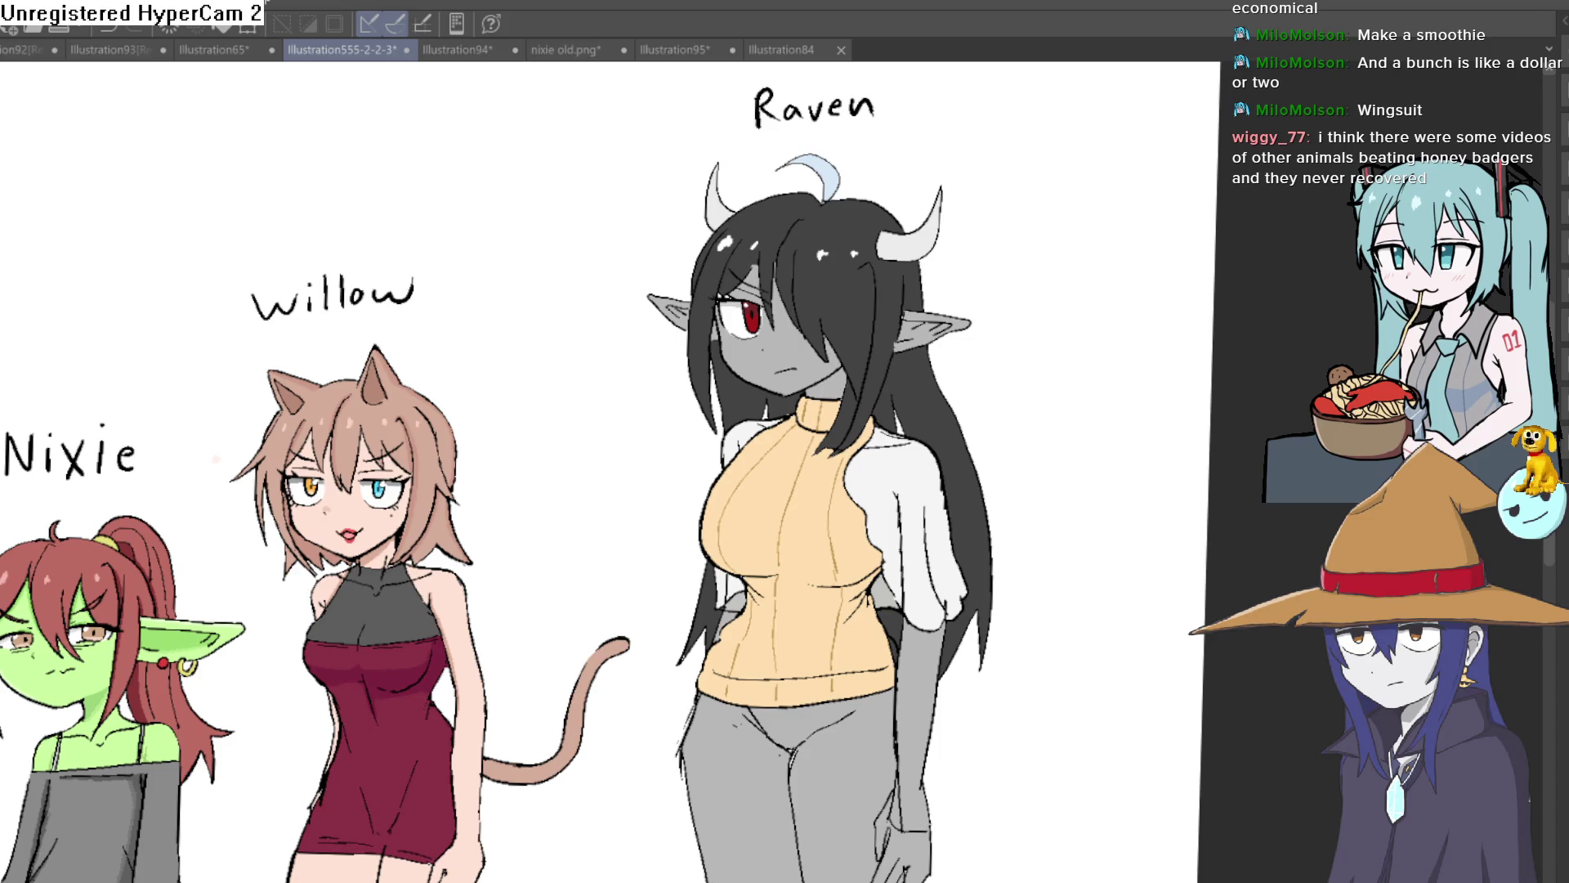
drag(745, 474, 878, 542)
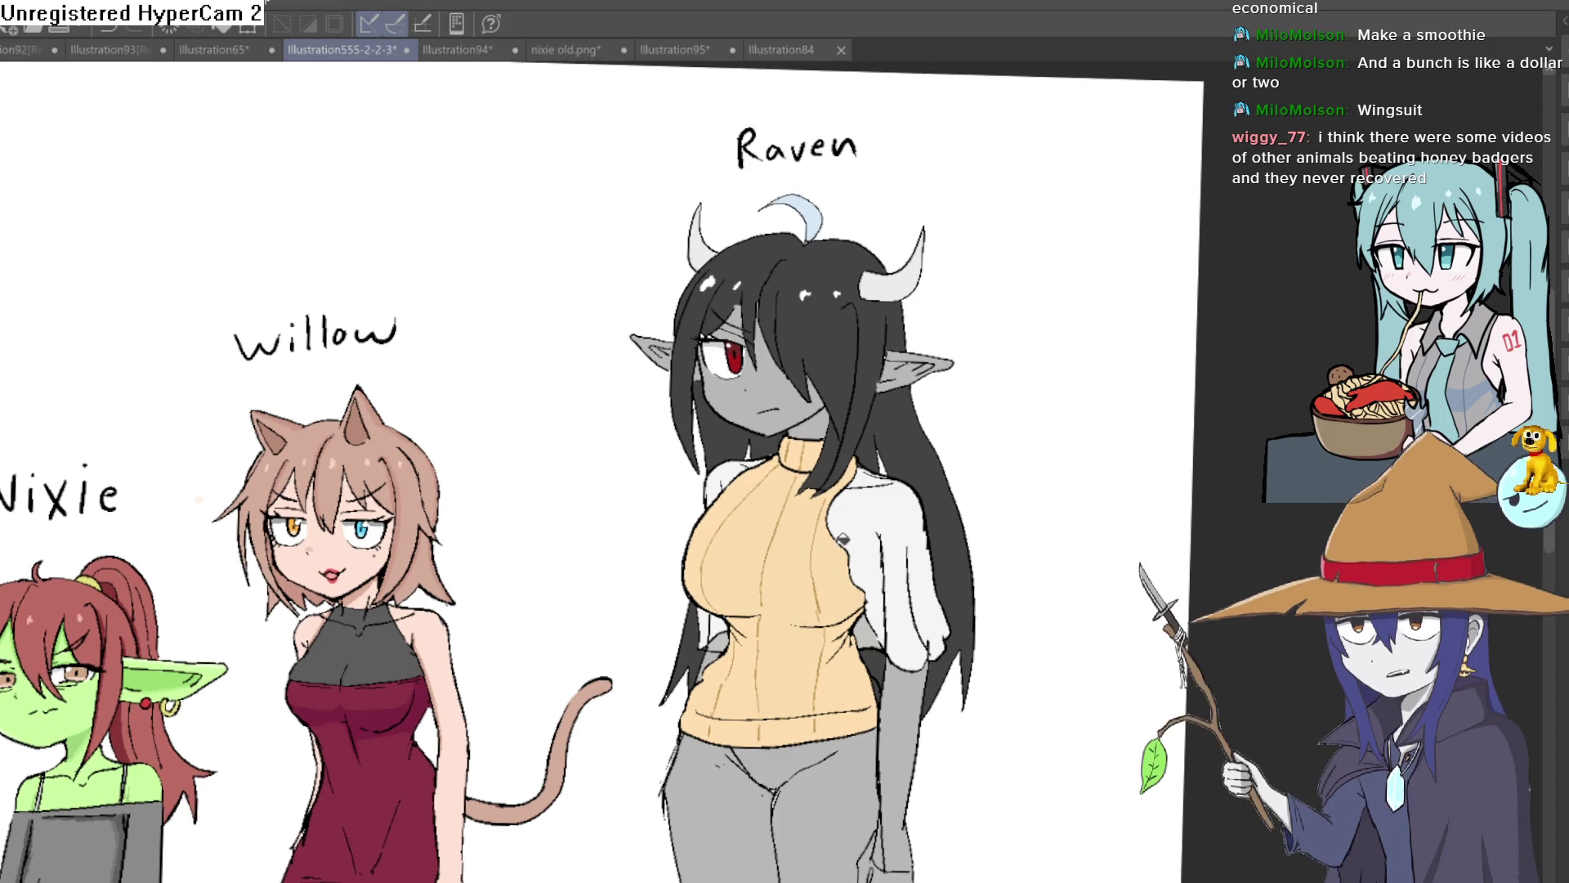
click(760, 621)
click(837, 572)
click(853, 654)
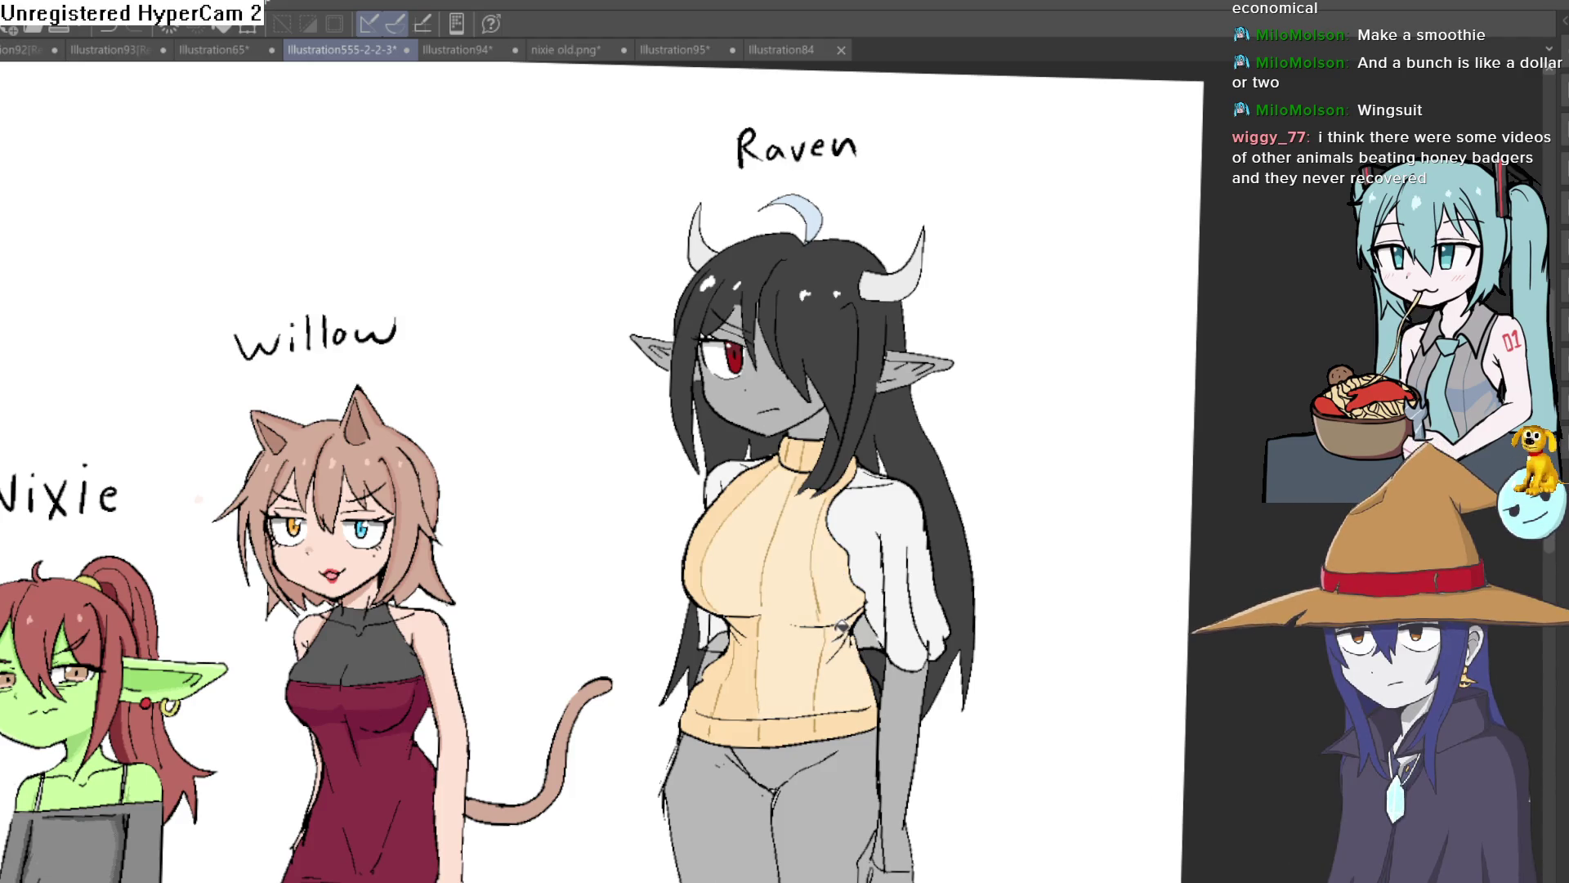
click(761, 652)
click(724, 664)
click(802, 714)
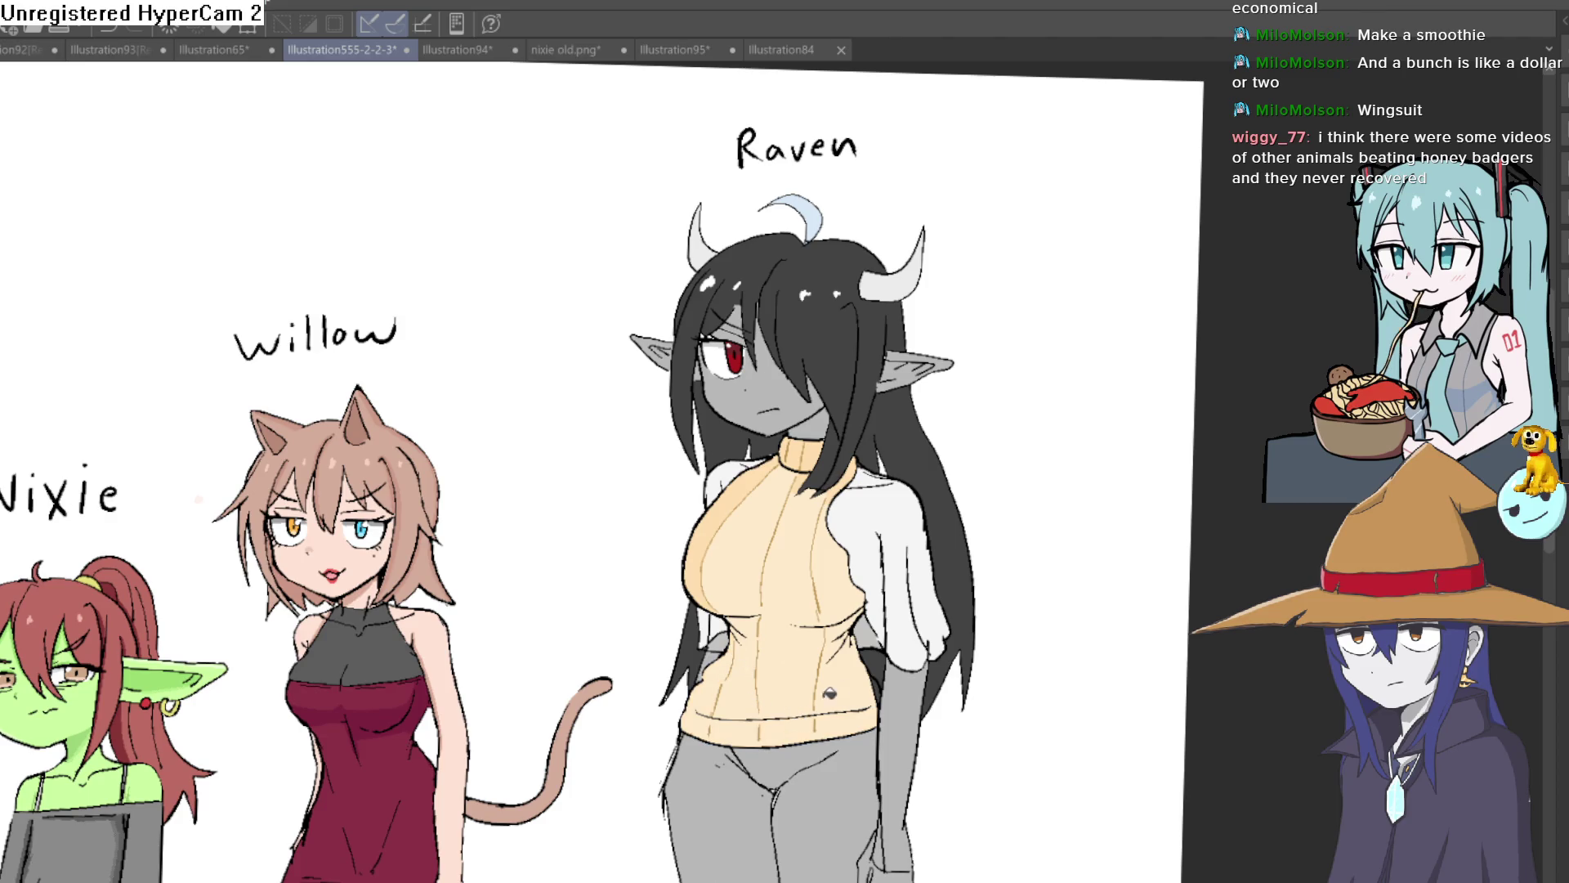
click(709, 542)
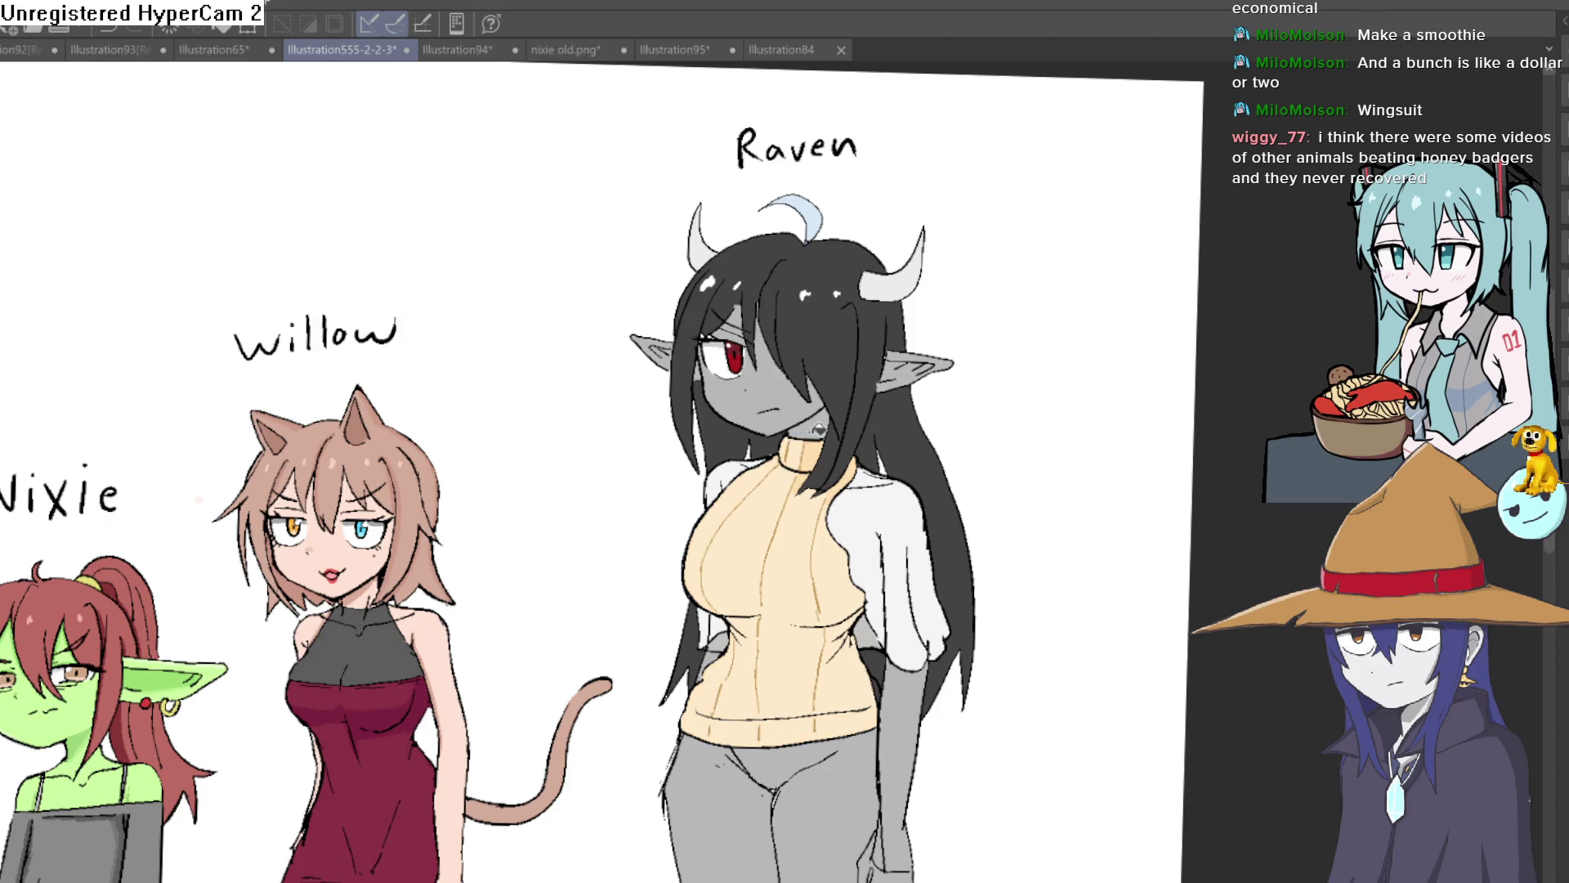
scroll(897, 469, down, 2)
mouse_move(902, 495)
mouse_down()
mouse_move(859, 459)
mouse_move(850, 597)
mouse_up()
scroll(817, 457, up, 3)
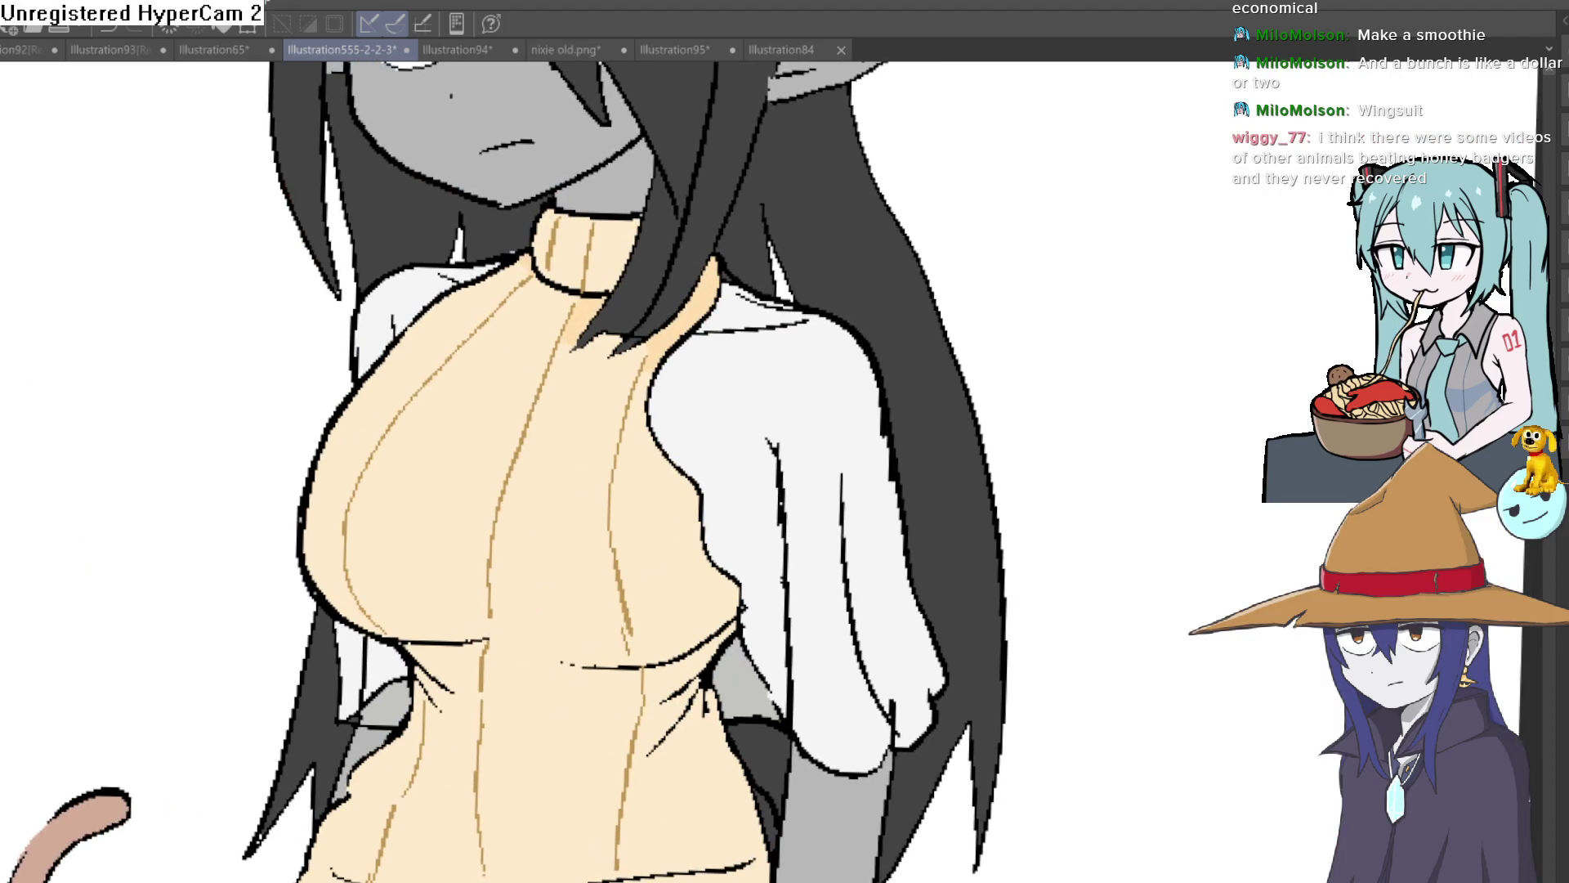
Fill the white sleeves, shoulder strip and patch under the sweater pink.
click(761, 385)
click(748, 309)
click(407, 288)
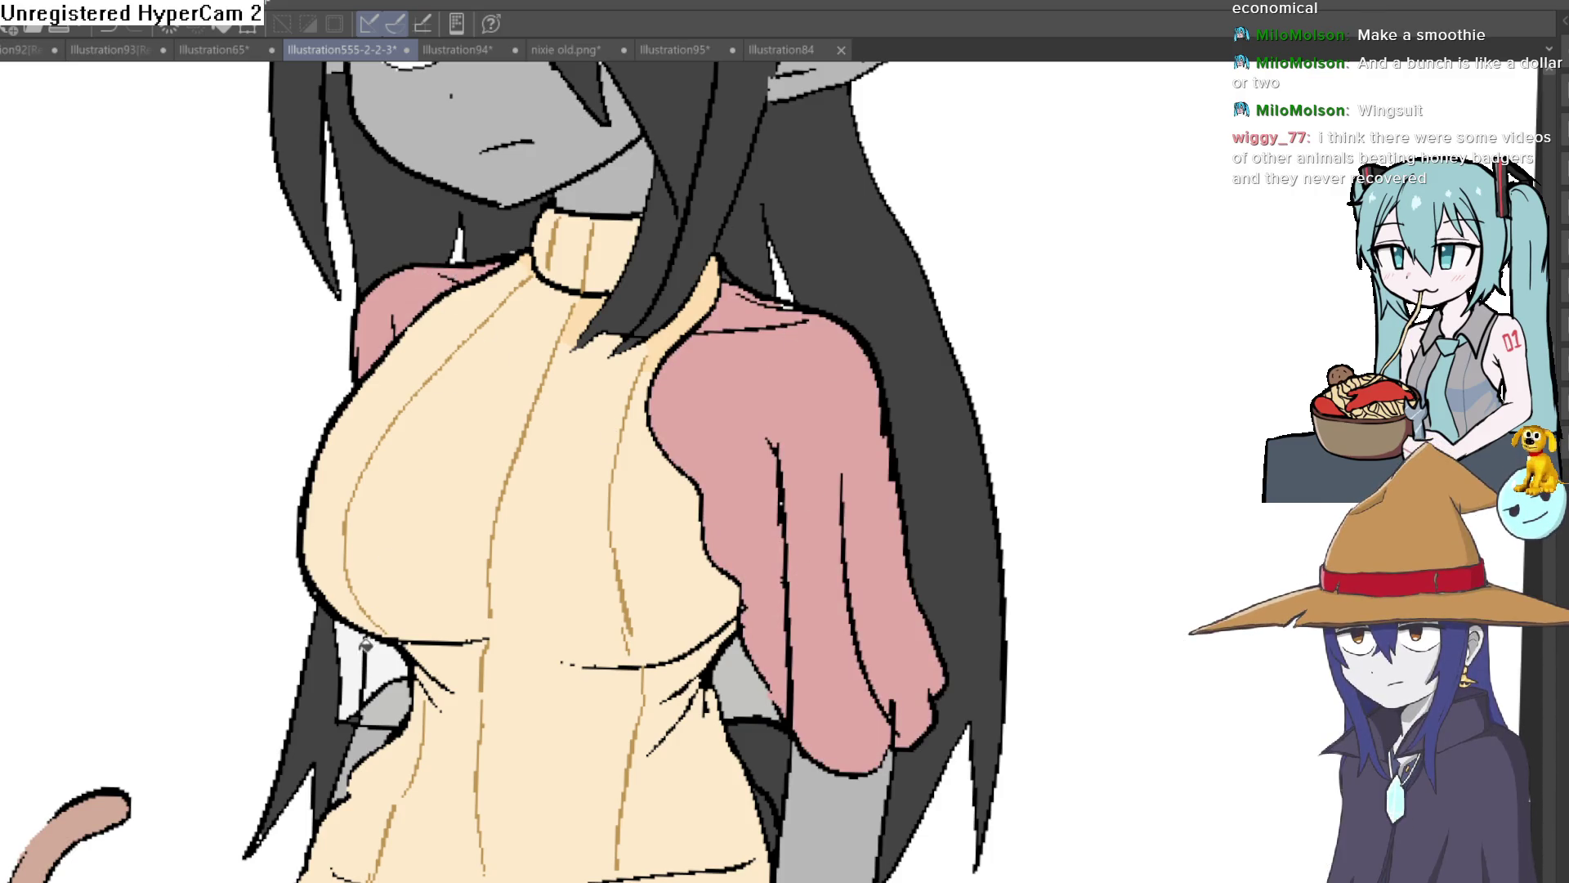
click(387, 654)
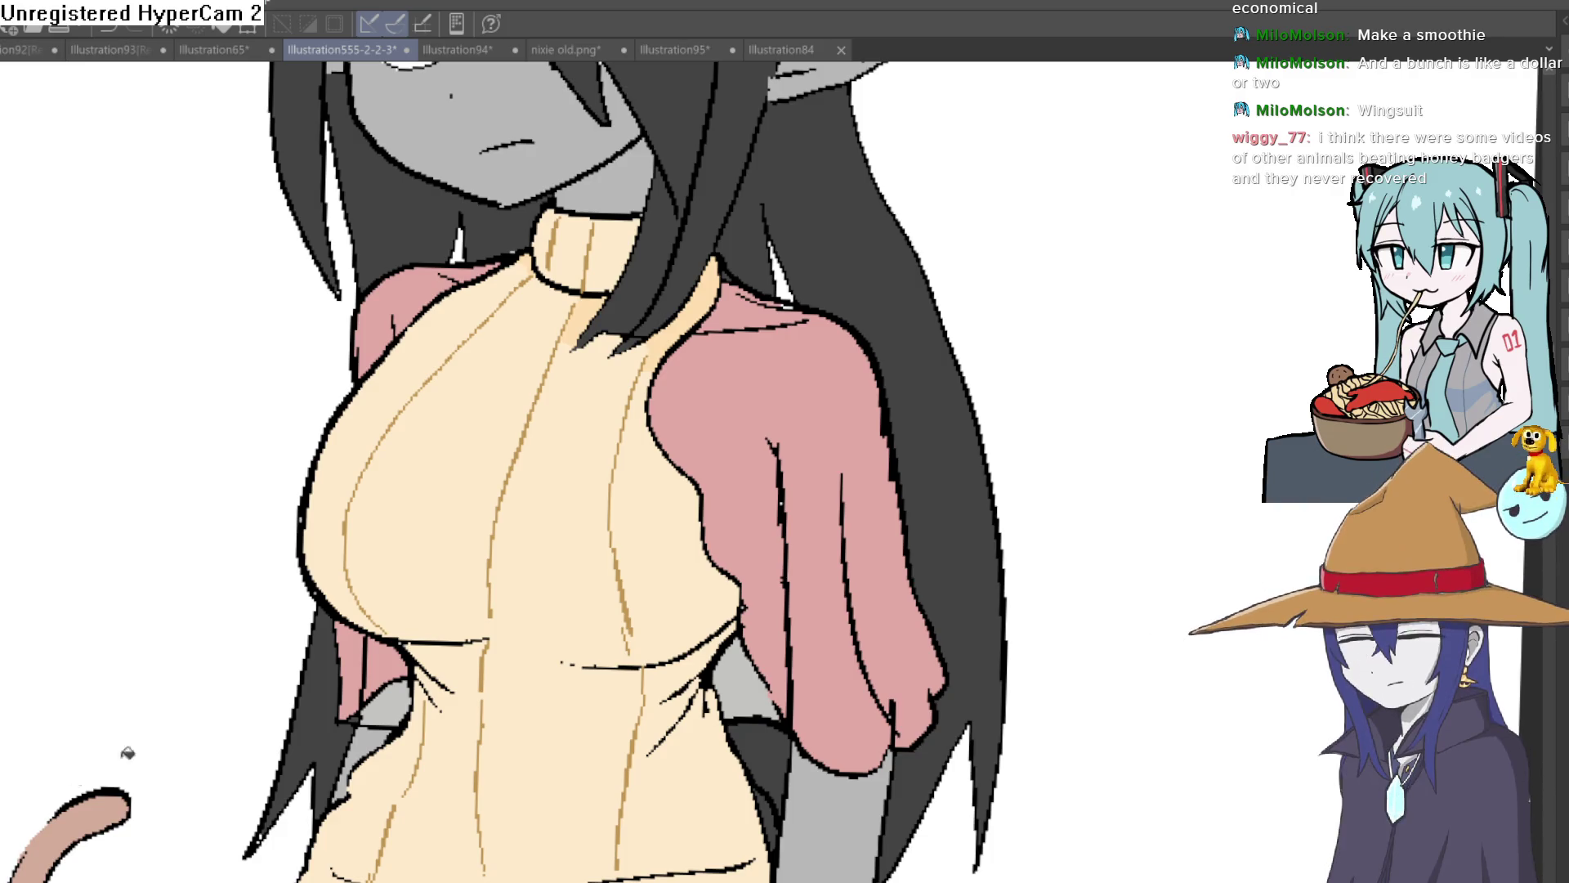
Create a new blank illustration, Illustration96, with Ctrl+N.
scroll(817, 392, down, 3)
scroll(719, 412, up, 5)
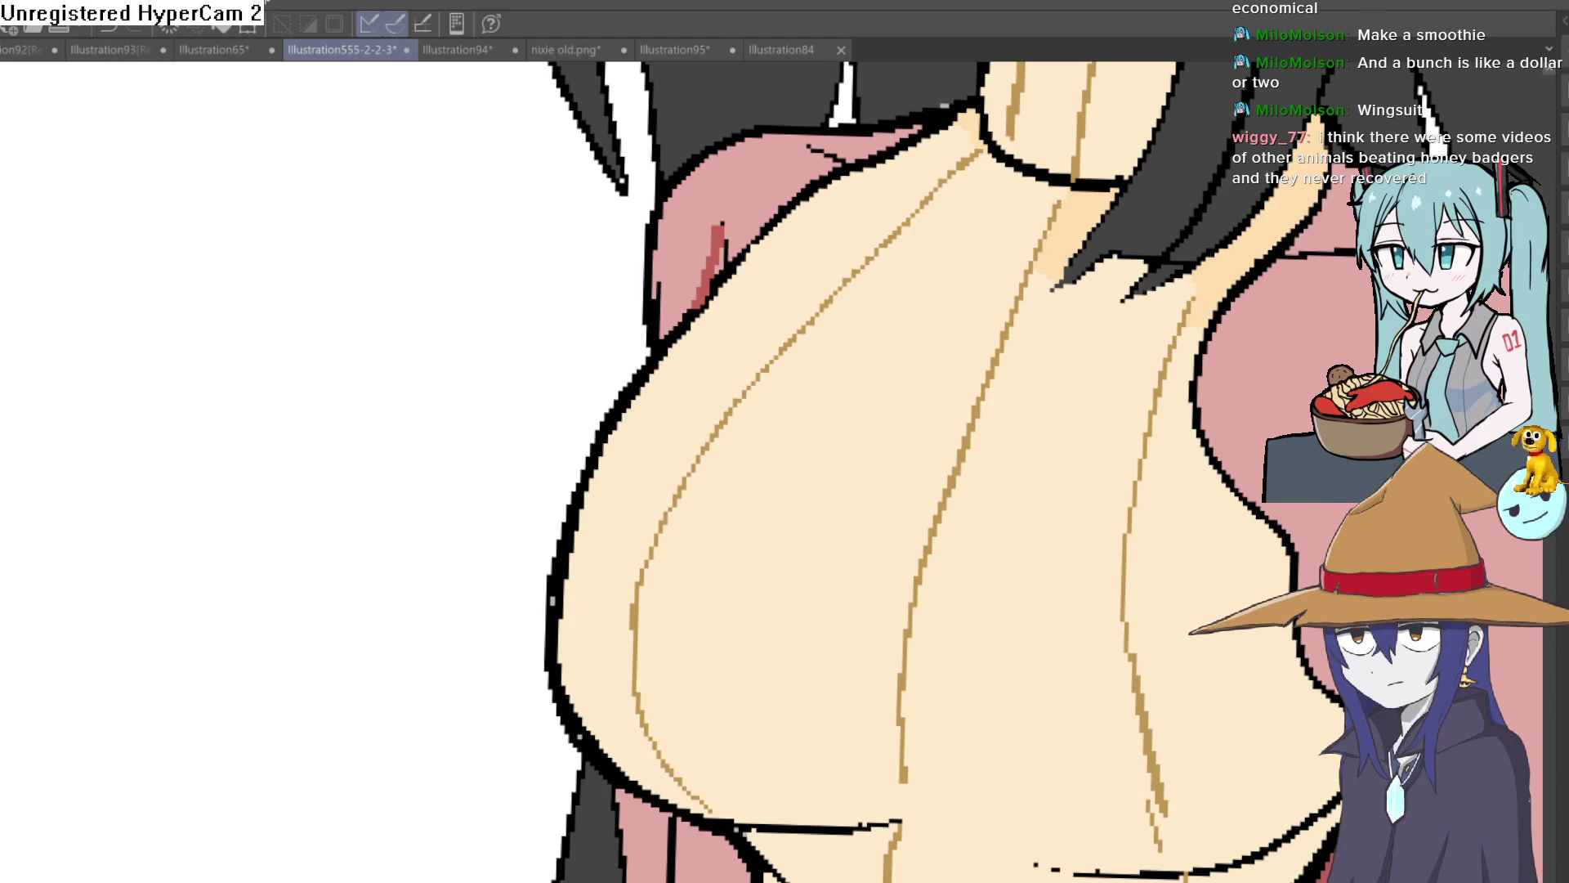
key(ctrl+n)
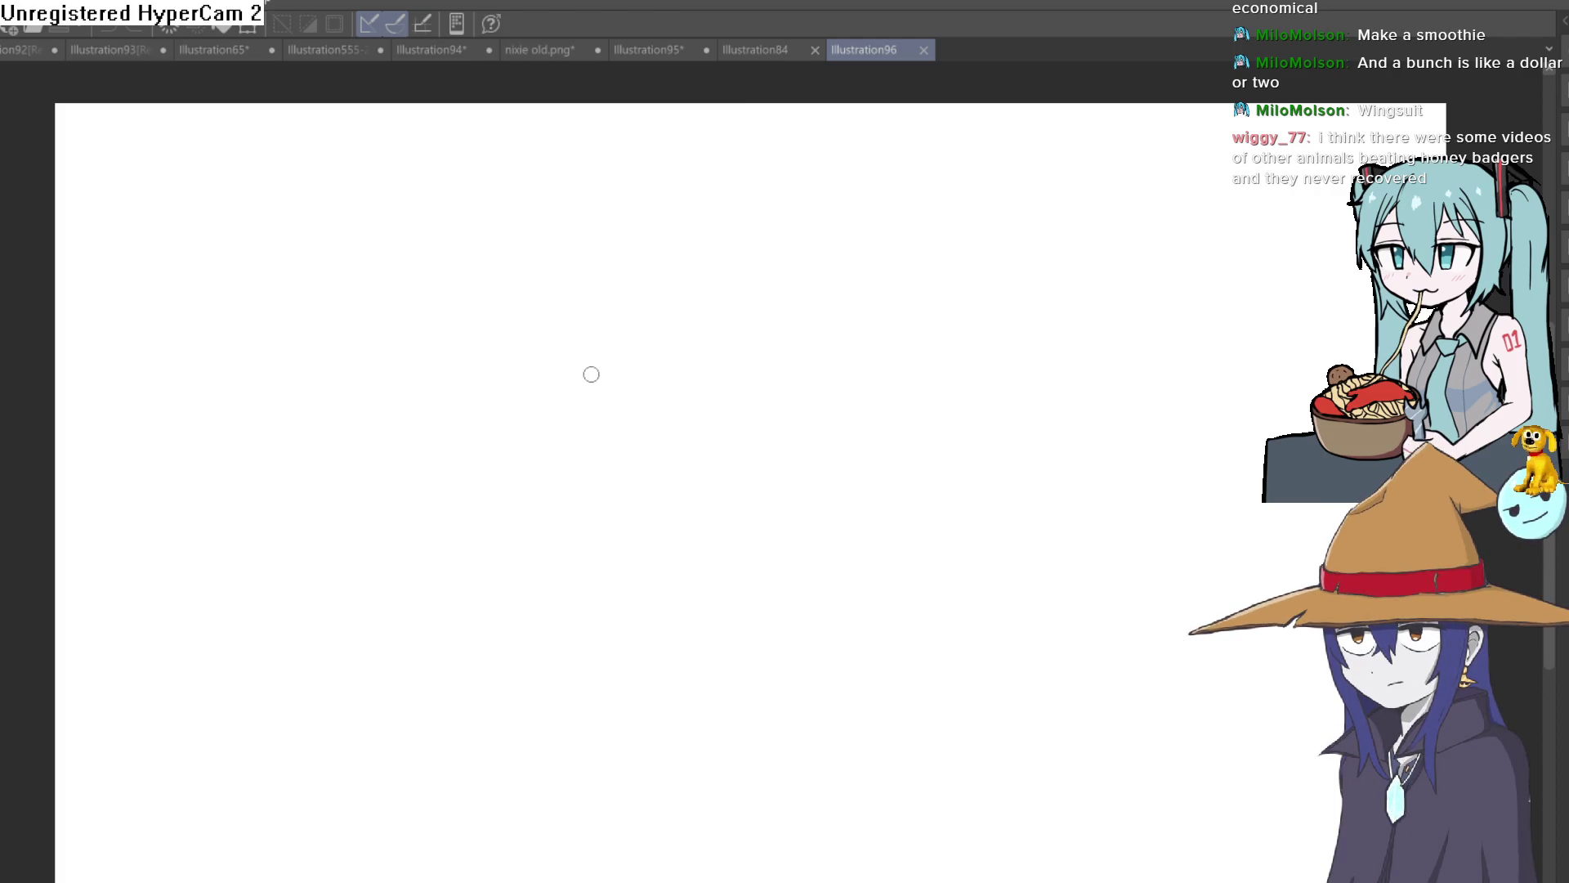
Sketch the banana's curved upper and lower edges with diamond-shaped stem tips, undoing misplaced strokes.
drag(521, 348, 685, 369)
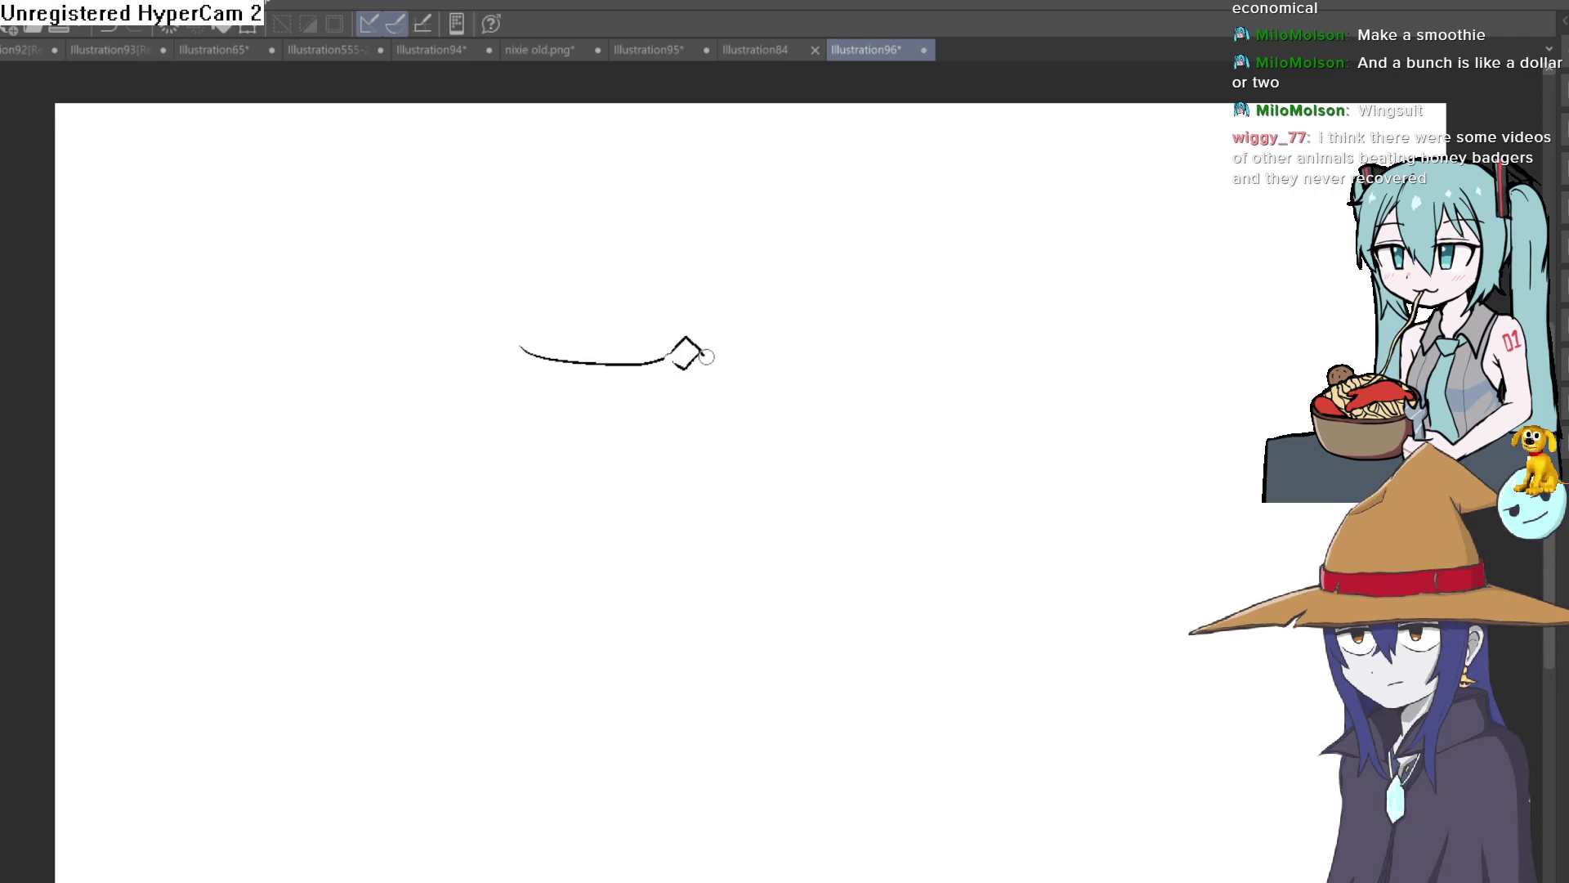
scroll(693, 365, up, 3)
key(ctrl+z)
key(ctrl+z)
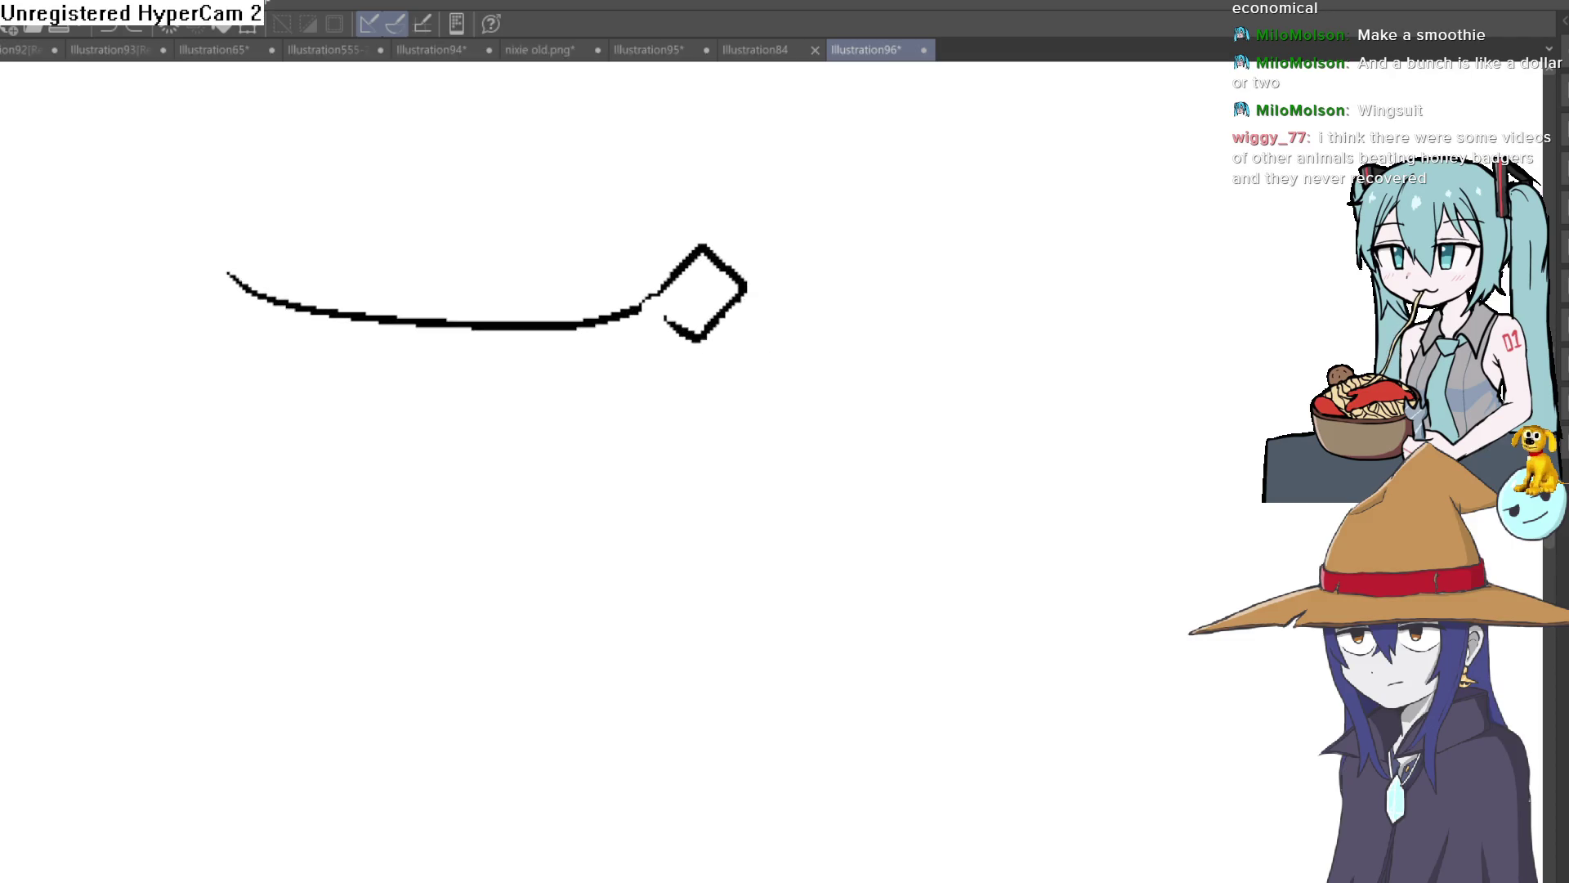
mouse_move(689, 240)
mouse_down()
mouse_move(739, 270)
mouse_move(684, 318)
mouse_move(658, 309)
mouse_move(683, 326)
mouse_move(648, 360)
mouse_move(395, 410)
mouse_move(186, 239)
mouse_move(217, 221)
mouse_up()
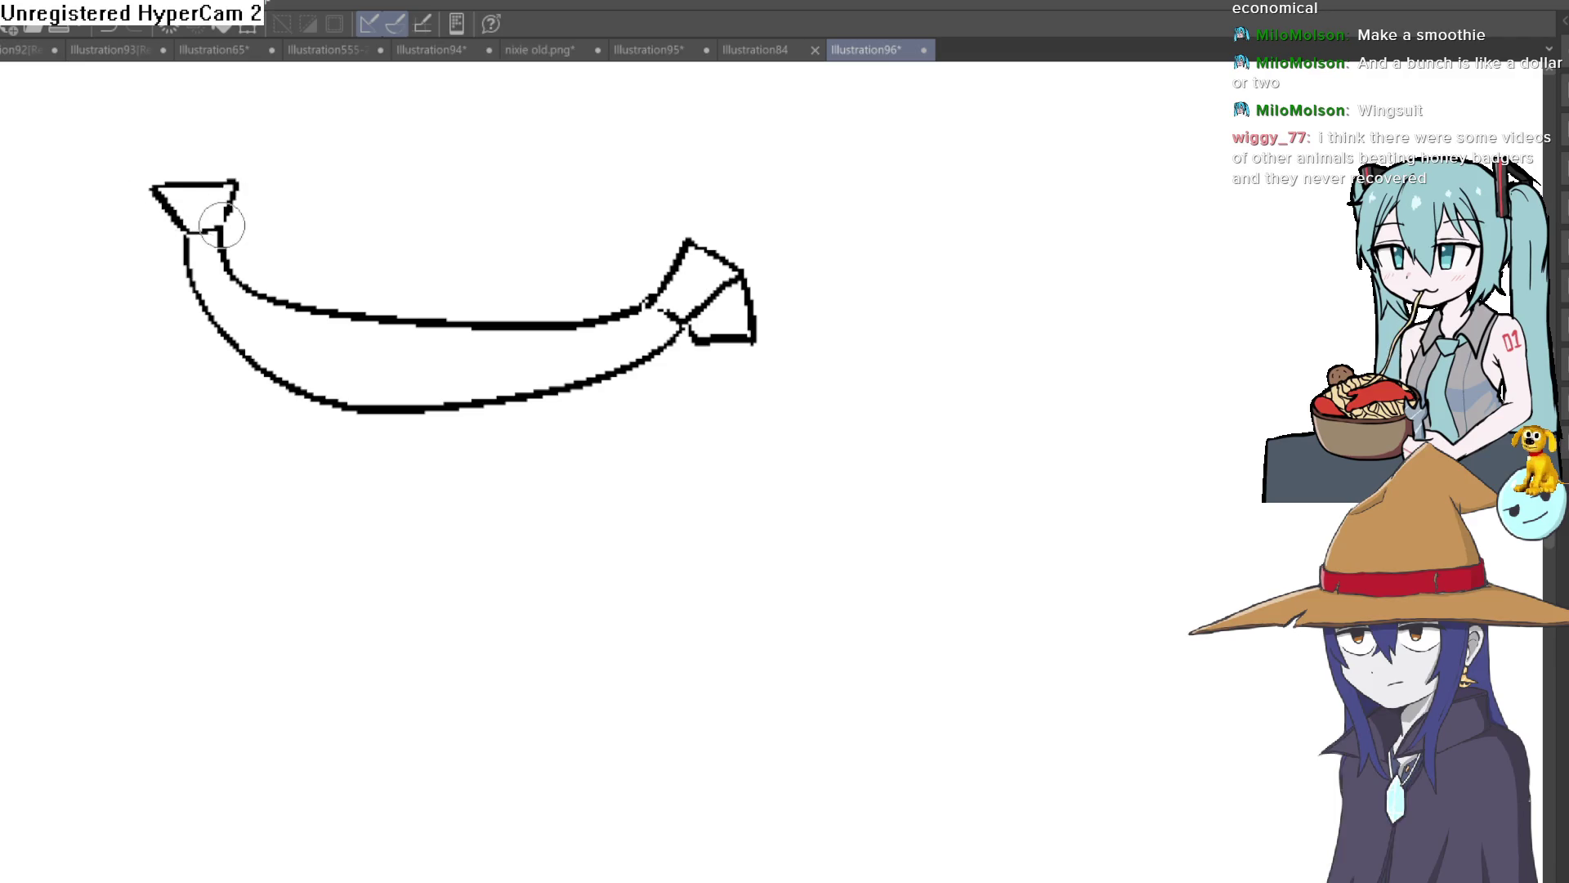
key(ctrl+z)
mouse_move(155, 188)
mouse_down()
mouse_move(125, 217)
mouse_move(176, 238)
mouse_move(175, 333)
mouse_move(447, 469)
mouse_move(625, 458)
mouse_up()
key(ctrl+z)
mouse_move(690, 334)
mouse_down()
mouse_move(674, 377)
mouse_move(354, 458)
mouse_move(170, 234)
mouse_up()
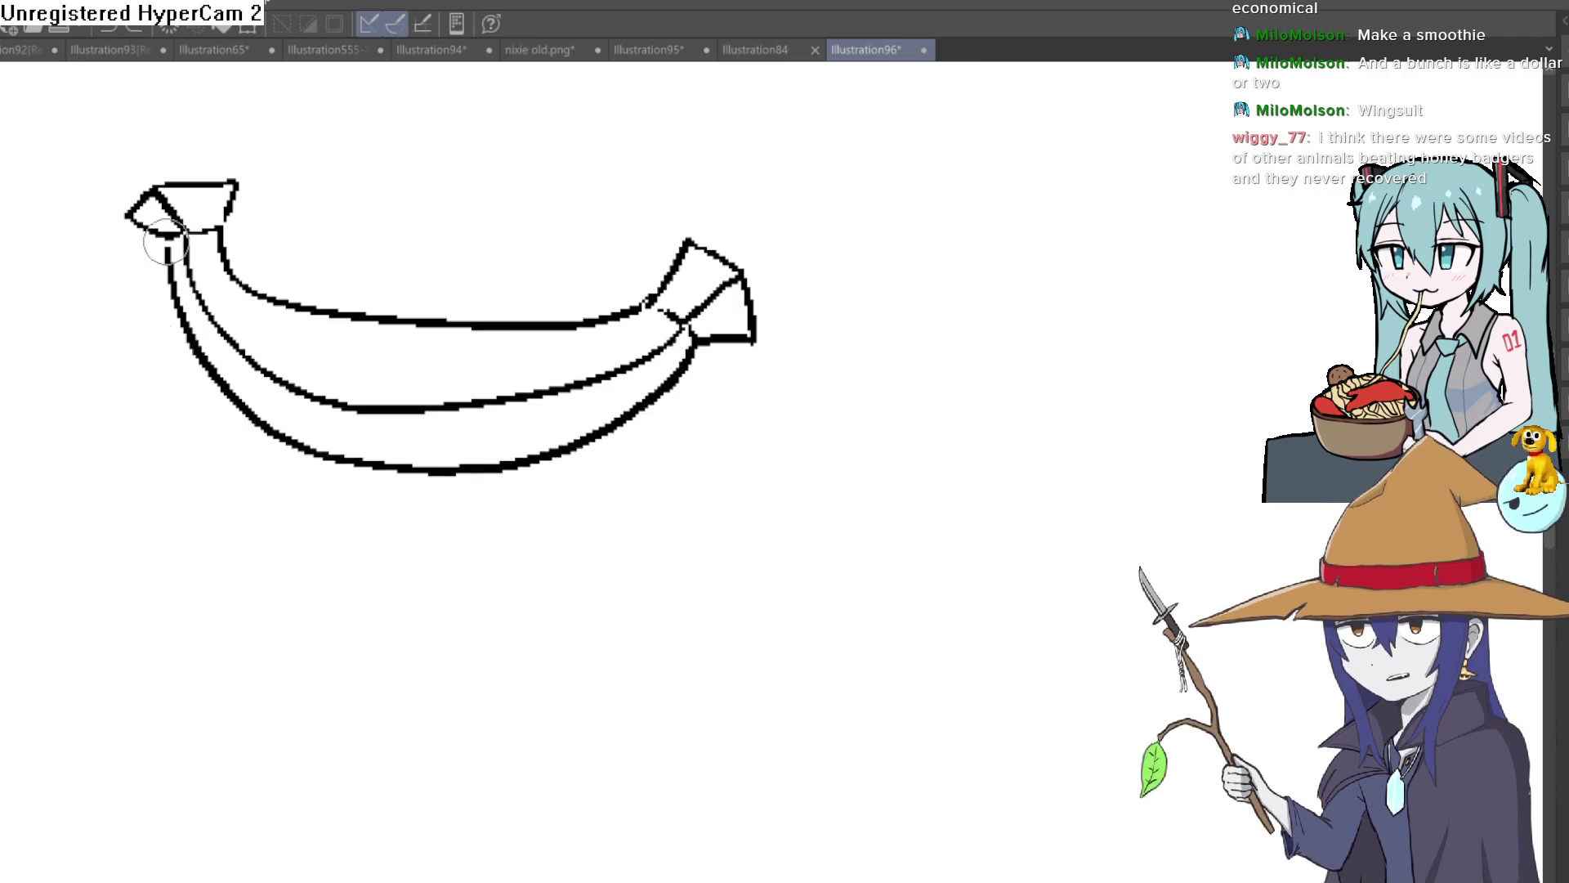
mouse_move(478, 358)
mouse_down()
mouse_move(476, 395)
mouse_move(830, 532)
mouse_move(961, 332)
mouse_move(897, 396)
mouse_up()
scroll(476, 394, down, 3)
Redraw the banana's inner top edge to the tip and thicken the top stem.
drag(984, 196, 852, 200)
drag(738, 295, 867, 181)
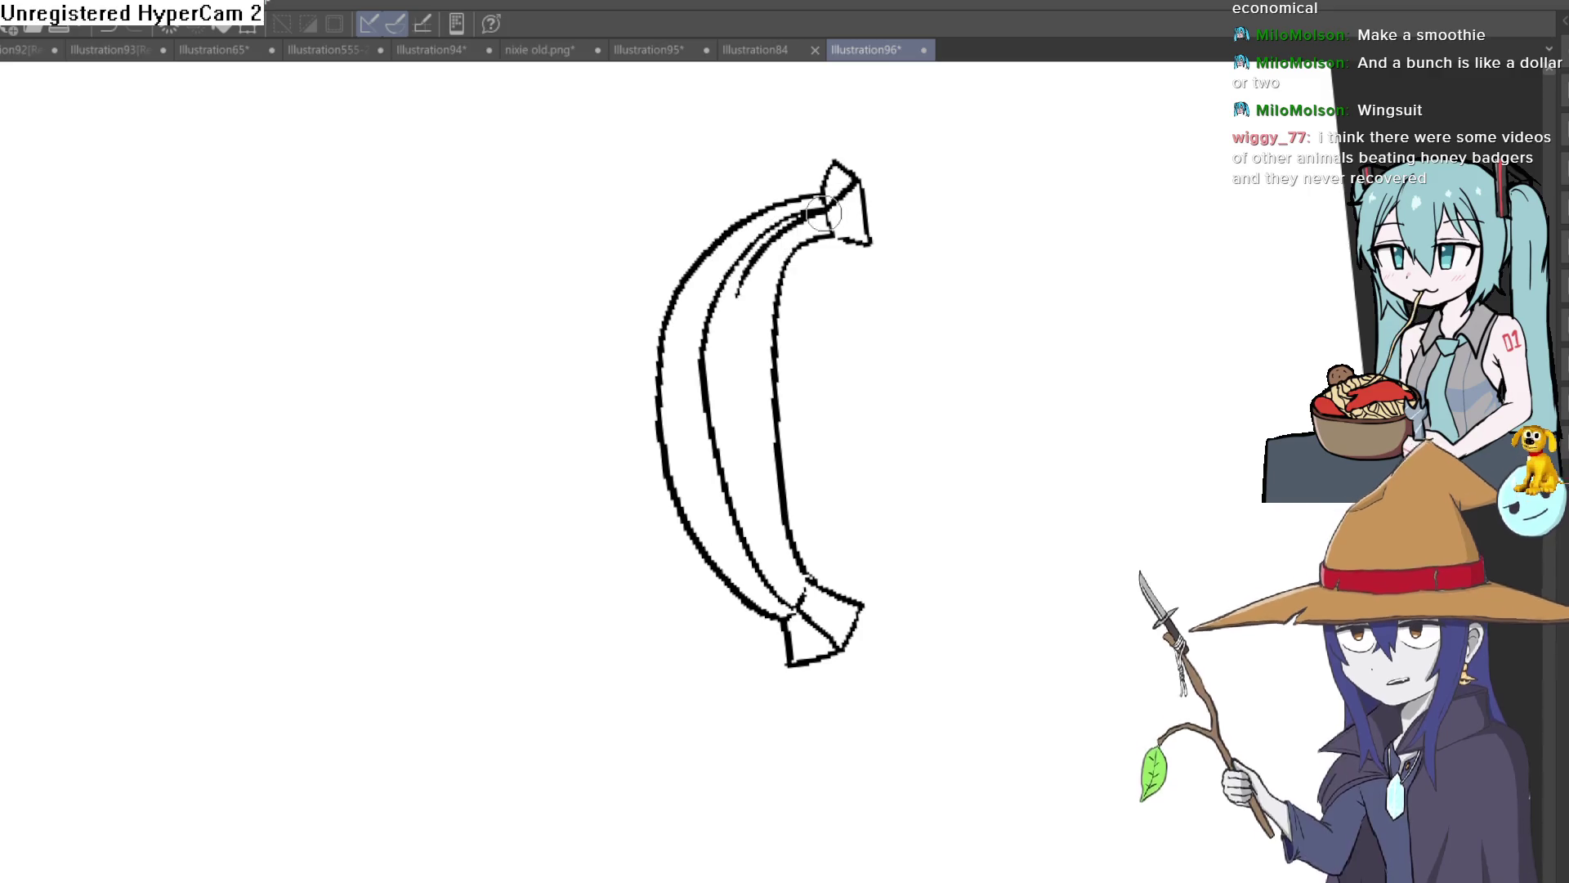
mouse_move(827, 241)
mouse_down()
mouse_move(869, 232)
mouse_move(868, 176)
mouse_up()
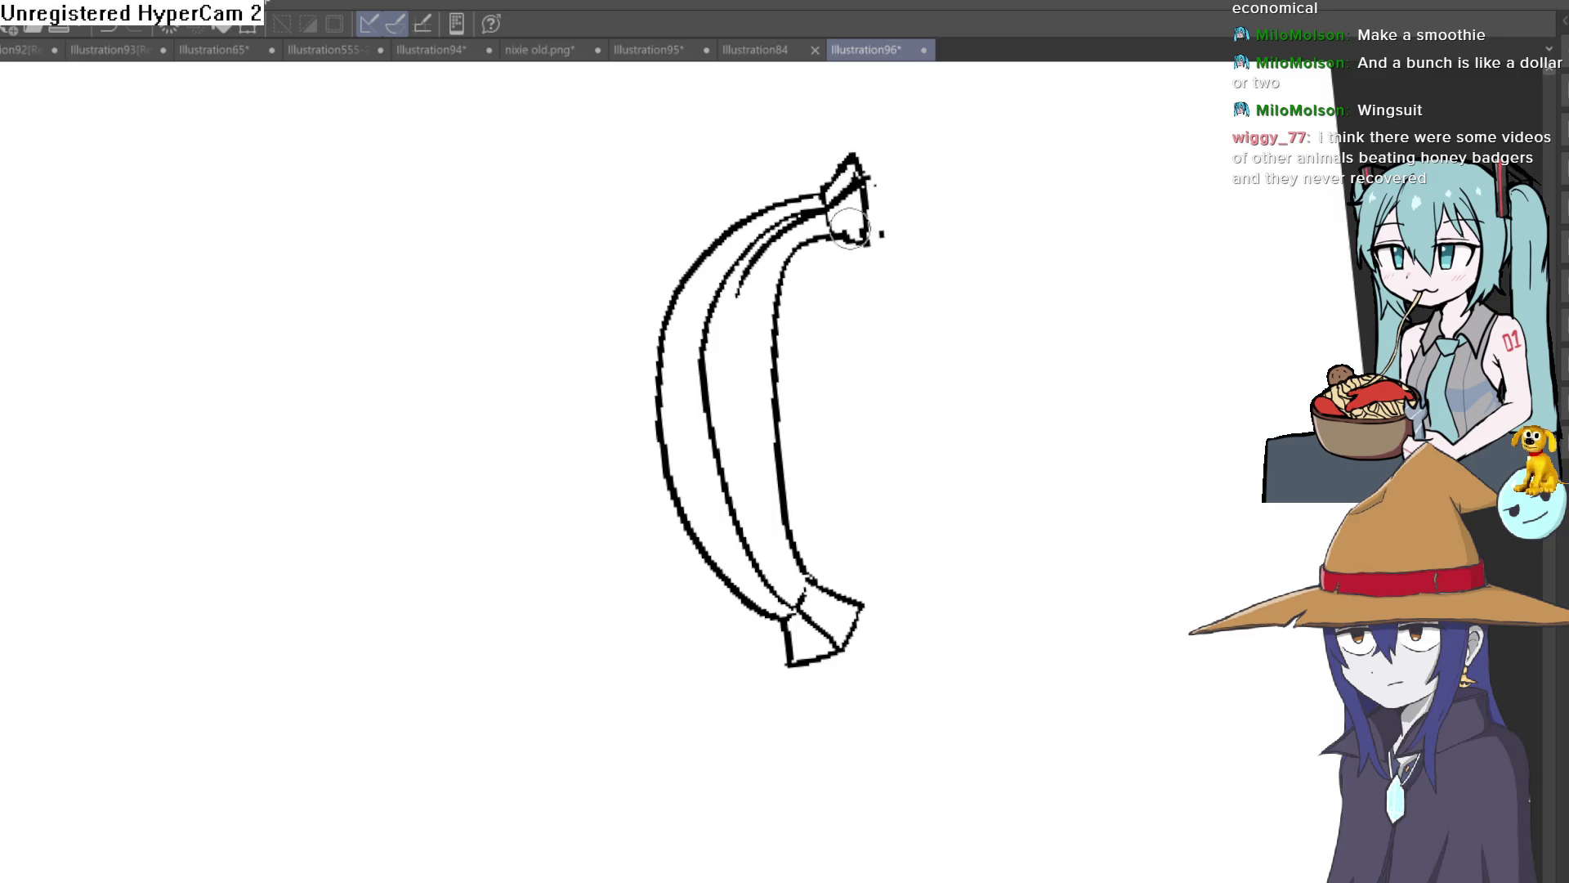
Erase the doubled inner lines along the banana's upper curve and inner edges.
mouse_move(731, 298)
mouse_down()
mouse_move(748, 261)
mouse_move(829, 211)
mouse_move(850, 270)
mouse_move(820, 295)
mouse_move(1135, 515)
mouse_up()
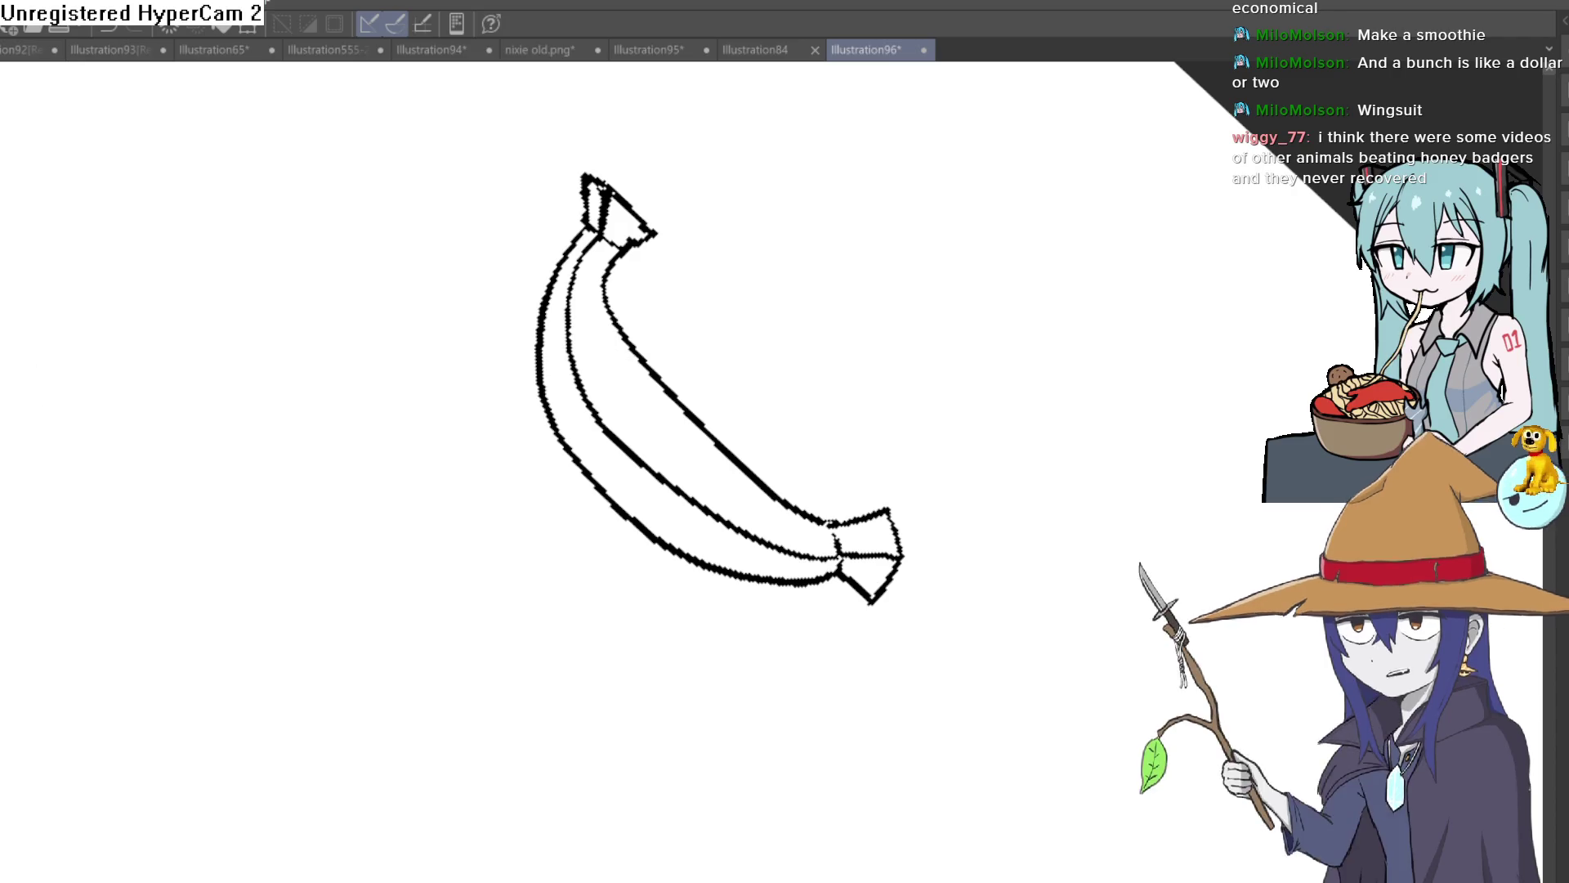
mouse_move(112, 200)
mouse_down()
mouse_move(791, 238)
mouse_move(713, 255)
mouse_up()
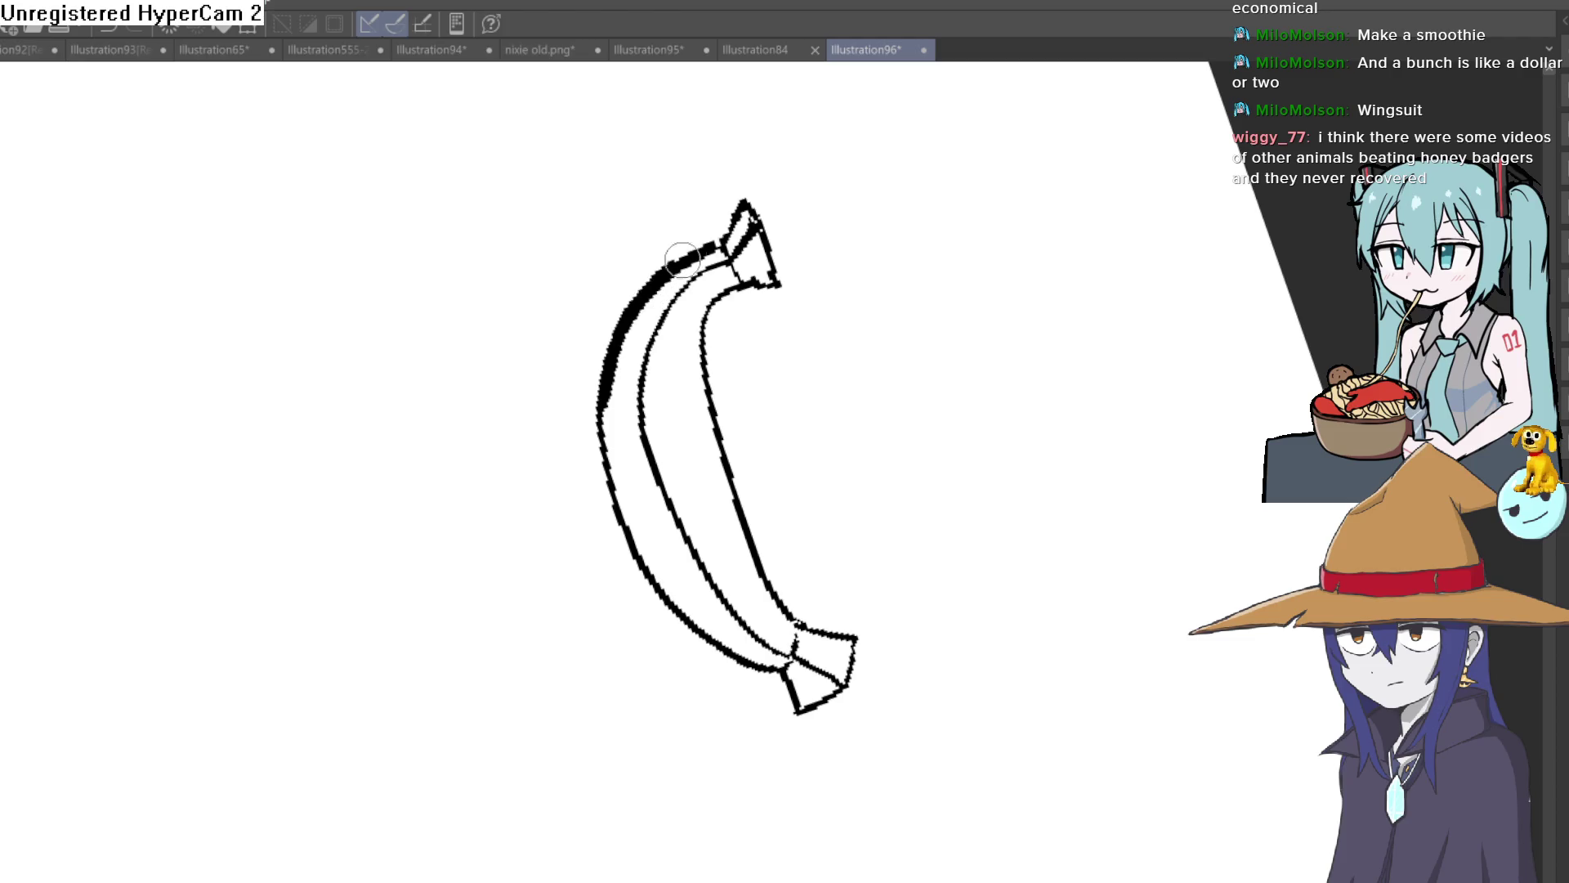
drag(638, 393, 691, 272)
drag(637, 375, 703, 261)
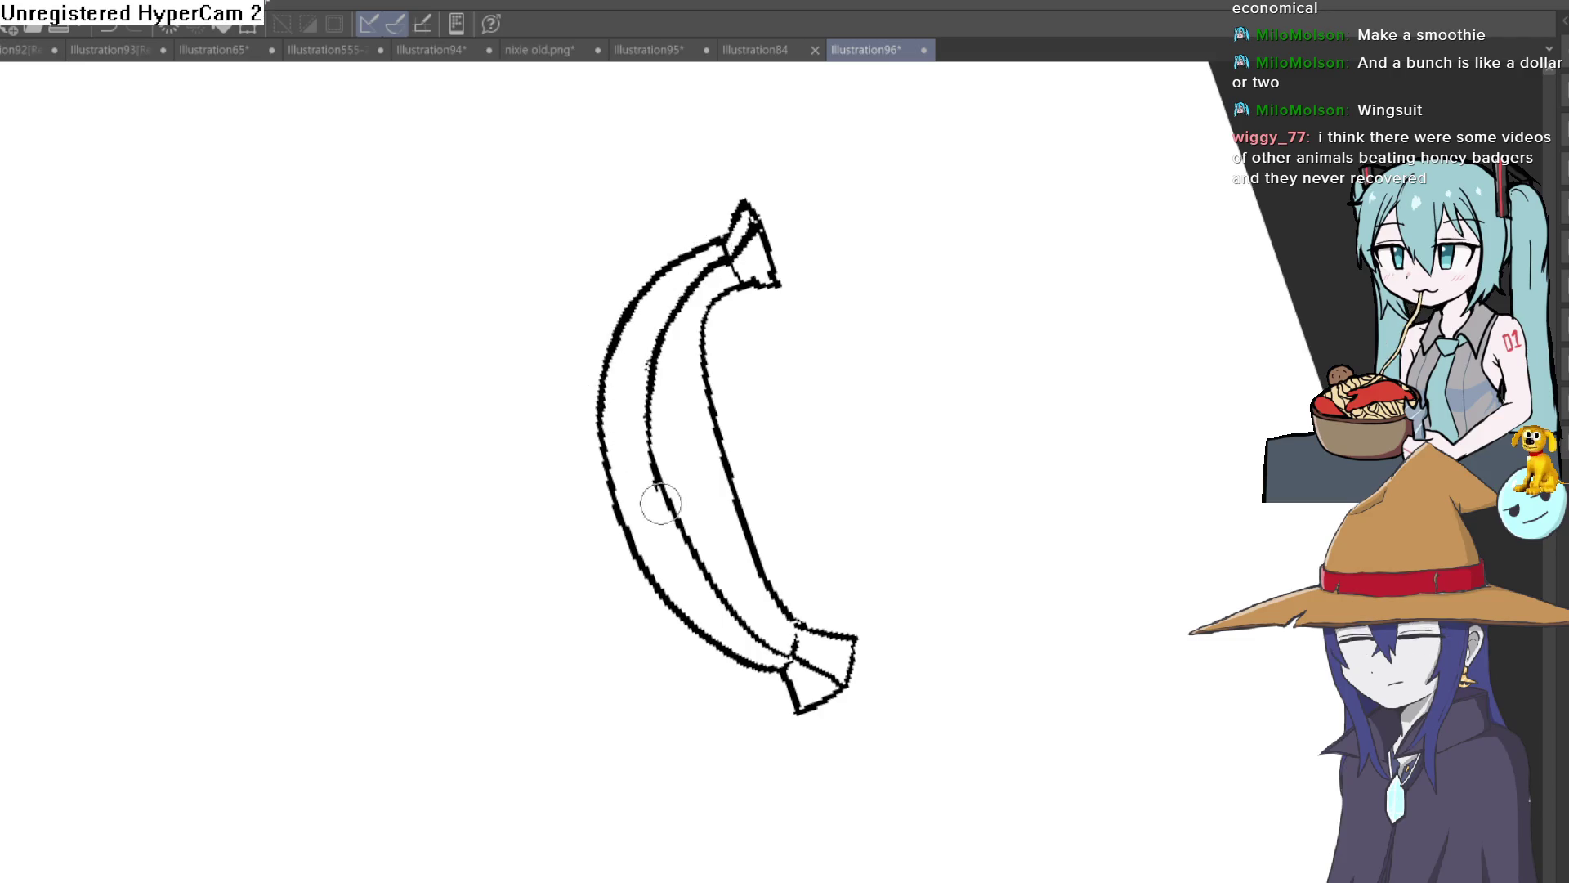
drag(664, 510, 880, 326)
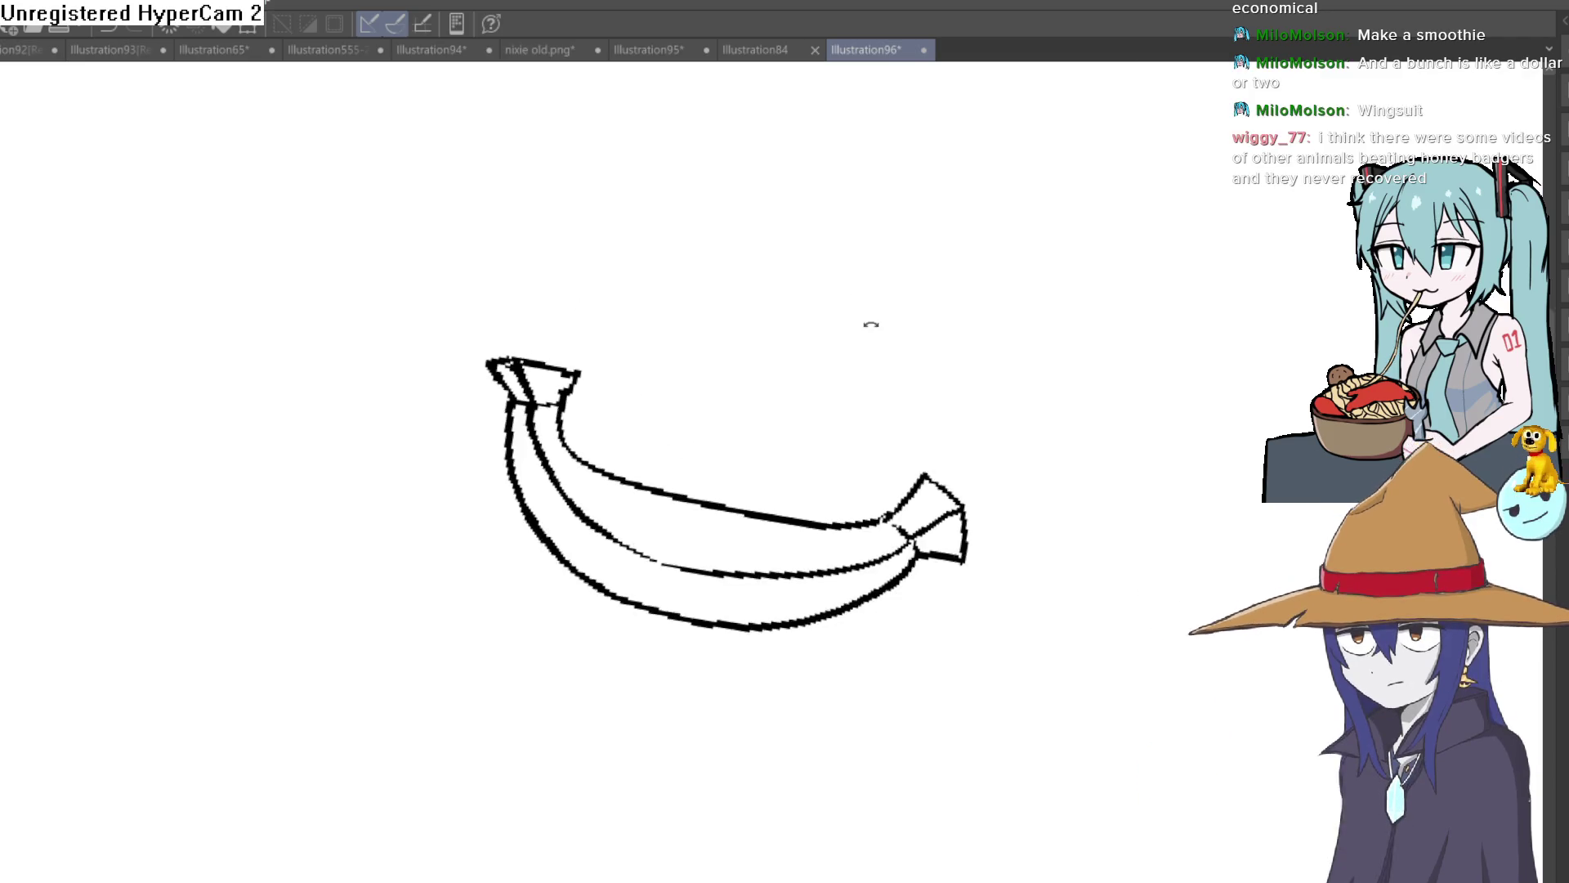
scroll(965, 385, down, 2)
drag(965, 385, 853, 287)
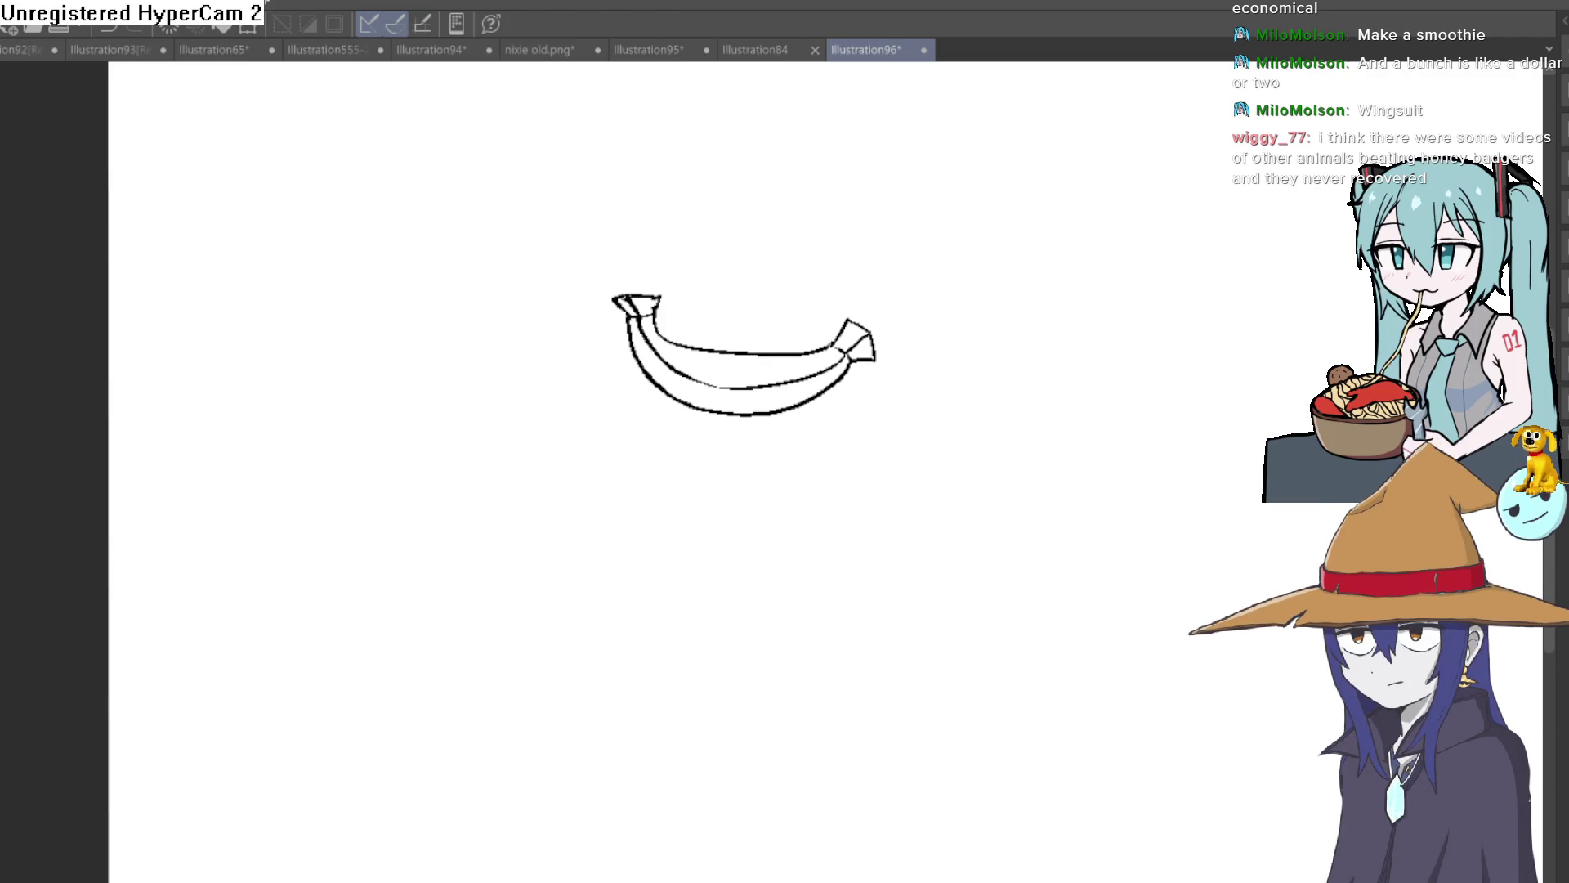
Fill the banana body yellow, both stem tips dark brown, and the leftover gap yellow.
click(729, 387)
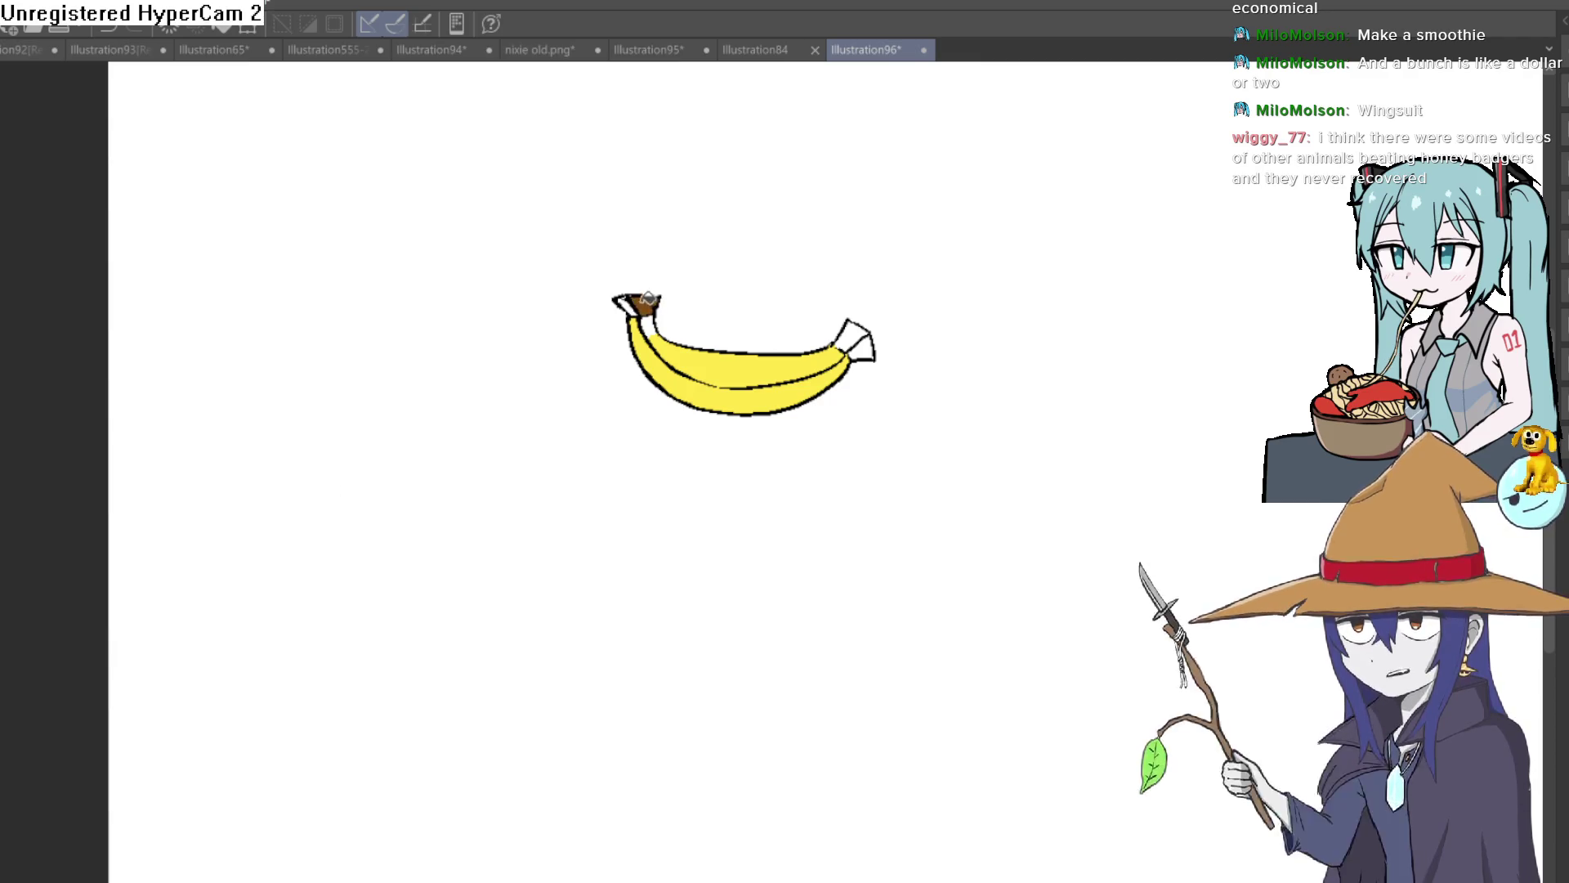
click(634, 304)
click(860, 328)
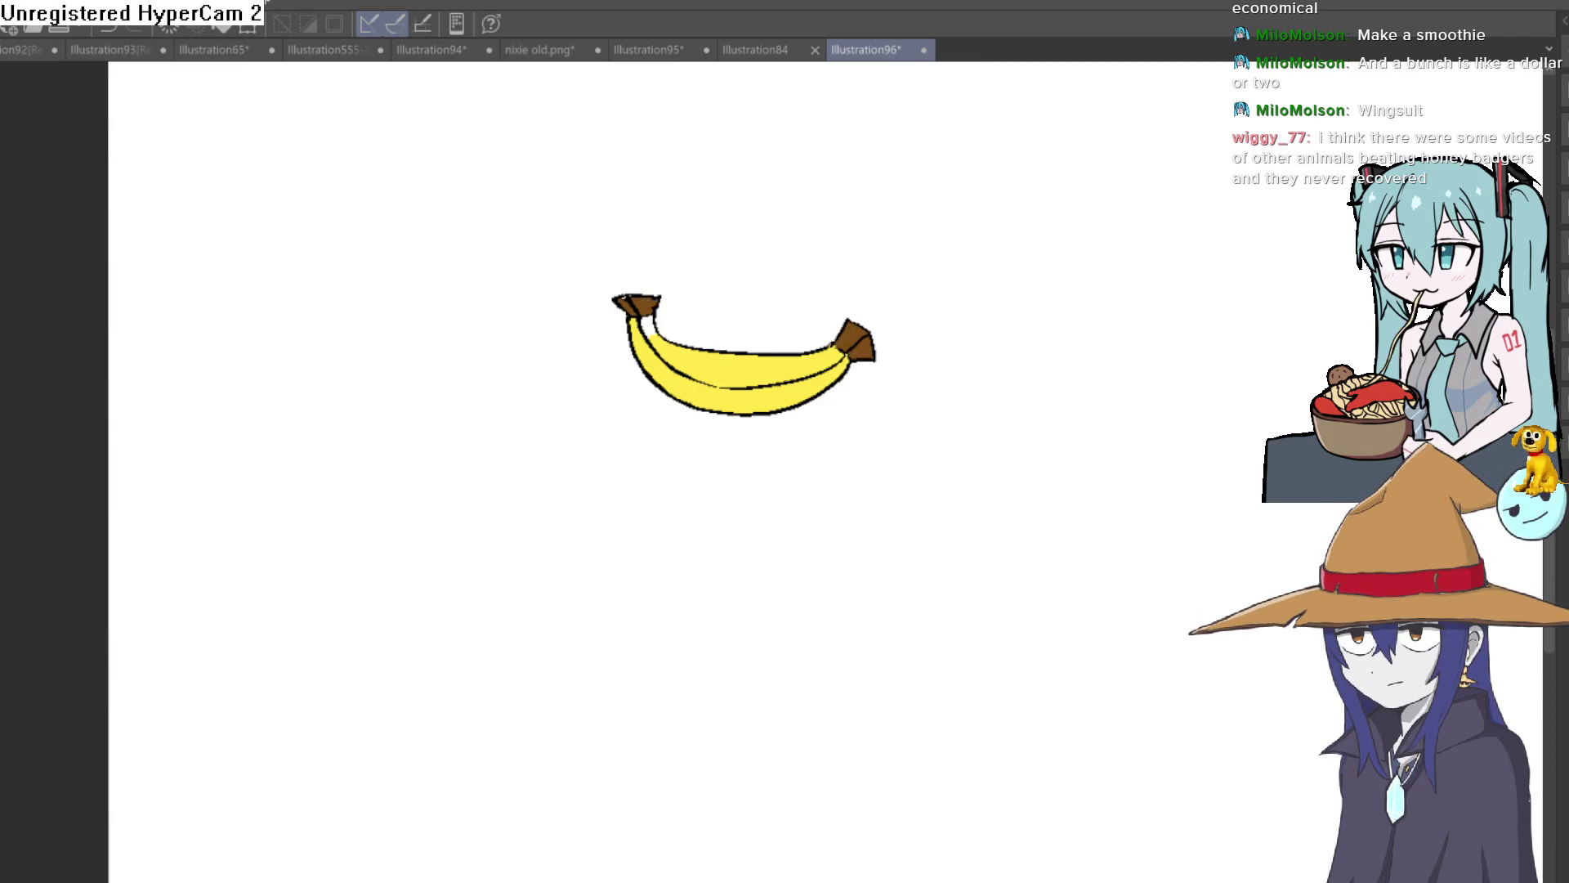
scroll(655, 328, up, 3)
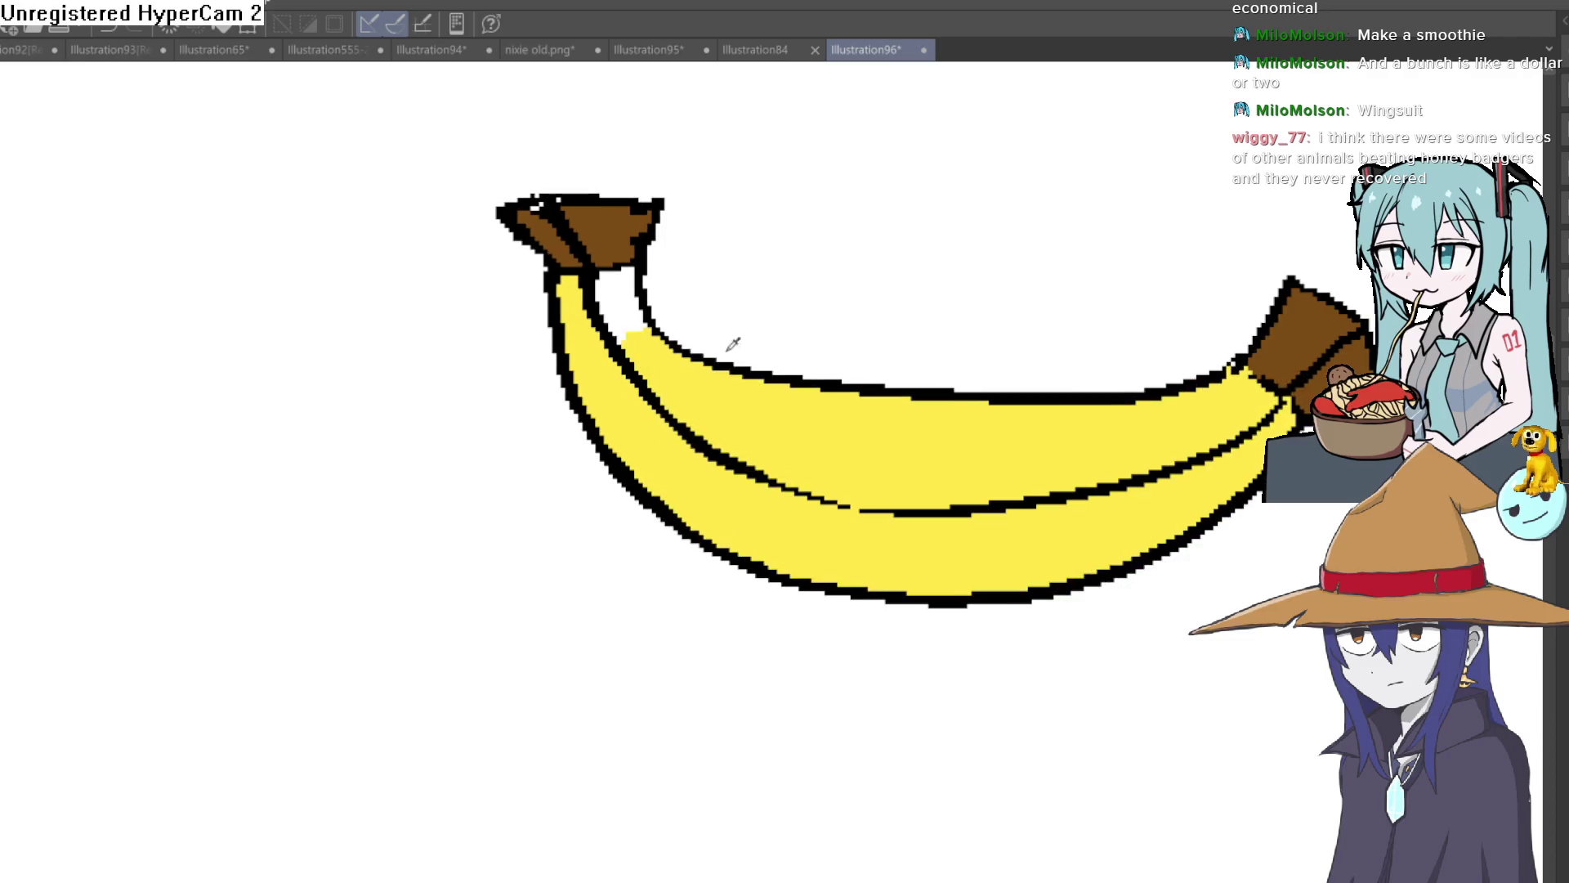
click(624, 302)
scroll(531, 343, down, 2)
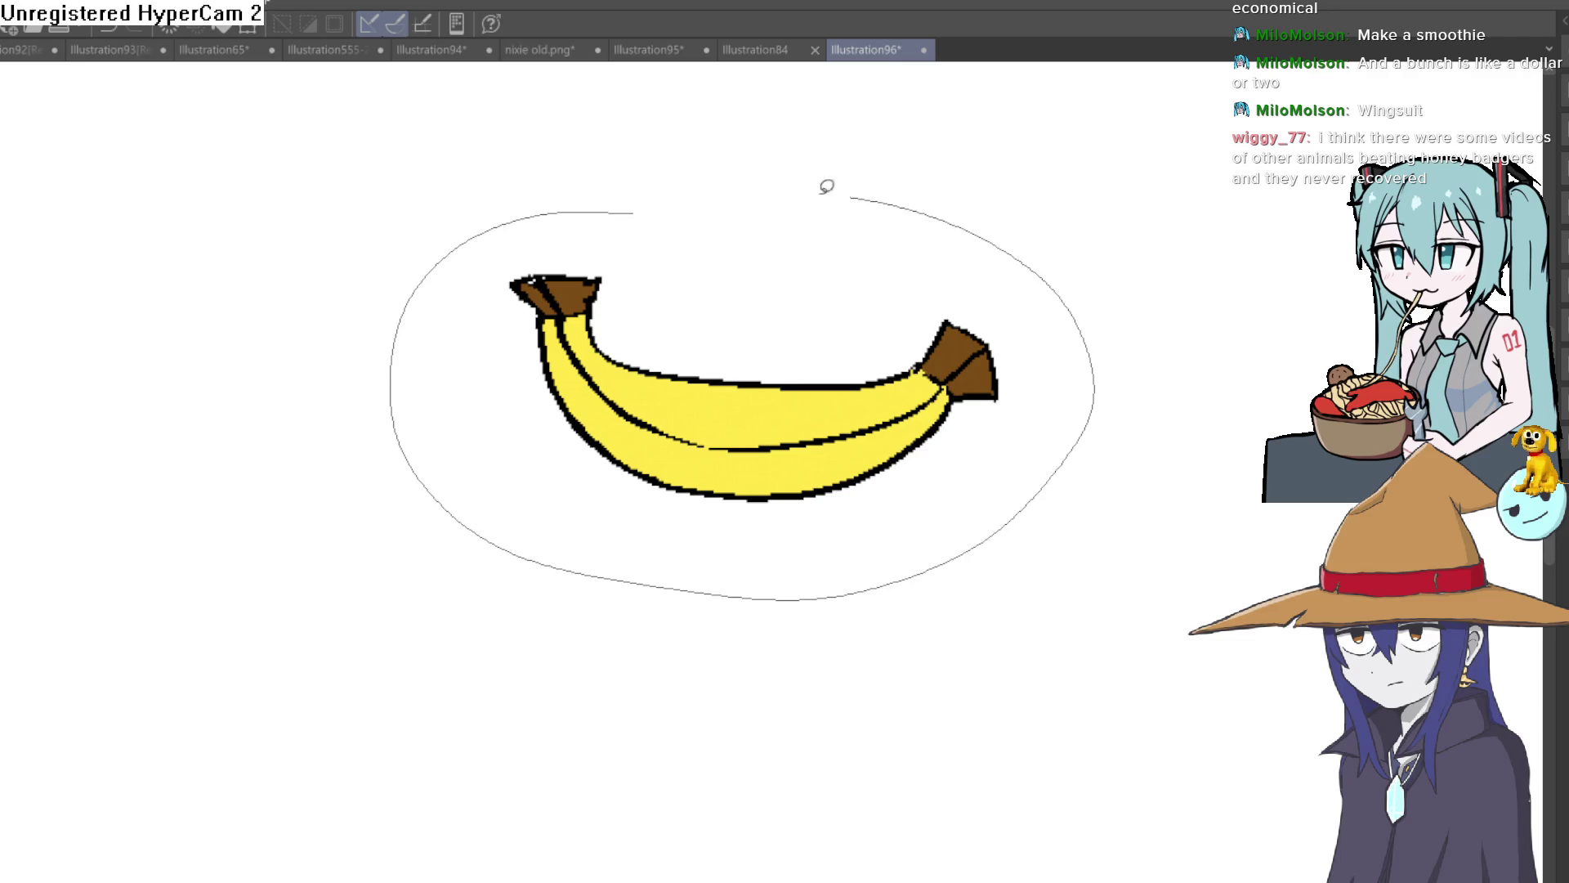
Copy the banana and place two duplicates stacked below the original.
drag(857, 189, 850, 193)
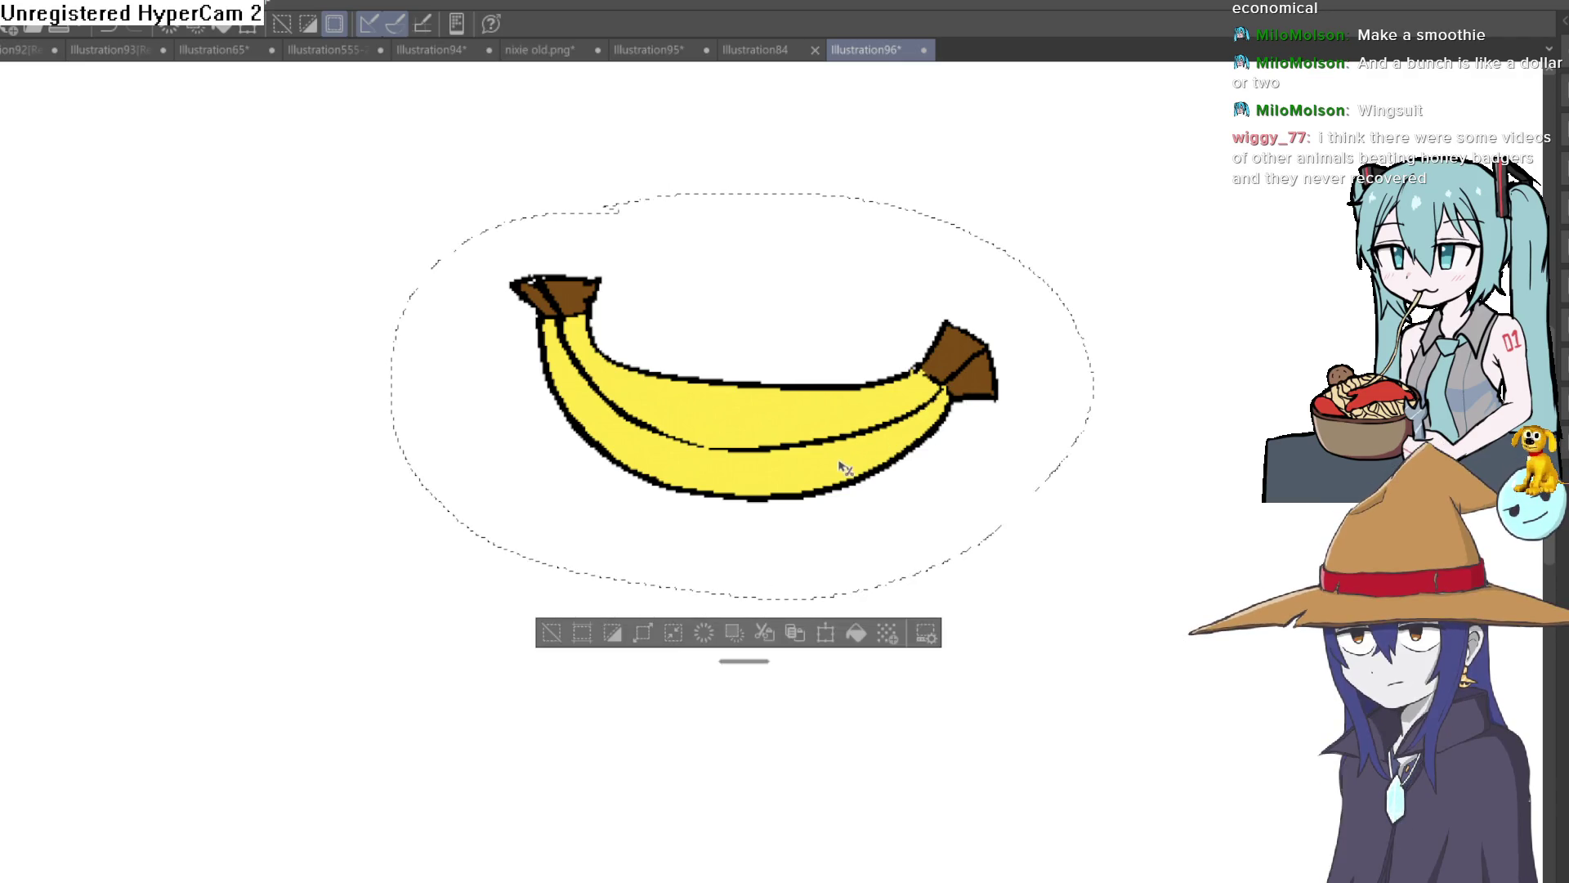
key(ctrl+c)
key(ctrl+v)
key(ctrl+t)
drag(841, 468, 814, 670)
click(709, 710)
key(ctrl+t)
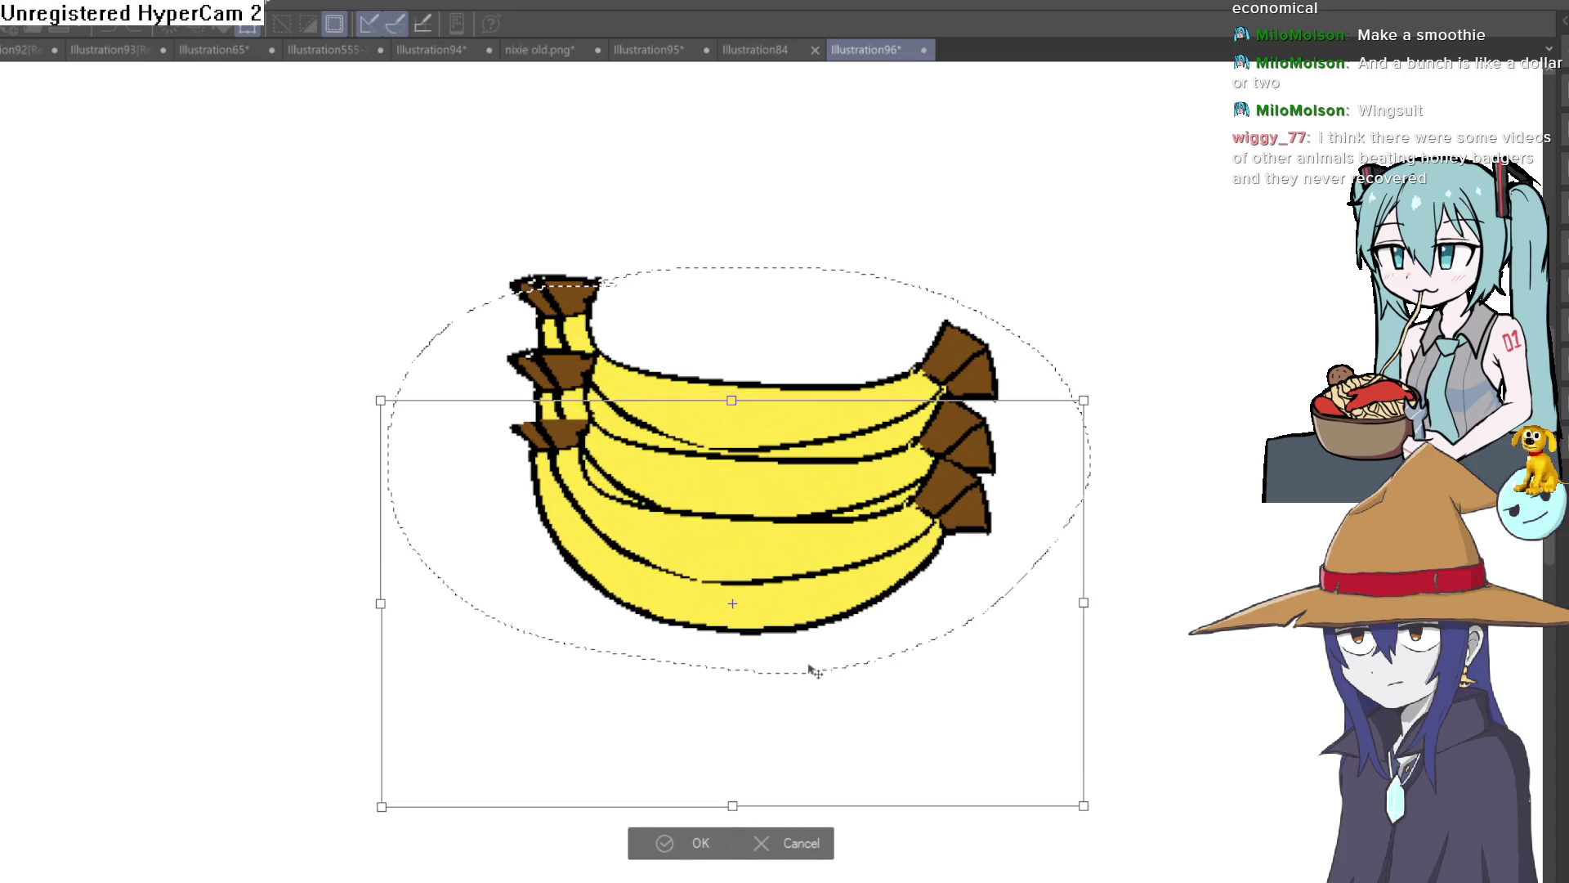
click(701, 844)
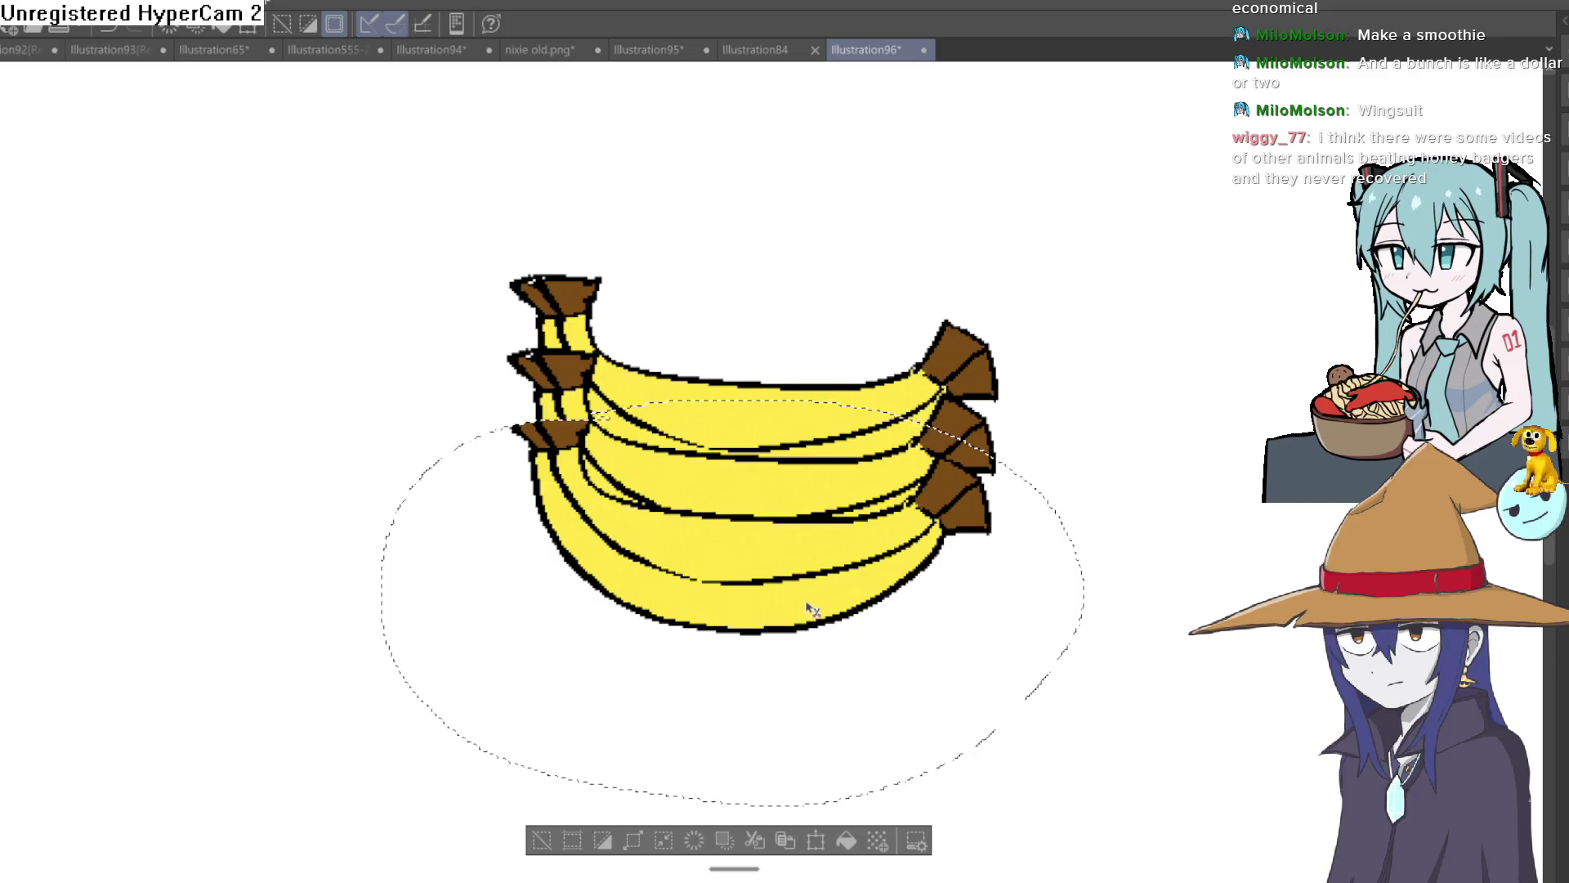
Paste another banana copy about 100 px lower and fine-tune the bunch's vertical placement.
key(ctrl+c)
key(ctrl+v)
key(ctrl+t)
drag(807, 598, 811, 680)
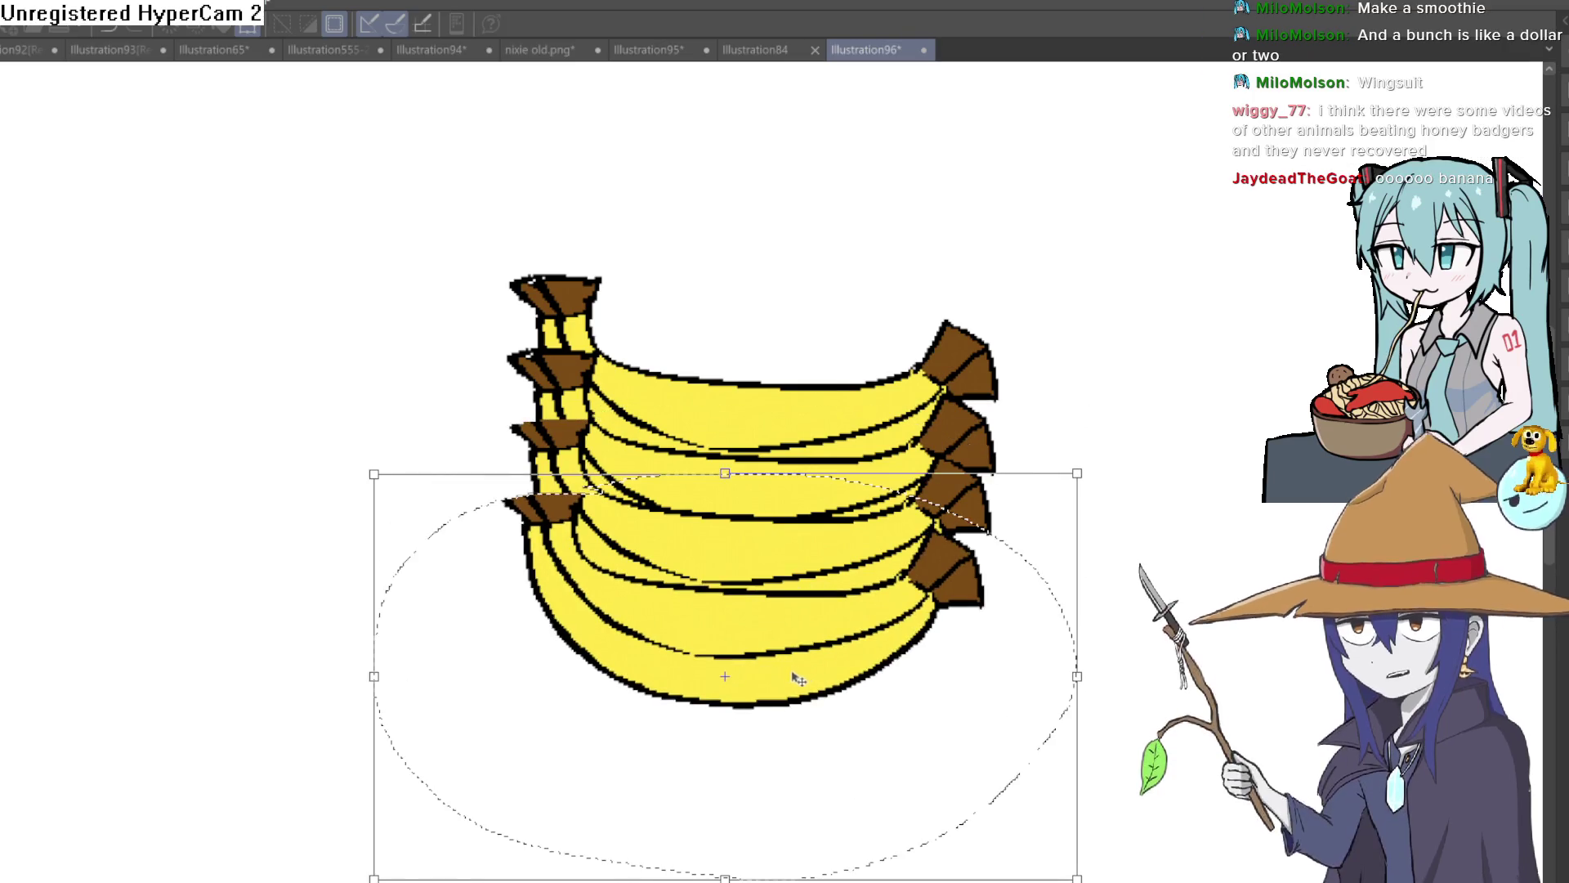
key(Return)
scroll(830, 565, down, 3)
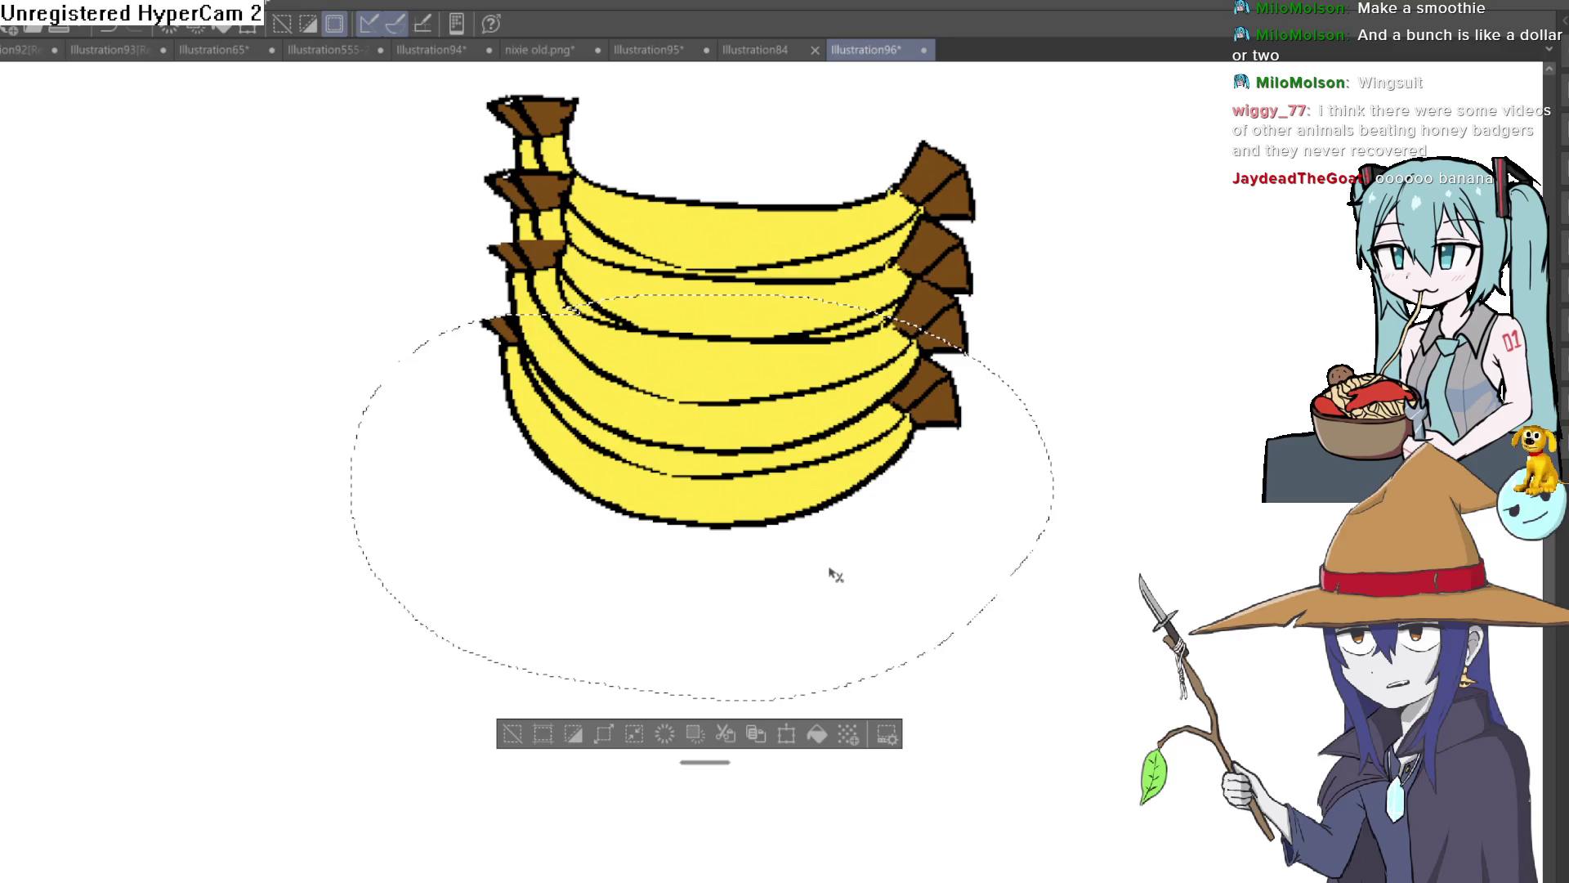
key(ctrl+t)
mouse_move(780, 507)
mouse_down()
mouse_move(781, 546)
mouse_move(782, 523)
mouse_up()
key(Return)
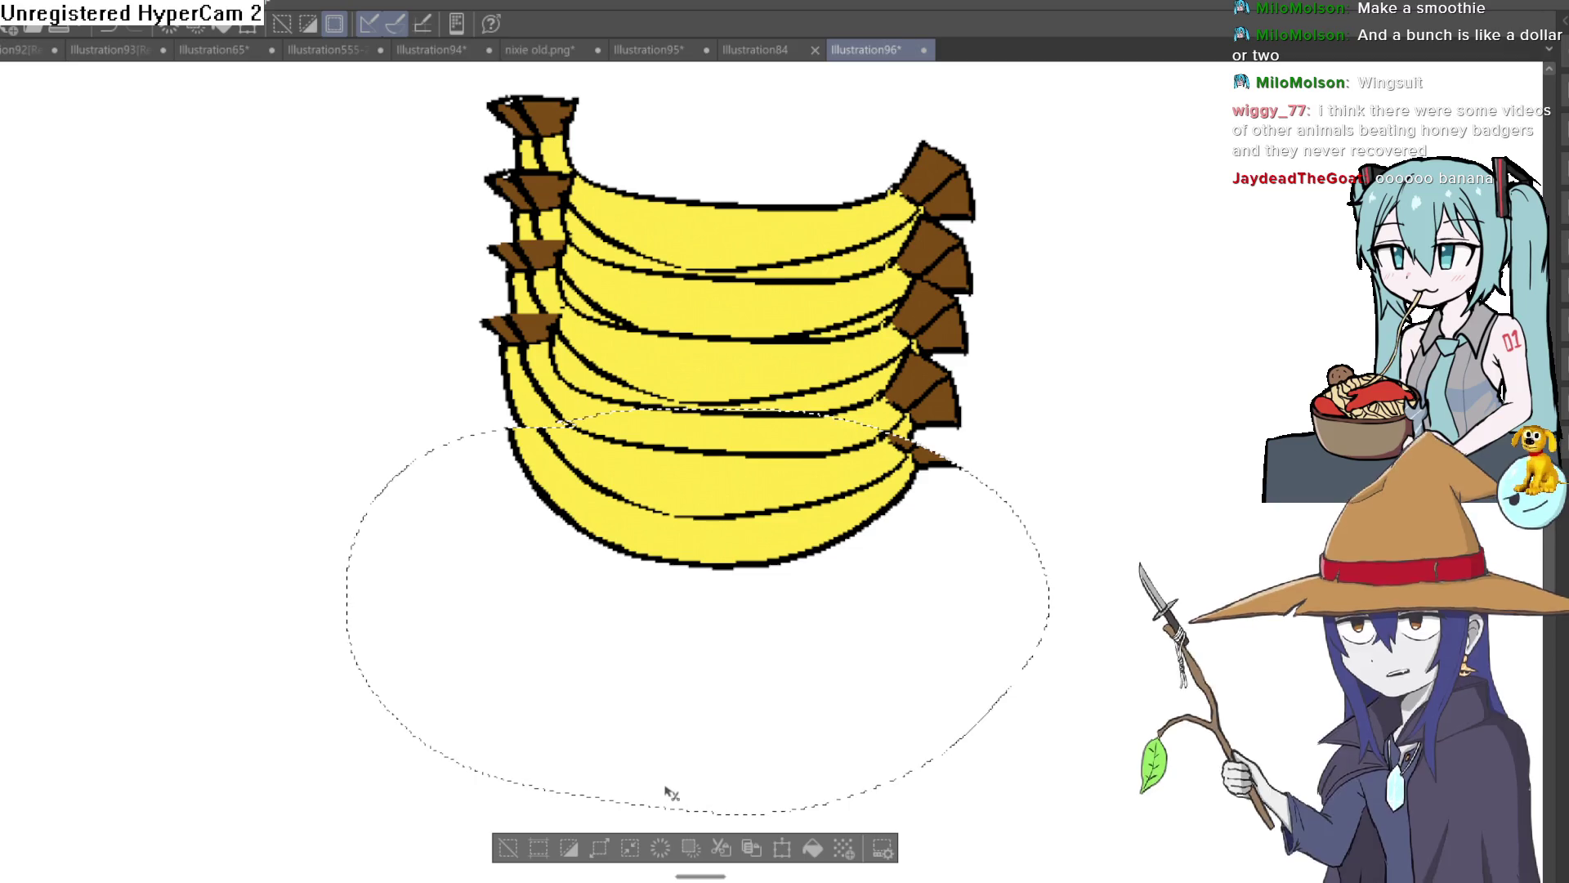
key(ctrl+t)
mouse_move(787, 586)
mouse_down()
mouse_move(785, 603)
mouse_move(787, 547)
mouse_up()
click(668, 873)
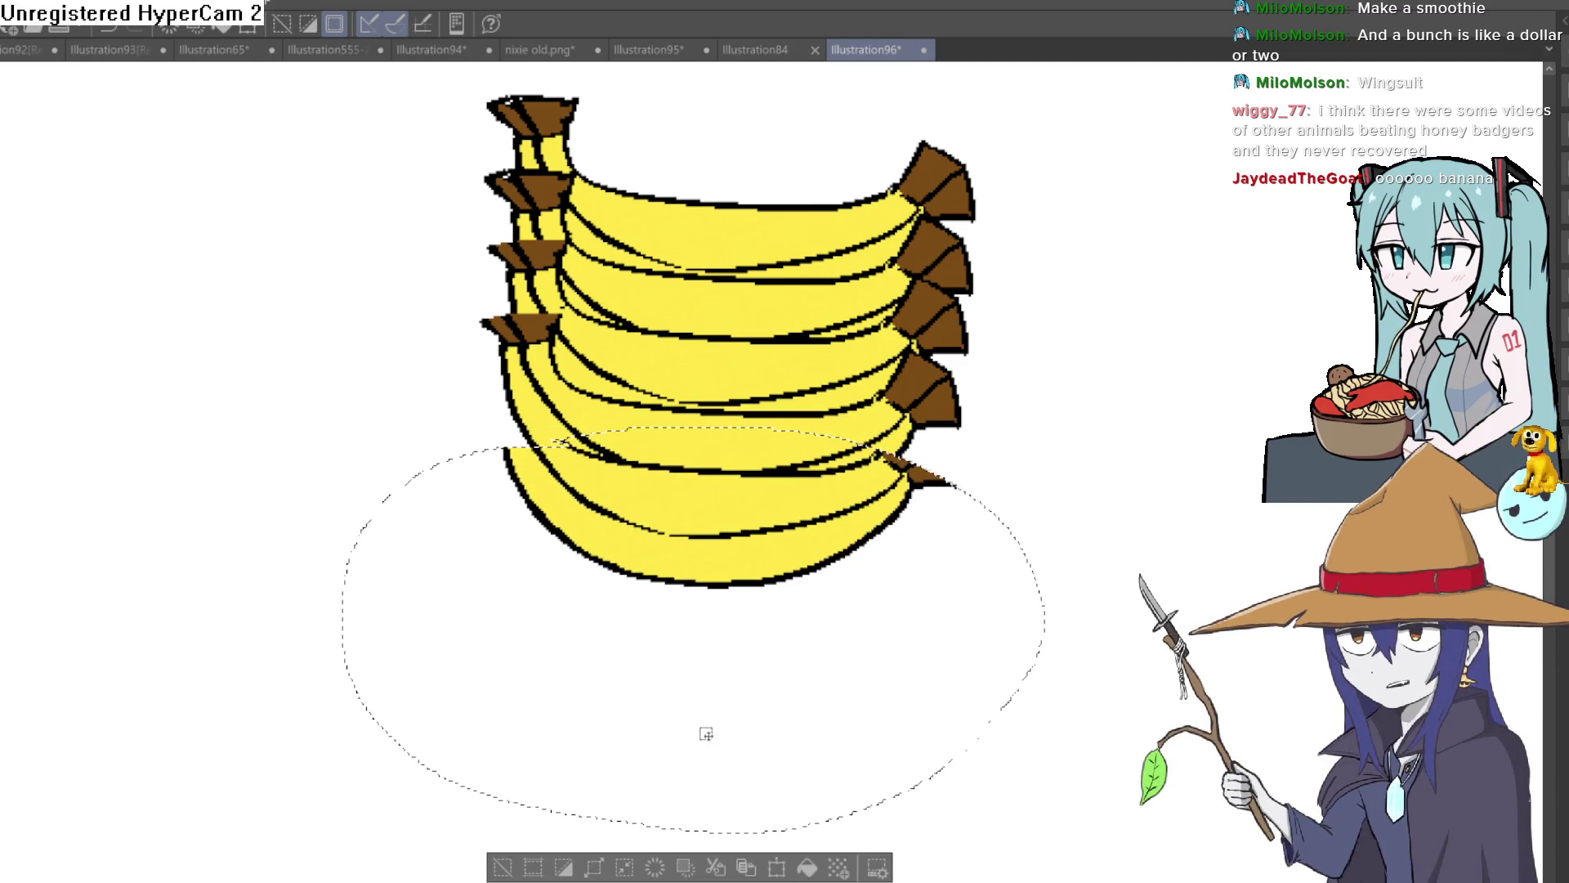
Deselect, shift the view to open space left of the bunch, and sketch a curved face line.
key(ctrl+d)
drag(630, 736, 611, 641)
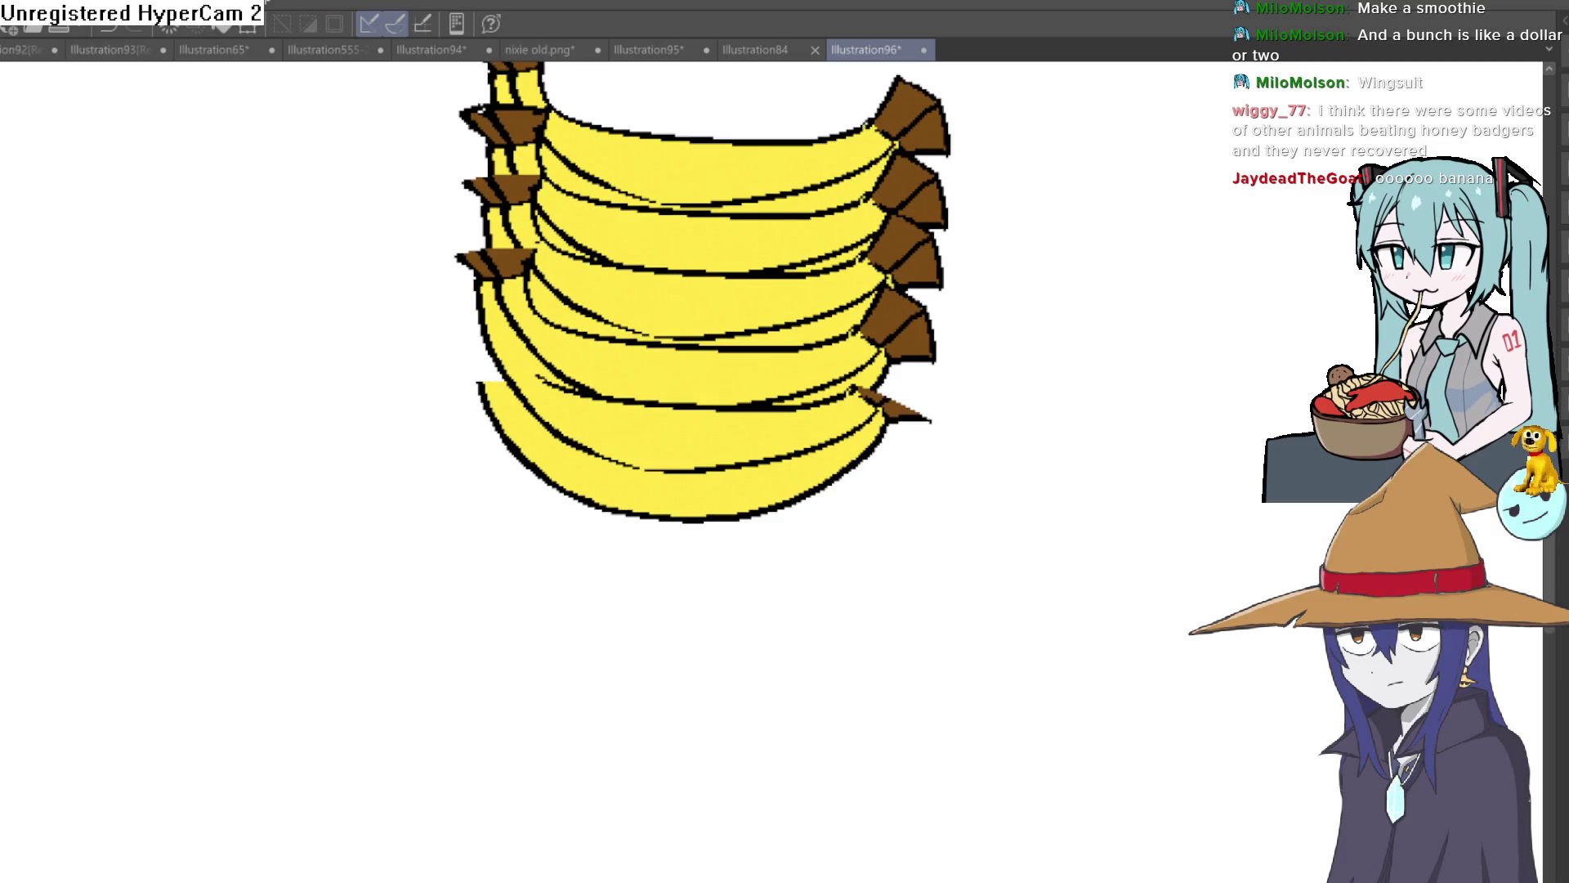
drag(262, 193, 340, 444)
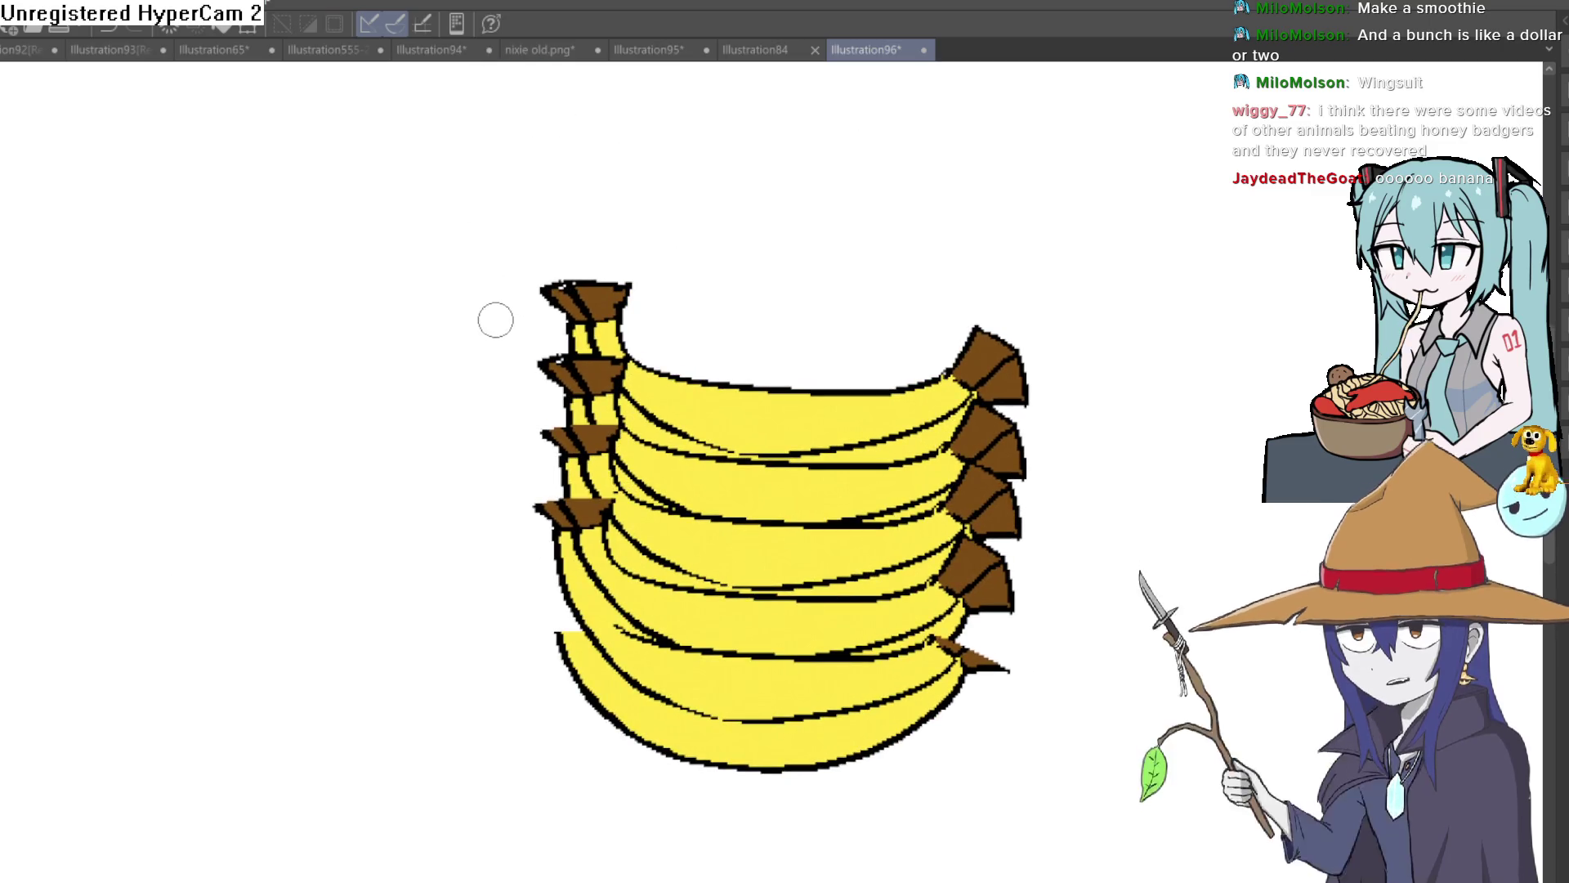
drag(491, 278, 438, 360)
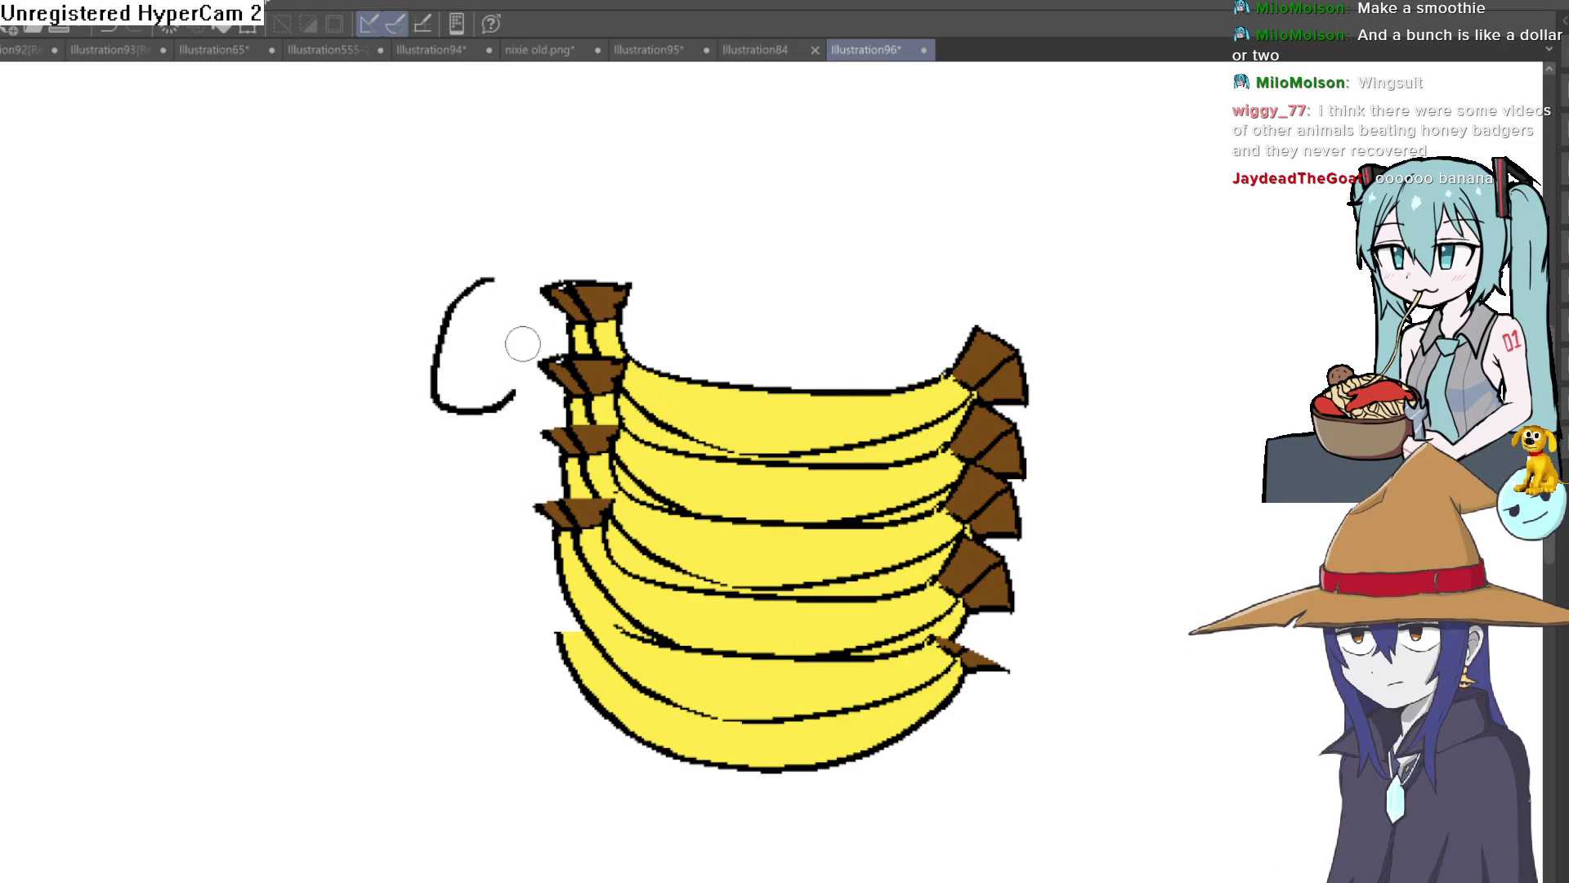
Undo the looped stroke, redraw the mouth outline and draw the left eye.
key(ctrl+z)
drag(481, 276, 364, 411)
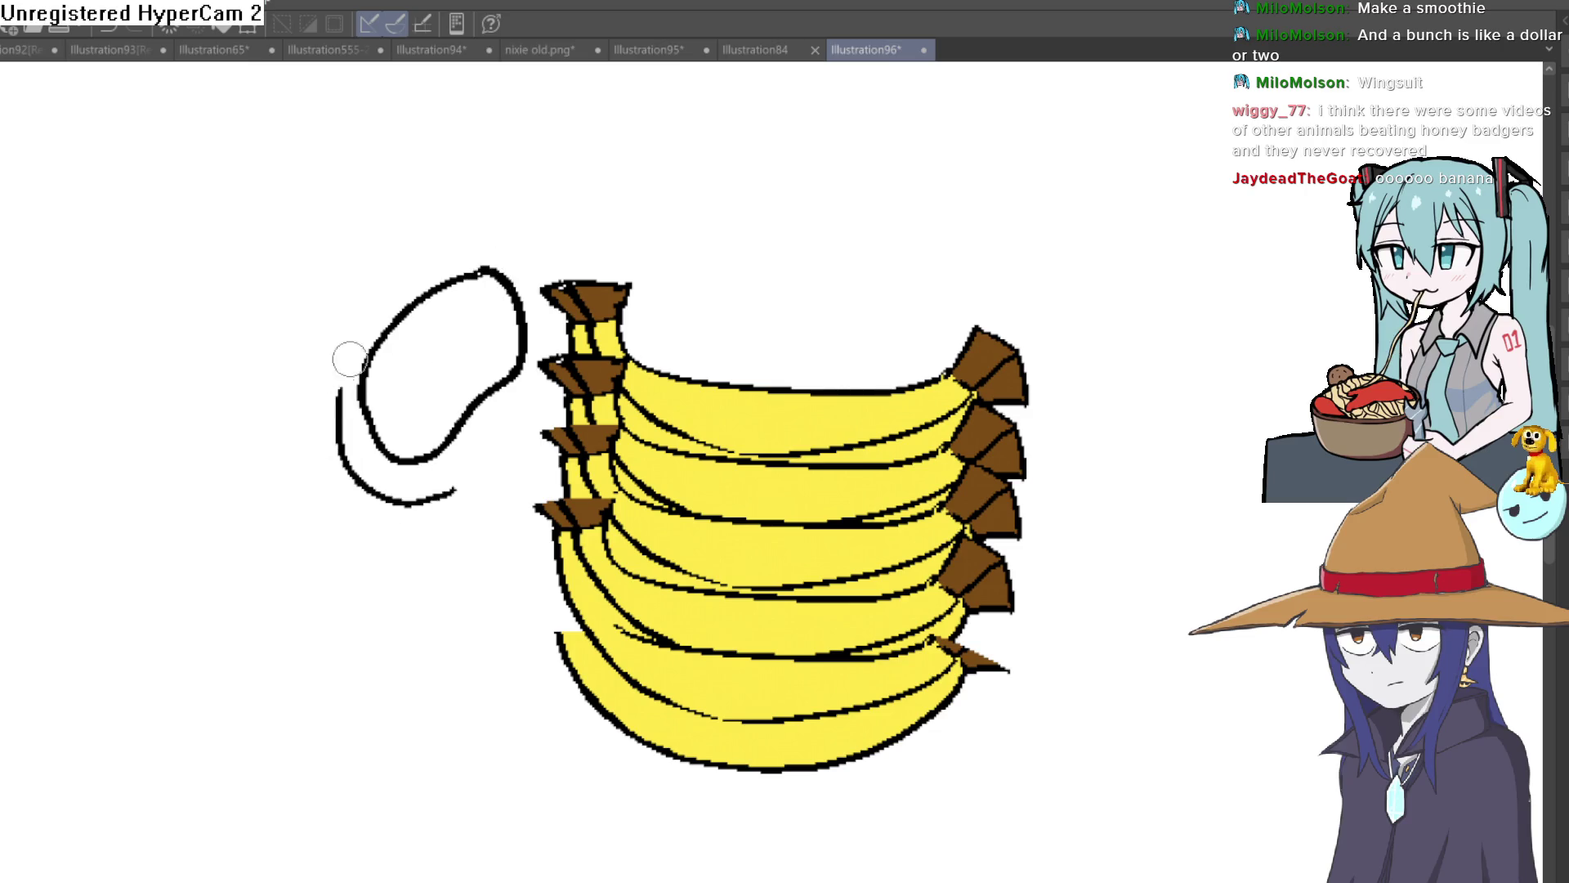
drag(482, 218, 530, 264)
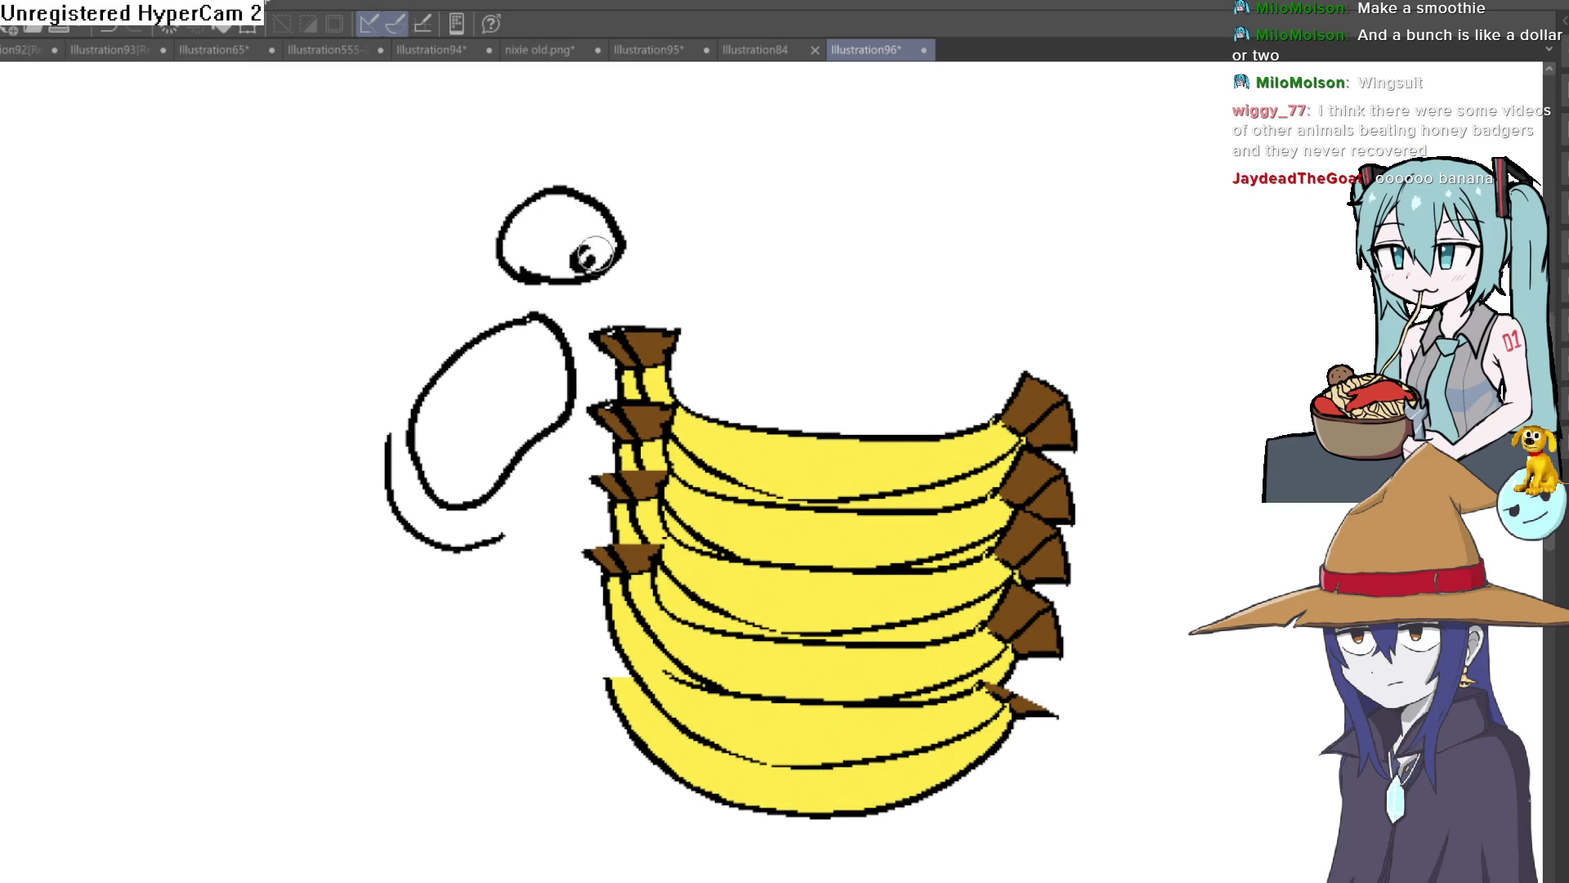
drag(423, 244, 425, 350)
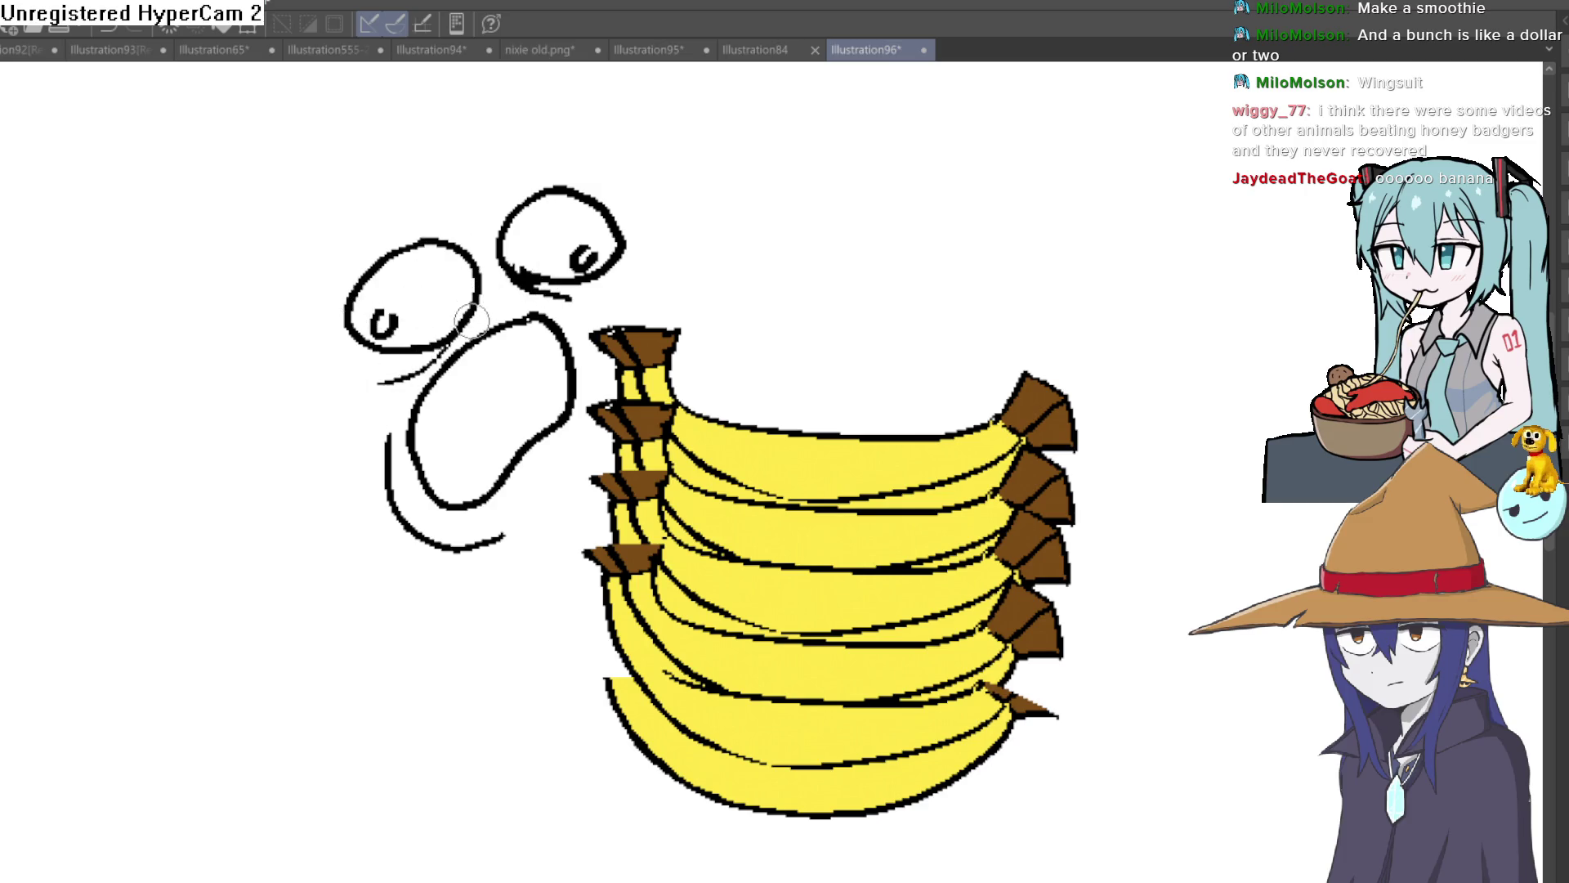
Add teeth shapes inside the mouth and along its upper line.
scroll(433, 368, up, 5)
mouse_move(563, 258)
mouse_down()
mouse_move(561, 280)
mouse_move(648, 221)
mouse_move(763, 220)
mouse_move(519, 351)
mouse_move(525, 418)
mouse_move(369, 451)
mouse_move(420, 543)
mouse_move(564, 459)
mouse_move(512, 420)
mouse_move(550, 371)
mouse_move(372, 639)
mouse_up()
scroll(420, 542, down, 5)
scroll(420, 543, right, 3)
mouse_move(572, 376)
mouse_down()
mouse_move(703, 260)
mouse_move(753, 257)
mouse_up()
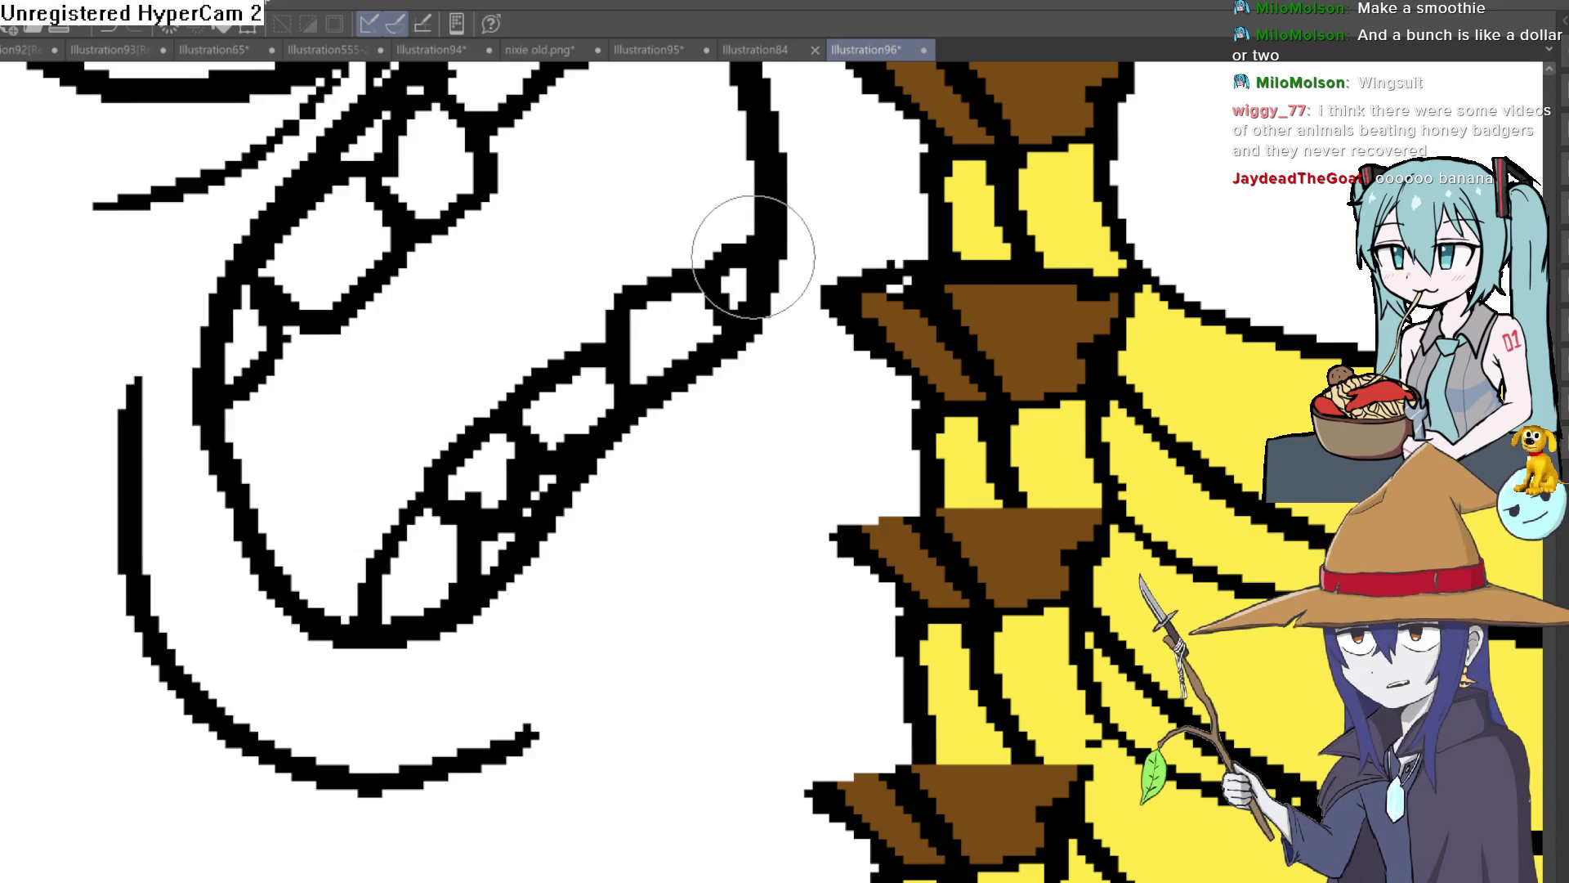
Divide the mouth into individual teeth with four vertical divider lines.
key(ctrl+0)
drag(899, 311, 1021, 377)
drag(848, 291, 928, 227)
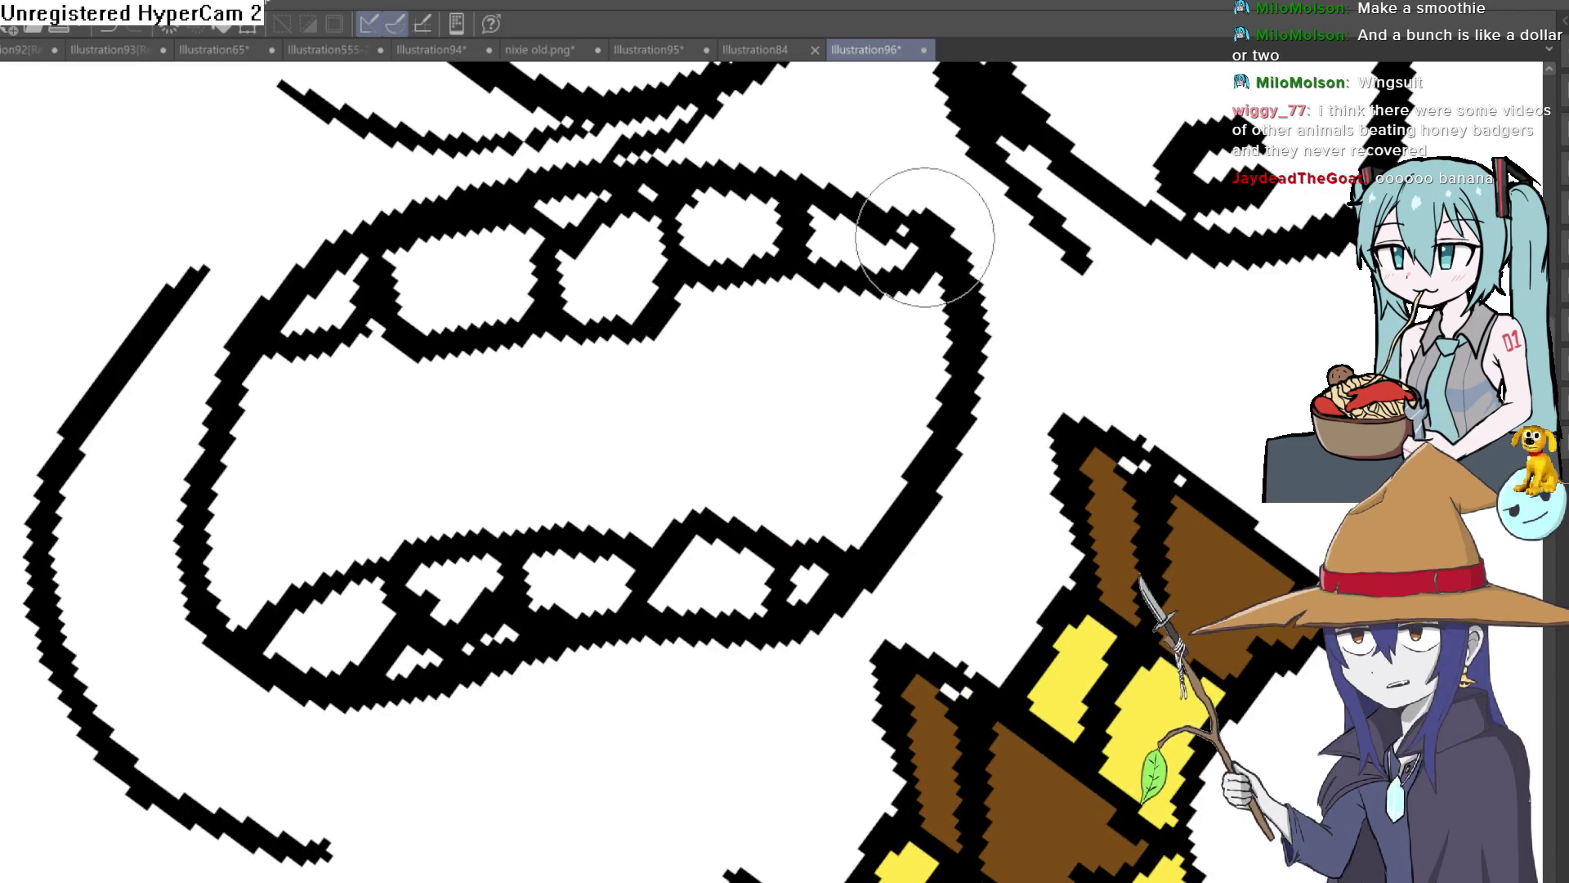
mouse_move(1107, 367)
mouse_down()
mouse_move(1044, 203)
mouse_move(1121, 280)
mouse_move(960, 199)
mouse_move(764, 263)
mouse_move(764, 395)
mouse_up()
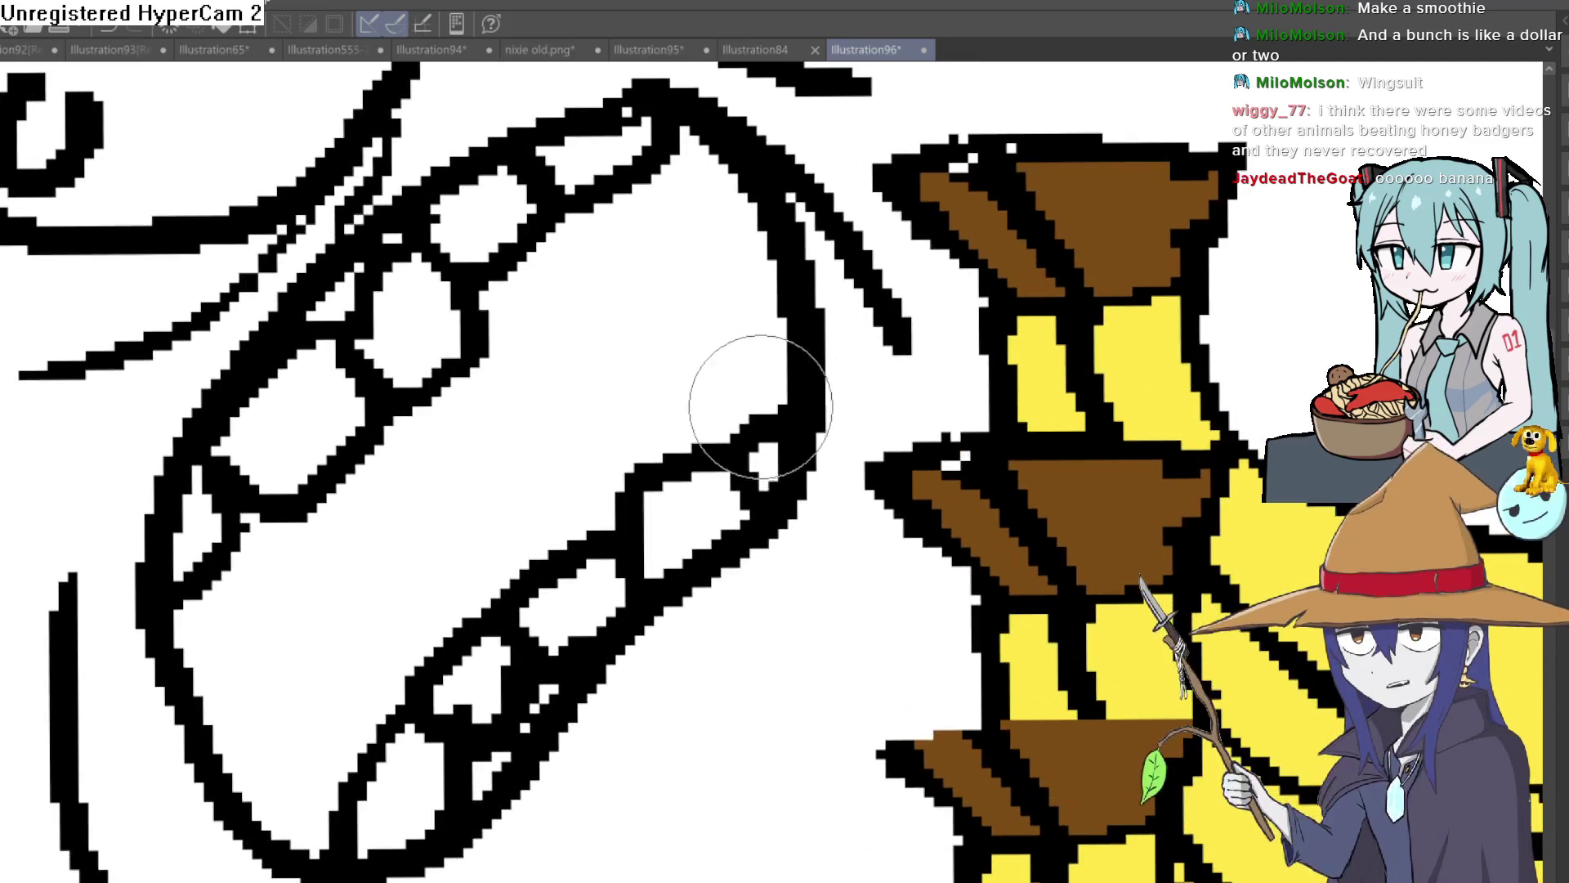
drag(491, 245, 482, 372)
drag(572, 229, 568, 392)
drag(646, 192, 646, 408)
drag(719, 147, 727, 405)
drag(854, 346, 849, 309)
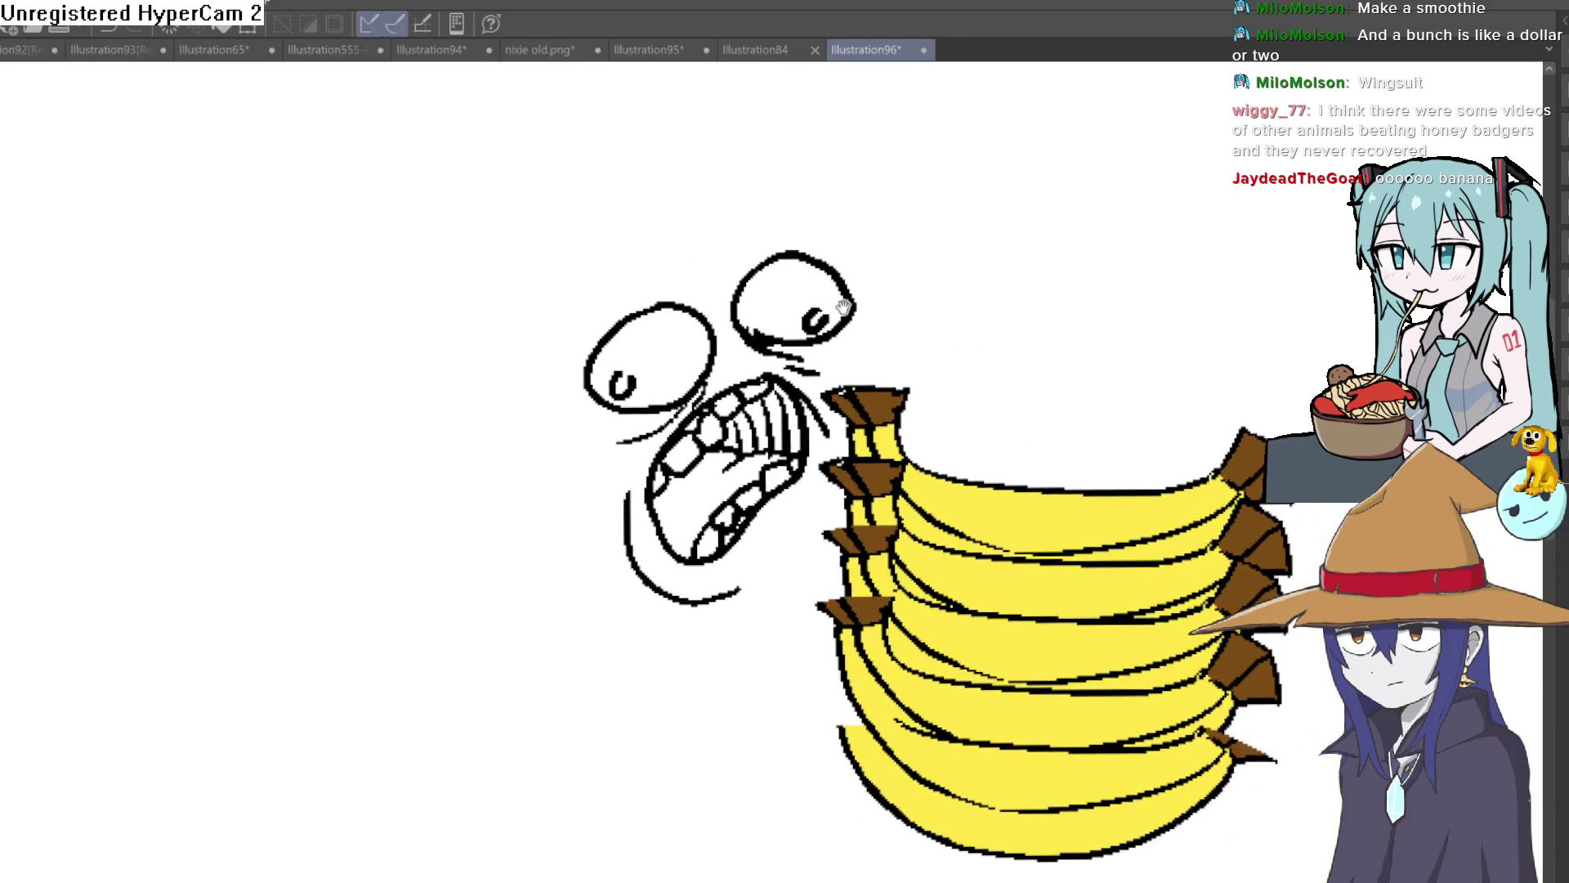
Draw an eyebrow arc over the right eye and add small sweat marks around the face.
click(808, 274)
drag(768, 201, 883, 259)
drag(882, 420, 906, 421)
drag(331, 487, 358, 505)
drag(613, 231, 643, 236)
Draw the big round head outline, continuing it down into the body.
mouse_move(901, 355)
mouse_down()
mouse_move(918, 239)
mouse_move(782, 136)
mouse_move(213, 431)
mouse_move(210, 523)
mouse_move(928, 420)
mouse_move(951, 477)
mouse_up()
drag(1028, 473, 981, 65)
scroll(641, 374, down, 3)
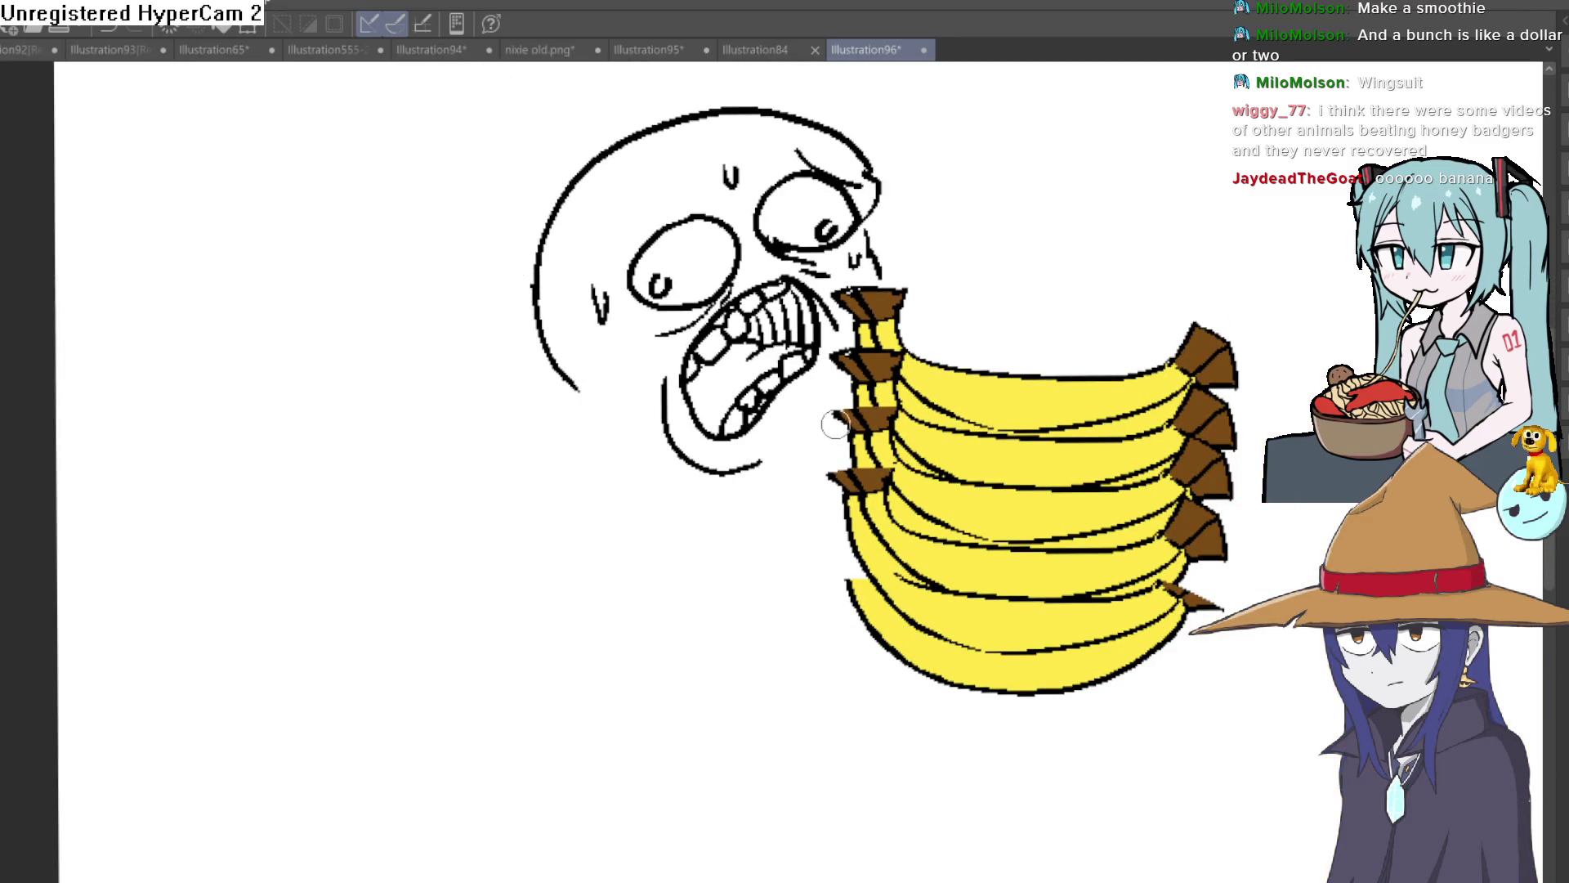
mouse_move(578, 391)
mouse_down()
mouse_move(550, 494)
mouse_move(792, 648)
mouse_up()
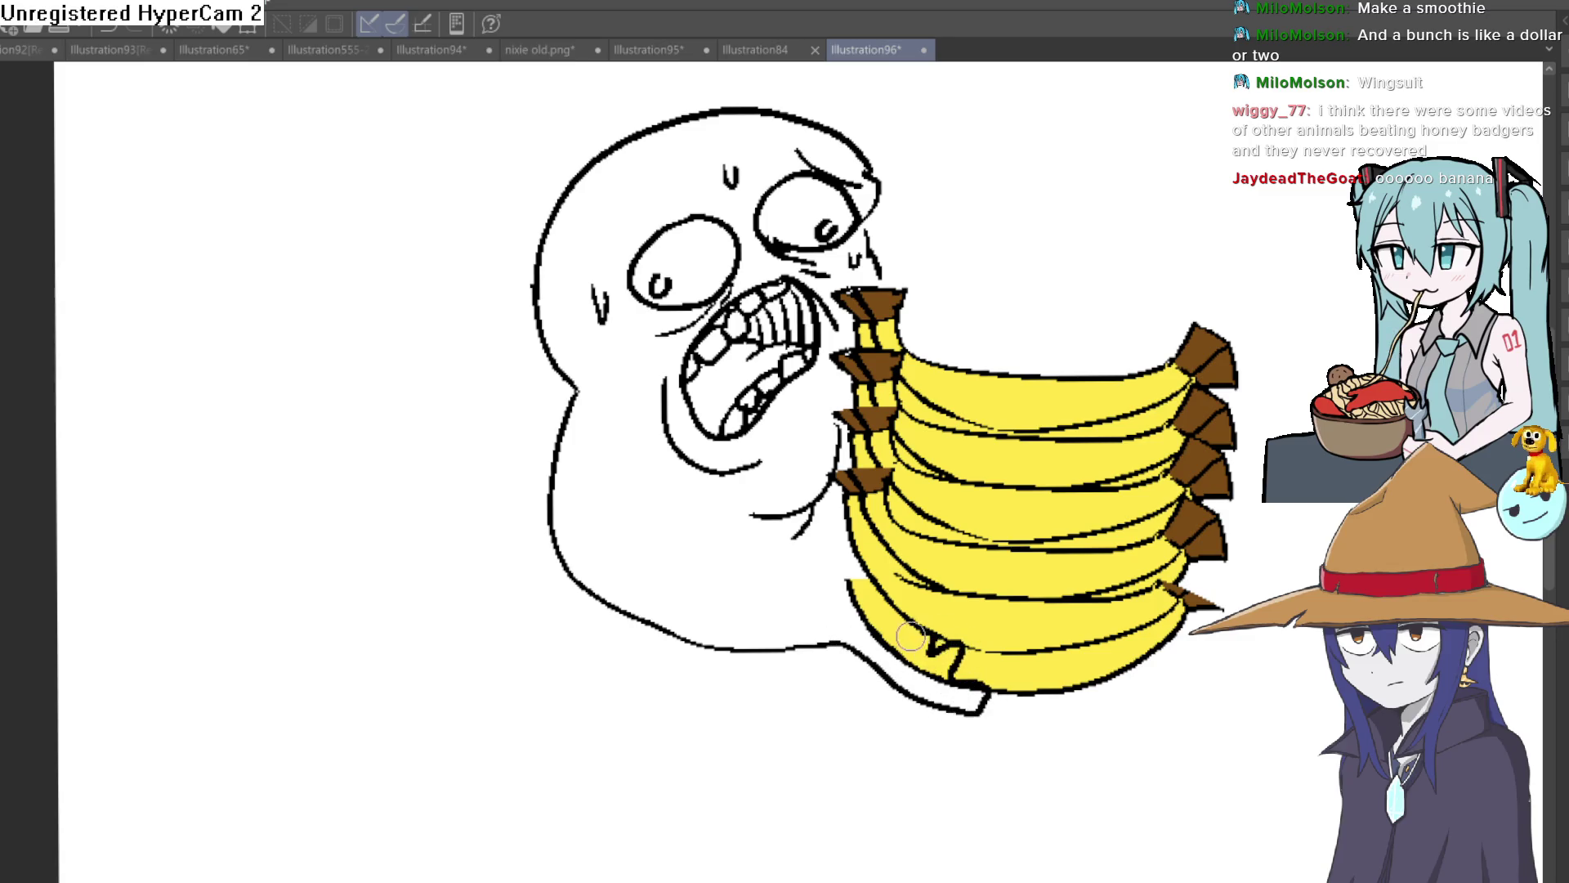
drag(651, 516, 609, 454)
mouse_move(1144, 409)
mouse_down()
mouse_move(1085, 340)
mouse_move(1014, 427)
mouse_move(965, 448)
mouse_up()
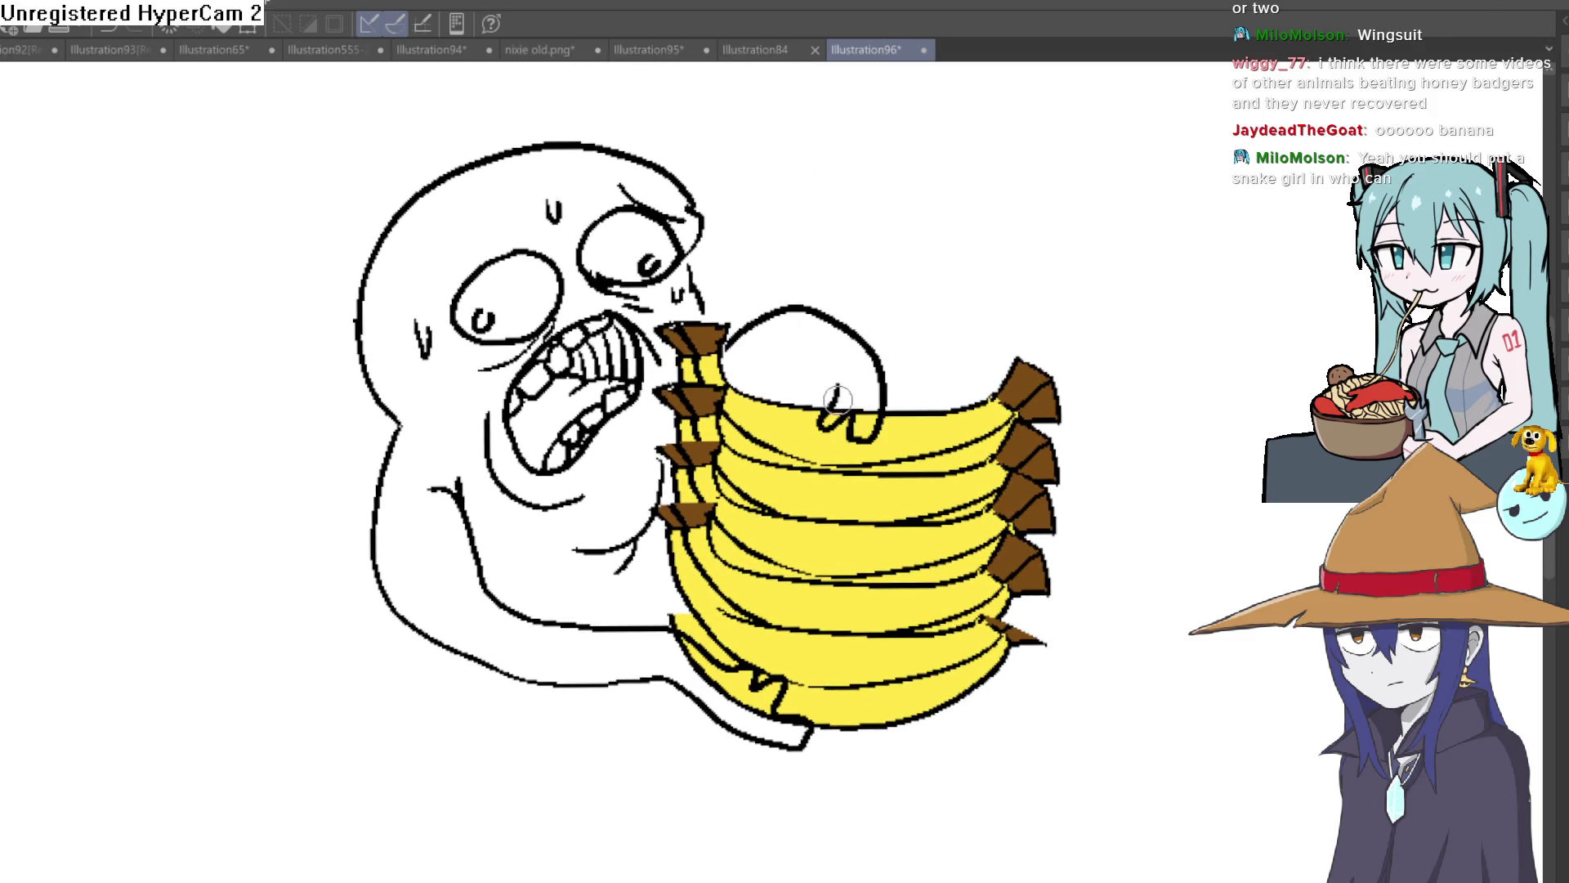
Draw the hand with fingers gripping the top of the banana bunch.
drag(814, 343, 754, 378)
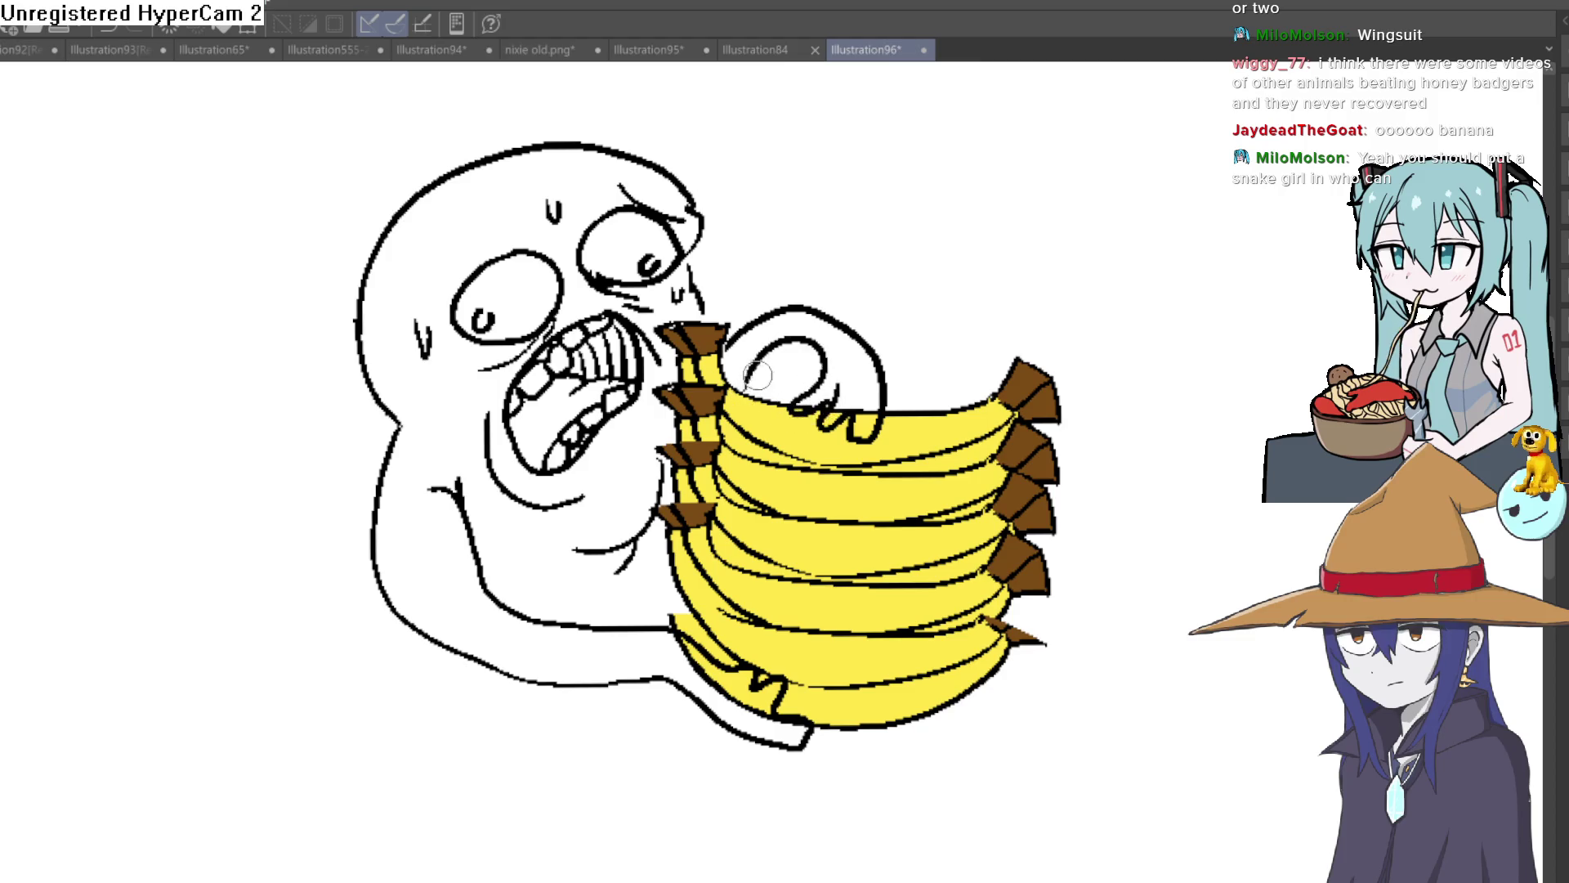
scroll(932, 378, down, 1)
scroll(611, 380, up, 2)
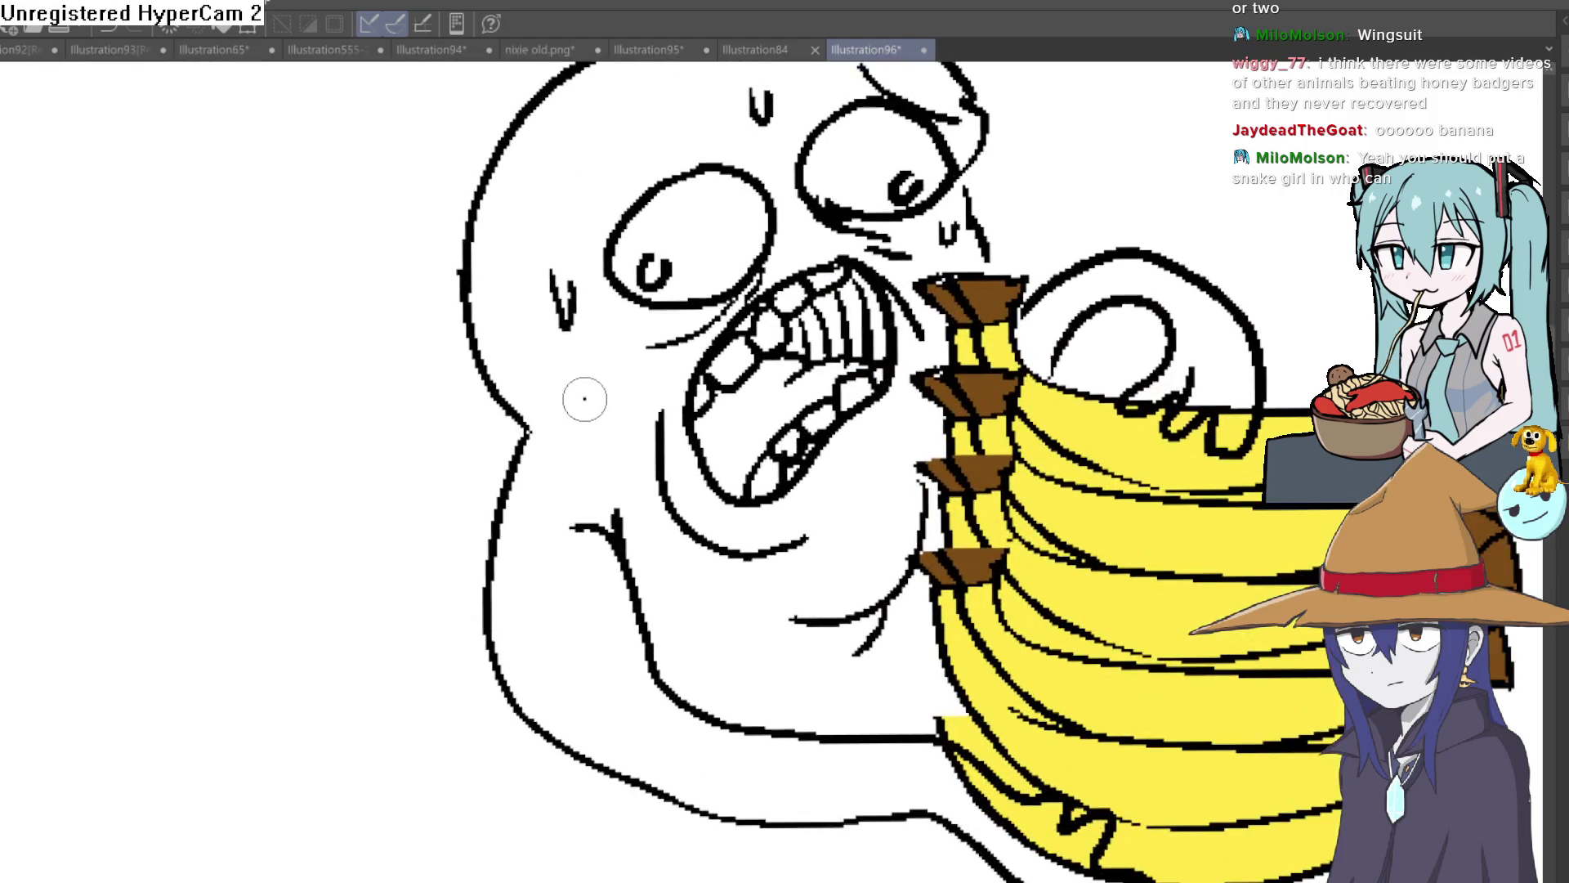
scroll(610, 384, up, 3)
mouse_move(736, 269)
mouse_down()
mouse_move(639, 167)
mouse_move(585, 36)
mouse_up()
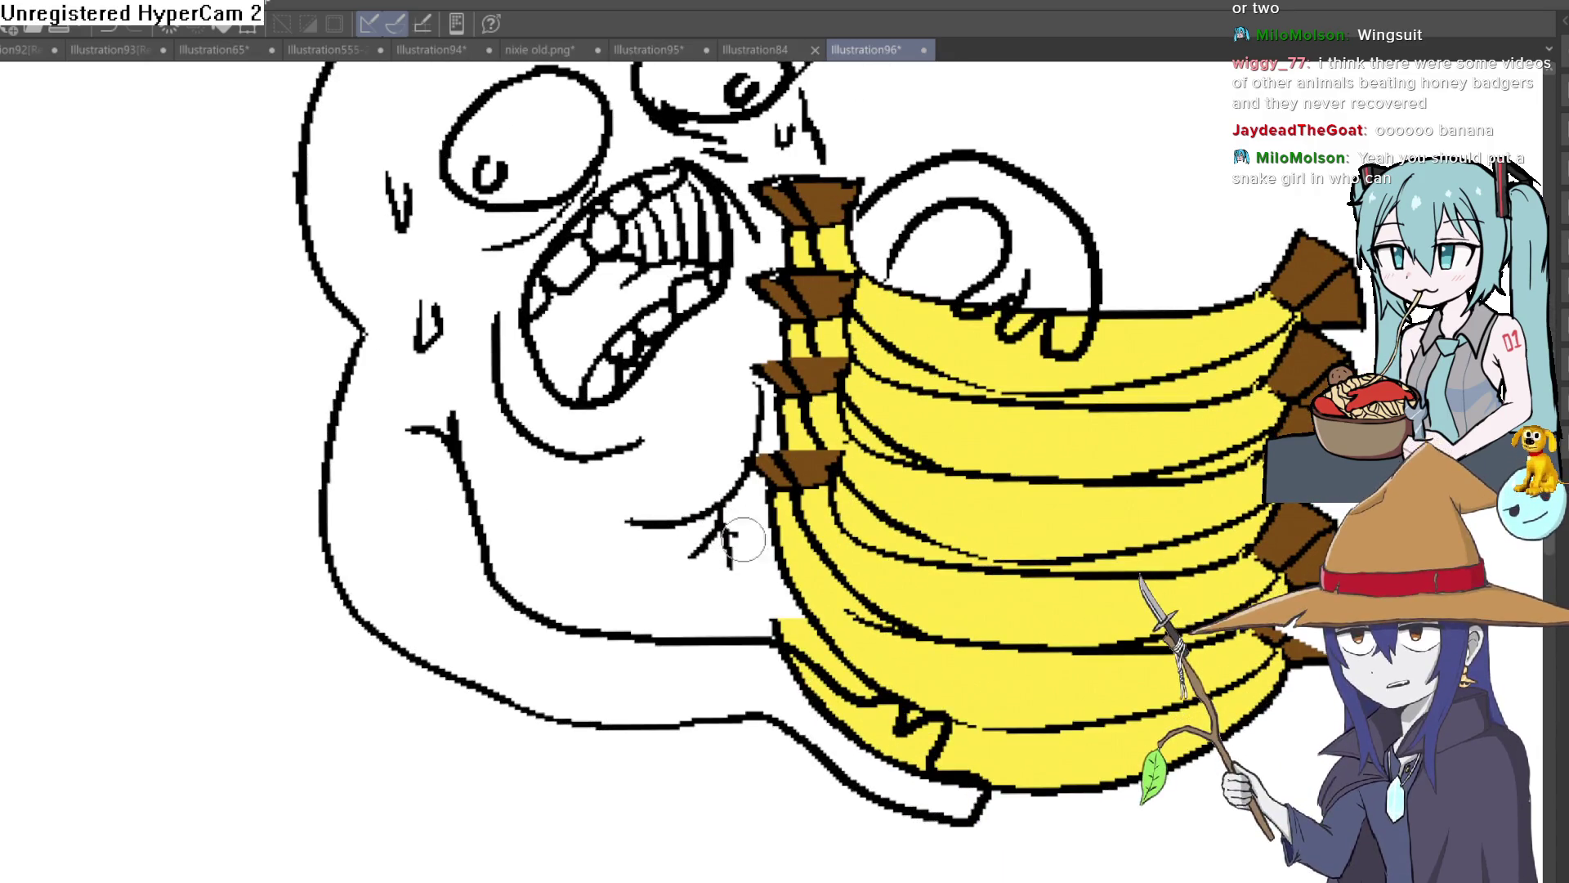
scroll(739, 445, down, 3)
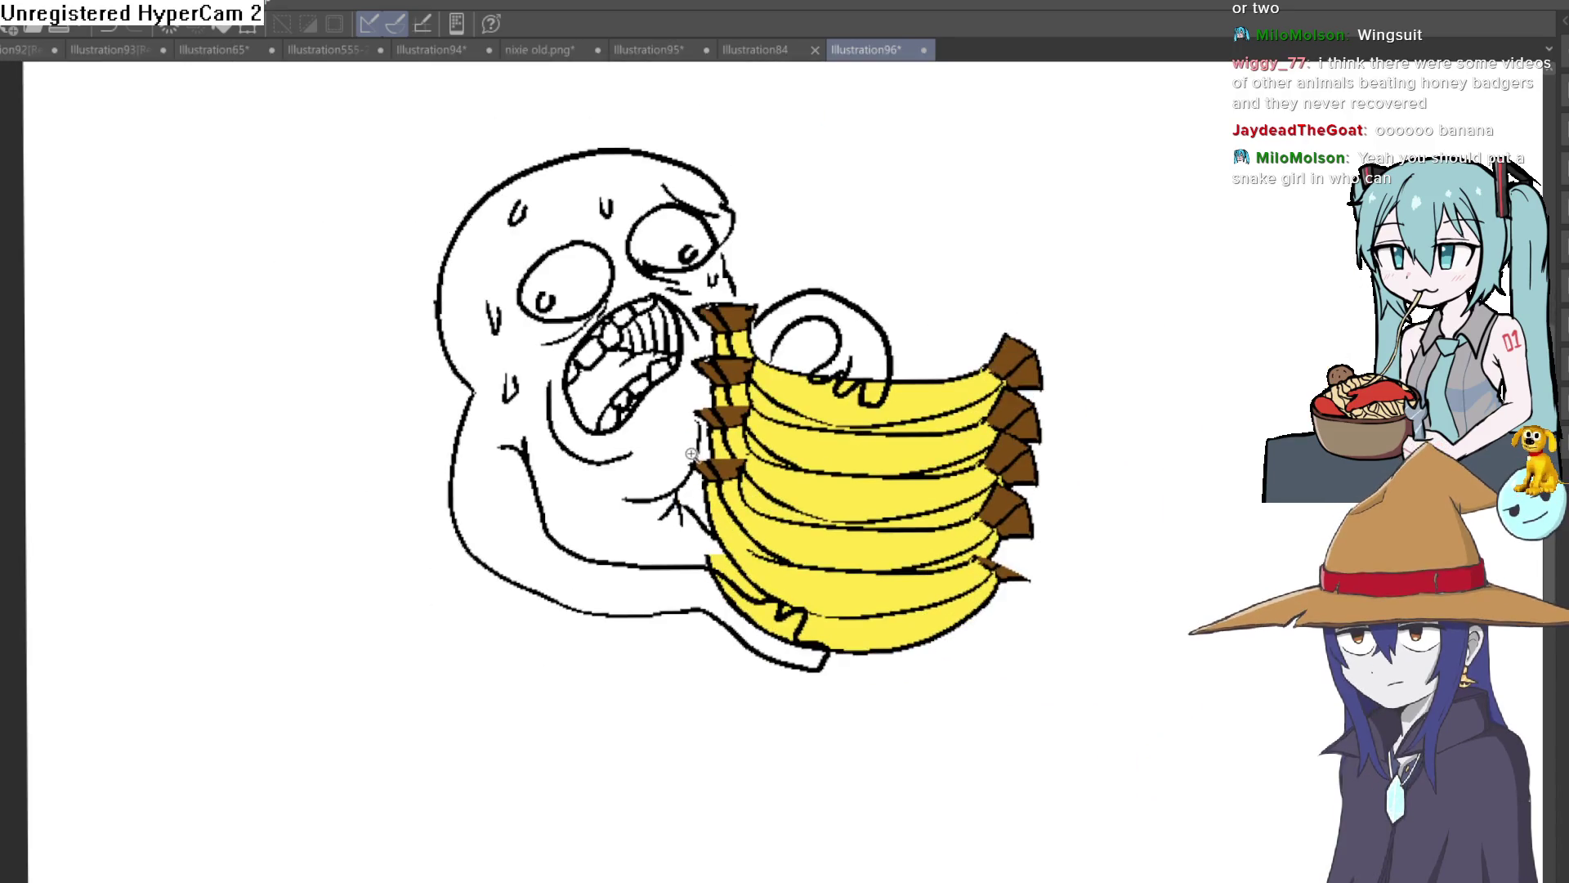
scroll(690, 451, down, 1)
scroll(805, 359, up, 5)
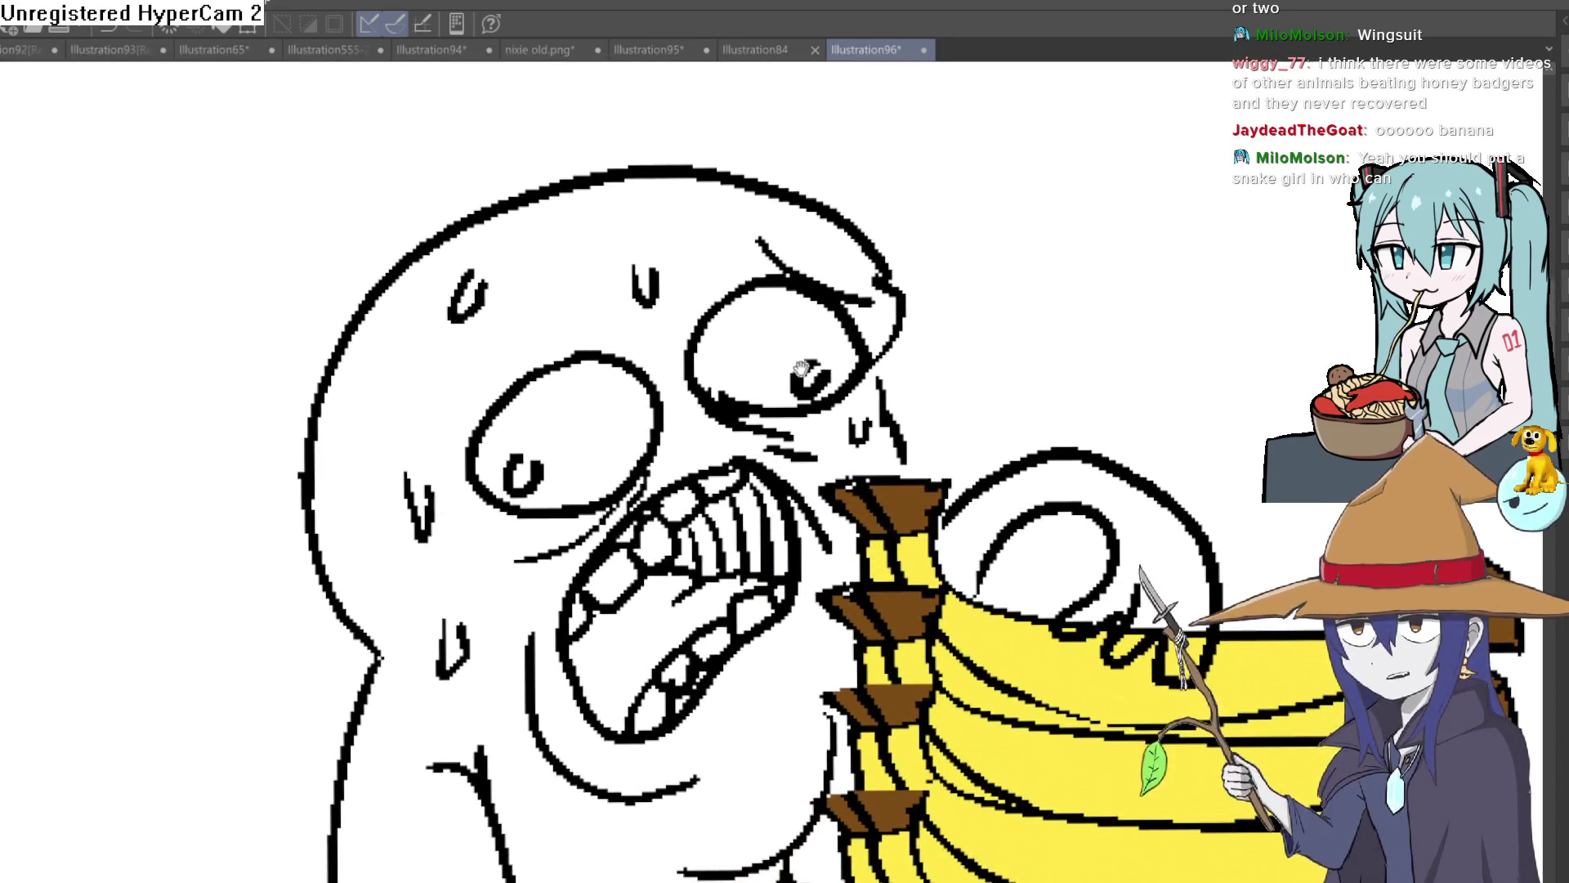
scroll(805, 360, down, 4)
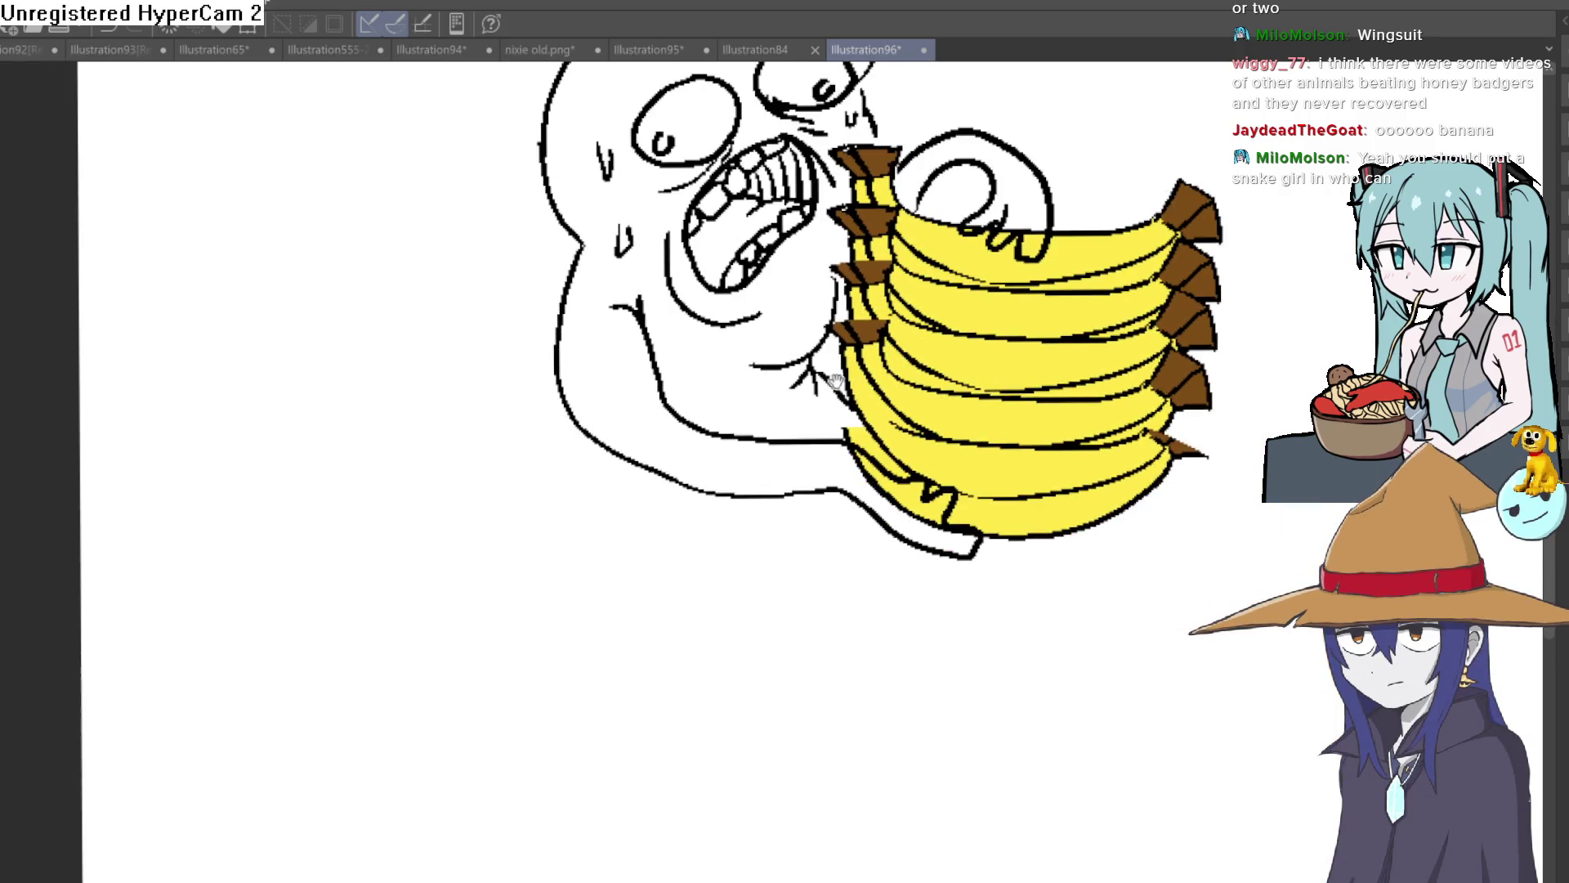
Try a neck line below the chin, then undo it.
drag(619, 461, 615, 487)
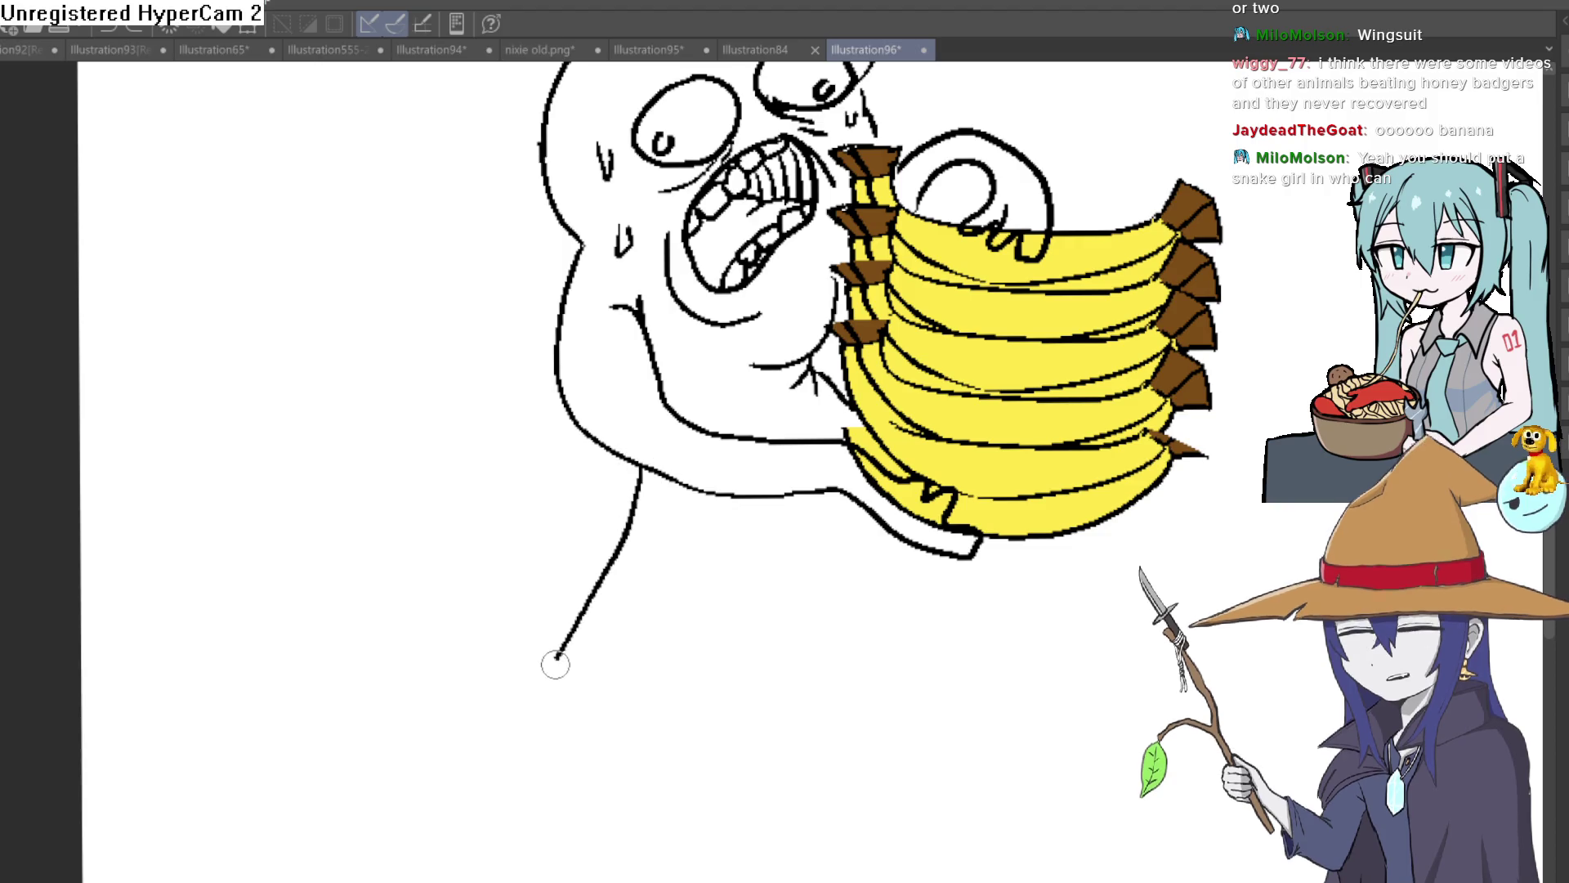
key(ctrl+z)
scroll(743, 523, down, 4)
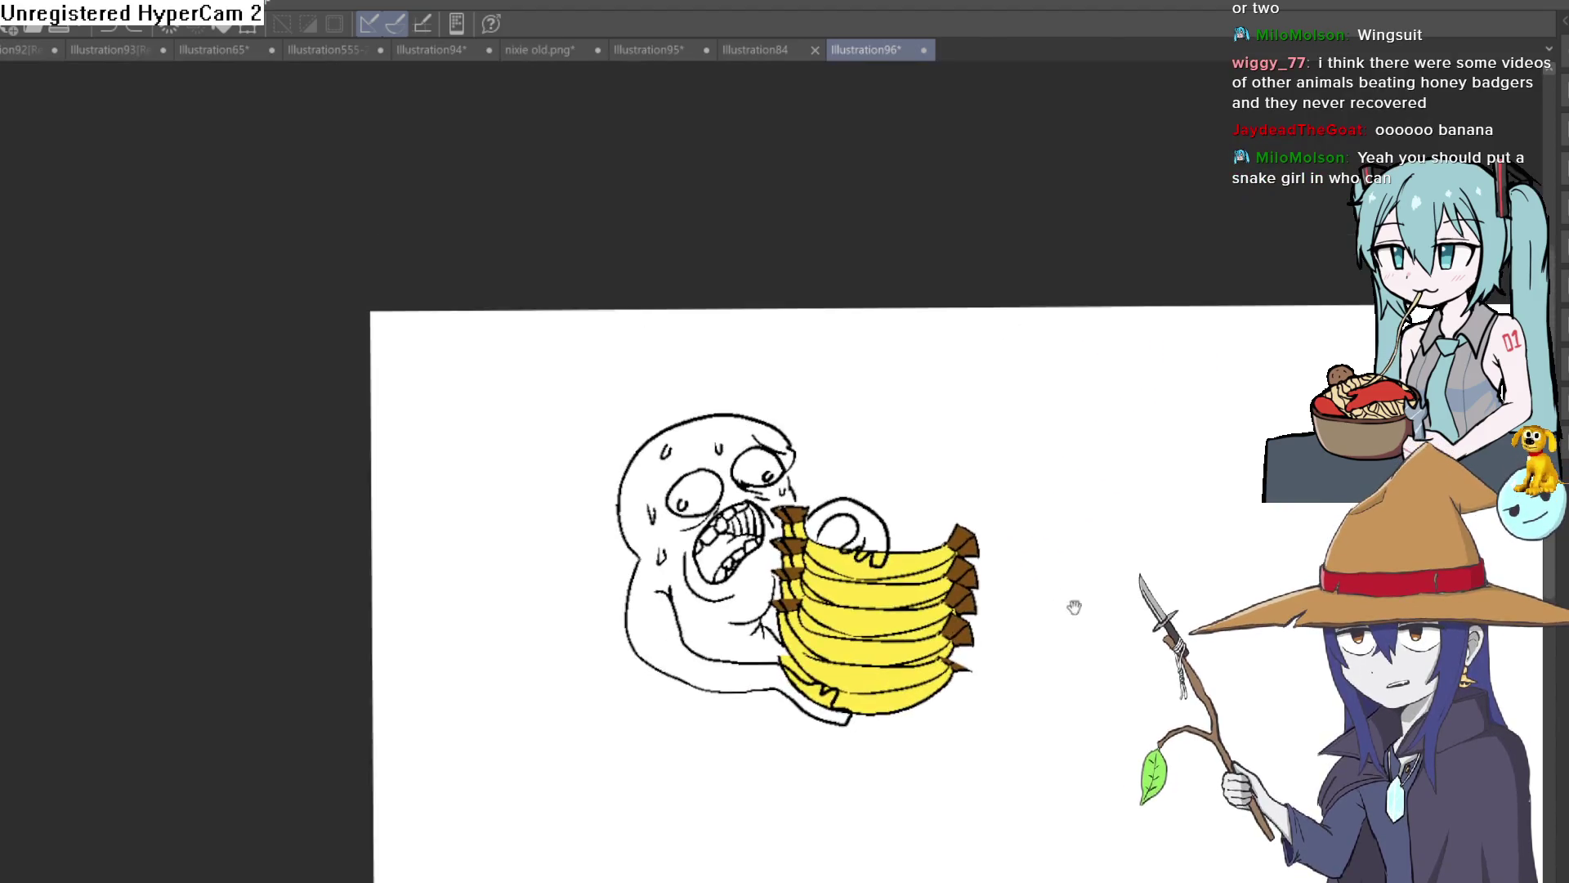
Rotate and zoom the canvas view to inspect the finished banana figure.
mouse_move(921, 458)
mouse_down()
mouse_move(1087, 389)
mouse_move(1061, 420)
mouse_move(1099, 380)
mouse_move(1048, 441)
mouse_up()
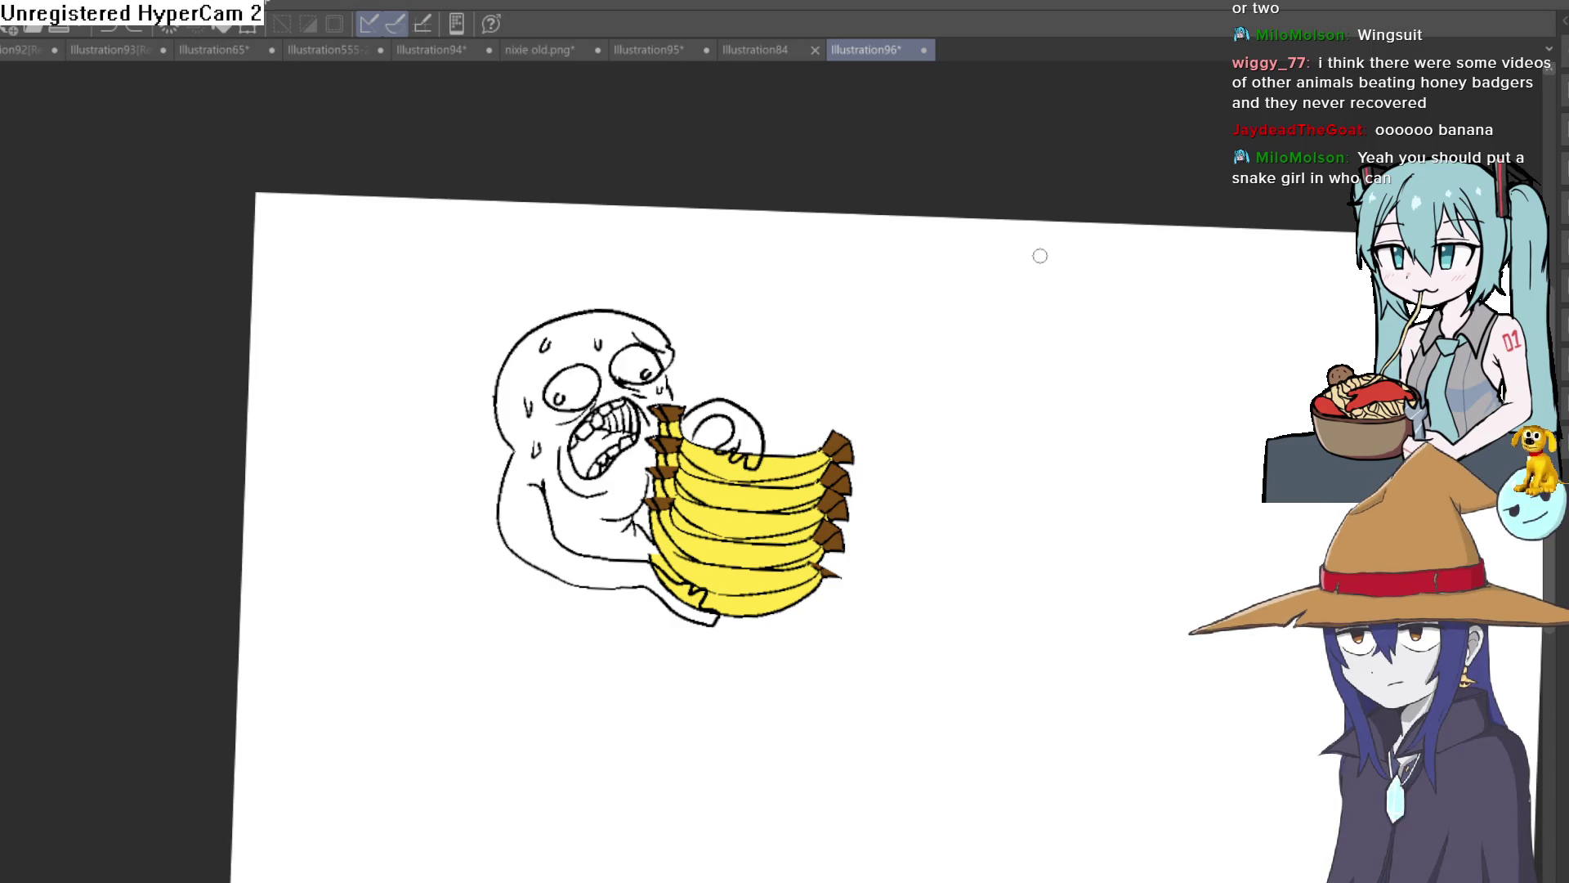
scroll(808, 529, up, 5)
drag(809, 529, 834, 594)
drag(943, 523, 940, 593)
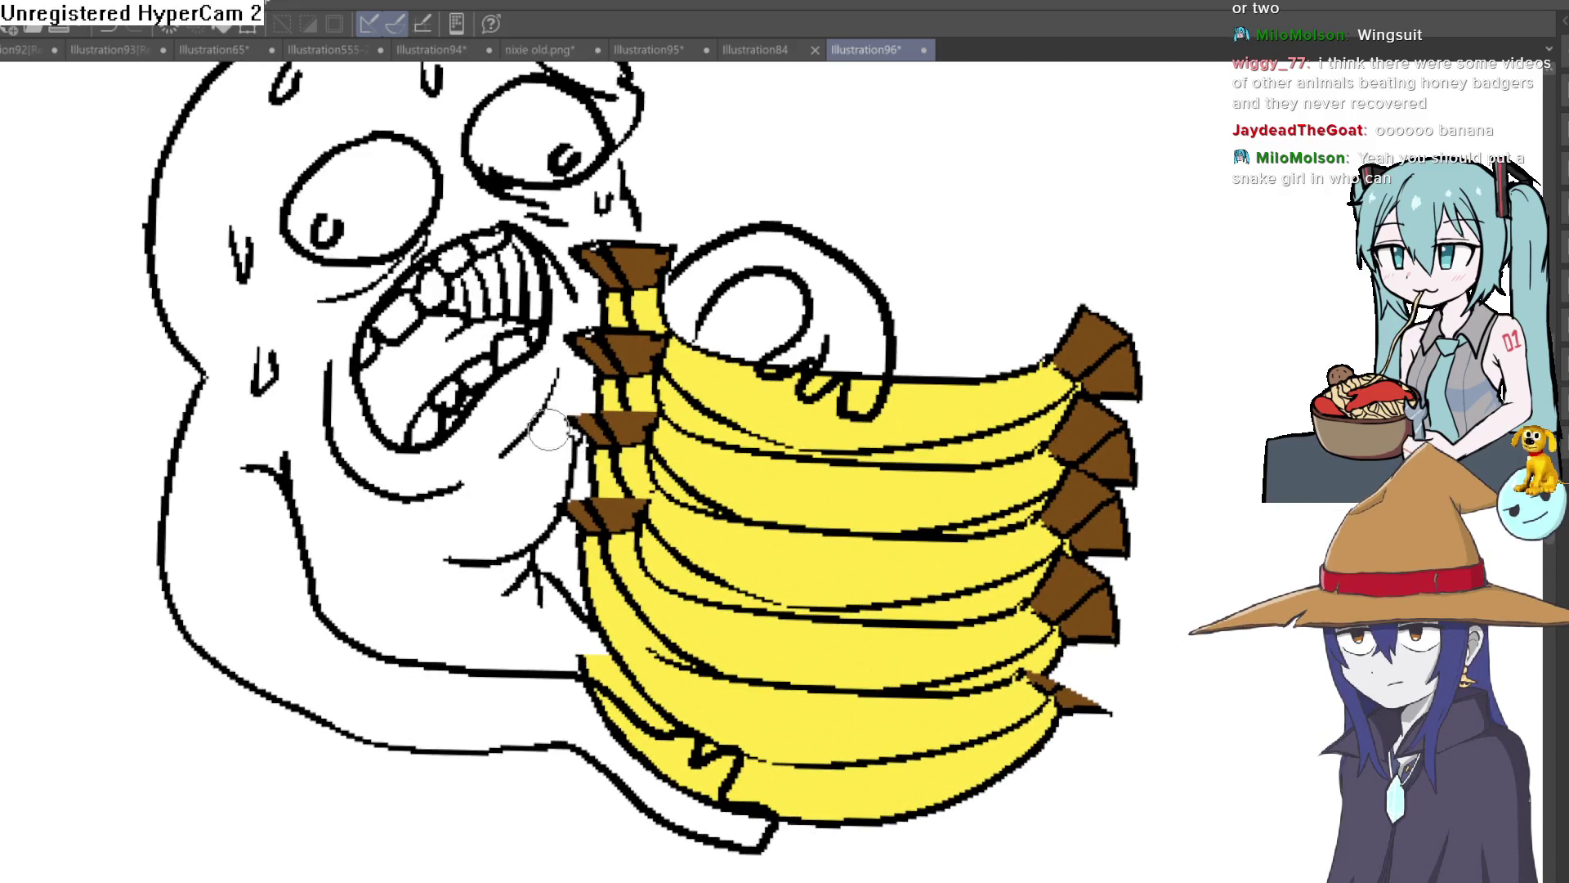
scroll(757, 450, down, 5)
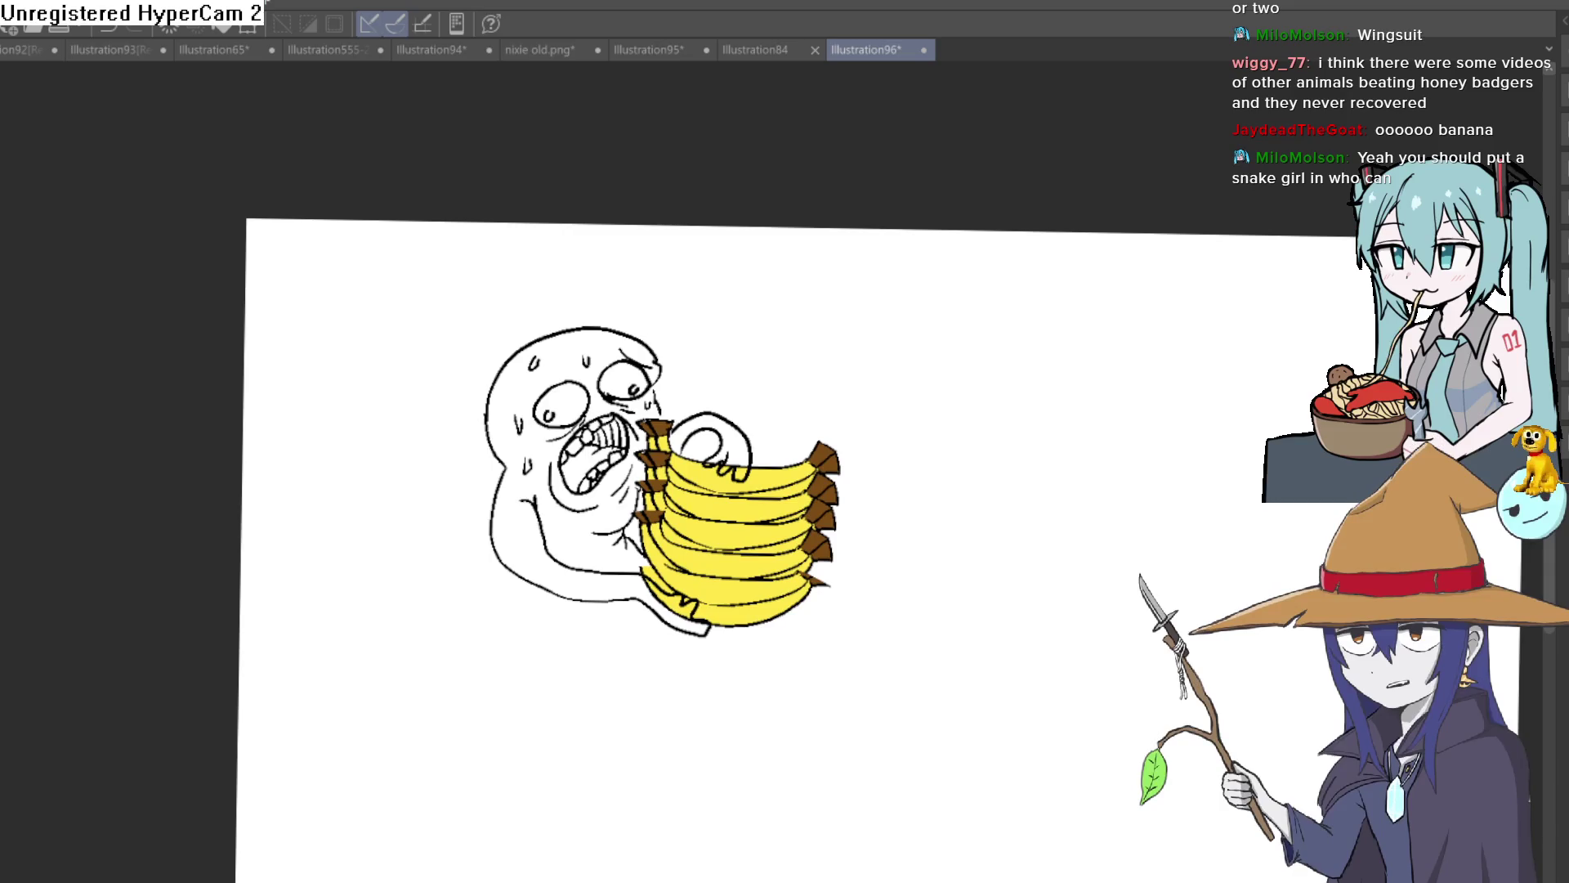
scroll(980, 467, up, 4)
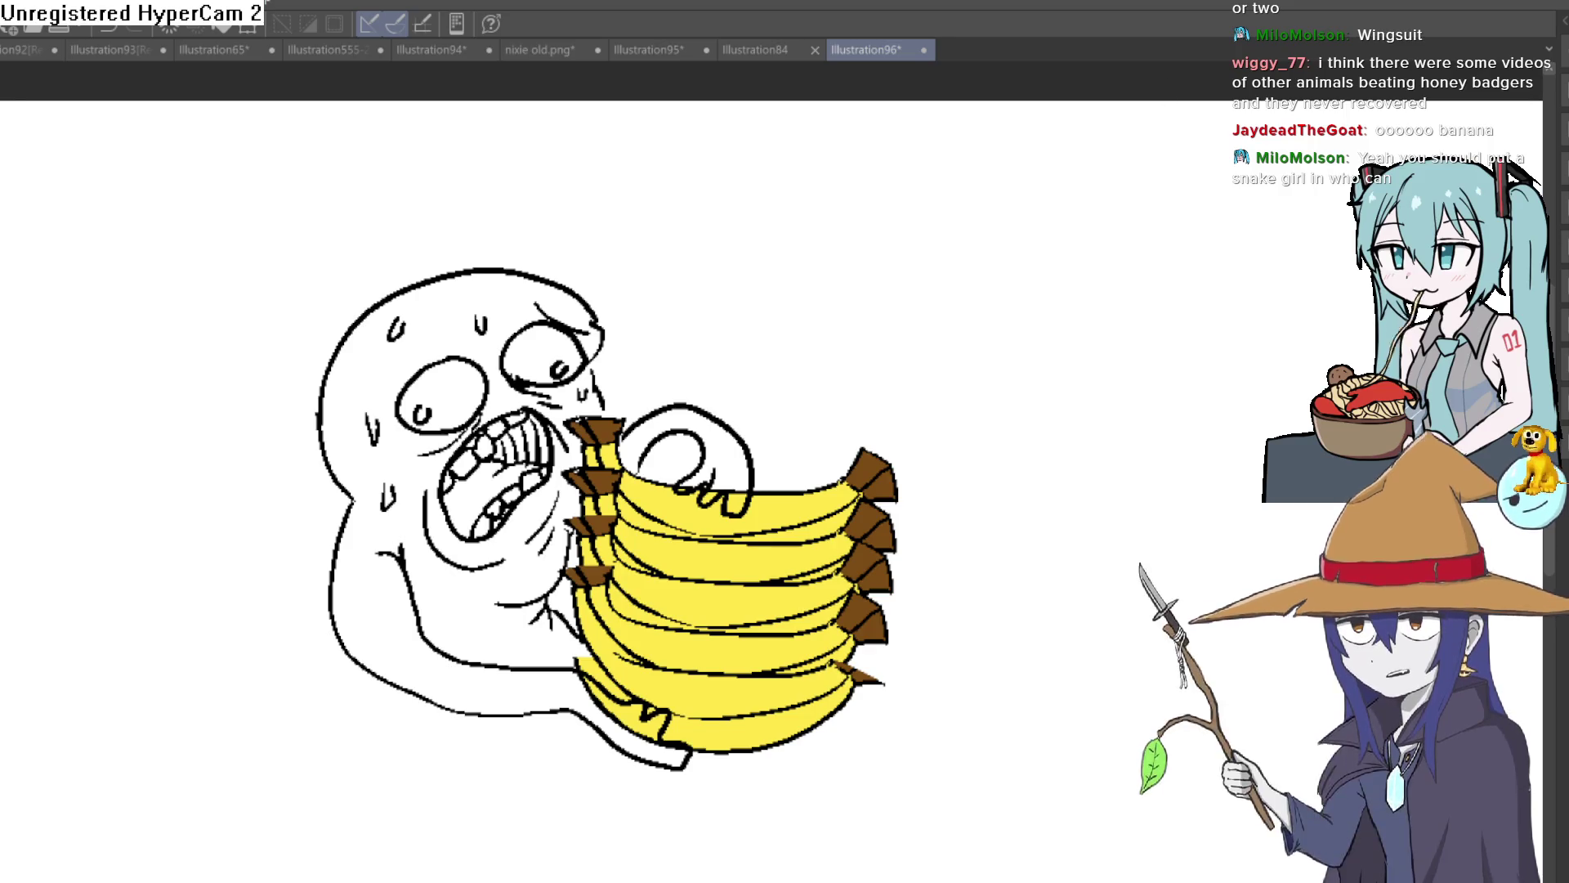
Switch through the Illustration84 and Illustration95 tabs to the nixie old.png document.
click(760, 51)
click(675, 49)
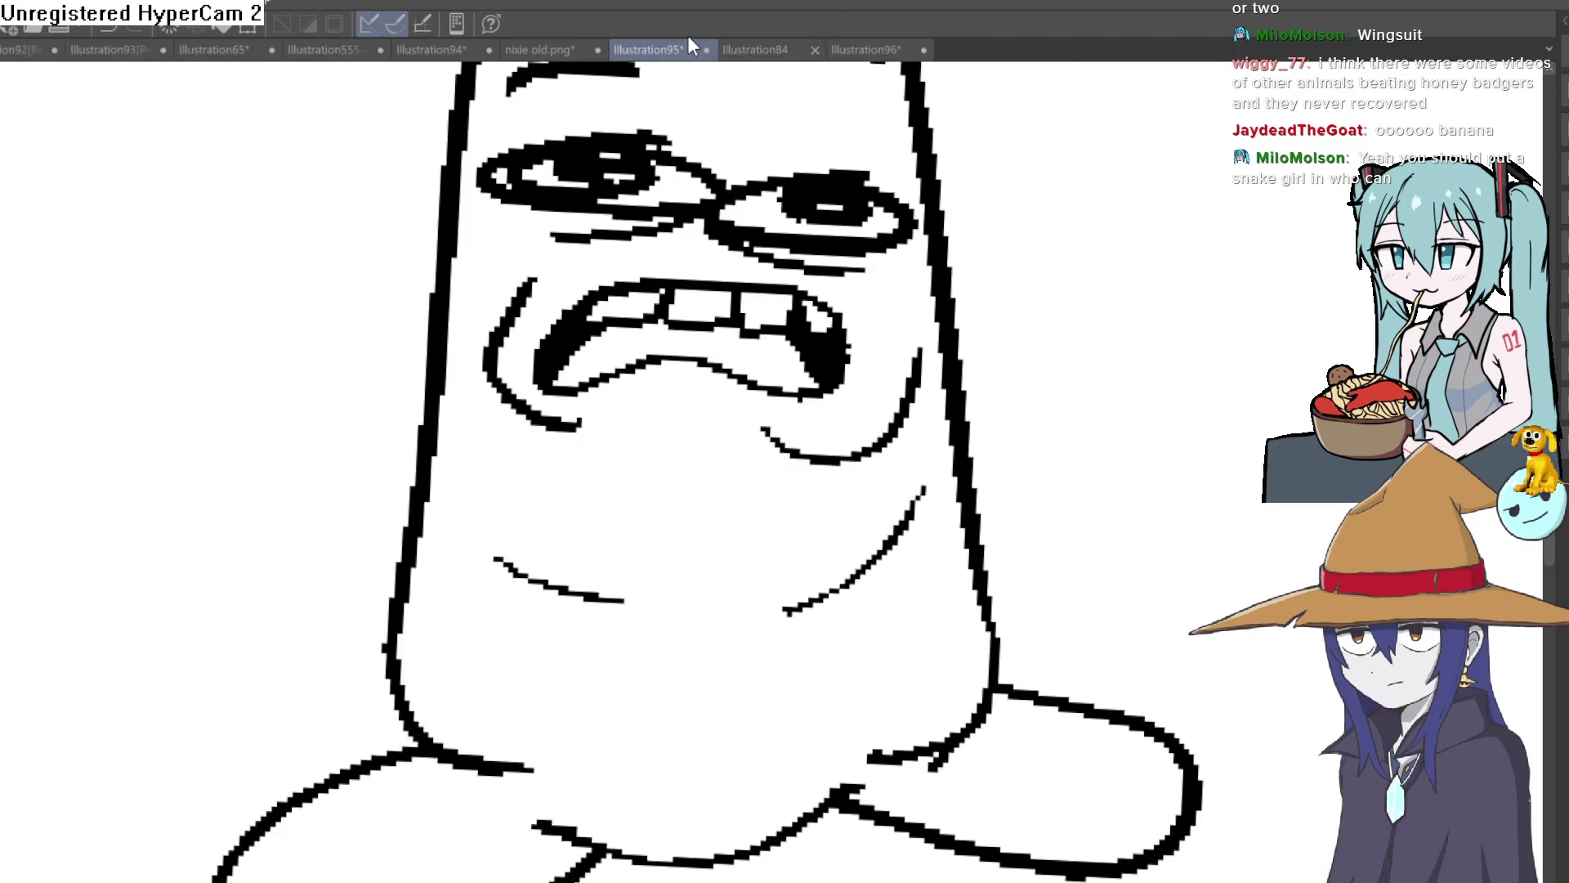
click(529, 49)
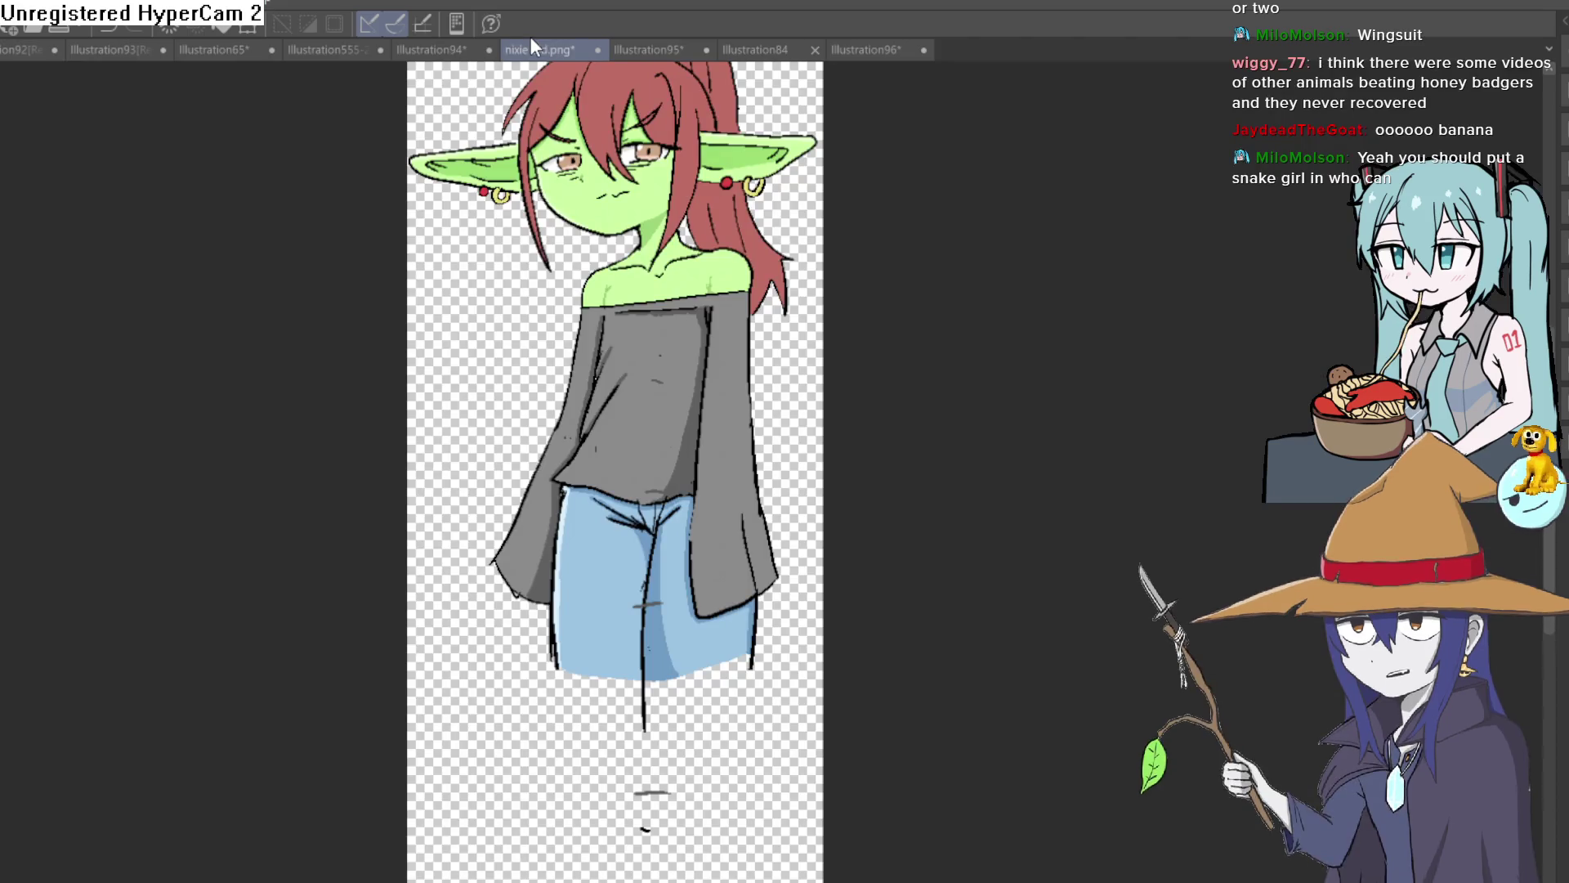
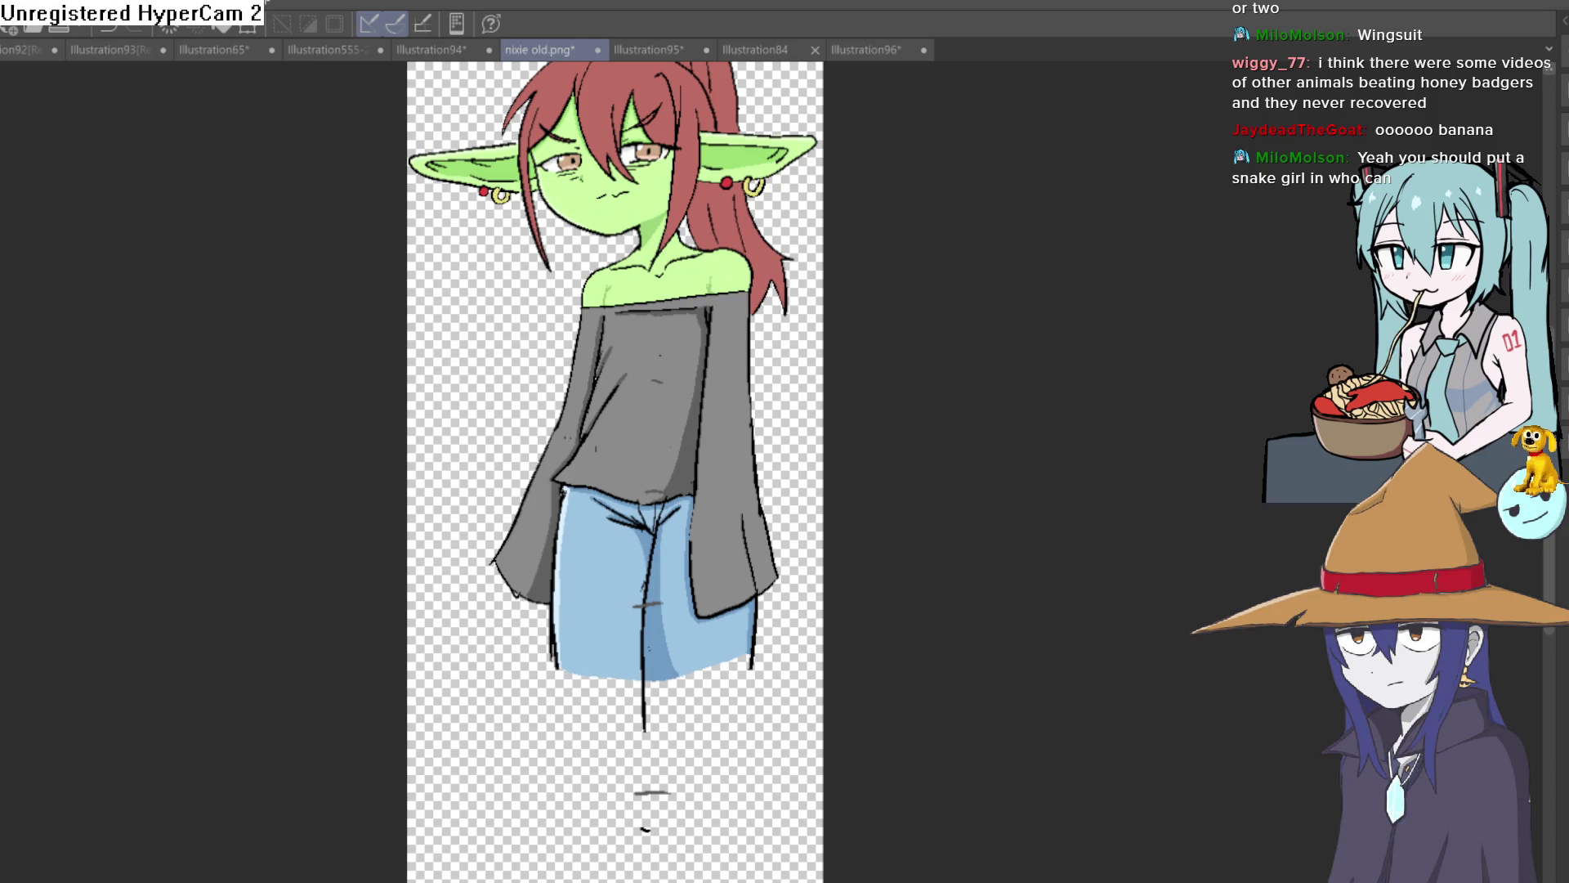
Bring the grey-clad figure on the Illustration555-2-2-3 lineup sheet into view.
click(342, 50)
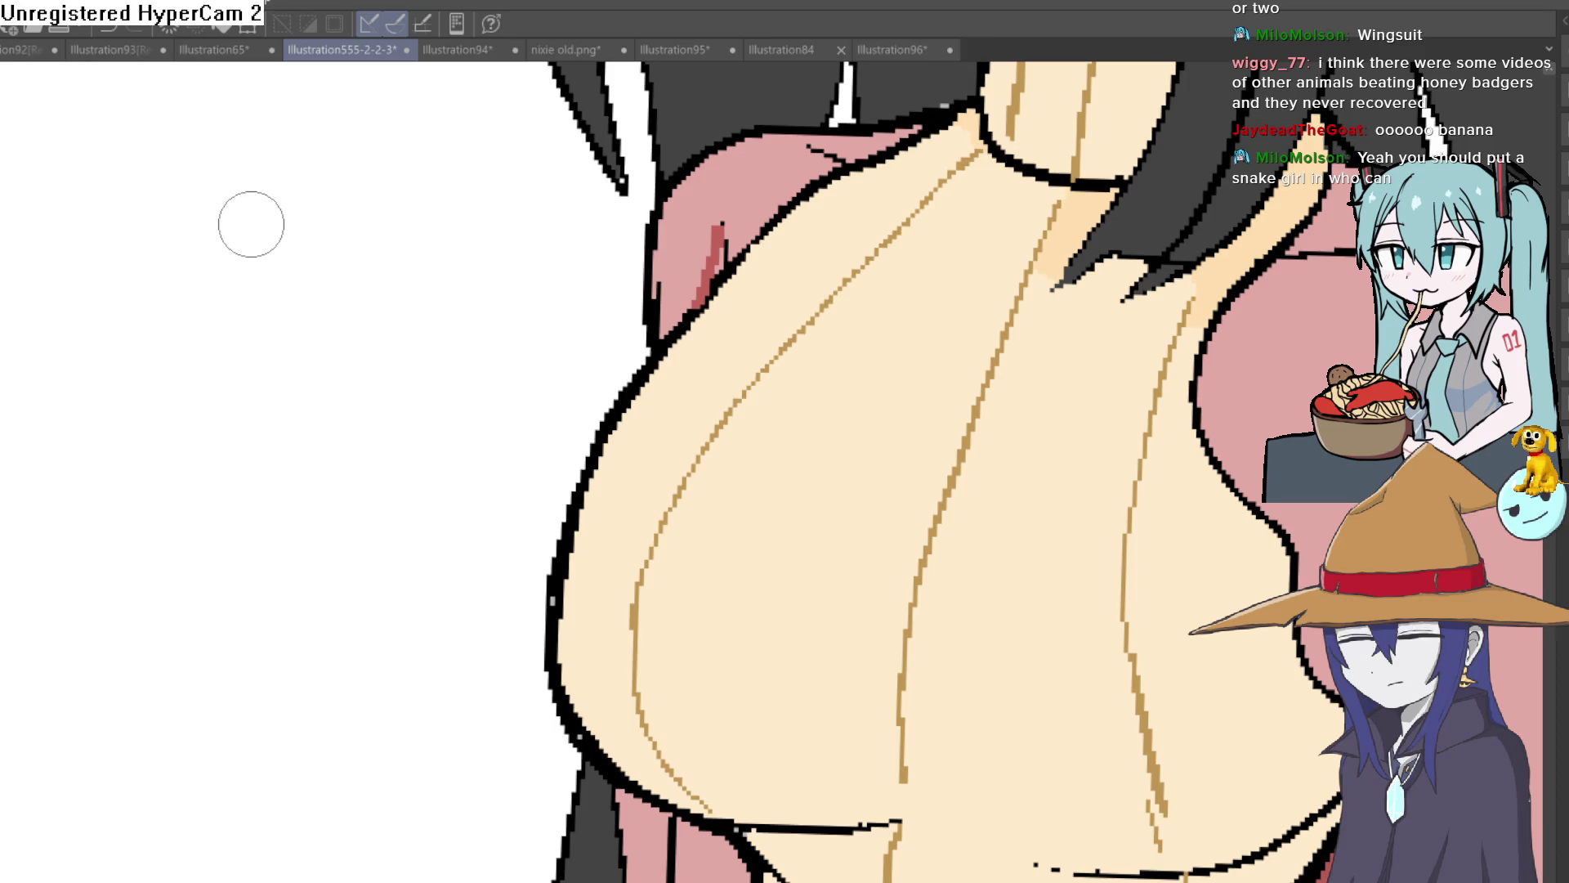
scroll(1180, 385, down, 6)
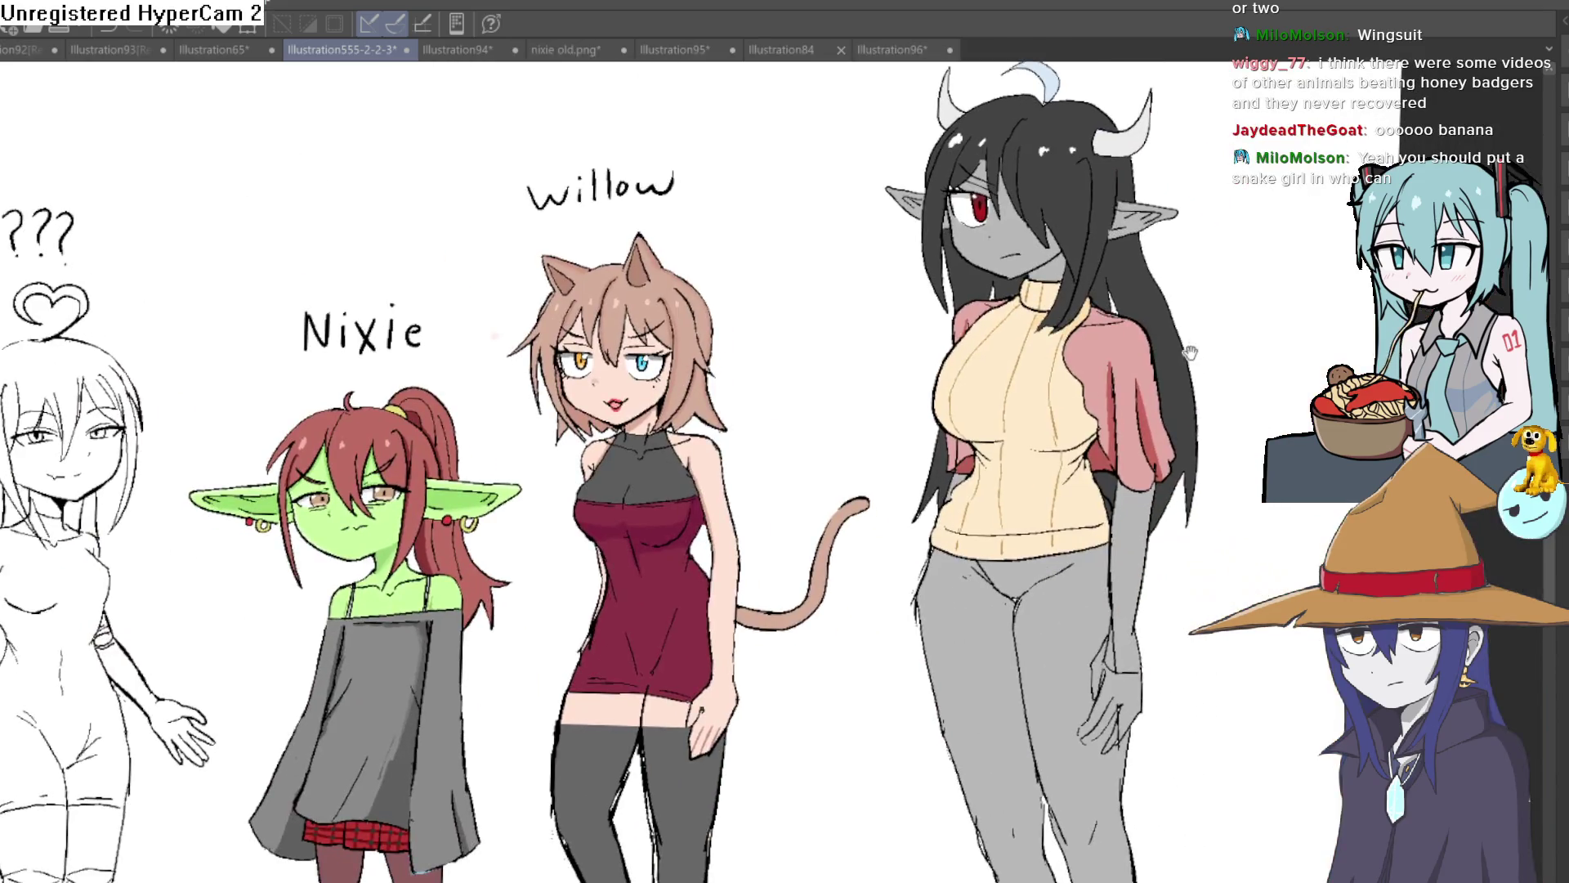
mouse_move(1189, 352)
mouse_down()
mouse_move(1136, 330)
mouse_move(1138, 204)
mouse_move(1104, 160)
mouse_move(1139, 392)
mouse_move(1109, 429)
mouse_move(1108, 518)
mouse_move(1108, 380)
mouse_up()
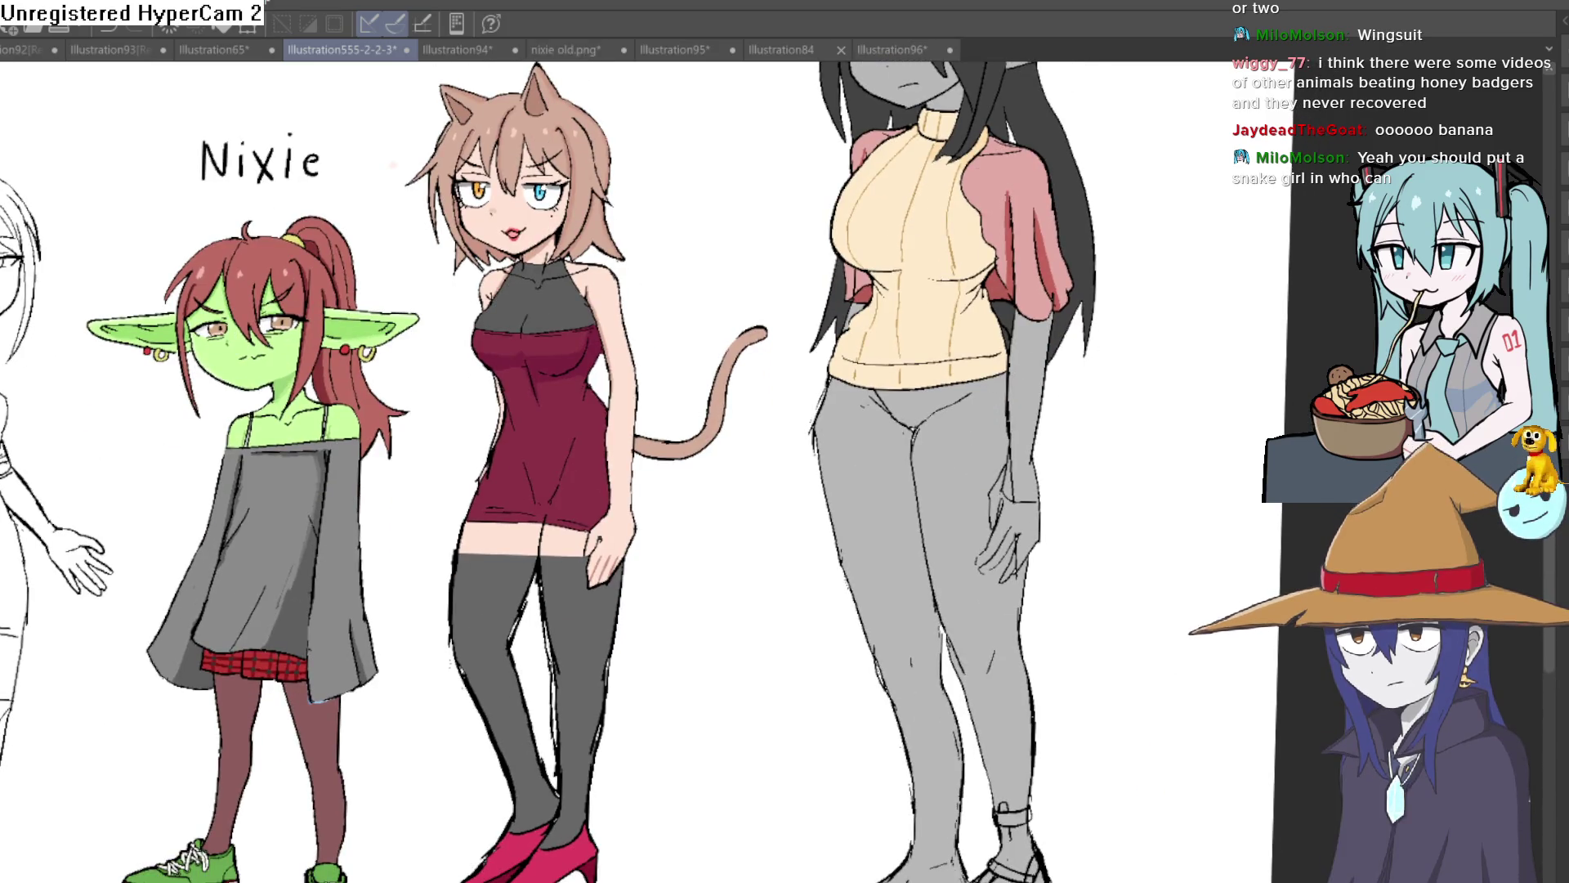
scroll(1013, 491, up, 3)
Sketch two leg lines down the grey figure, then undo them.
mouse_move(625, 266)
mouse_down()
mouse_move(613, 648)
mouse_move(634, 840)
mouse_move(689, 873)
mouse_up()
mouse_move(717, 284)
mouse_down()
mouse_move(742, 876)
mouse_move(817, 871)
mouse_up()
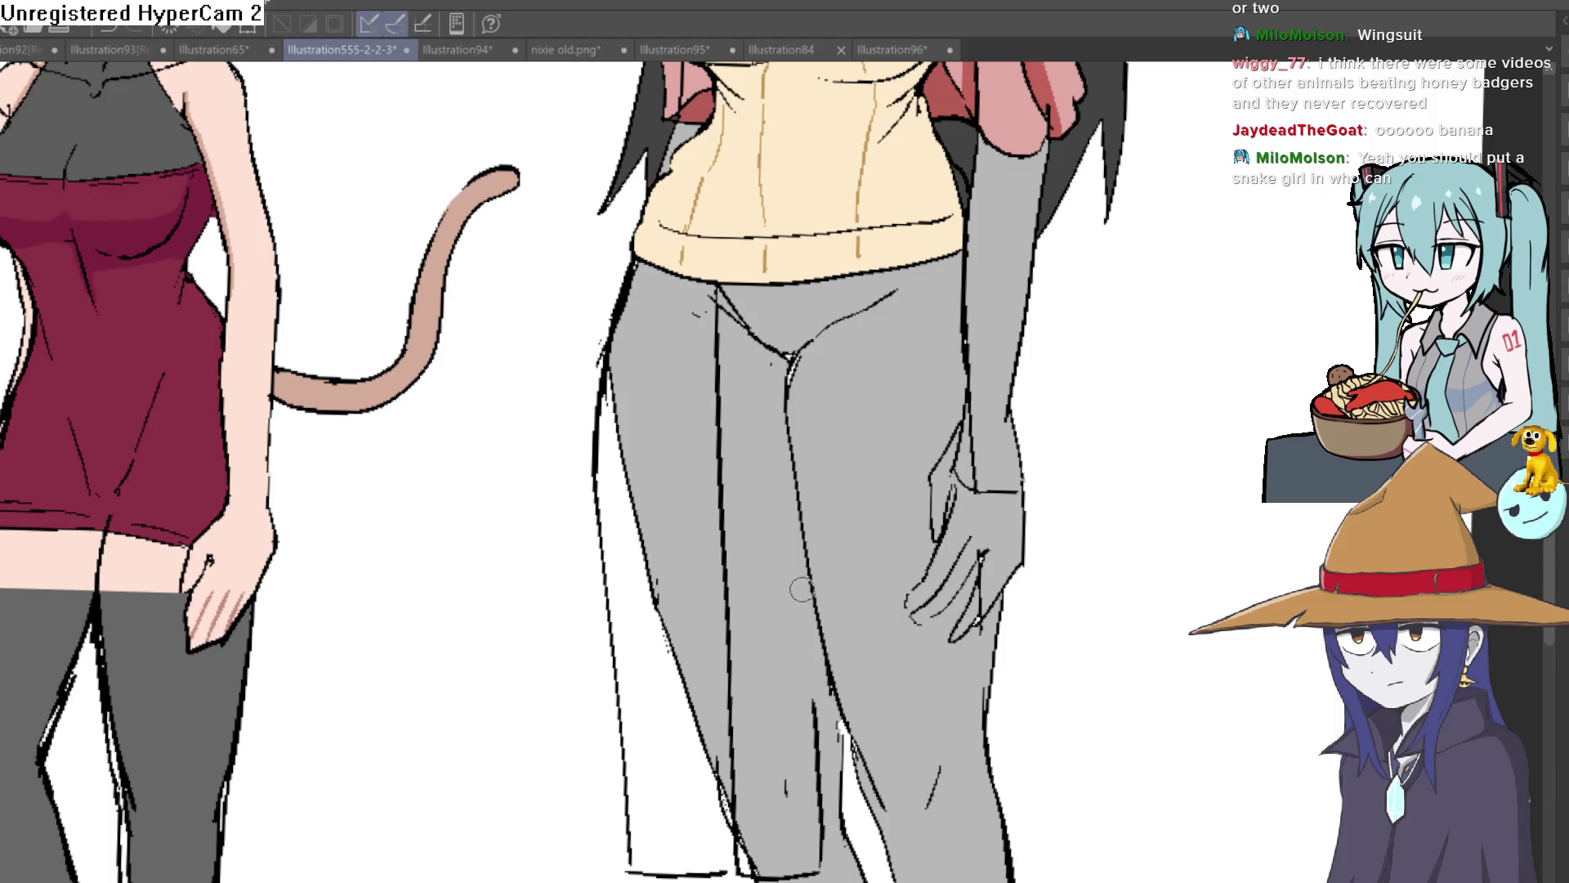
key(ctrl+z)
key(ctrl+z)
key(ctrl+z)
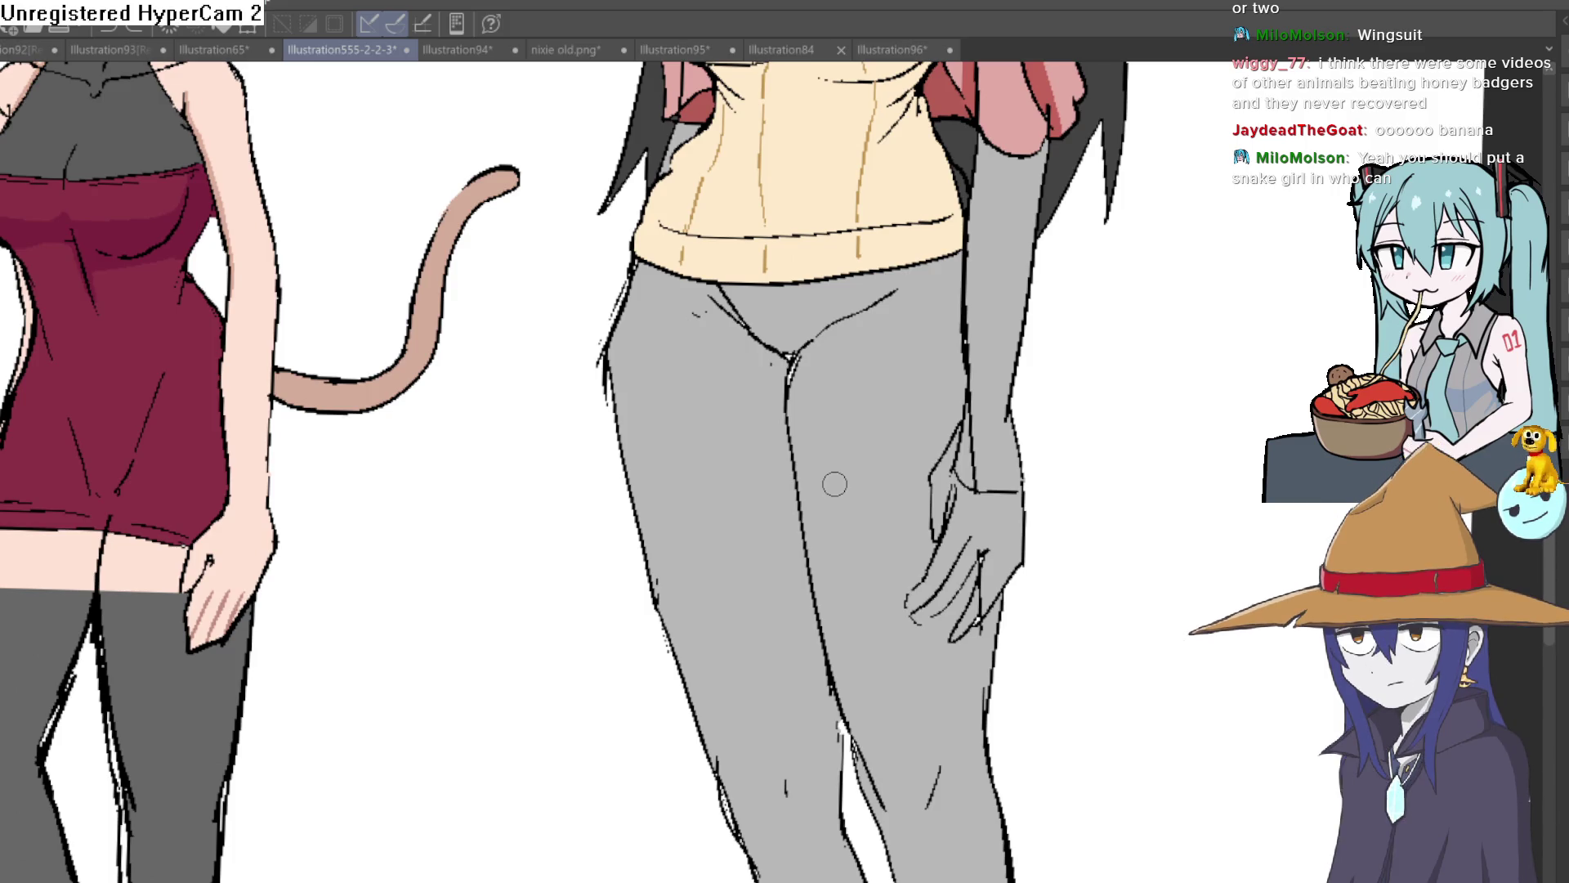
click(897, 49)
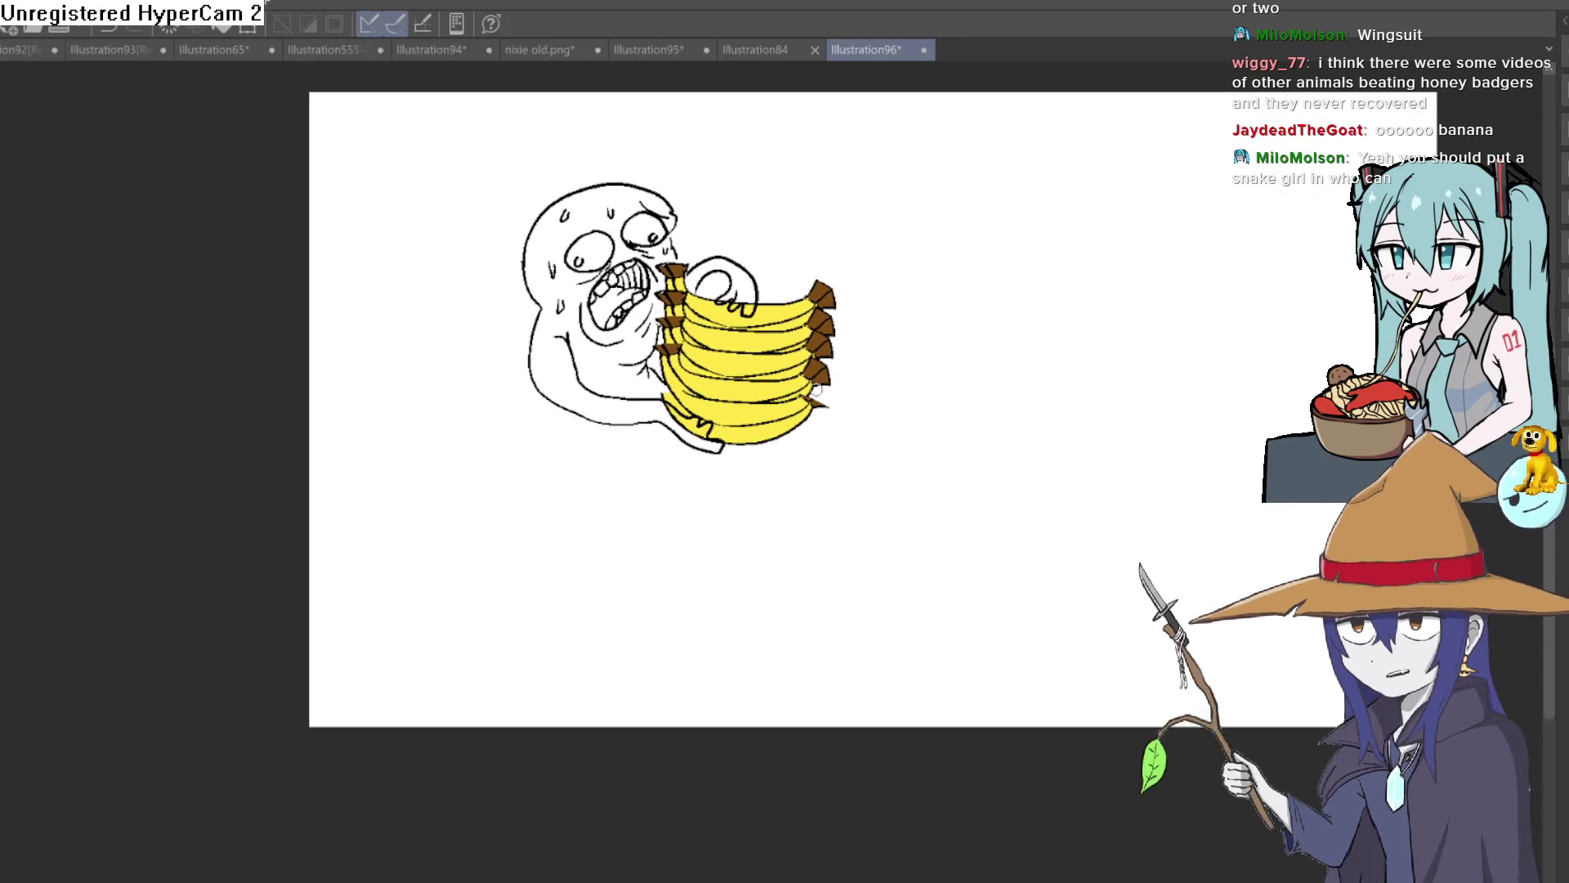
Zoom into the banana drawing, draw a curve right of the bananas, then undo it.
scroll(900, 340, up, 3)
mouse_move(900, 340)
mouse_down()
mouse_move(812, 259)
mouse_move(771, 272)
mouse_move(749, 305)
mouse_up()
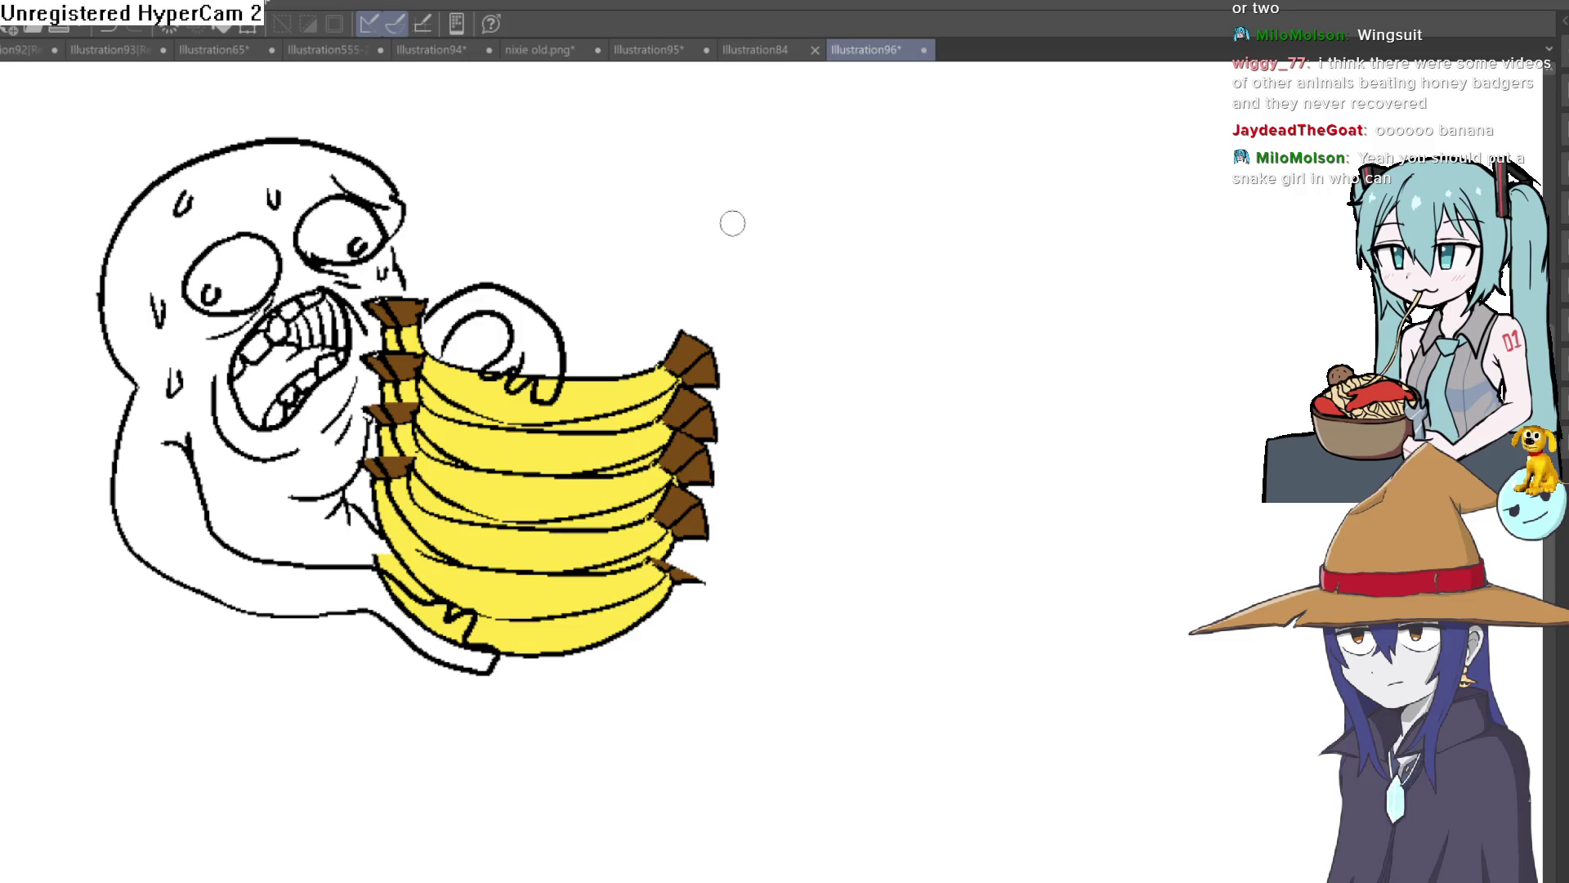
drag(815, 213, 913, 581)
scroll(843, 559, down, 2)
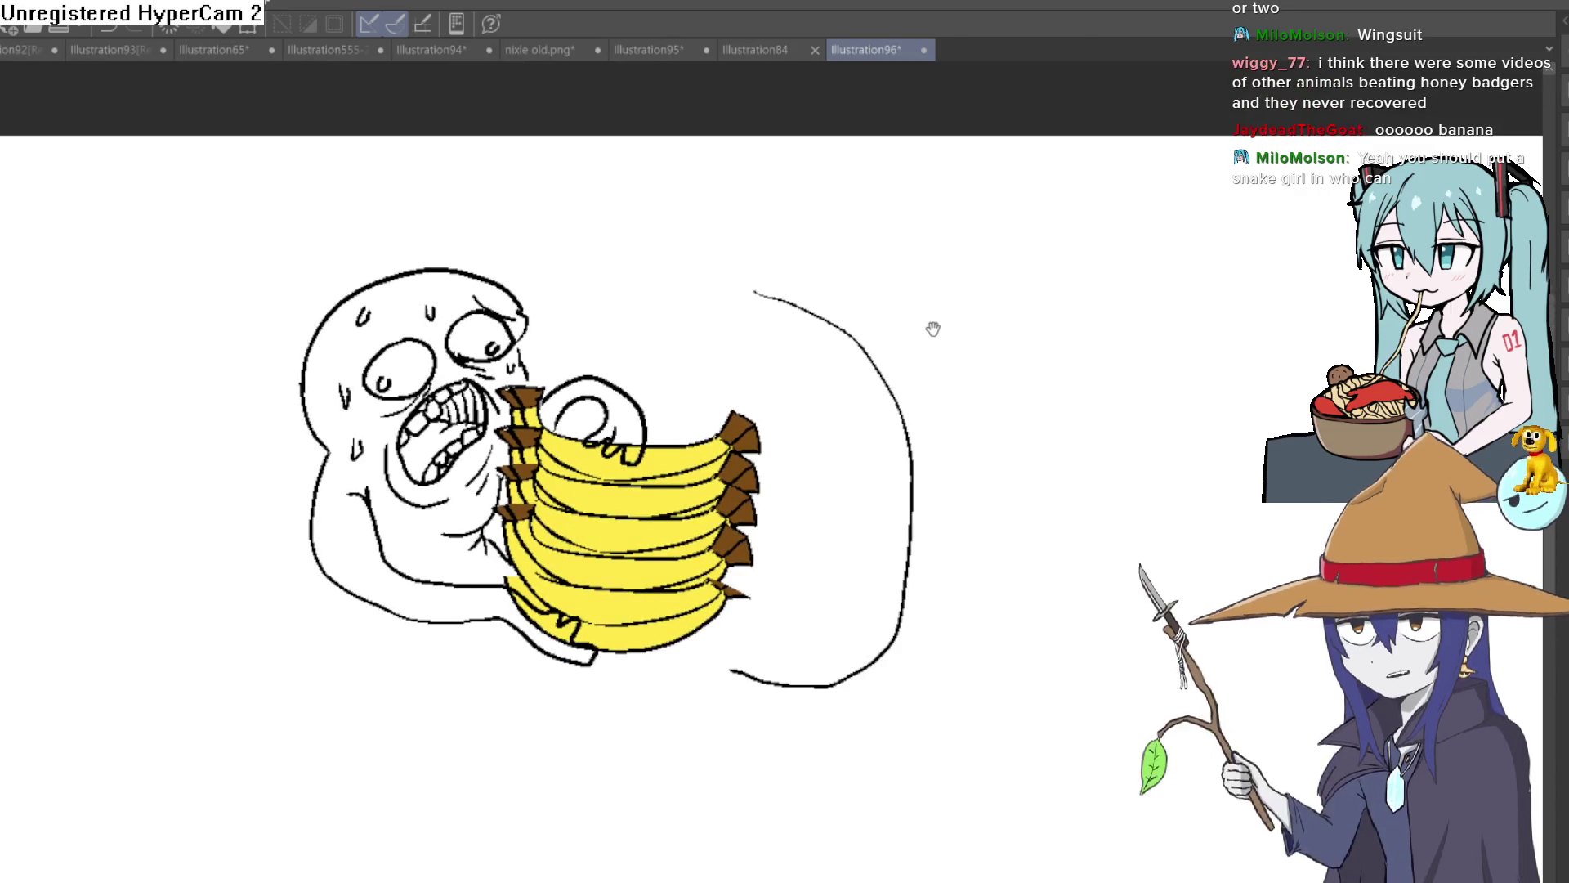
scroll(917, 315, up, 1)
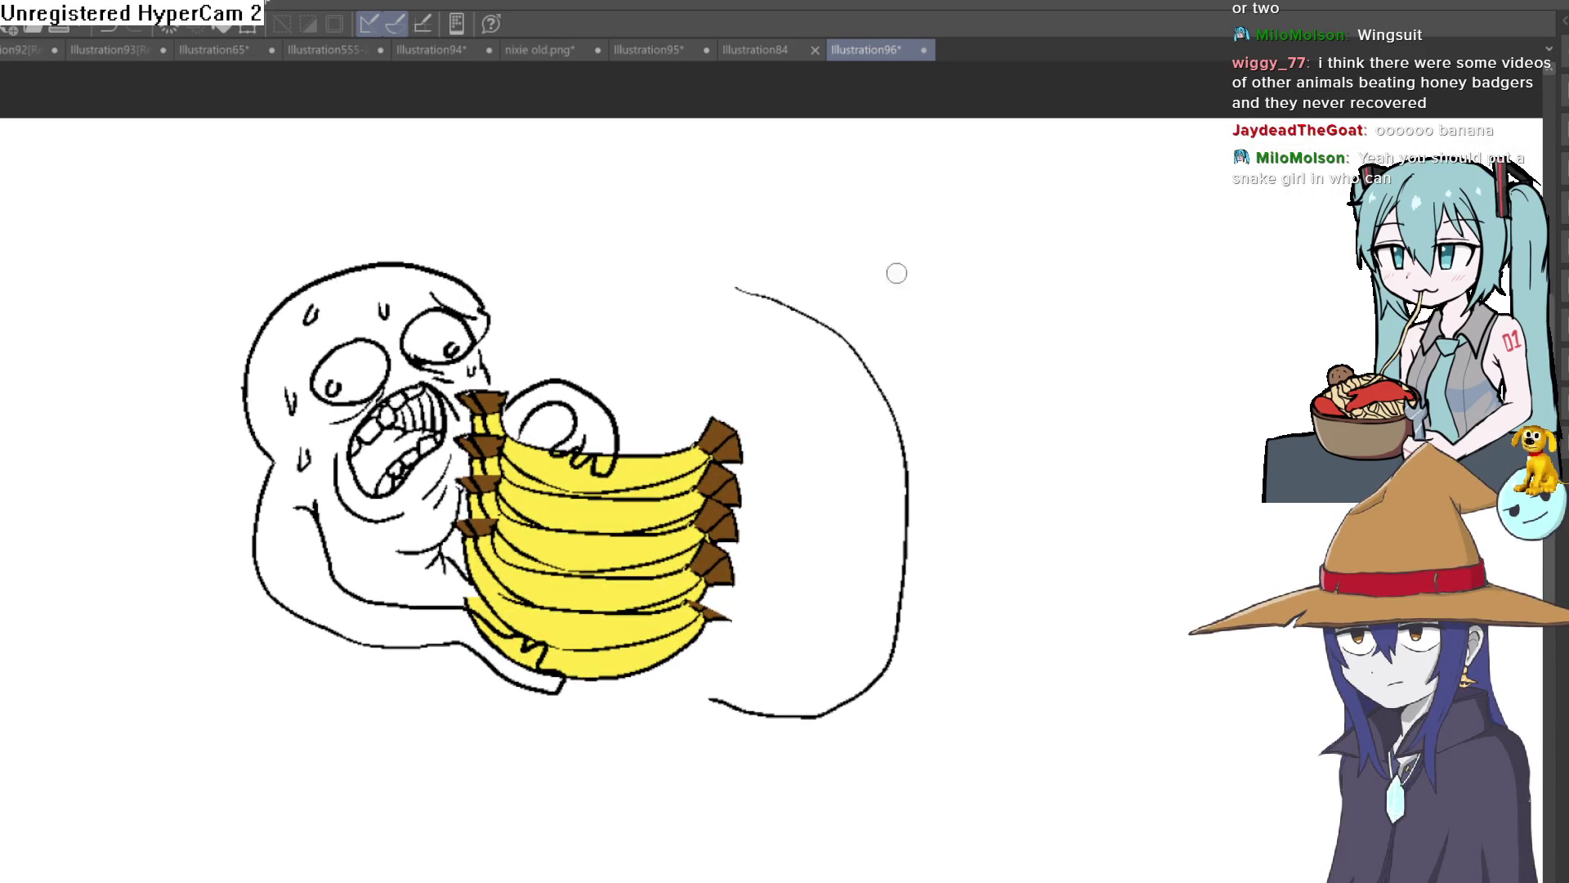
key(ctrl+z)
Draw the creature's outline beside the bananas and close a fang at its top.
mouse_move(709, 403)
mouse_down()
mouse_move(725, 209)
mouse_move(890, 491)
mouse_move(903, 694)
mouse_move(658, 743)
mouse_move(740, 582)
mouse_up()
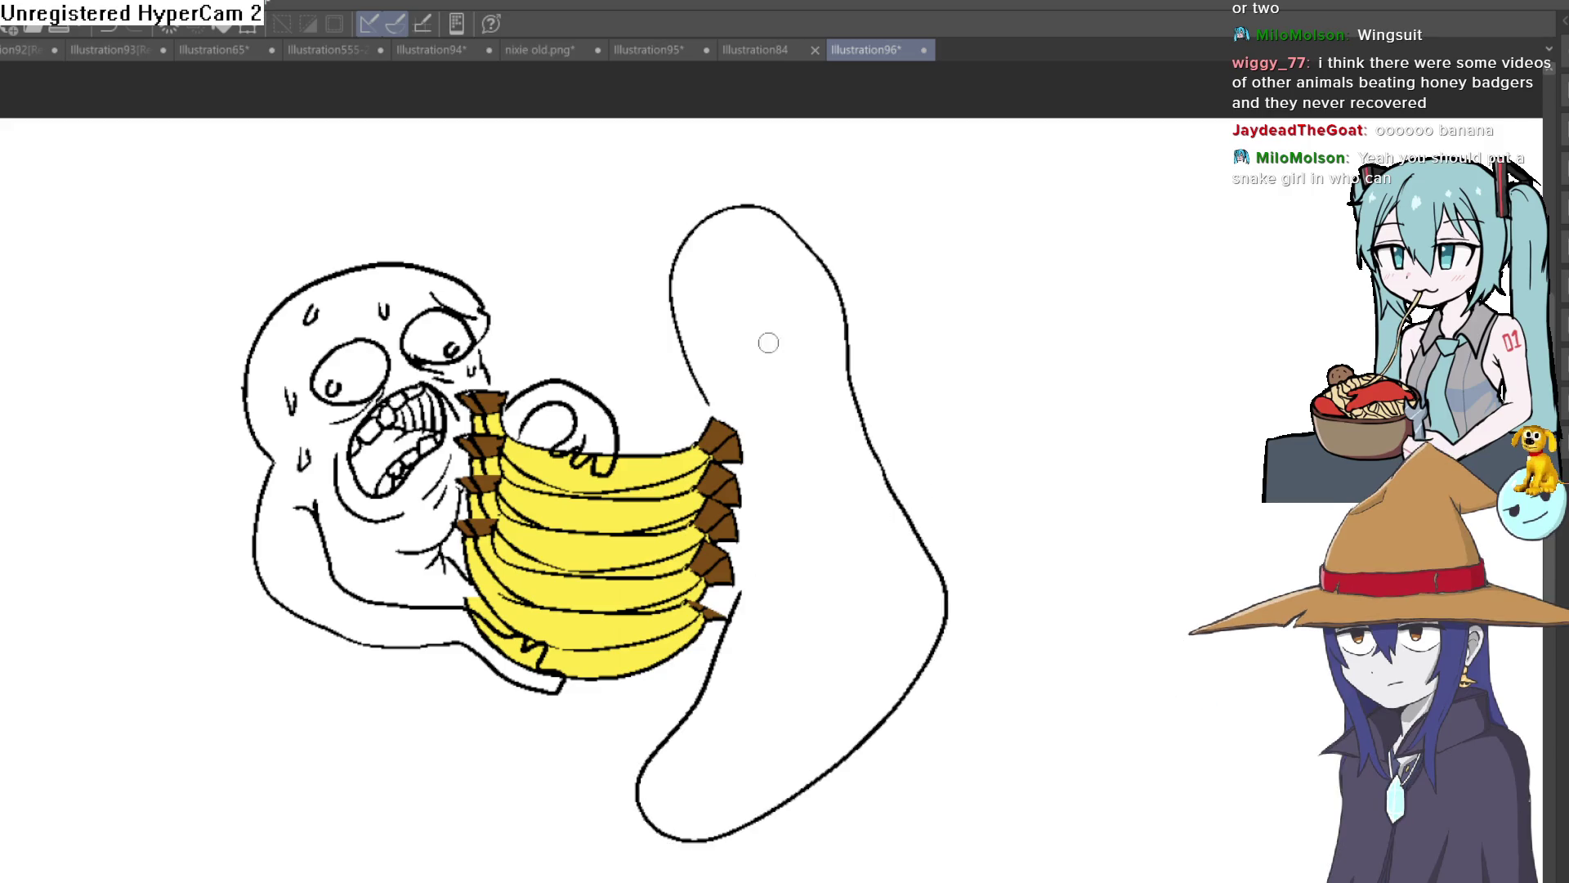
drag(712, 264, 718, 235)
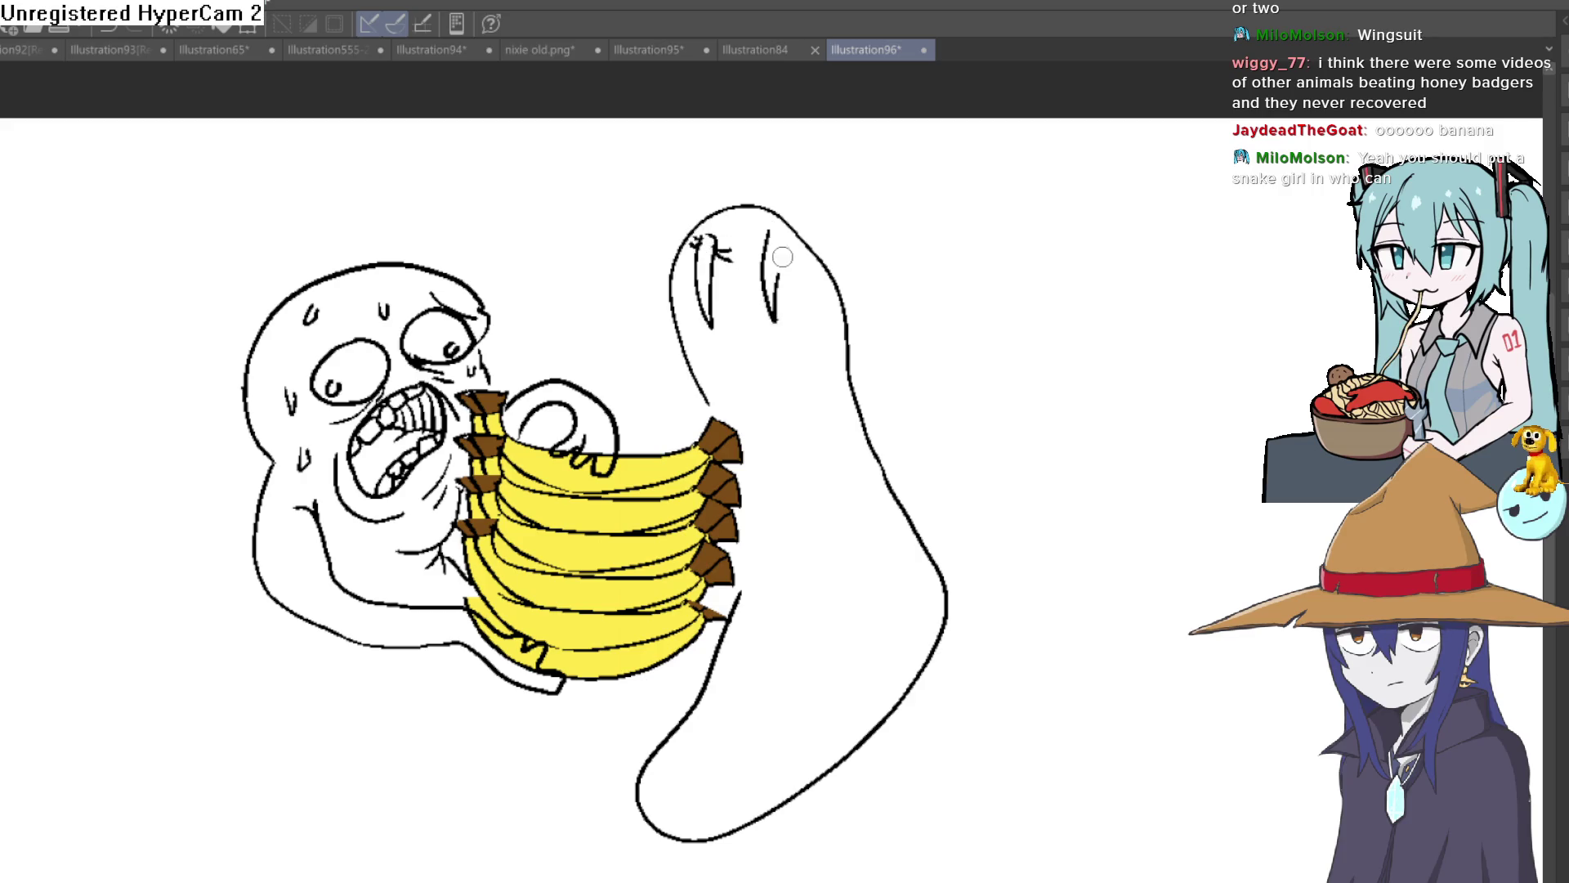
scroll(791, 244, up, 3)
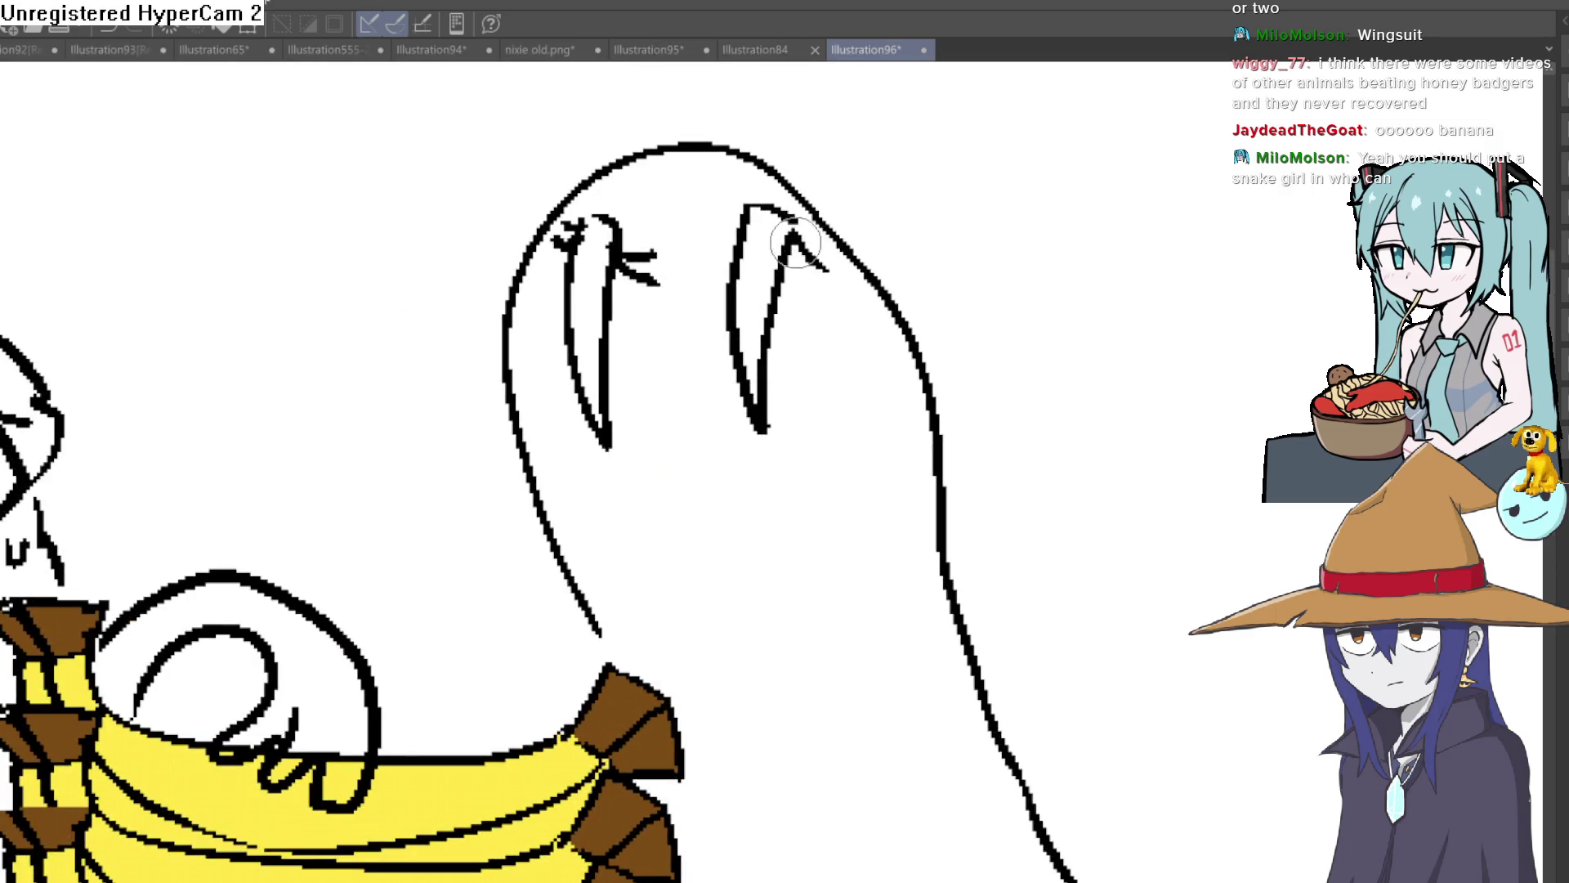
mouse_move(760, 190)
mouse_down()
mouse_move(729, 214)
mouse_move(748, 214)
mouse_up()
scroll(877, 257, down, 2)
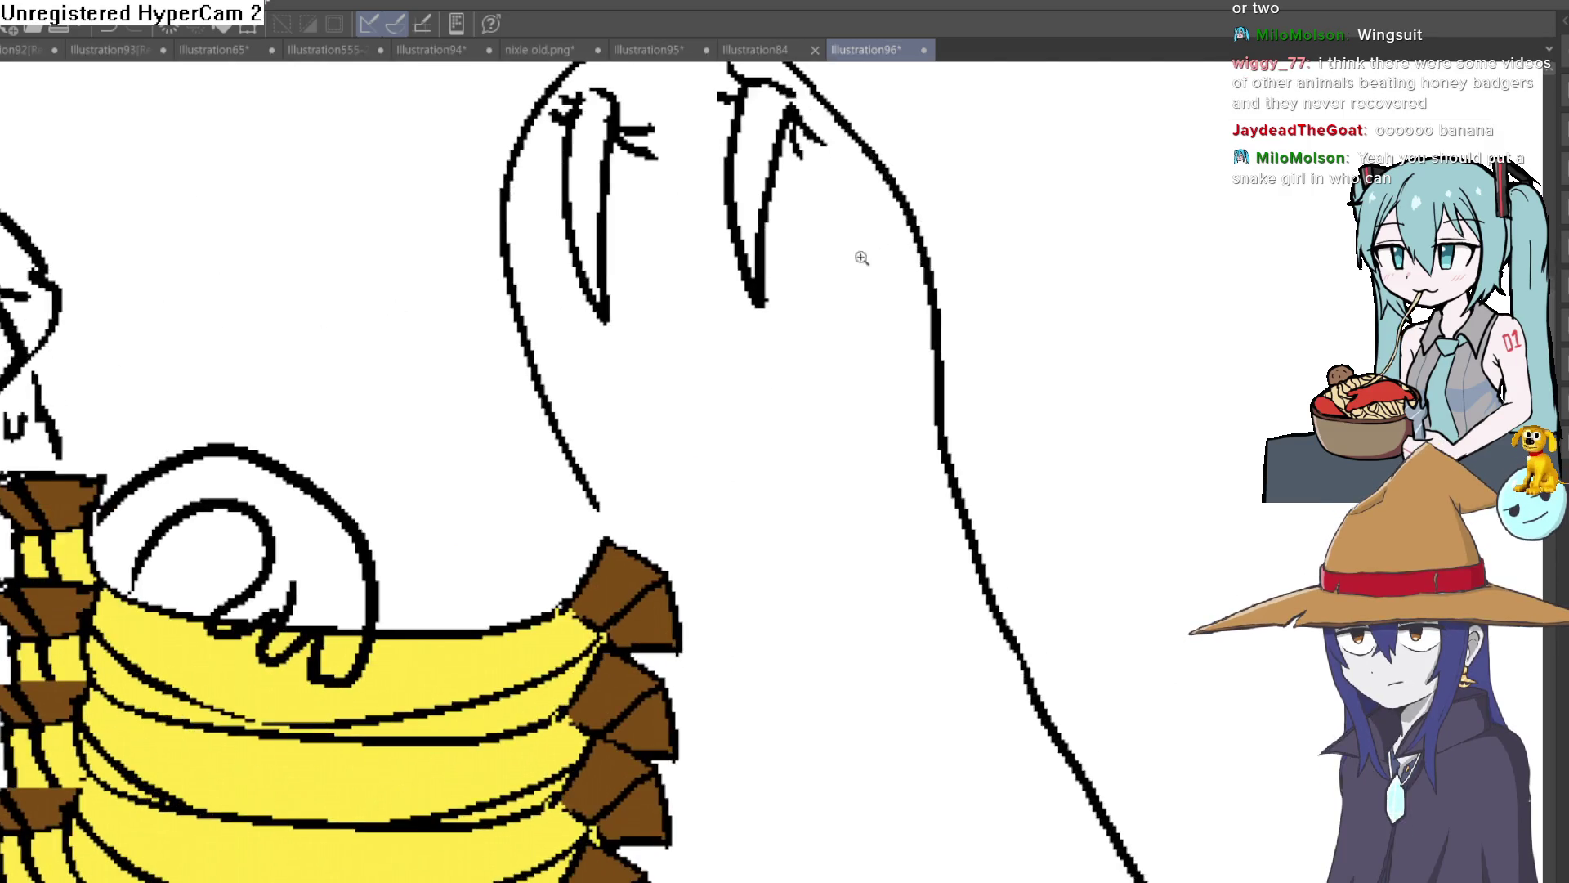
scroll(877, 256, down, 5)
scroll(855, 322, up, 1)
Add strokes along the creature's upper-right, lower-right and left edges, and close its eye loop.
drag(855, 322, 910, 295)
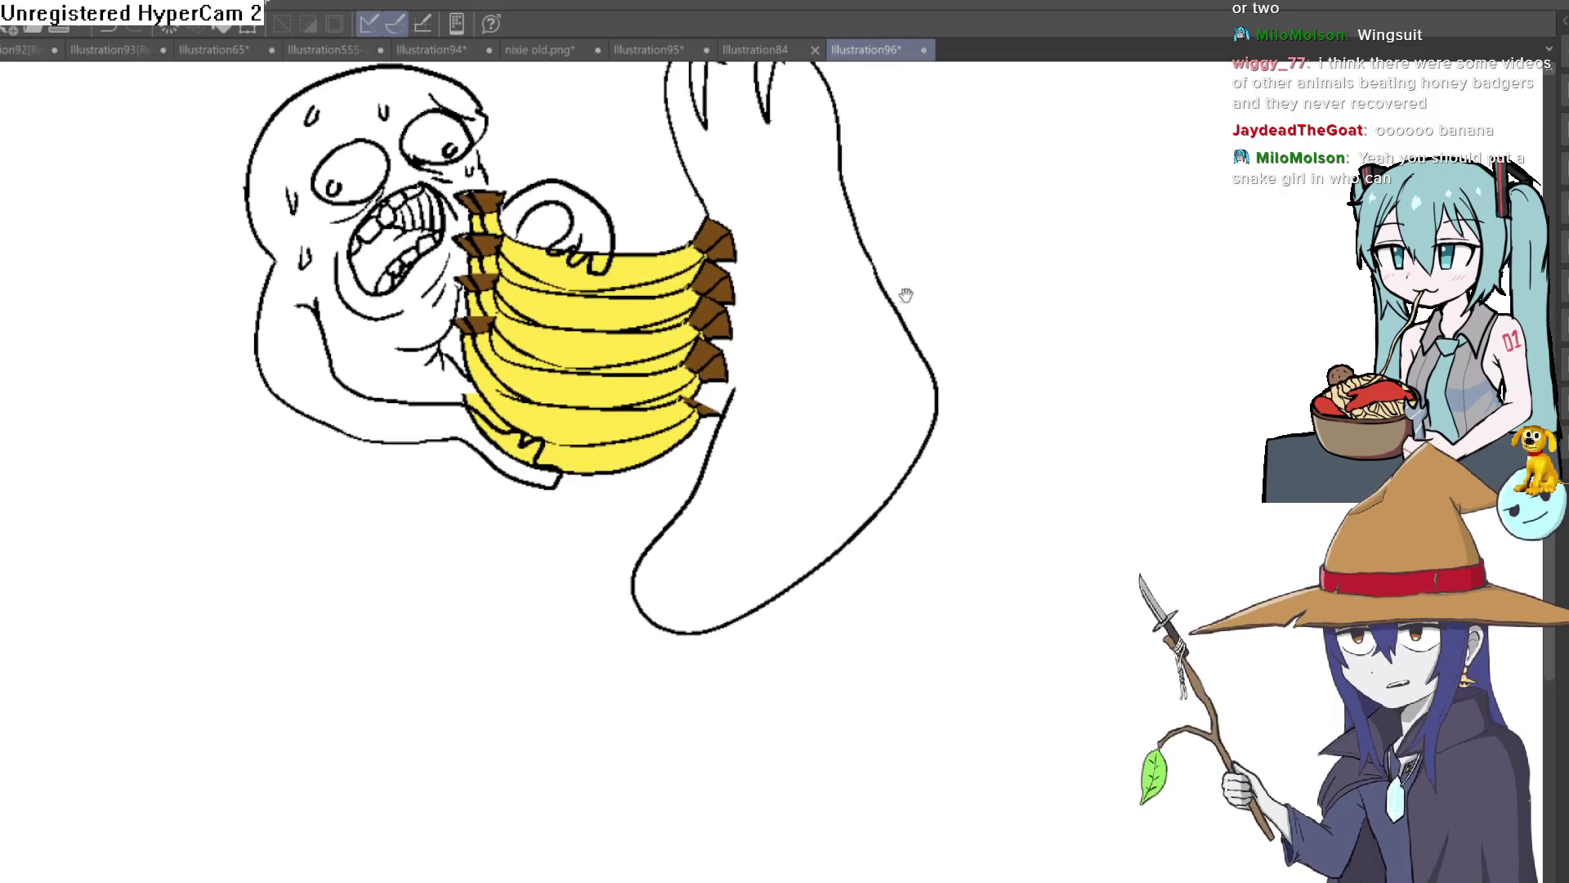
scroll(895, 294, up, 2)
scroll(915, 262, down, 4)
scroll(872, 246, up, 3)
drag(853, 168, 854, 193)
drag(941, 467, 976, 535)
mouse_move(683, 211)
mouse_down()
mouse_move(728, 280)
mouse_move(751, 437)
mouse_up()
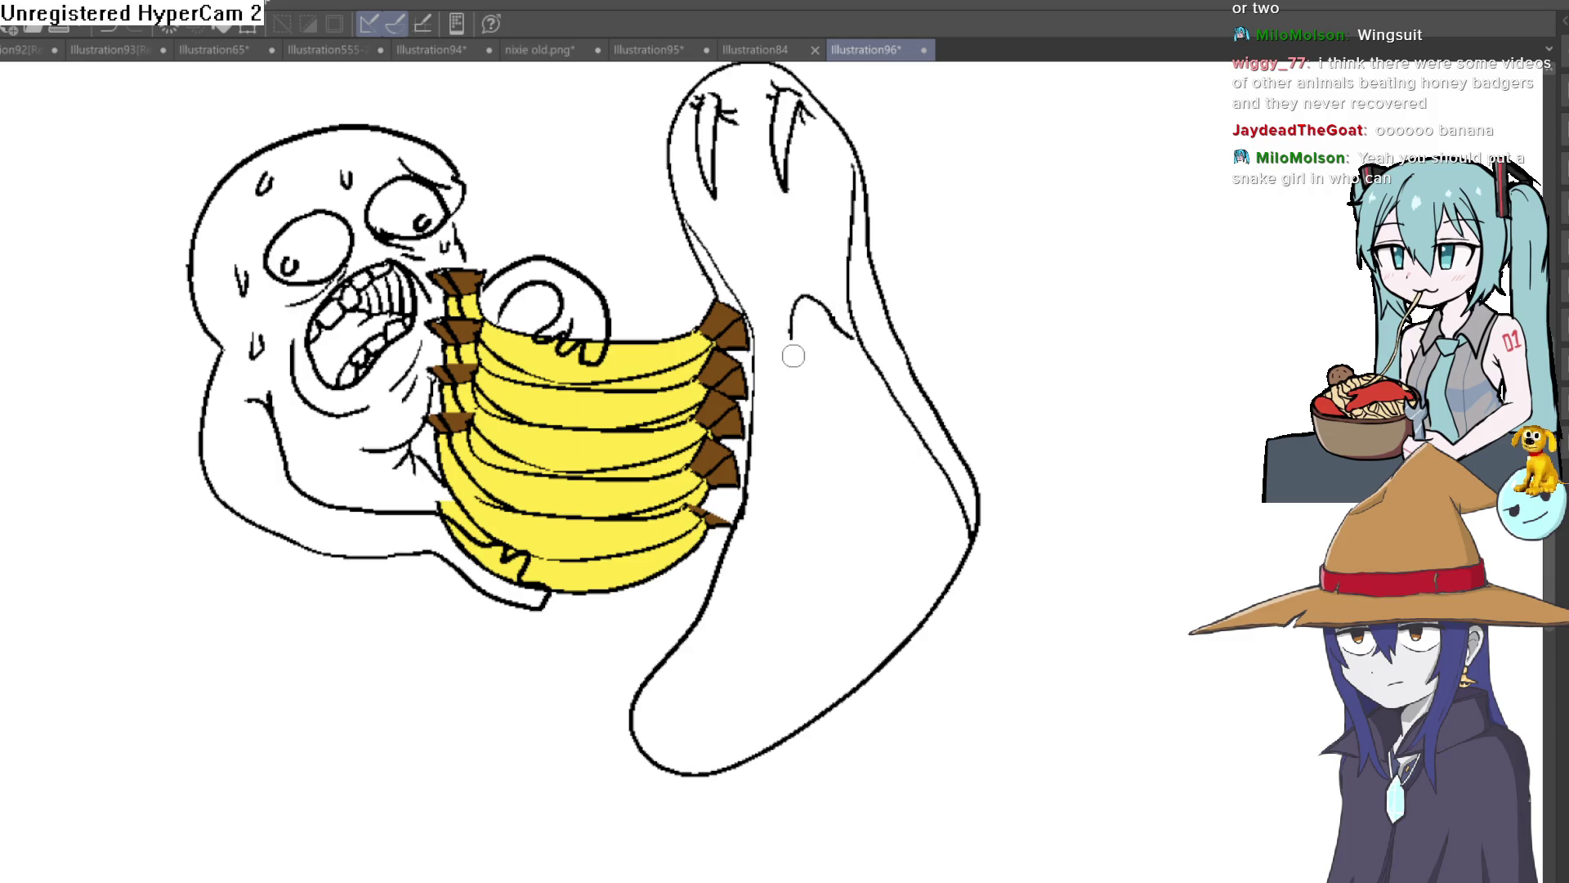
drag(798, 421, 846, 331)
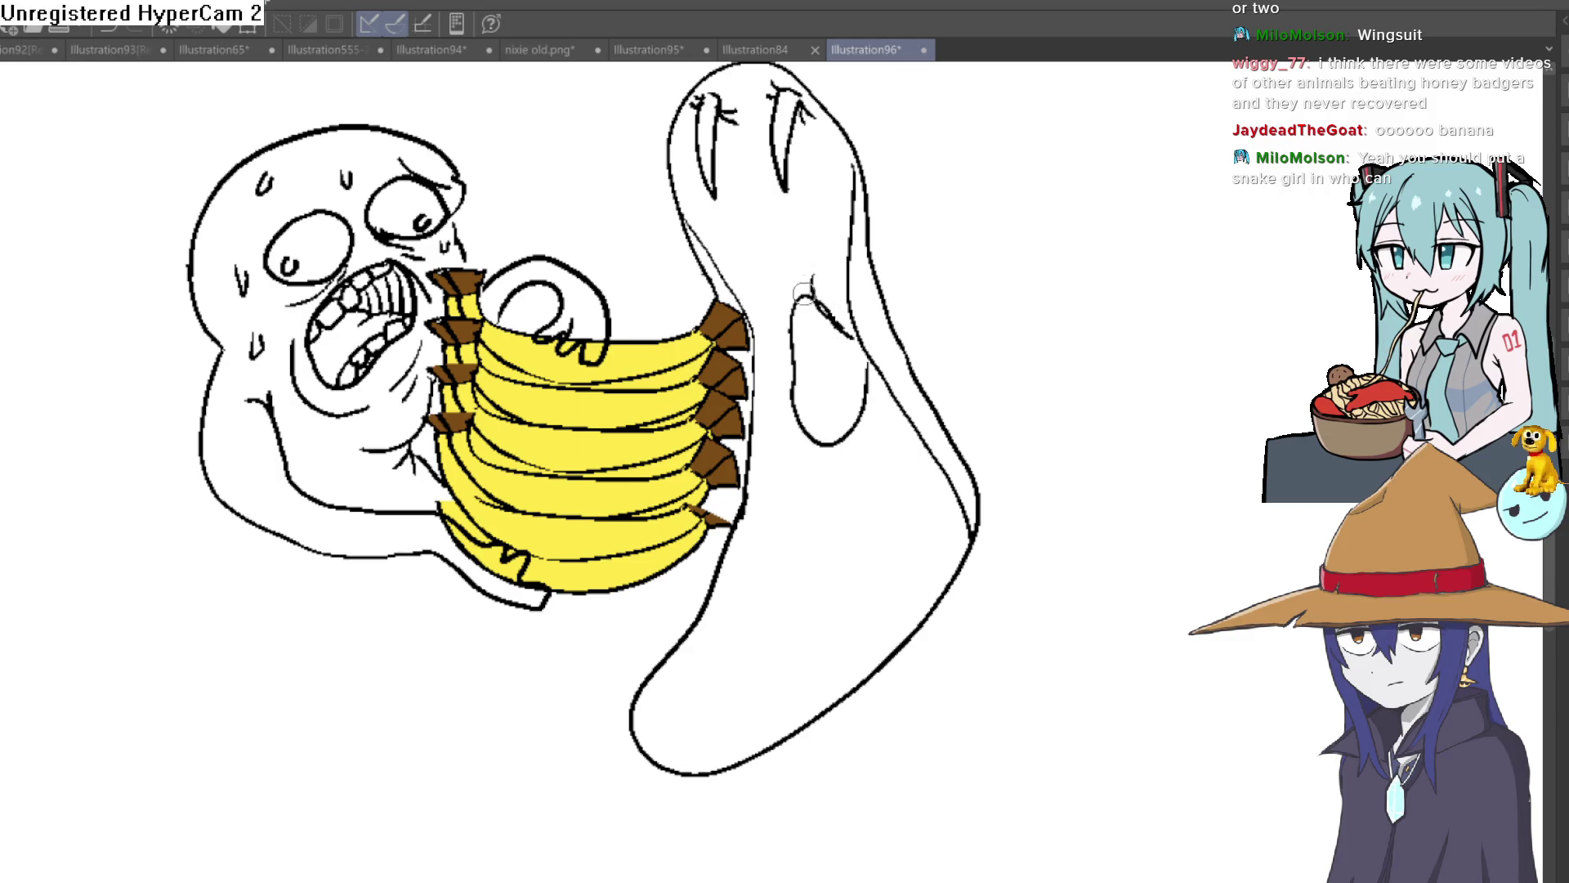
Draw inner curved strokes and a dark pupil inside the creature's eye loop.
click(825, 393)
drag(796, 196, 817, 405)
drag(850, 236, 867, 402)
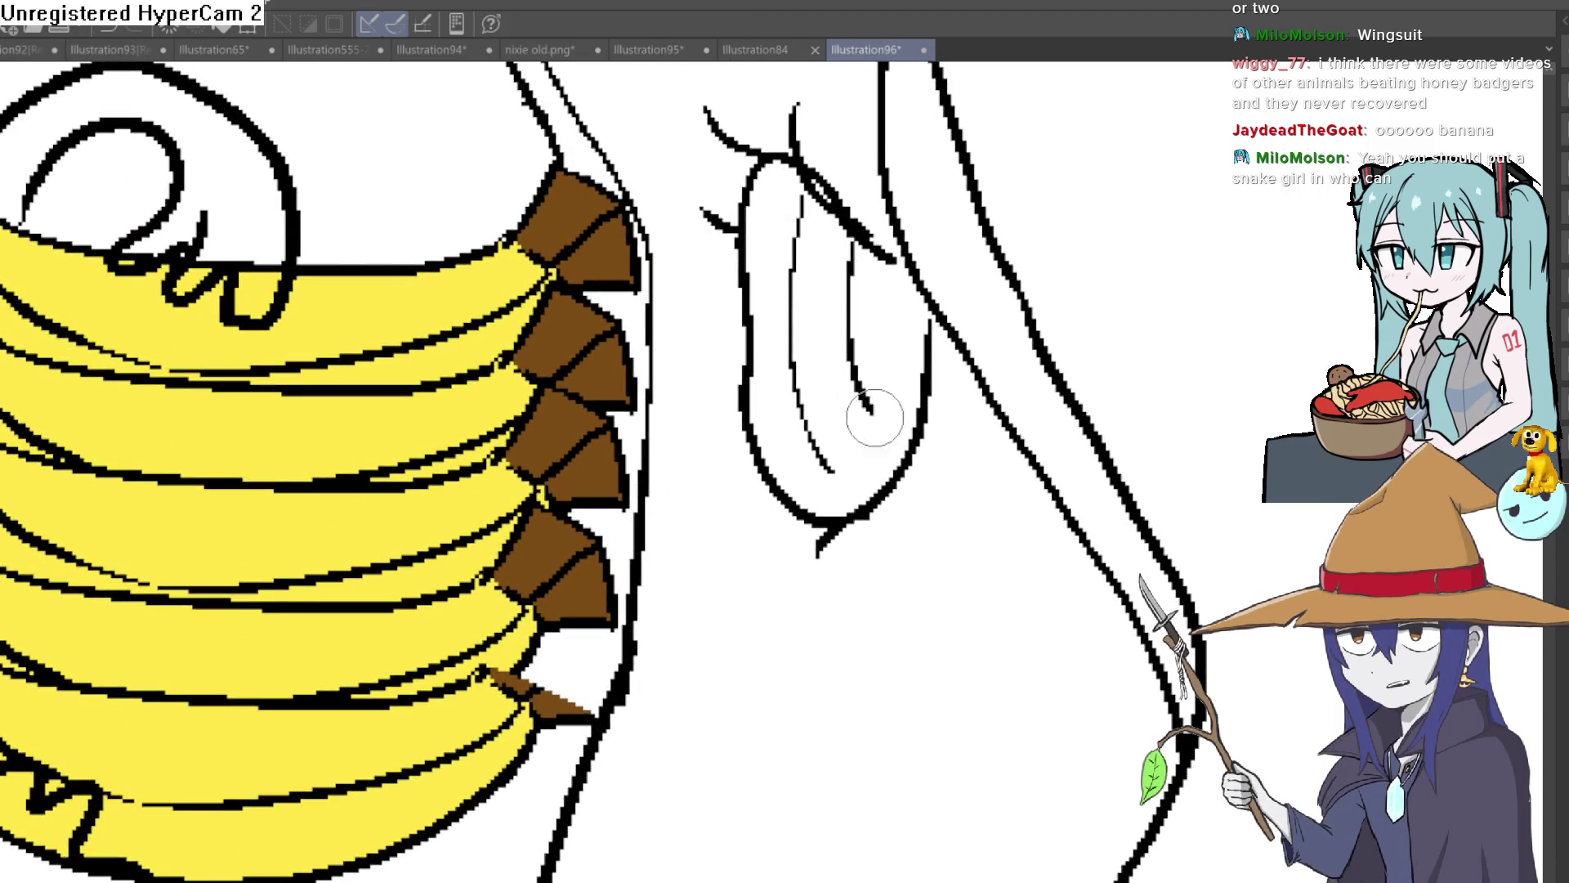
drag(862, 245, 879, 423)
drag(885, 269, 906, 374)
drag(891, 284, 919, 380)
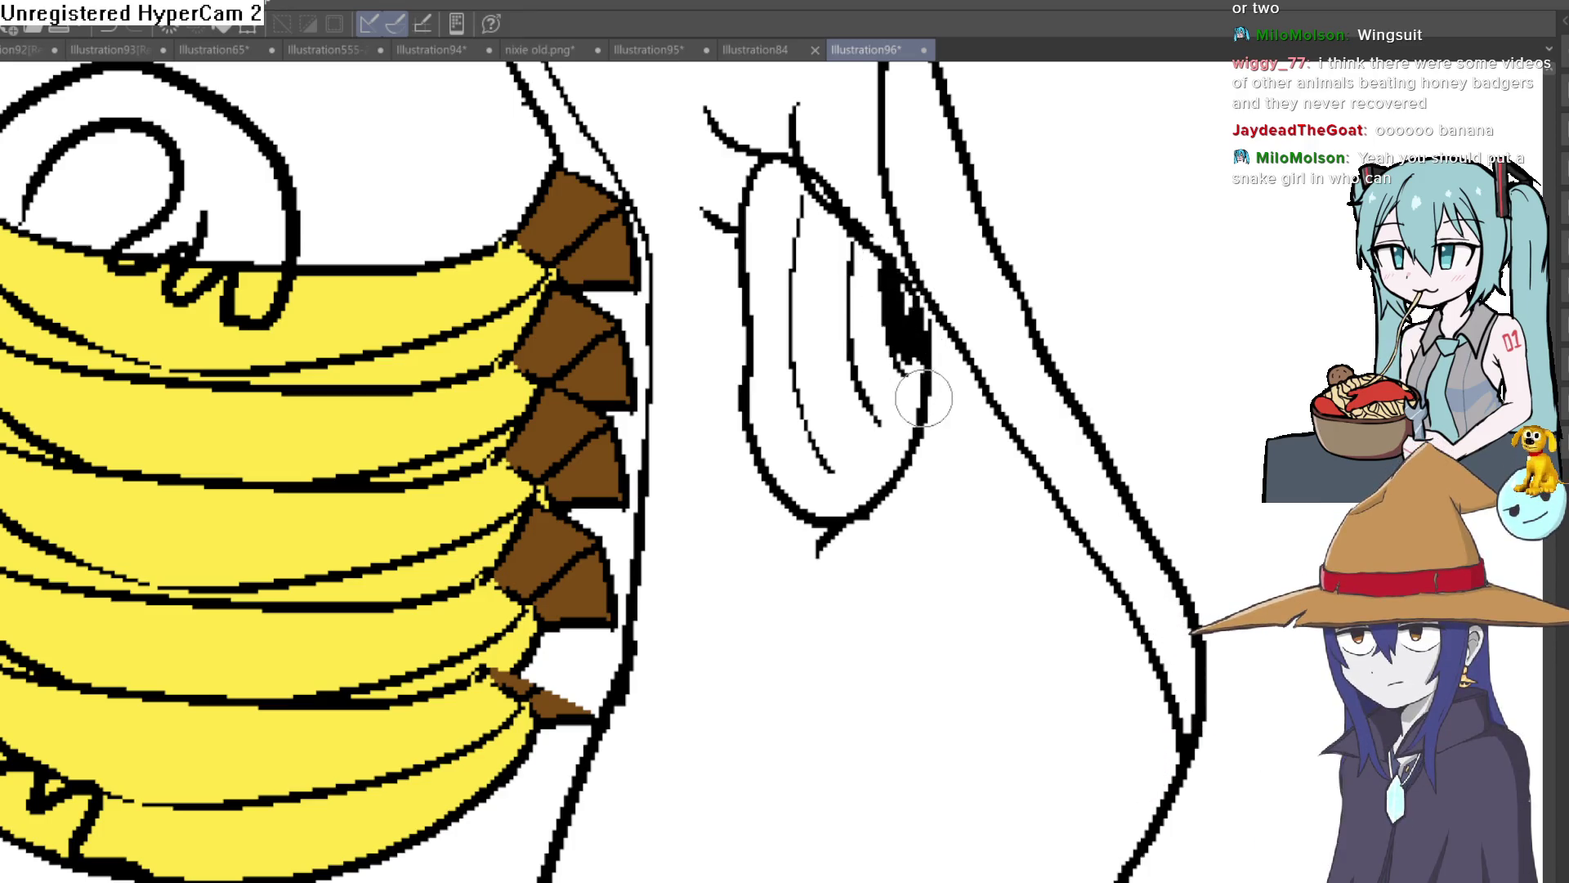
Add small strokes at the creature's lower tip and a thin line up its body.
scroll(916, 442, down, 5)
scroll(904, 489, down, 2)
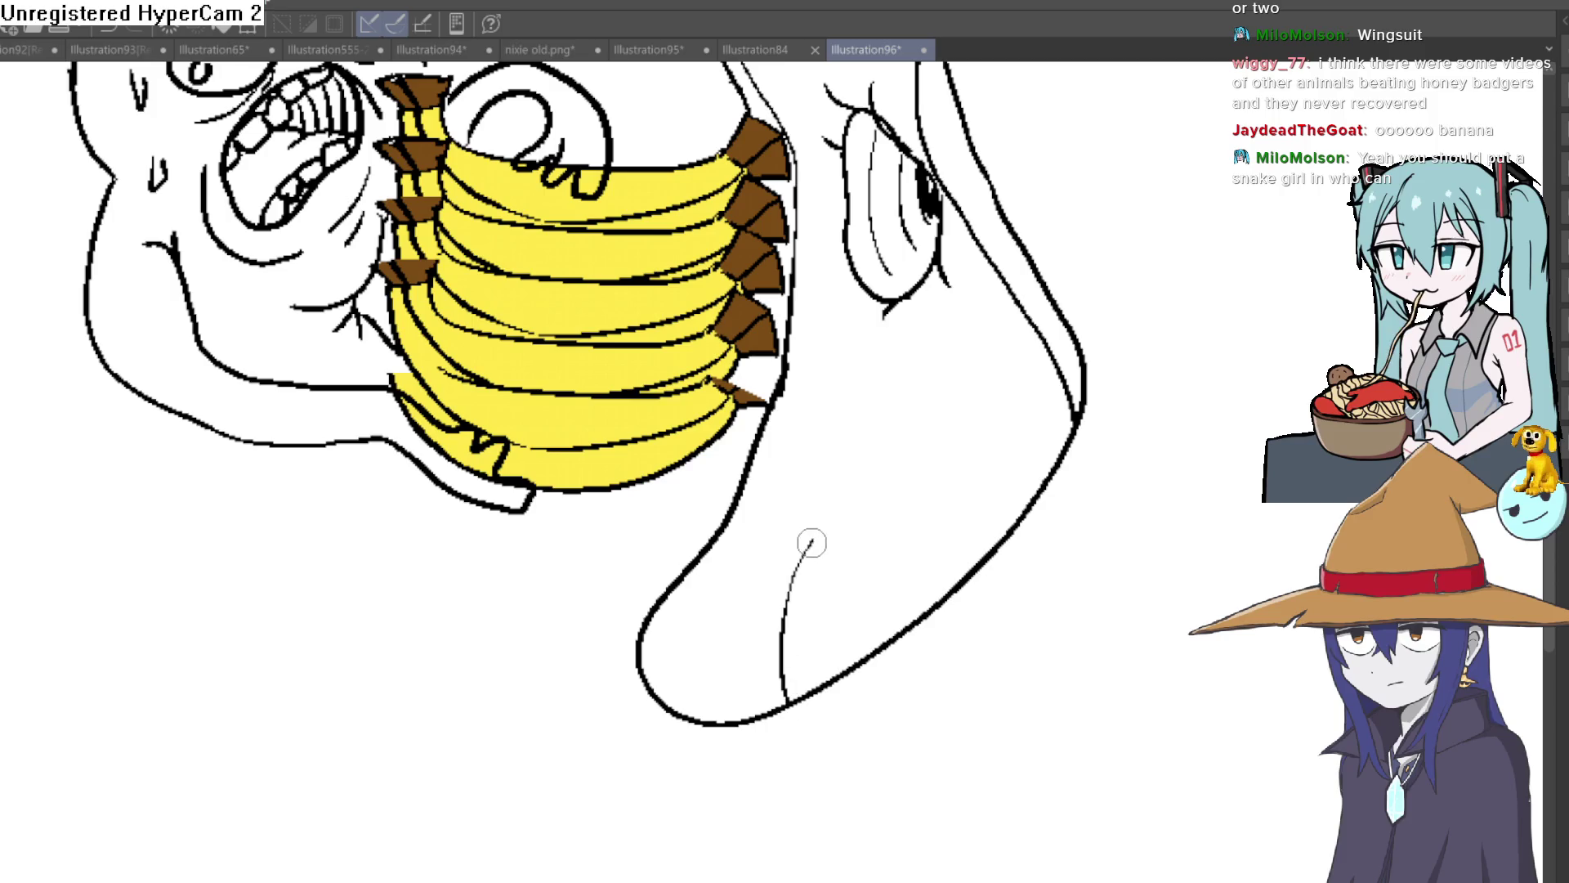
drag(781, 686, 800, 668)
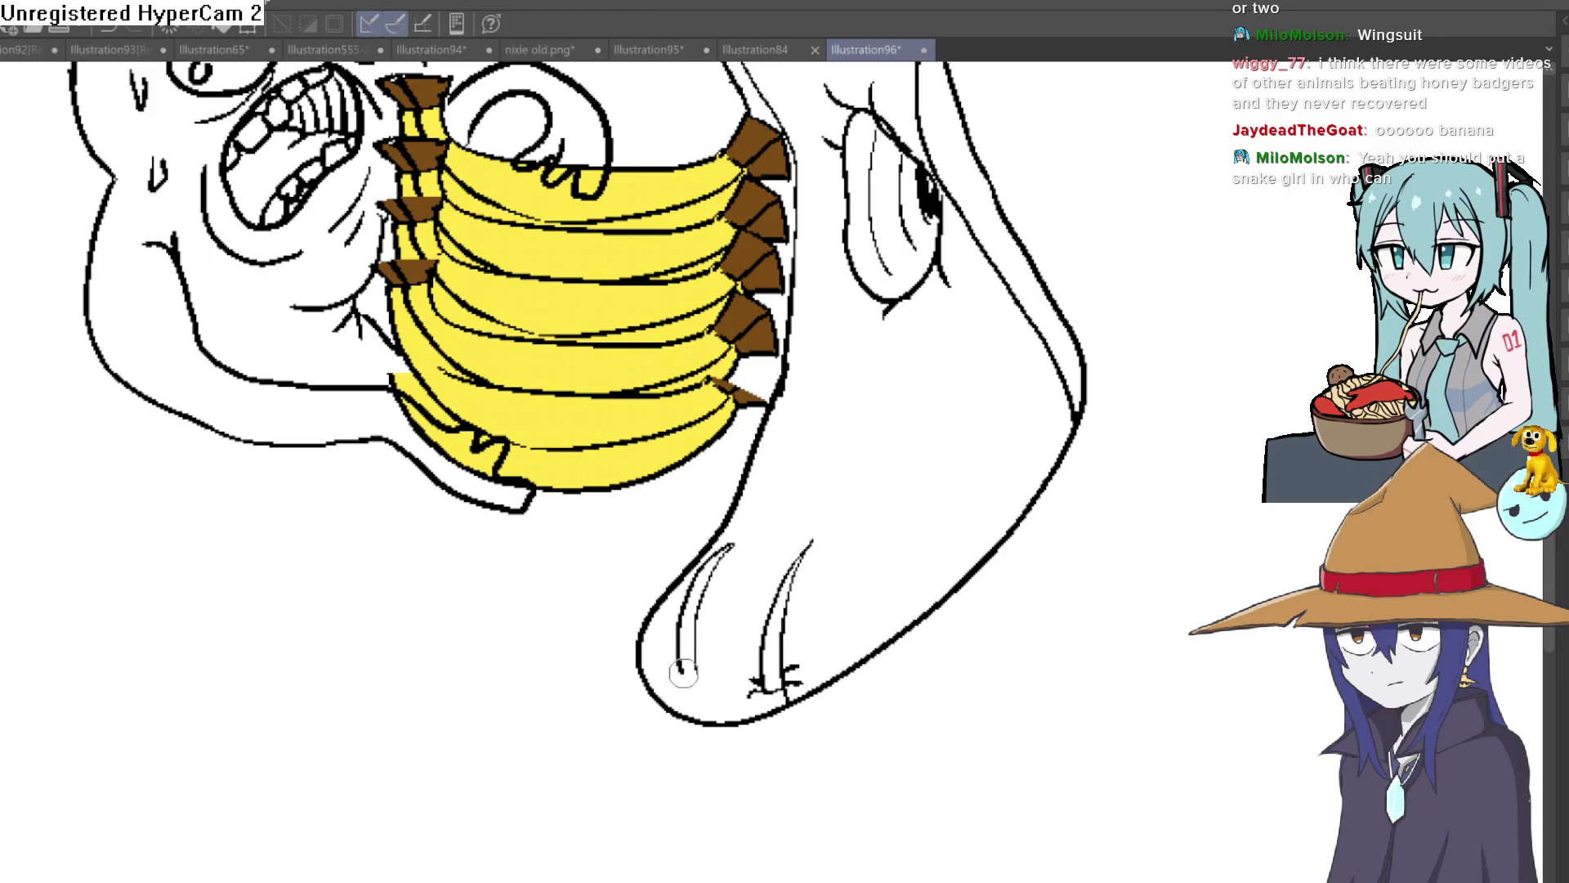
drag(712, 640, 668, 668)
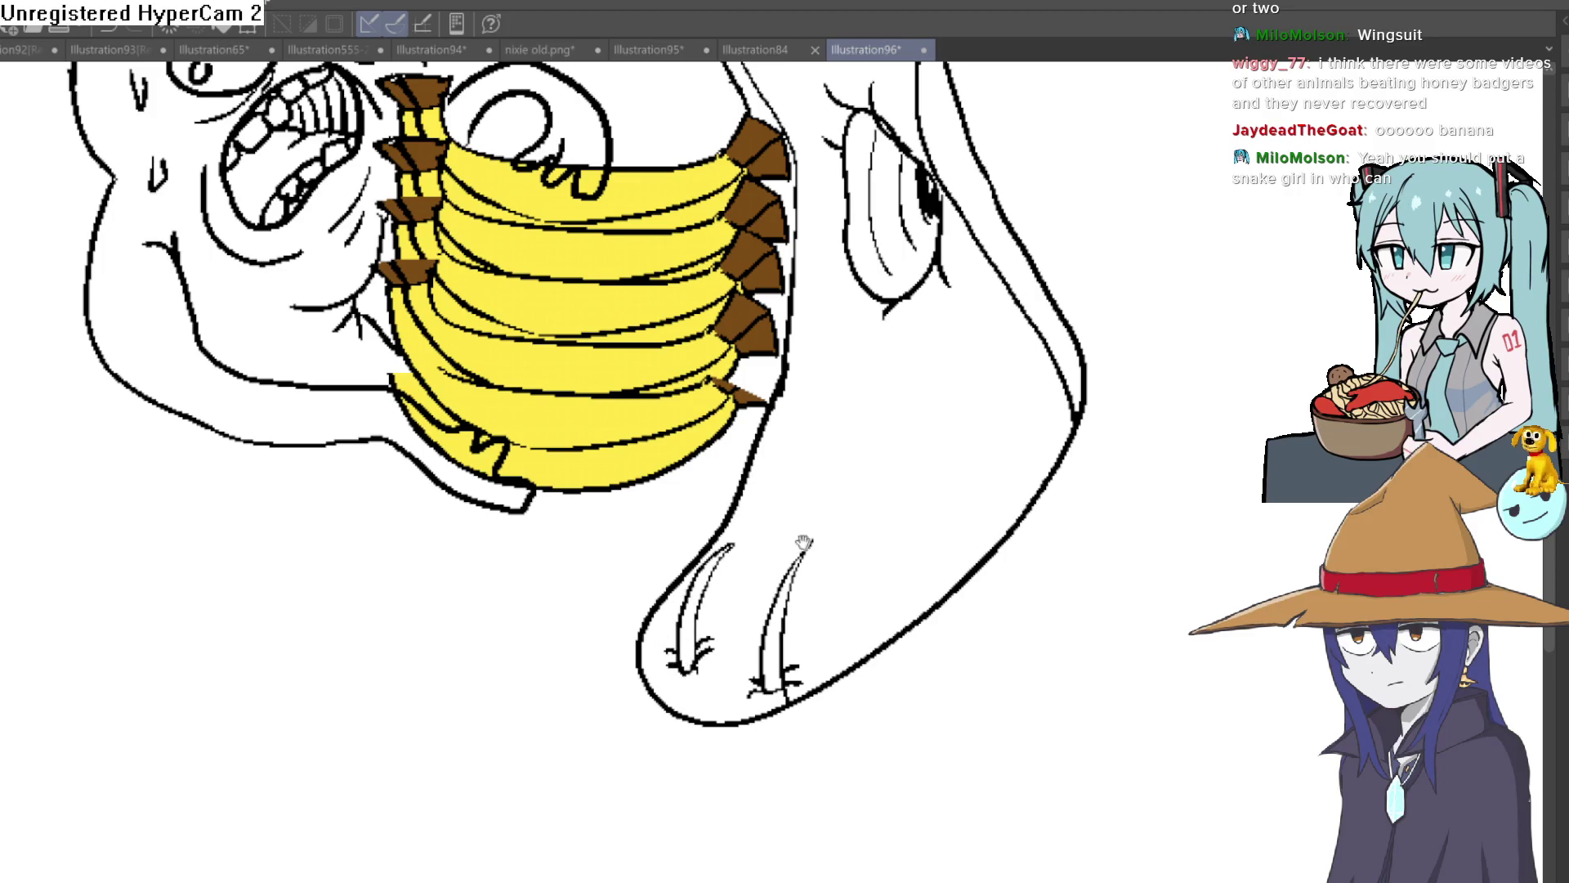
drag(790, 549, 742, 622)
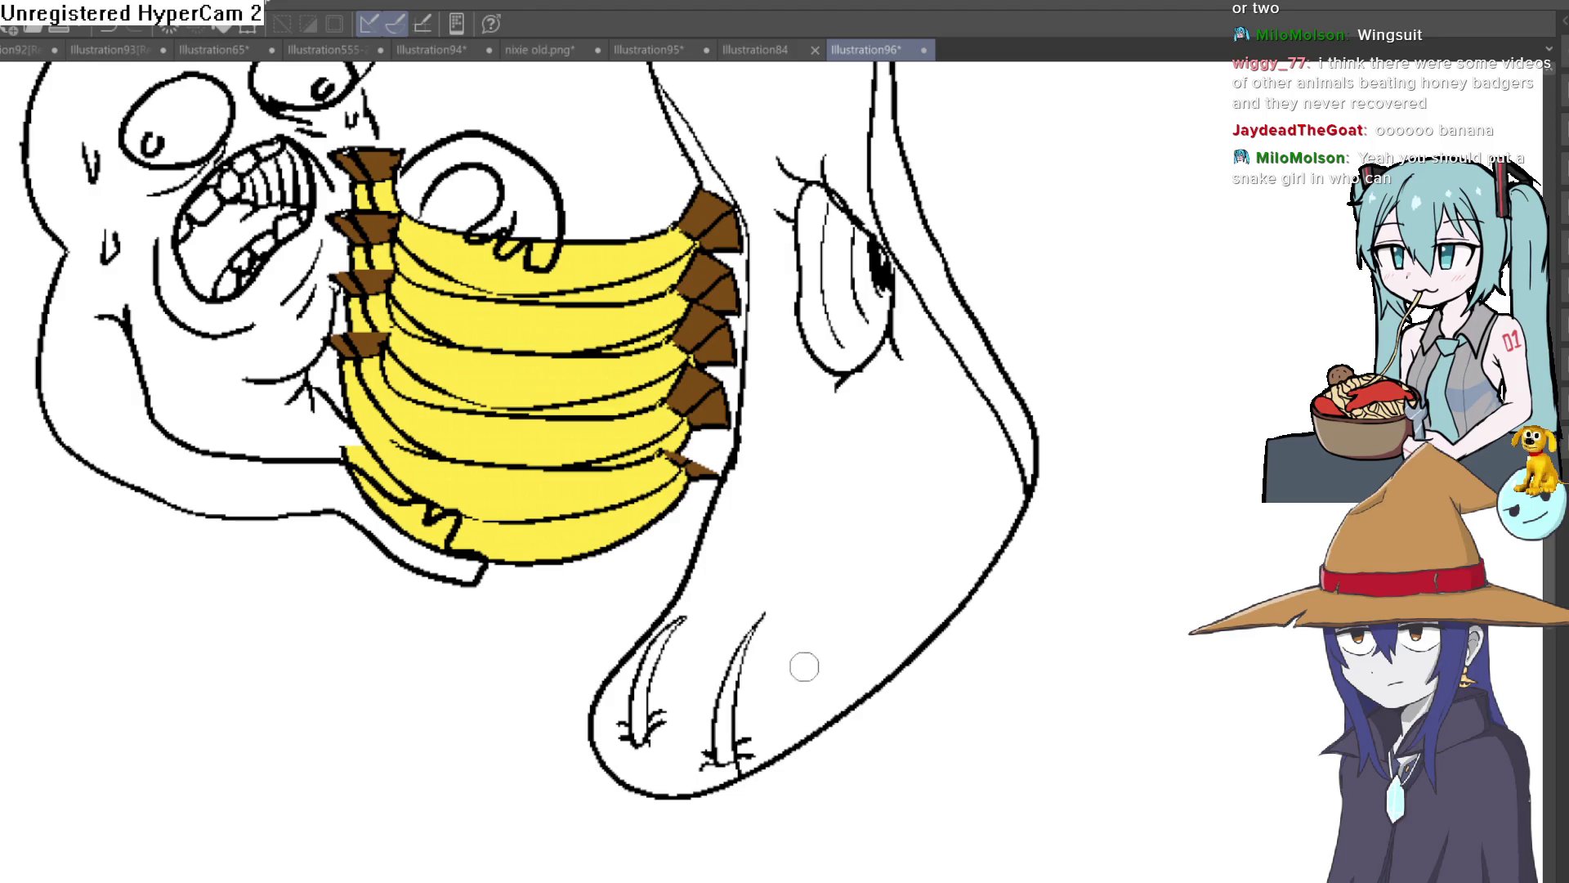
drag(791, 675, 916, 417)
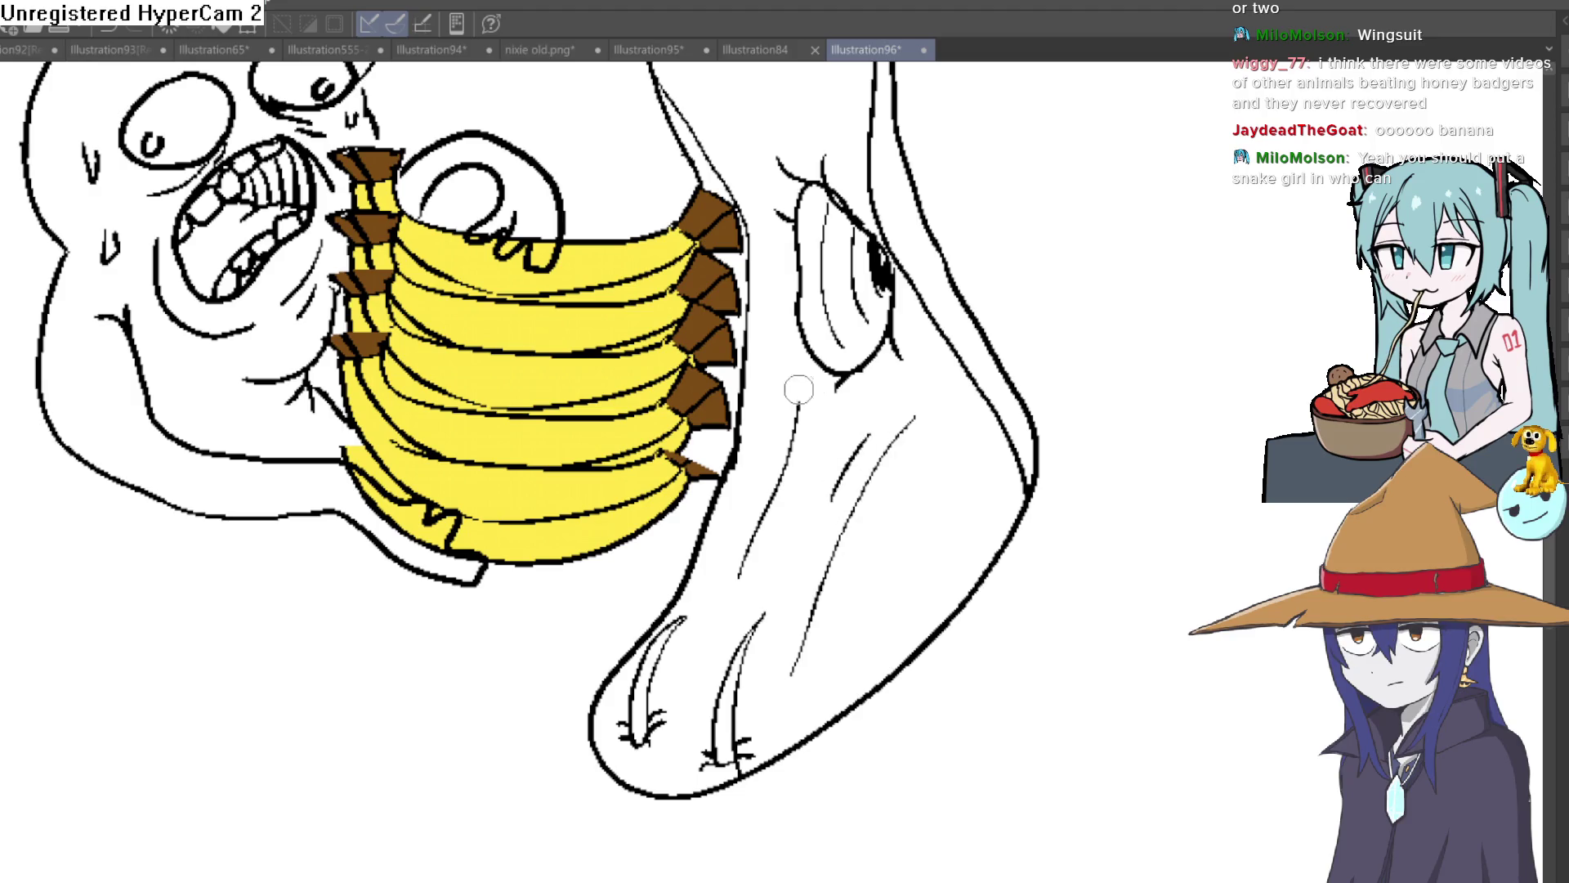
Draw a round eye with a pupil, lashes and a hooked curve near the head.
scroll(857, 384, up, 3)
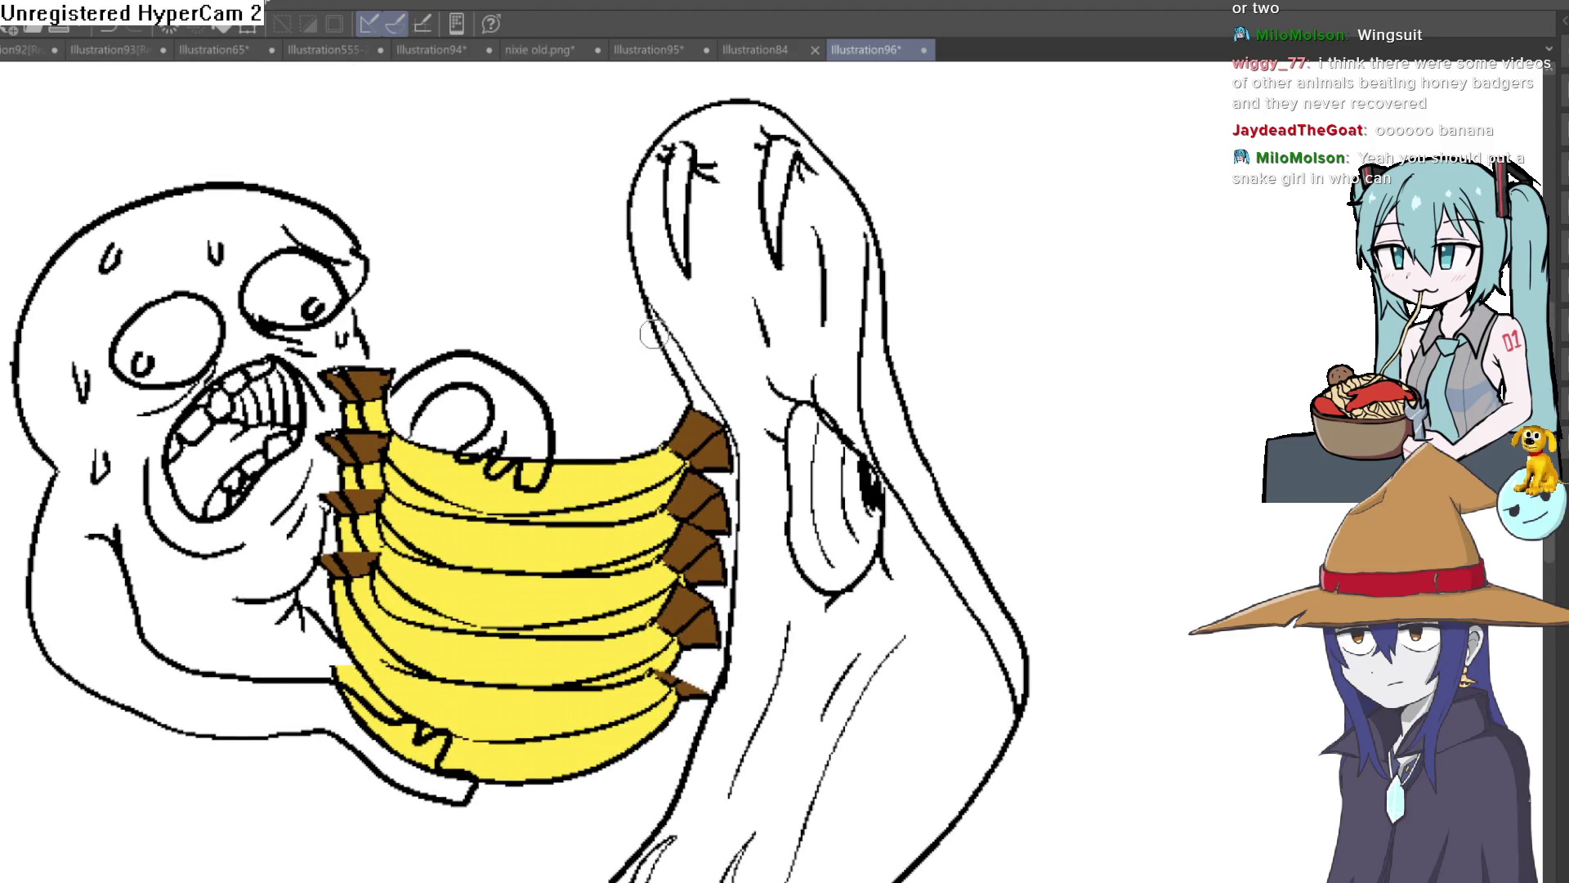
drag(727, 75, 695, 258)
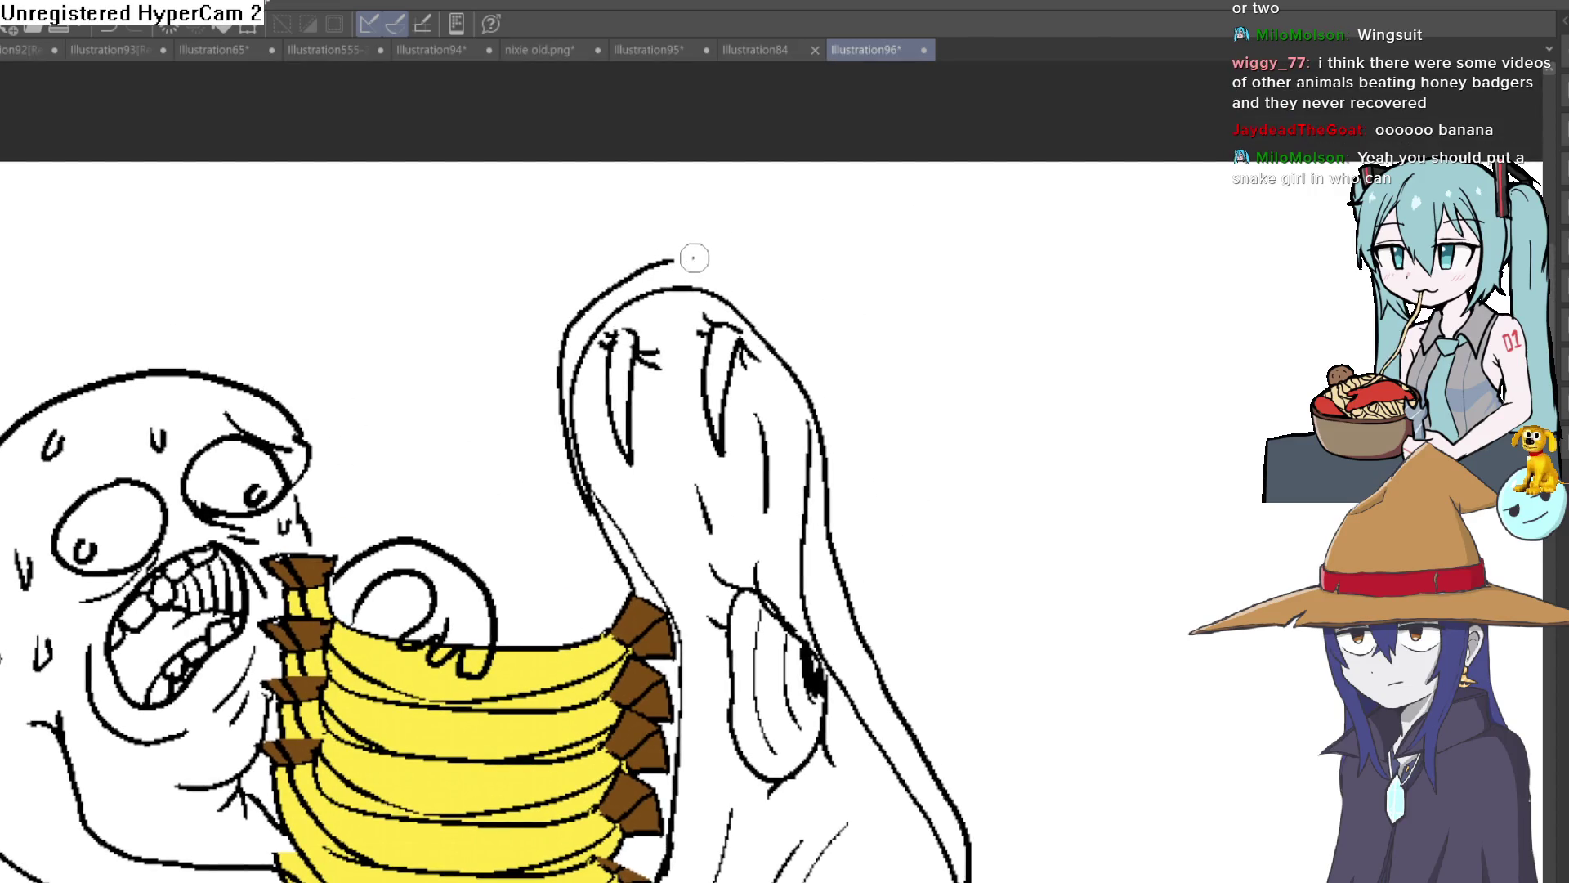
scroll(840, 308, up, 5)
mouse_move(813, 276)
mouse_down()
mouse_move(831, 343)
mouse_move(817, 277)
mouse_up()
mouse_move(740, 327)
mouse_down()
mouse_move(850, 381)
mouse_move(817, 412)
mouse_up()
mouse_move(818, 282)
mouse_down()
mouse_move(841, 287)
mouse_move(879, 442)
mouse_up()
scroll(938, 455, down, 4)
scroll(959, 262, up, 4)
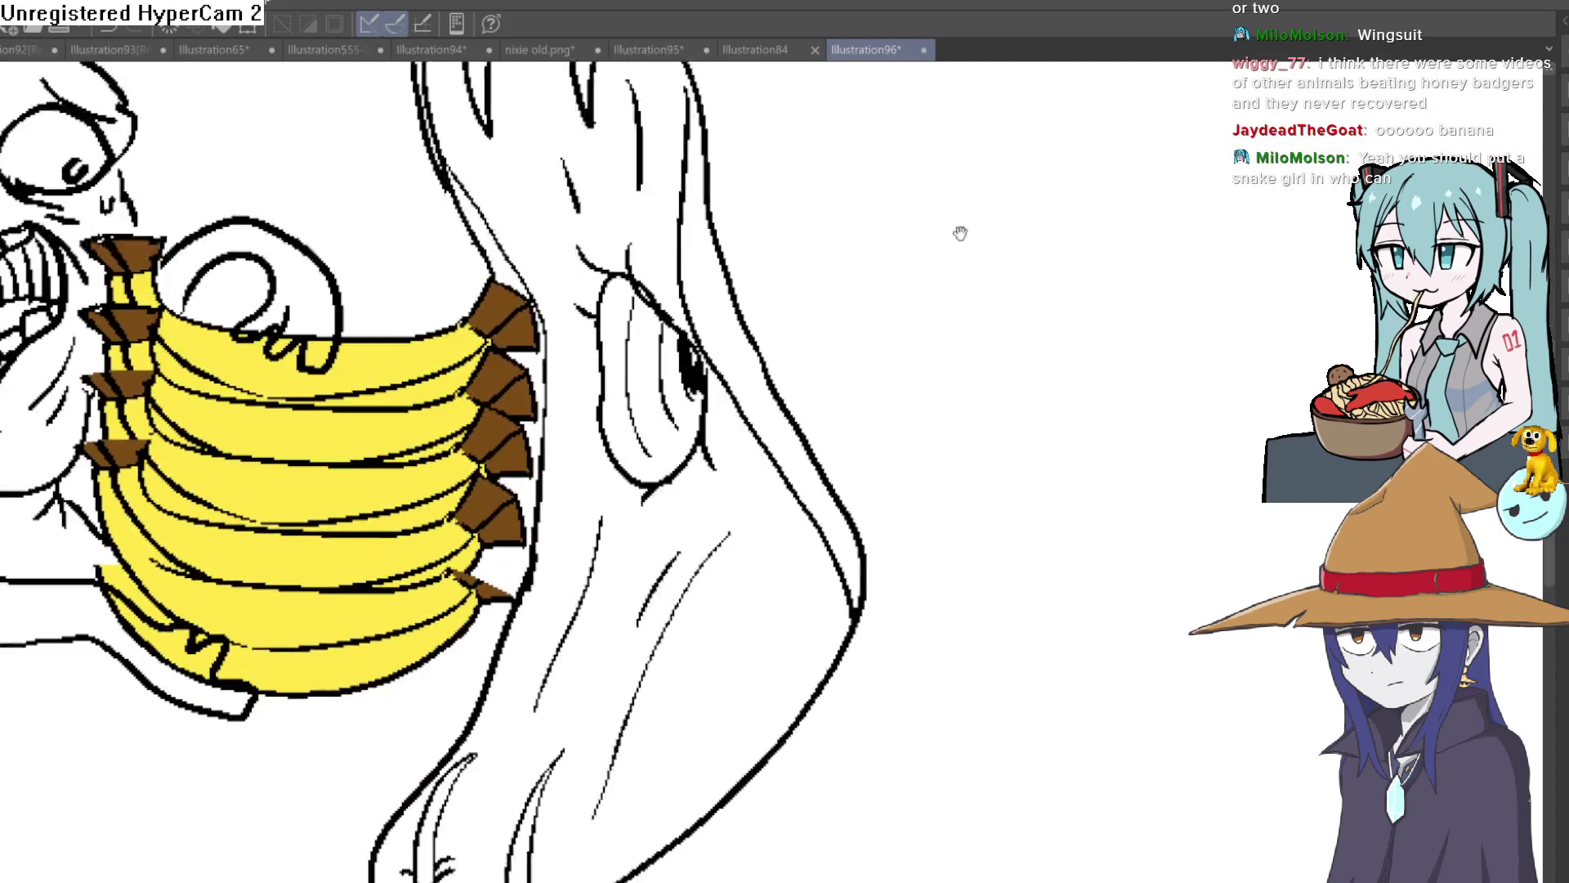
scroll(966, 491, down, 4)
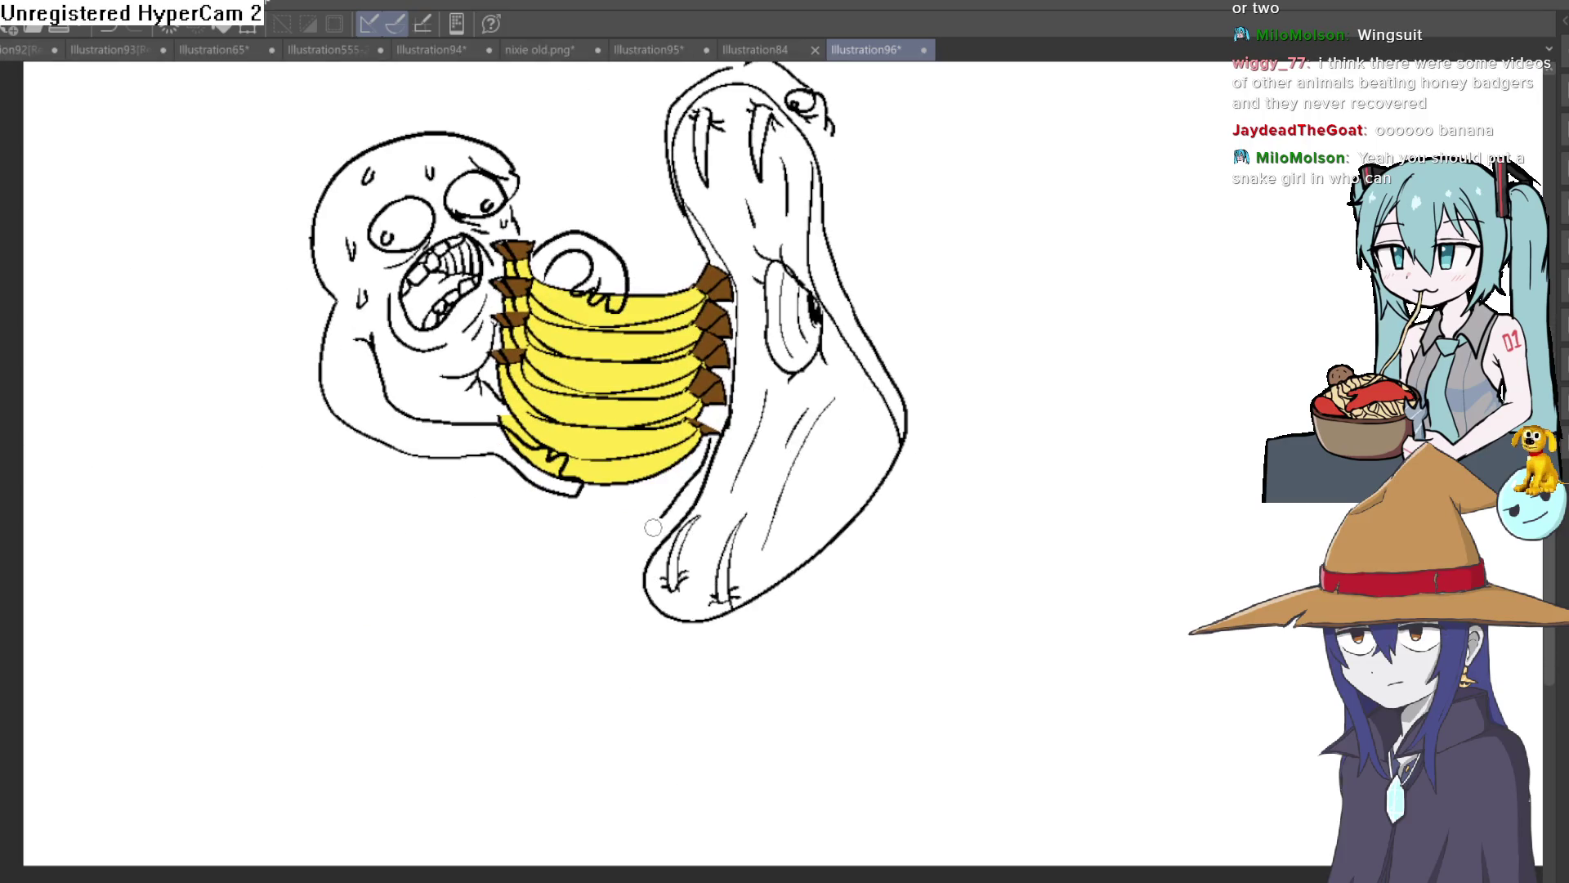
Draw the lower jaw and back lines, extending the snake's body off to the right.
mouse_move(648, 625)
mouse_down()
mouse_move(805, 589)
mouse_move(985, 450)
mouse_up()
drag(901, 208, 807, 214)
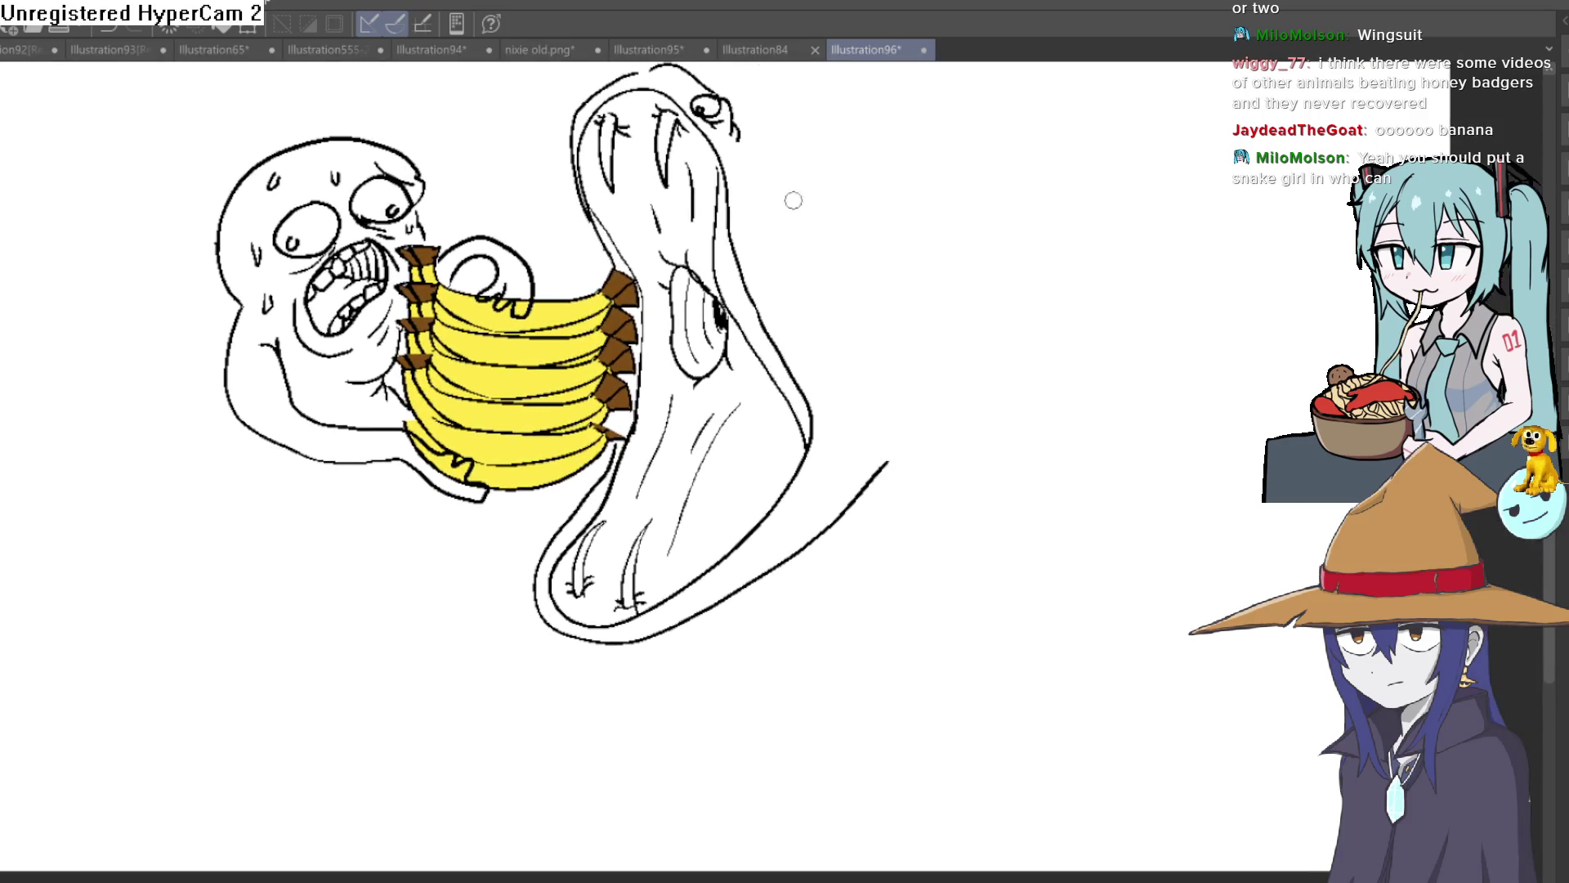
drag(1042, 357, 1189, 366)
mouse_move(998, 455)
mouse_down()
mouse_move(882, 427)
mouse_move(928, 445)
mouse_move(897, 454)
mouse_move(1001, 436)
mouse_up()
mouse_move(1042, 353)
mouse_down()
mouse_move(1148, 362)
mouse_move(1255, 331)
mouse_up()
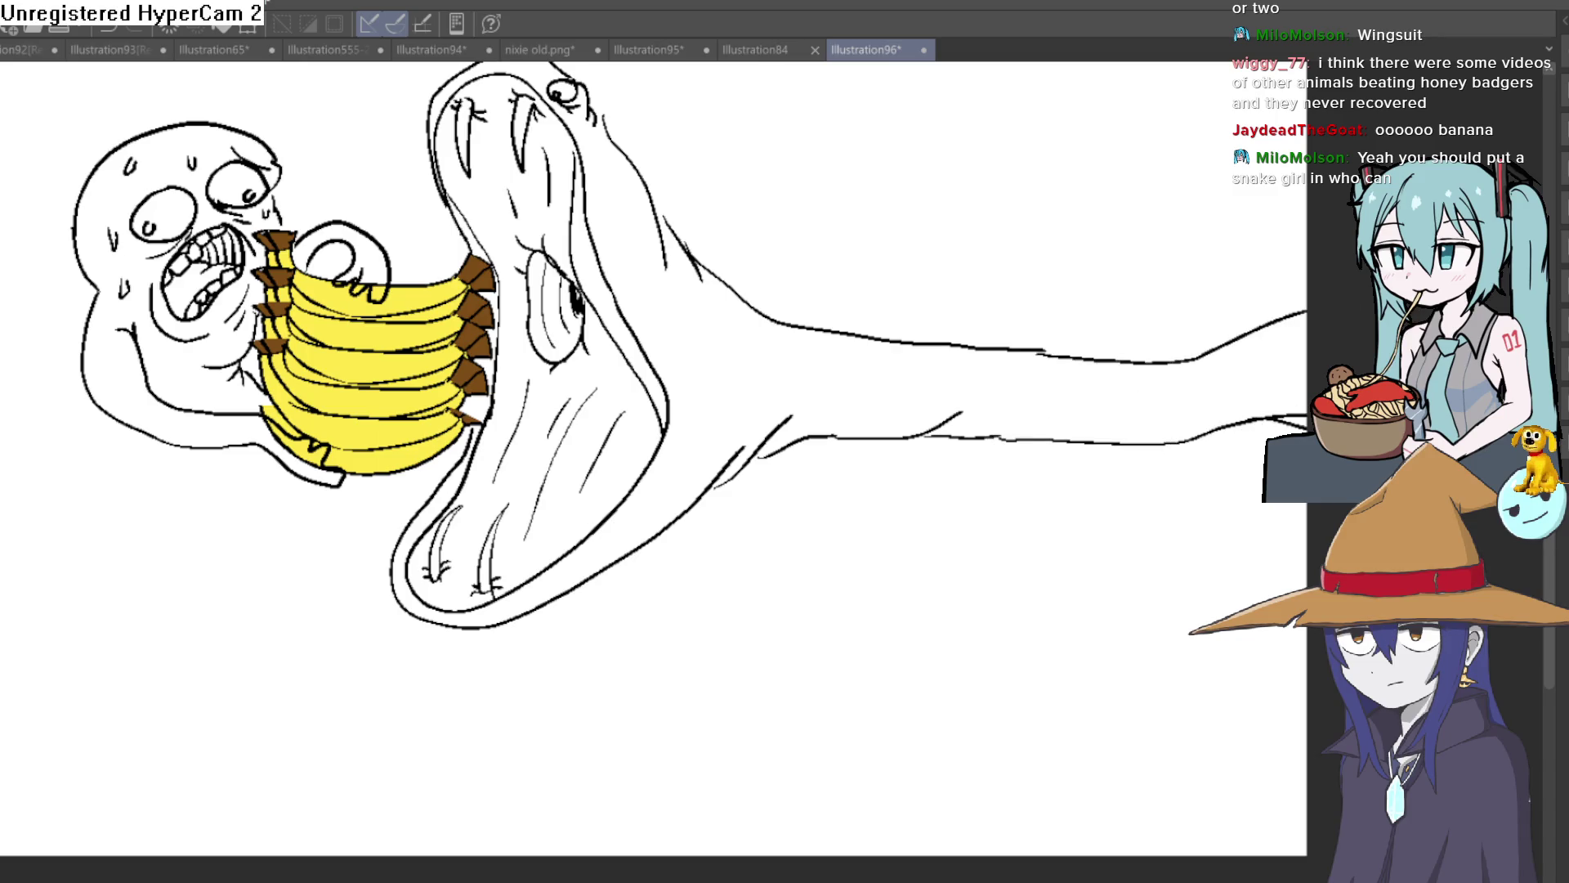
scroll(1250, 441, down, 2)
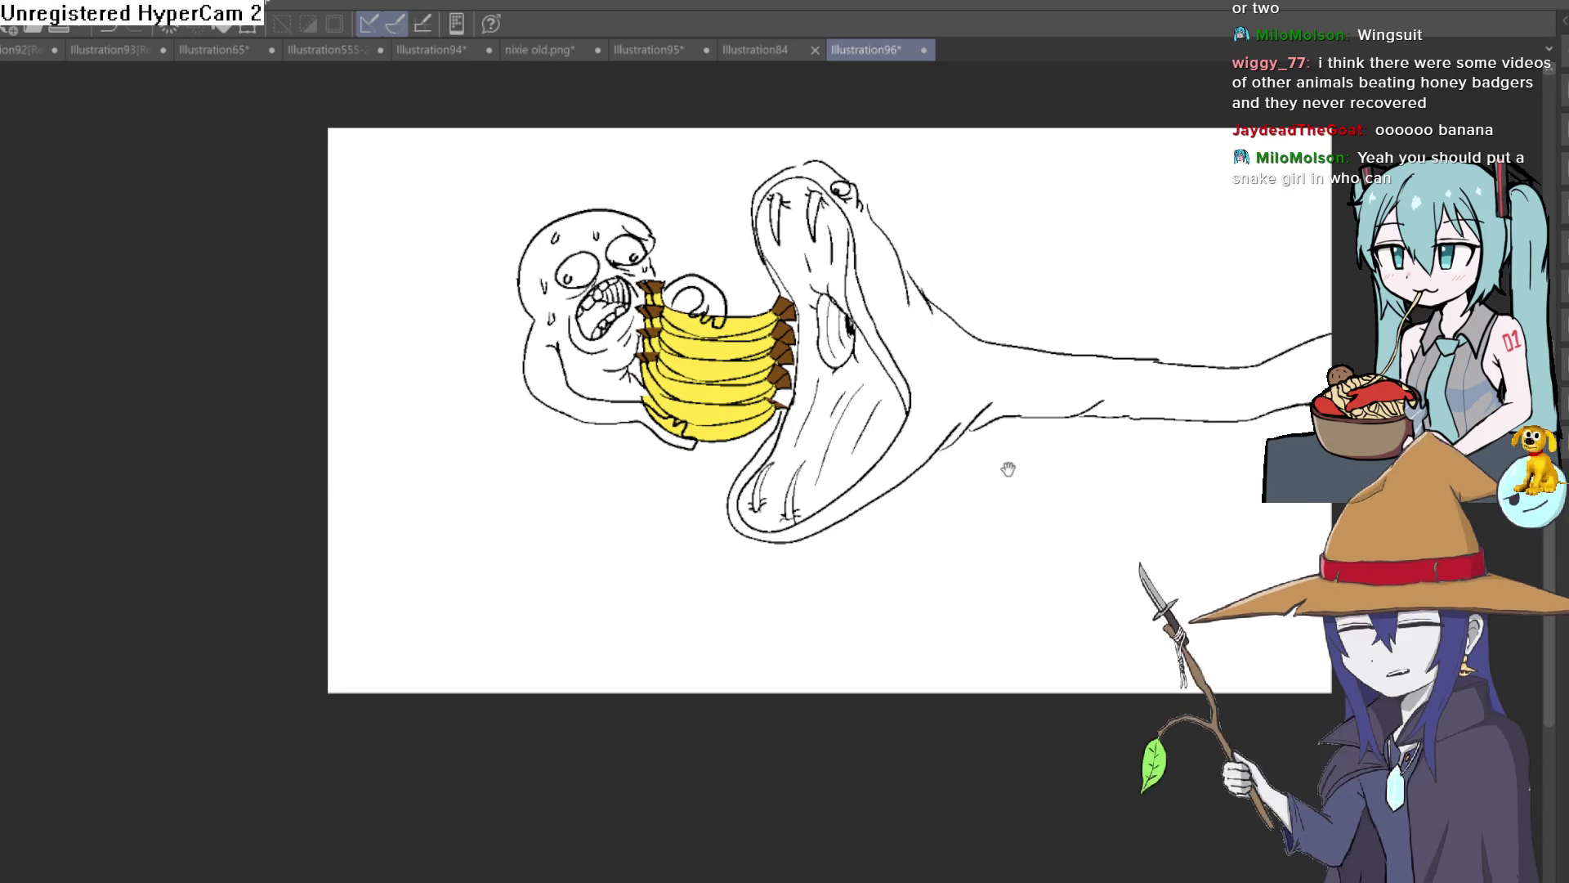
Add short hatching strokes along the snake's neck, then fill the mouth interior pink.
drag(1014, 470, 1036, 546)
scroll(776, 263, up, 3)
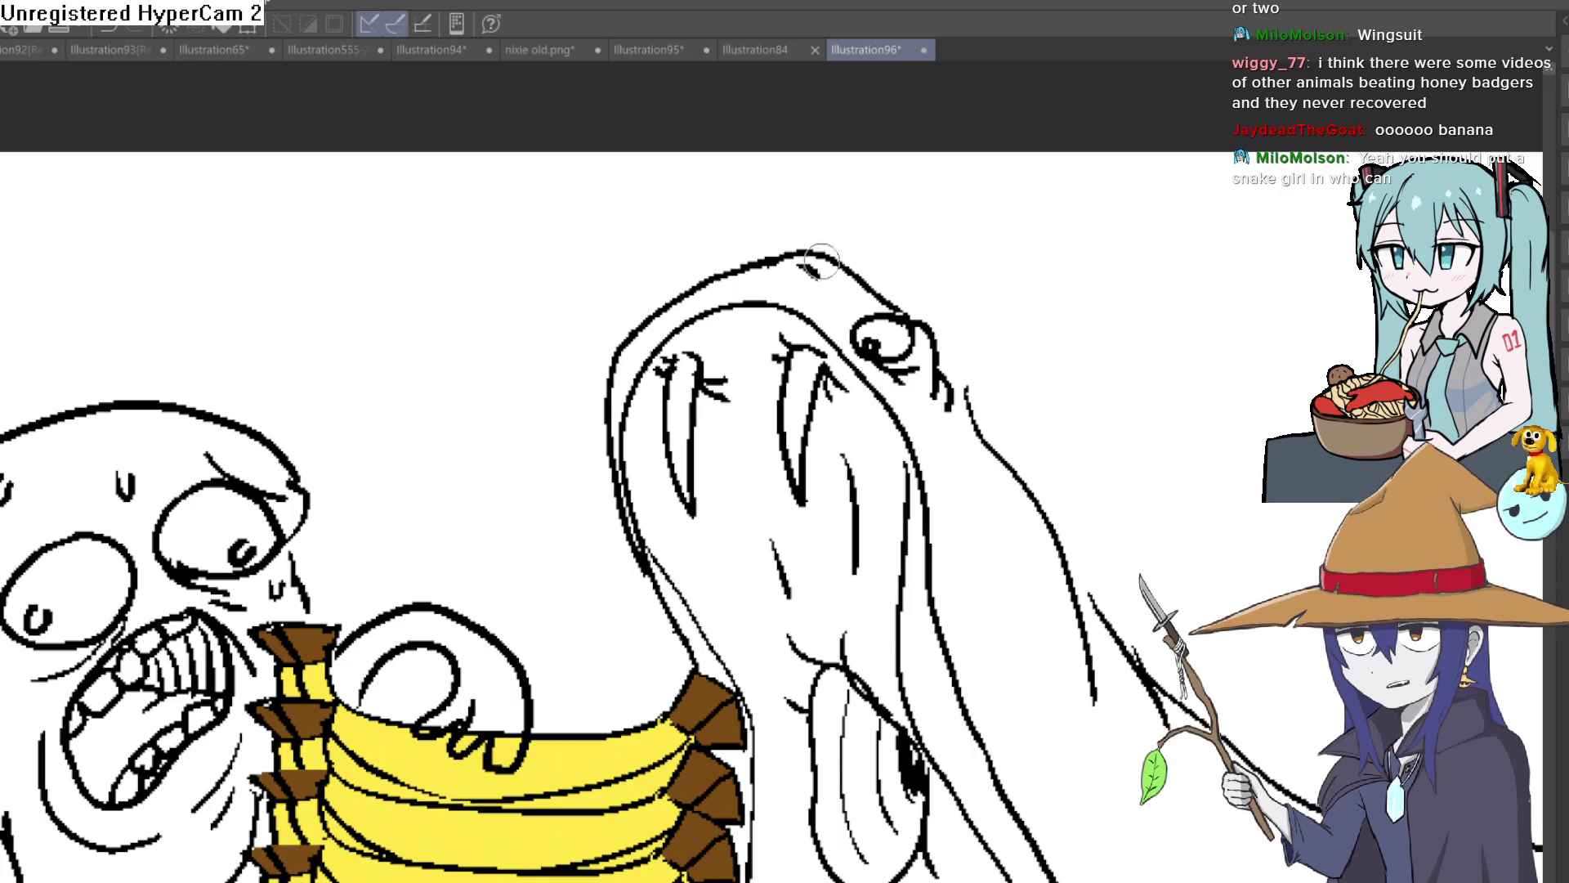
scroll(811, 261, down, 4)
scroll(1055, 385, up, 5)
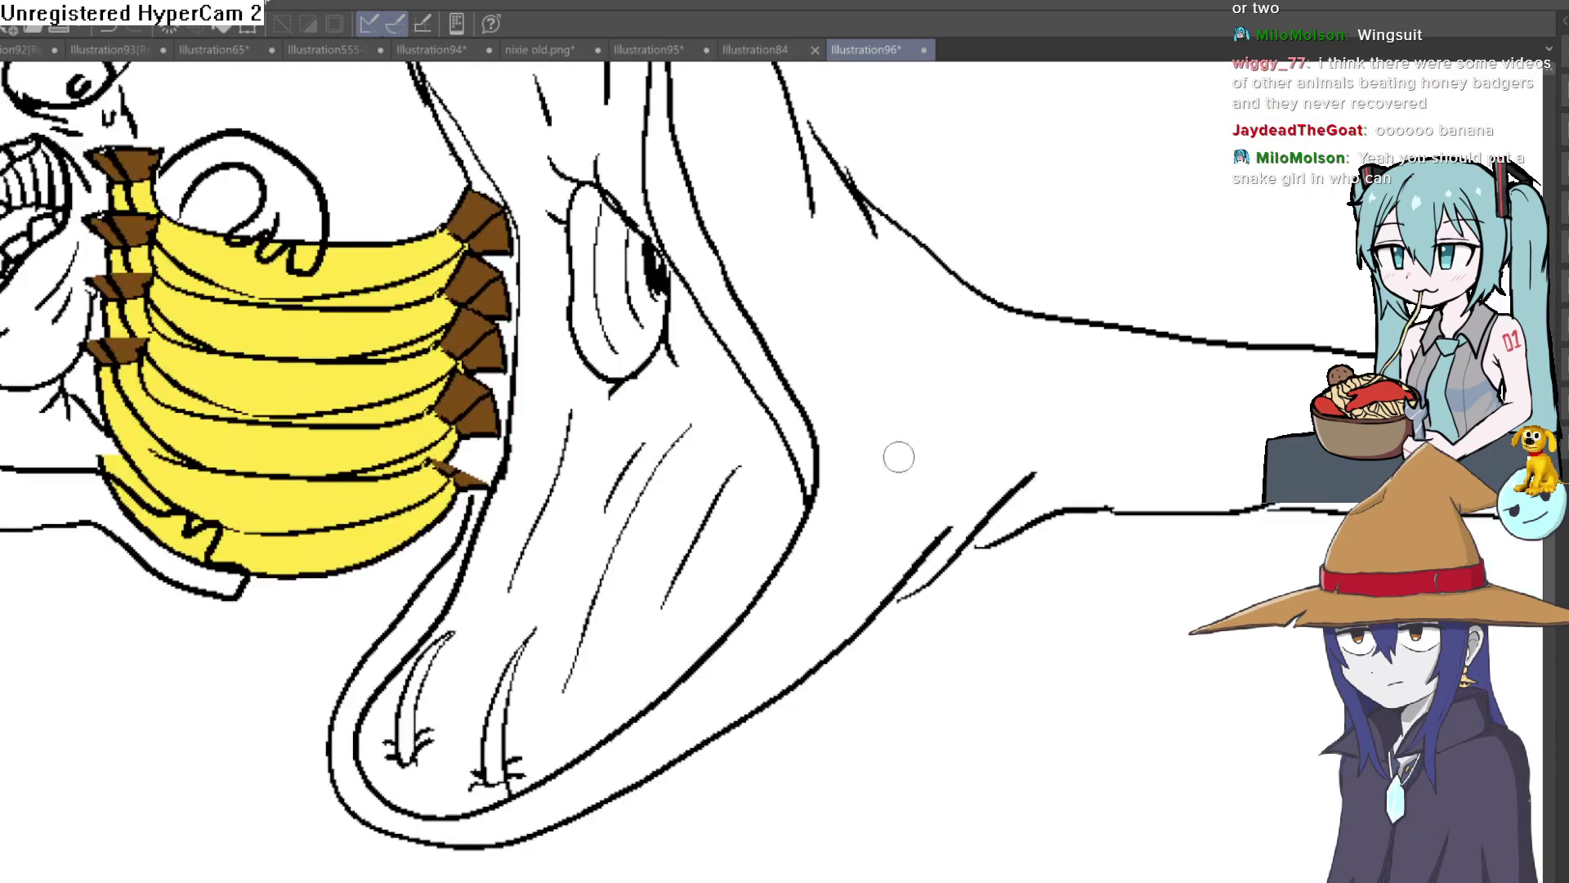
mouse_move(710, 154)
mouse_down()
mouse_move(758, 318)
mouse_move(778, 218)
mouse_up()
drag(881, 472, 880, 539)
mouse_move(834, 397)
mouse_down()
mouse_move(942, 505)
mouse_move(1104, 529)
mouse_up()
scroll(1038, 494, down, 5)
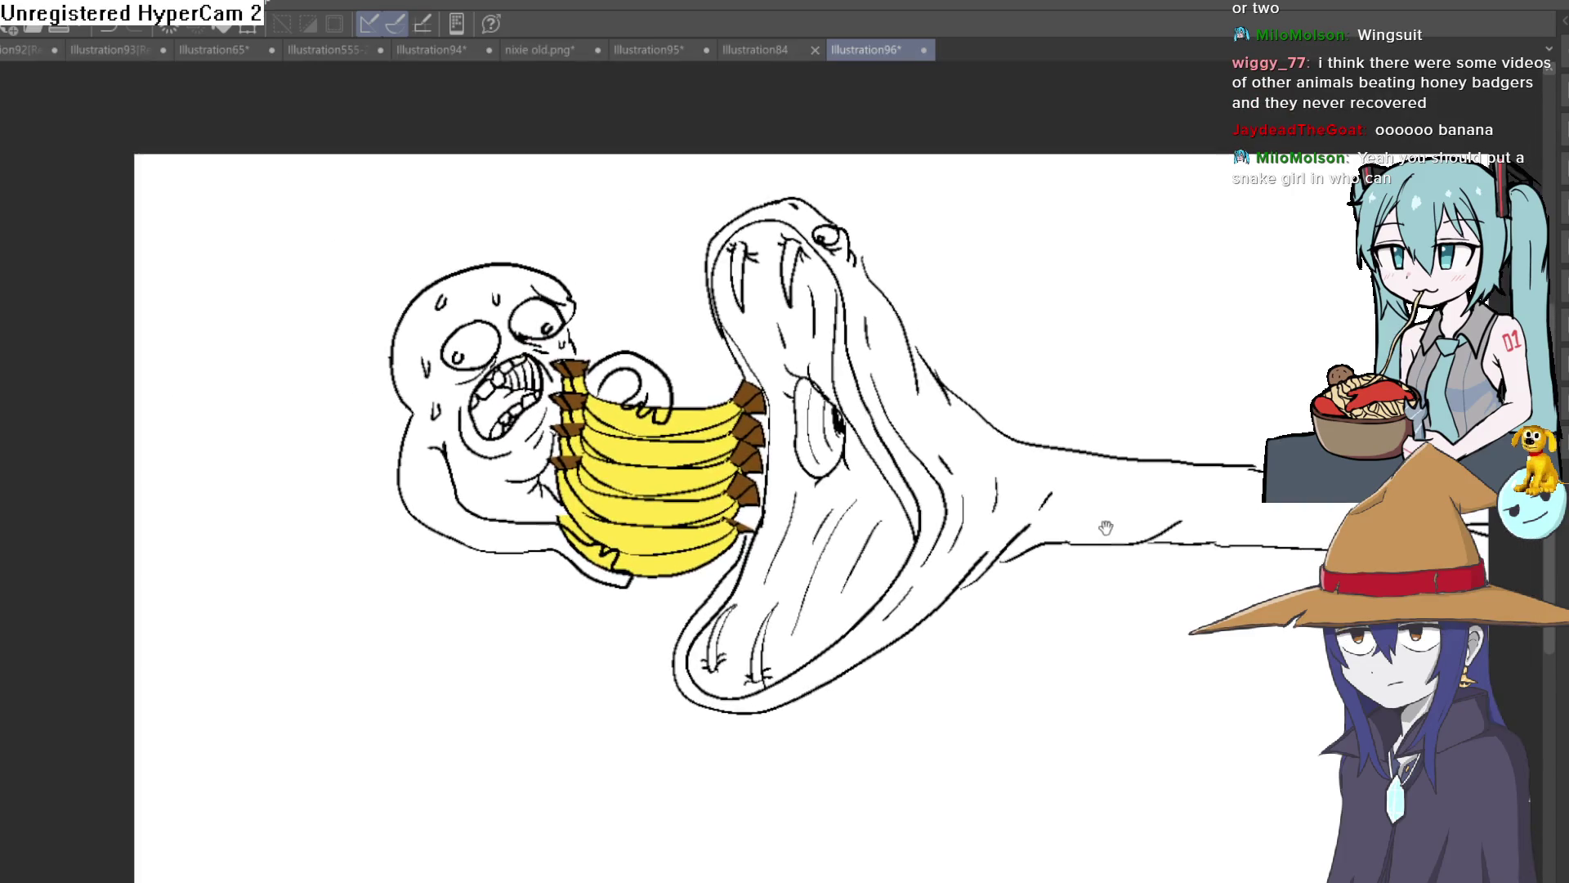
scroll(907, 588, up, 3)
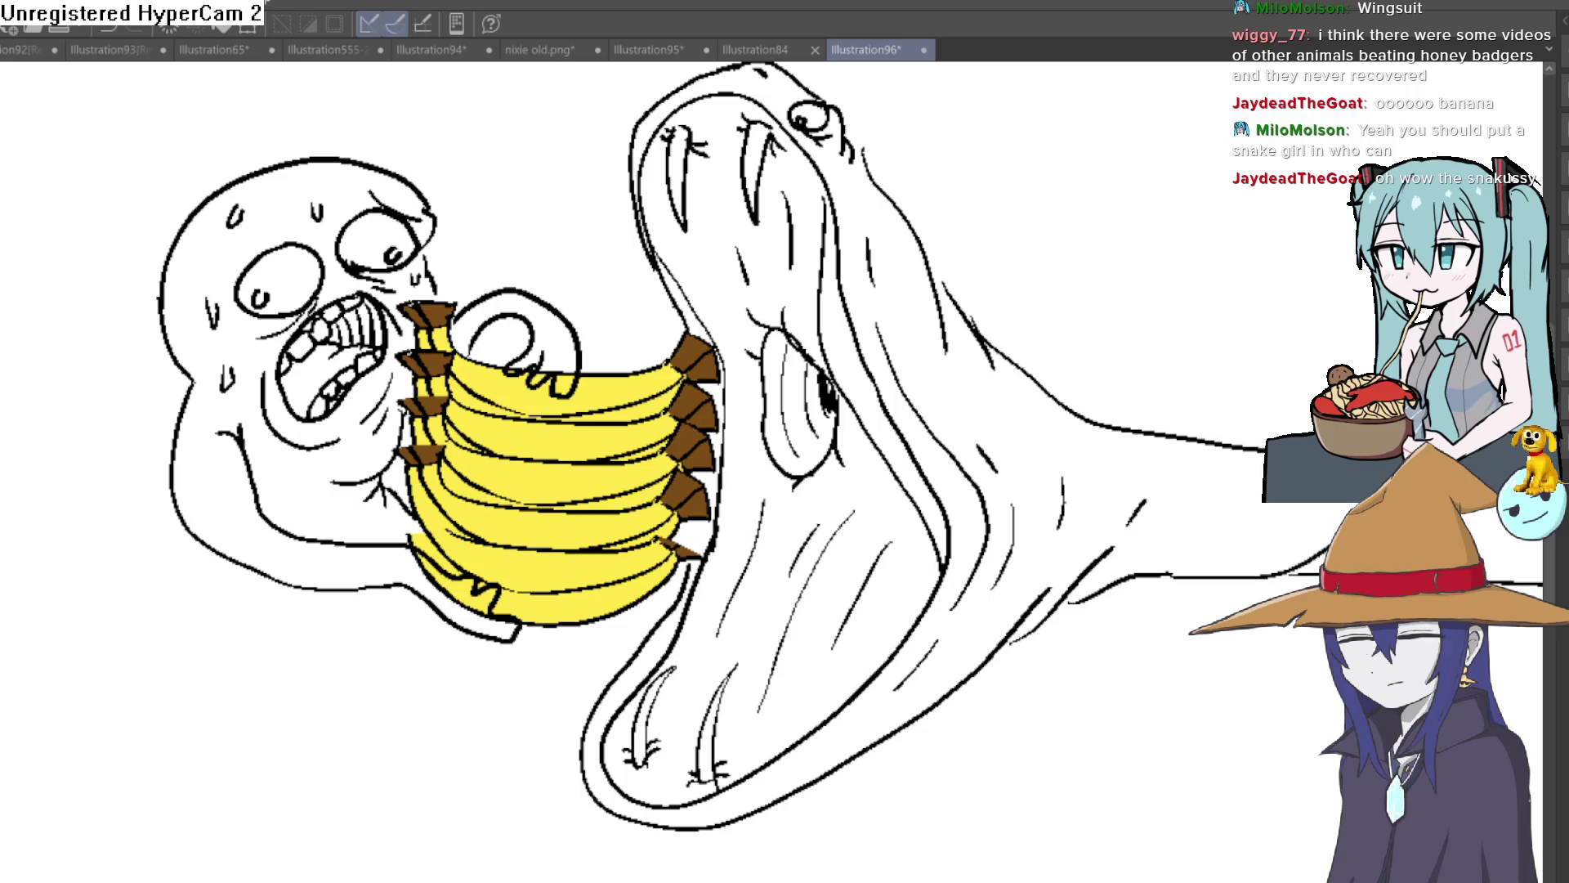
click(906, 521)
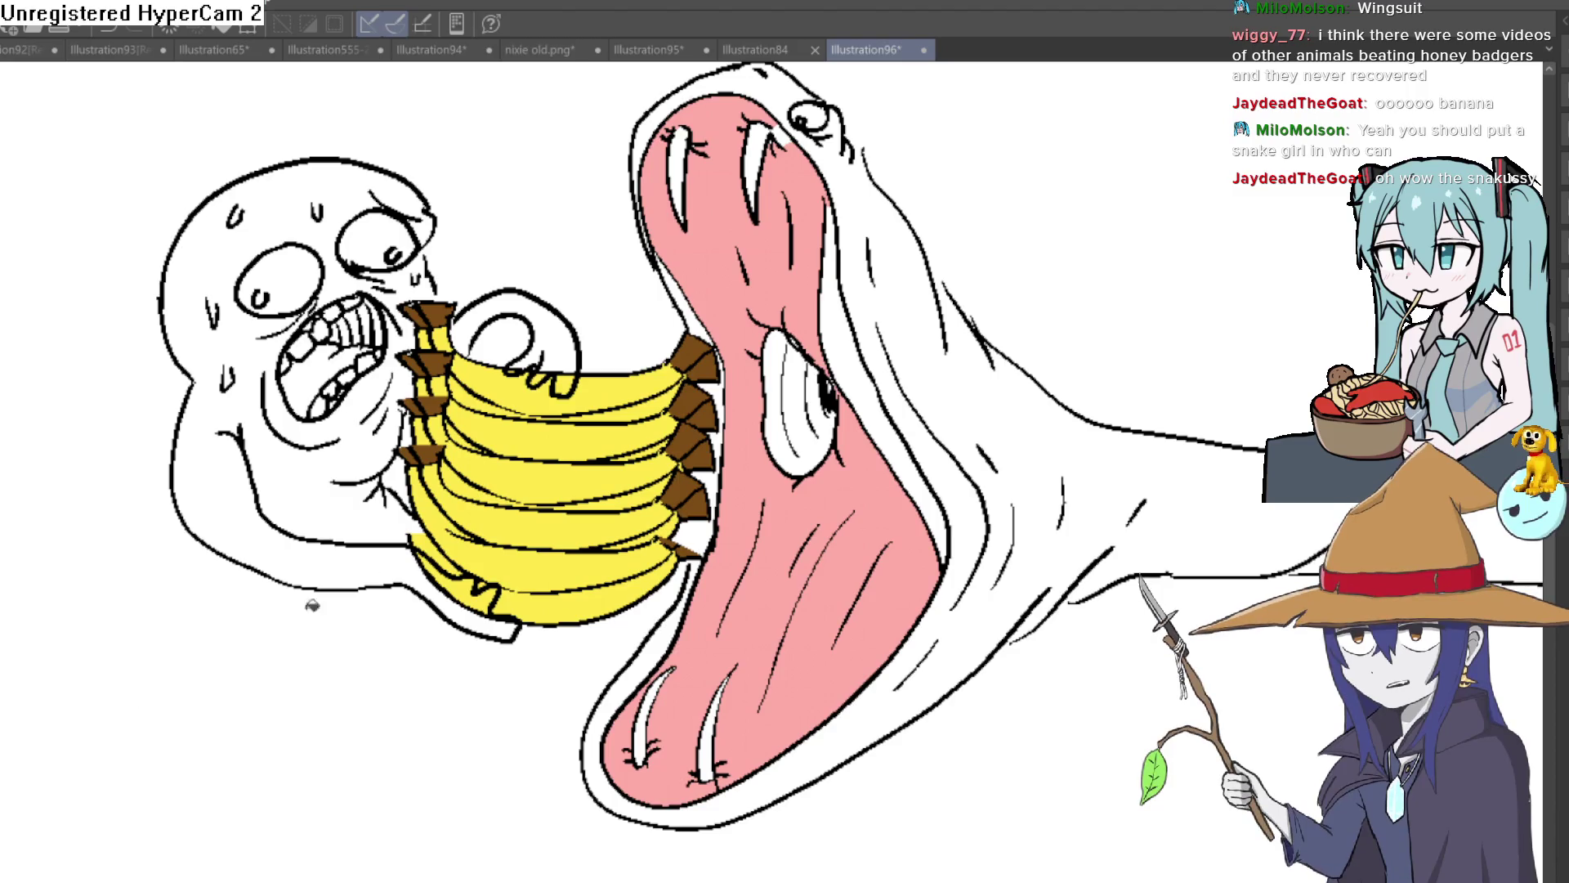
Fill the mouth's inner oval dark red and the snake's body, tail and head edge green.
click(805, 427)
drag(939, 460, 907, 434)
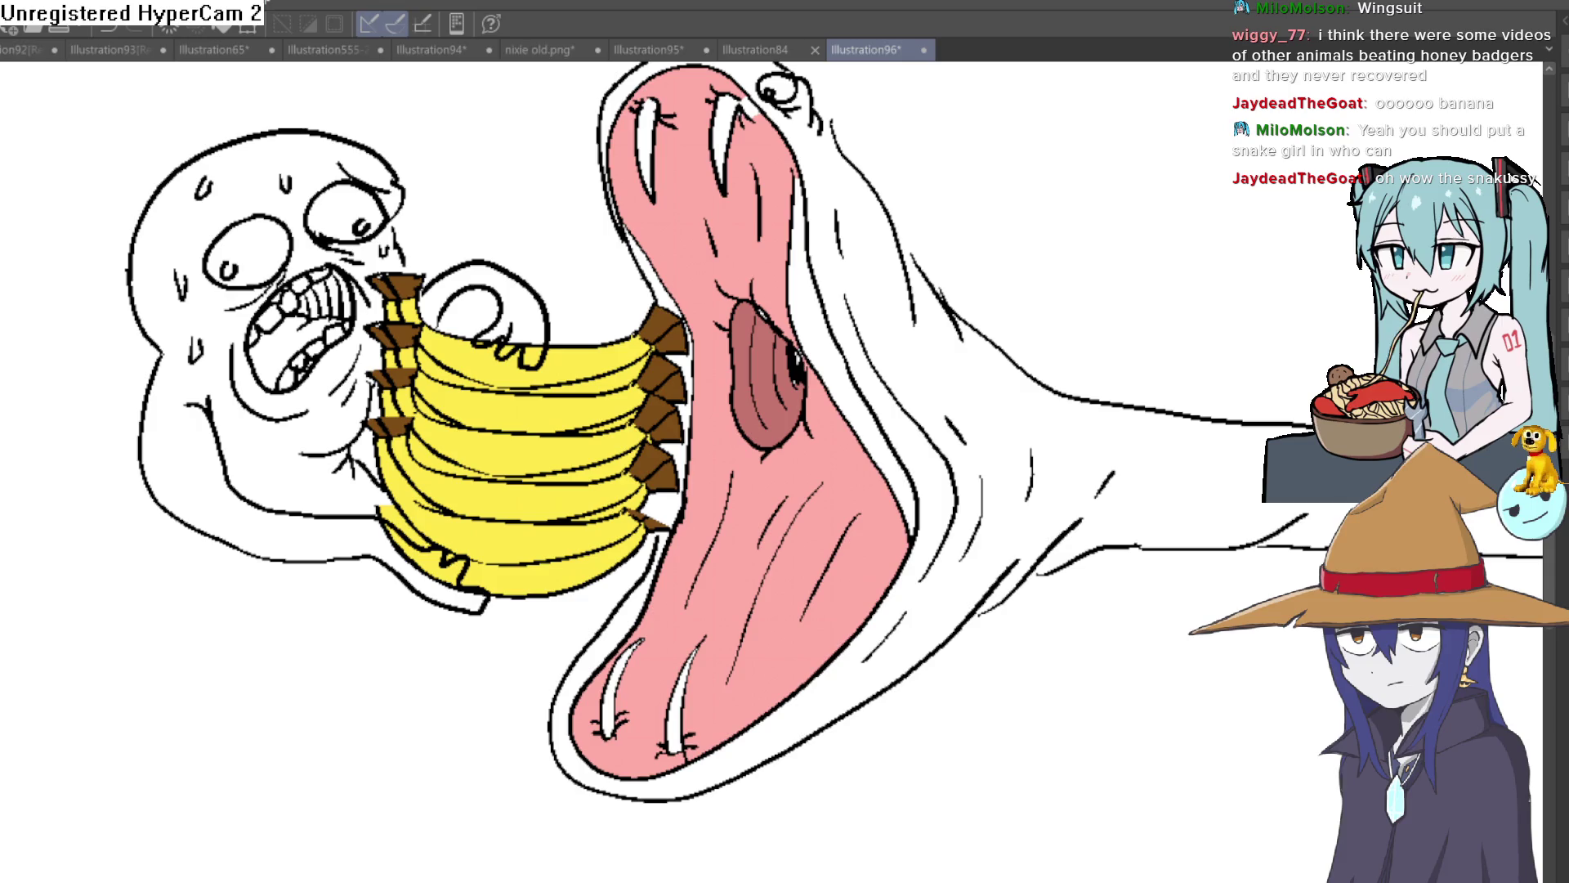
click(894, 442)
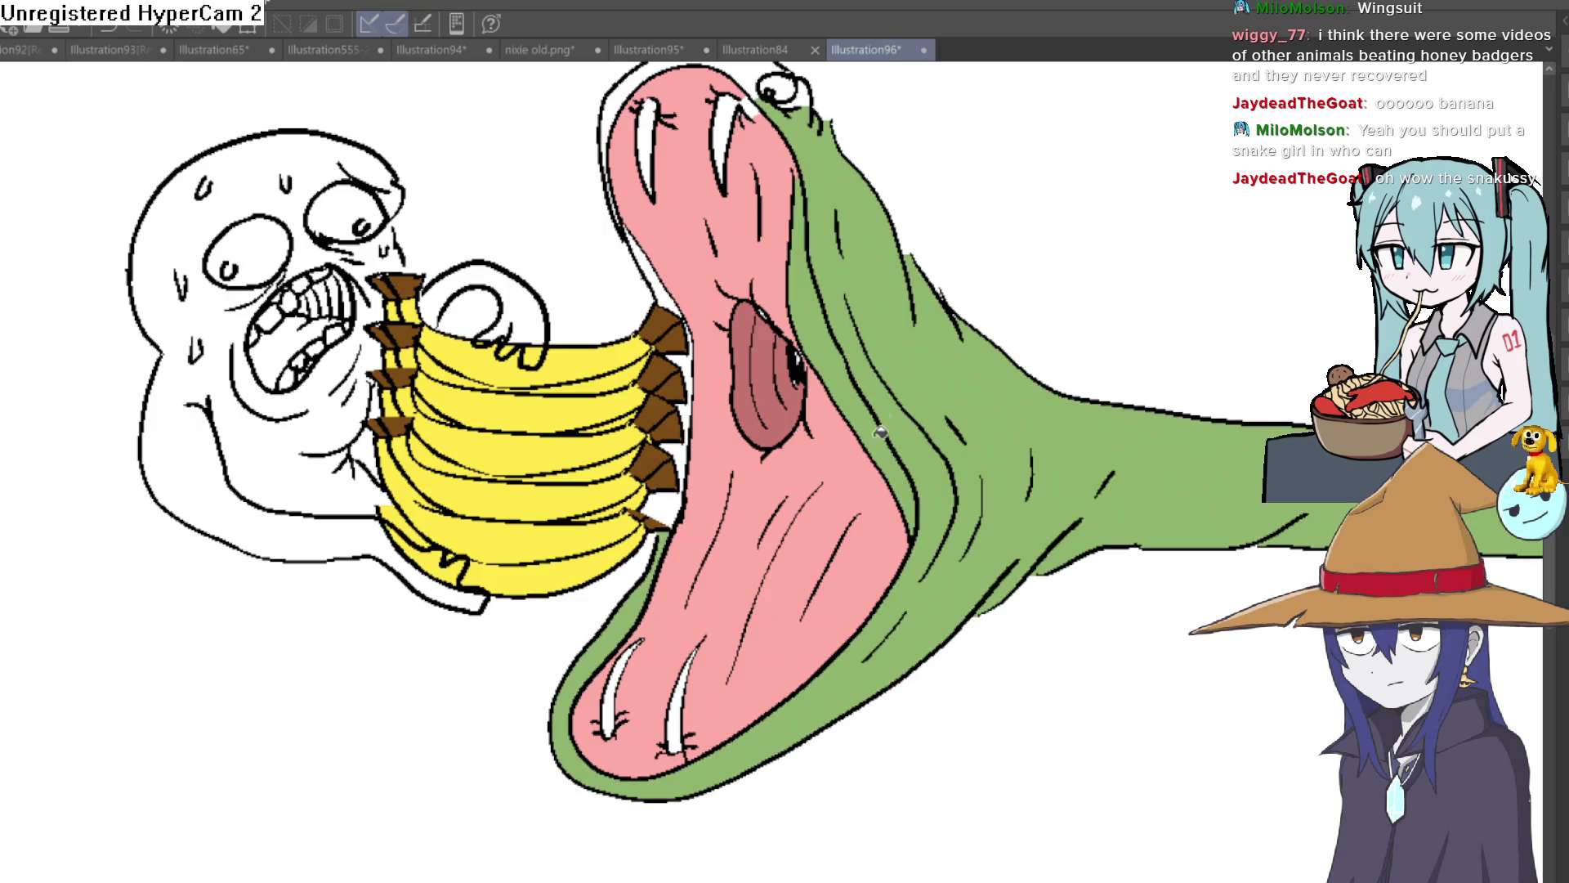
drag(829, 211, 838, 394)
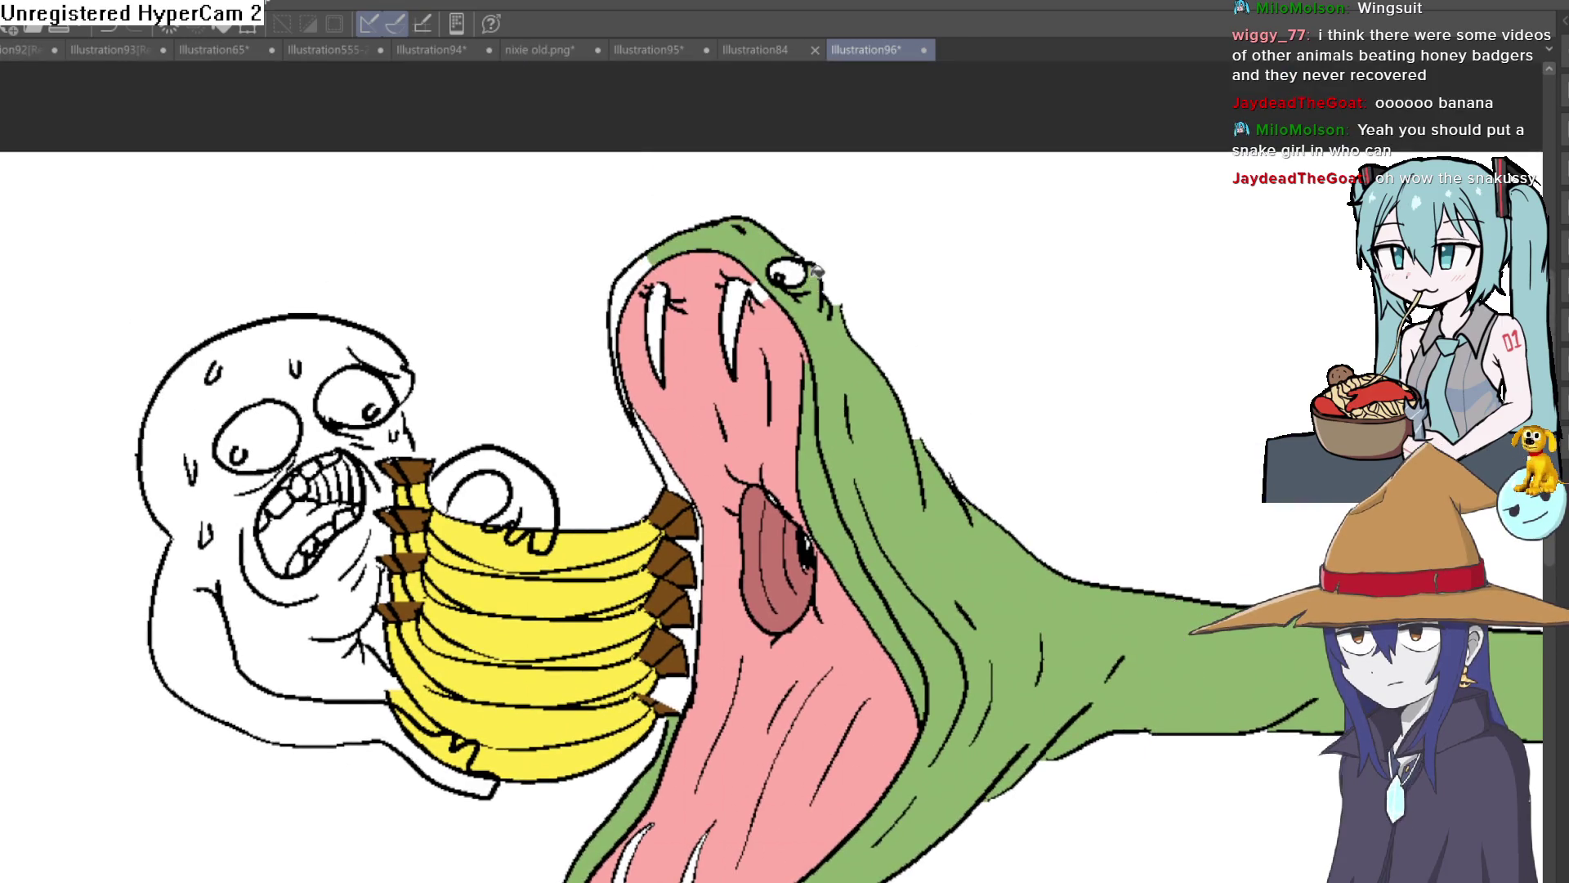
click(648, 260)
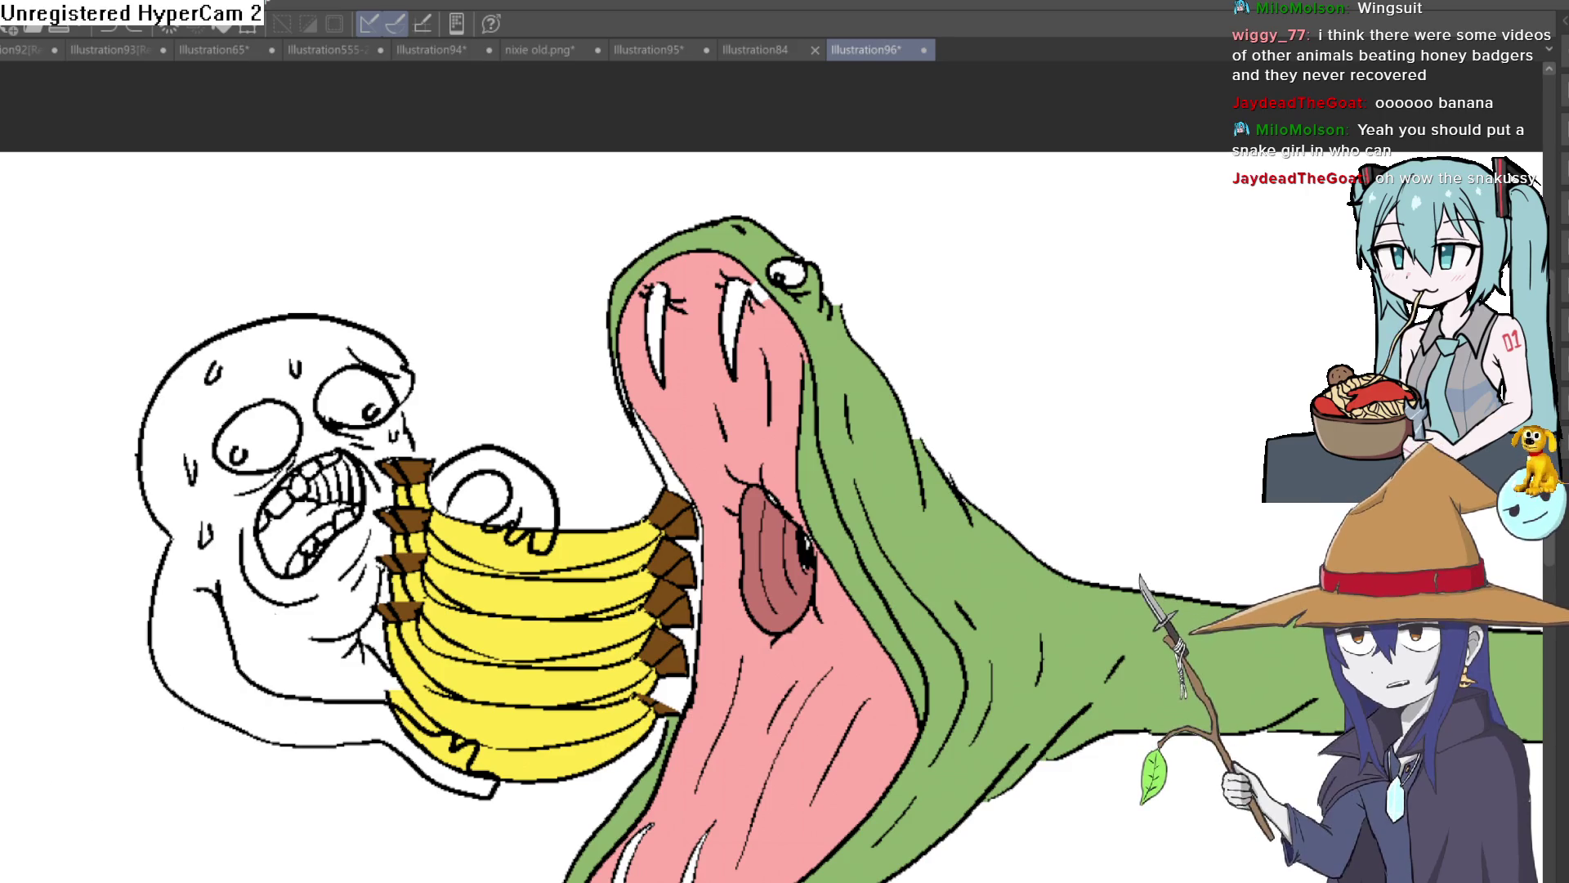
Fill the remaining white gaps inside the mouth pink, undoing one stray fill on the body.
click(842, 529)
click(907, 572)
drag(907, 572, 934, 483)
key(ctrl+z)
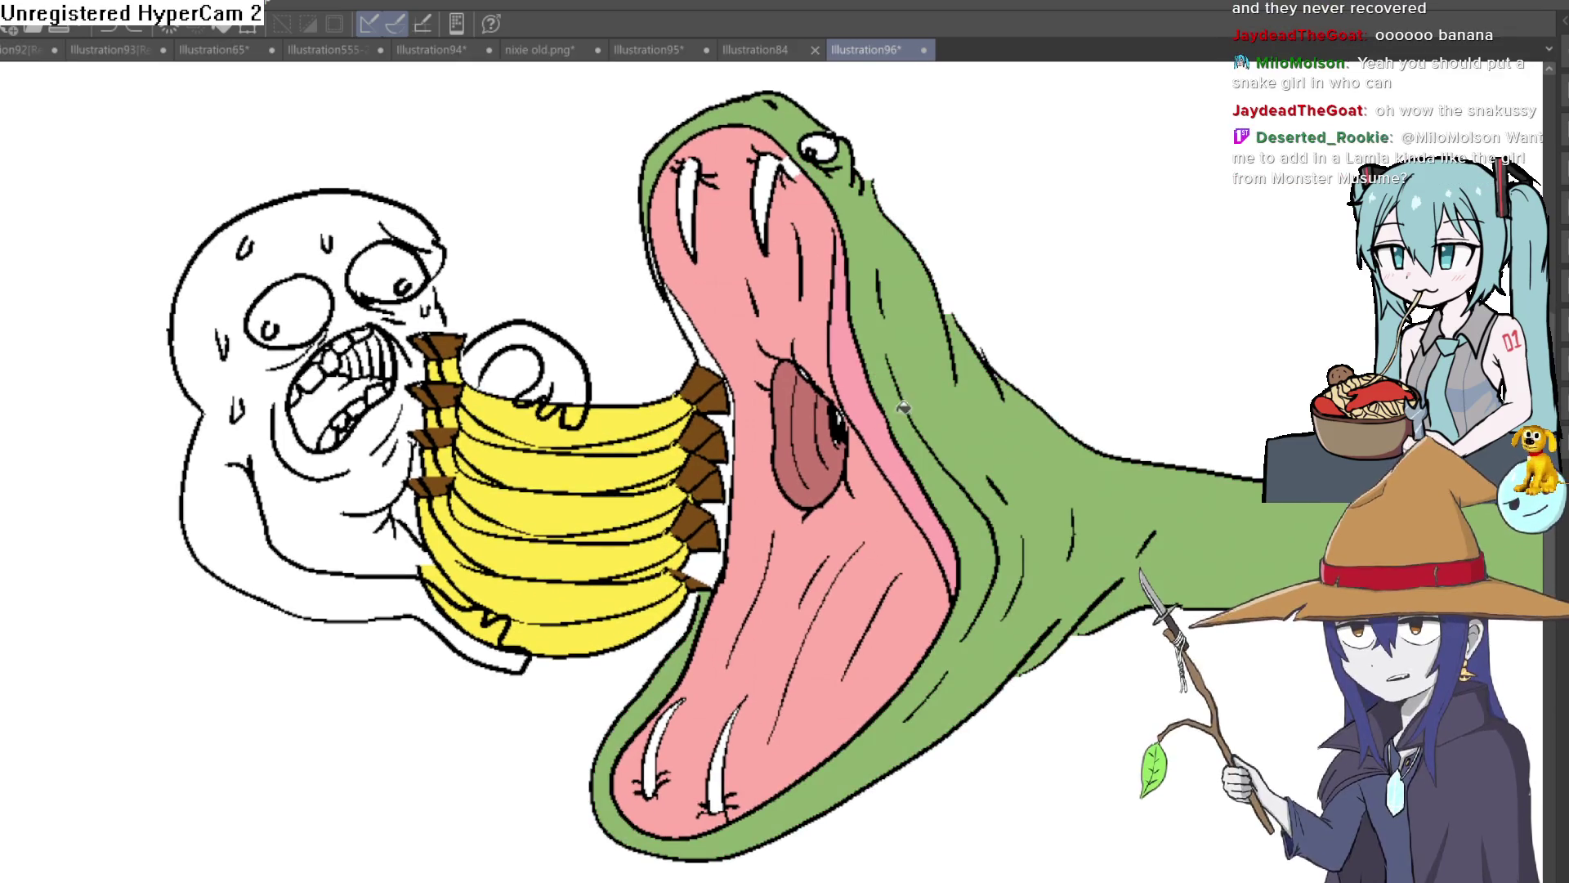
drag(200, 715, 134, 703)
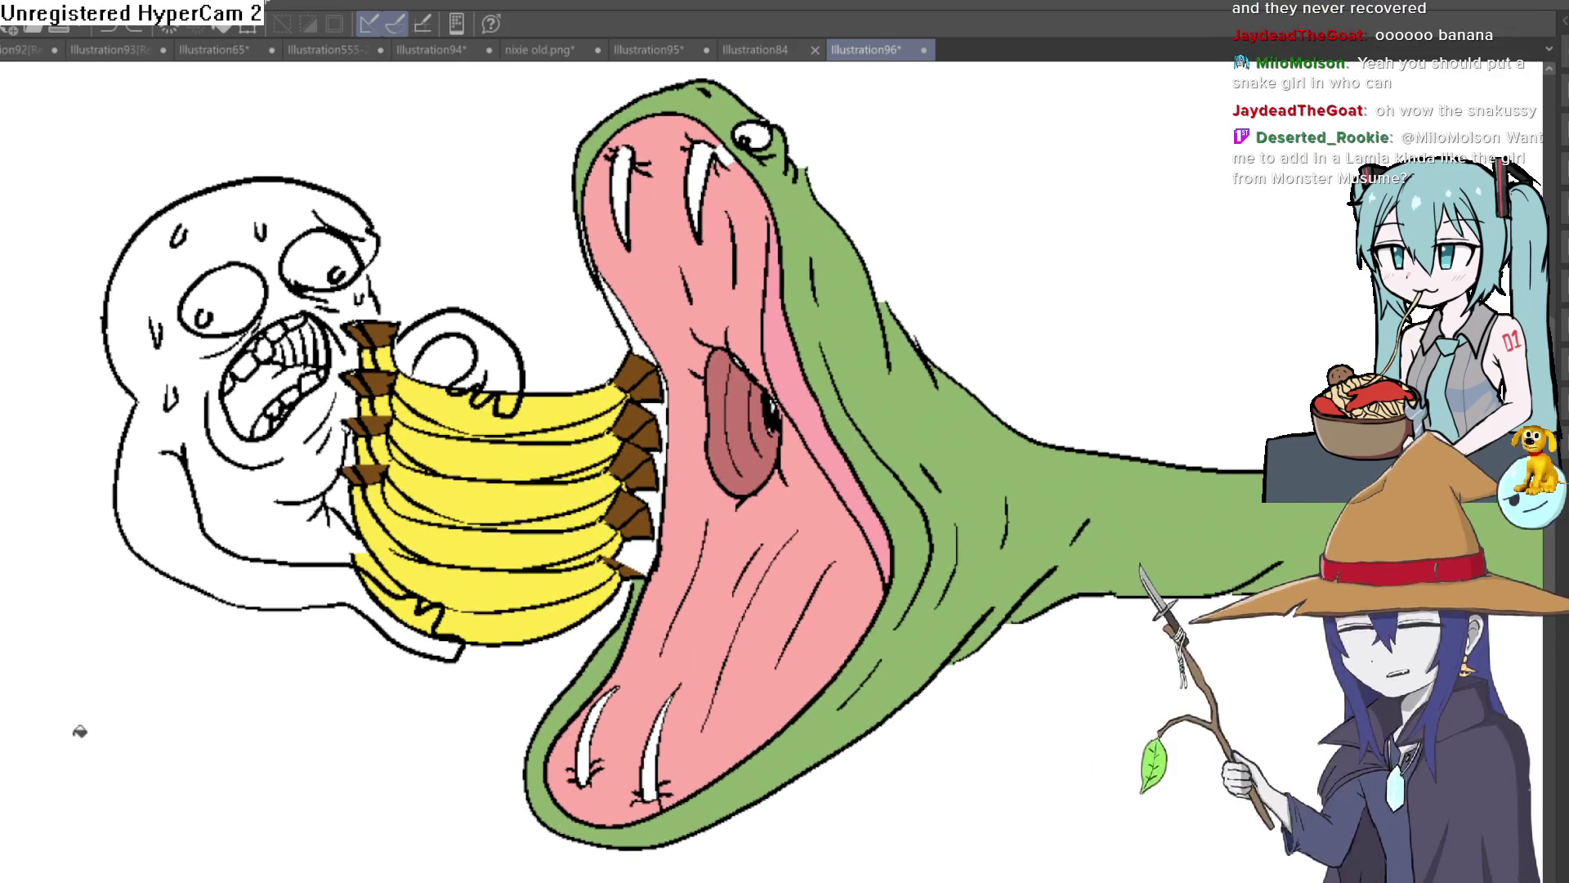
click(688, 378)
click(640, 334)
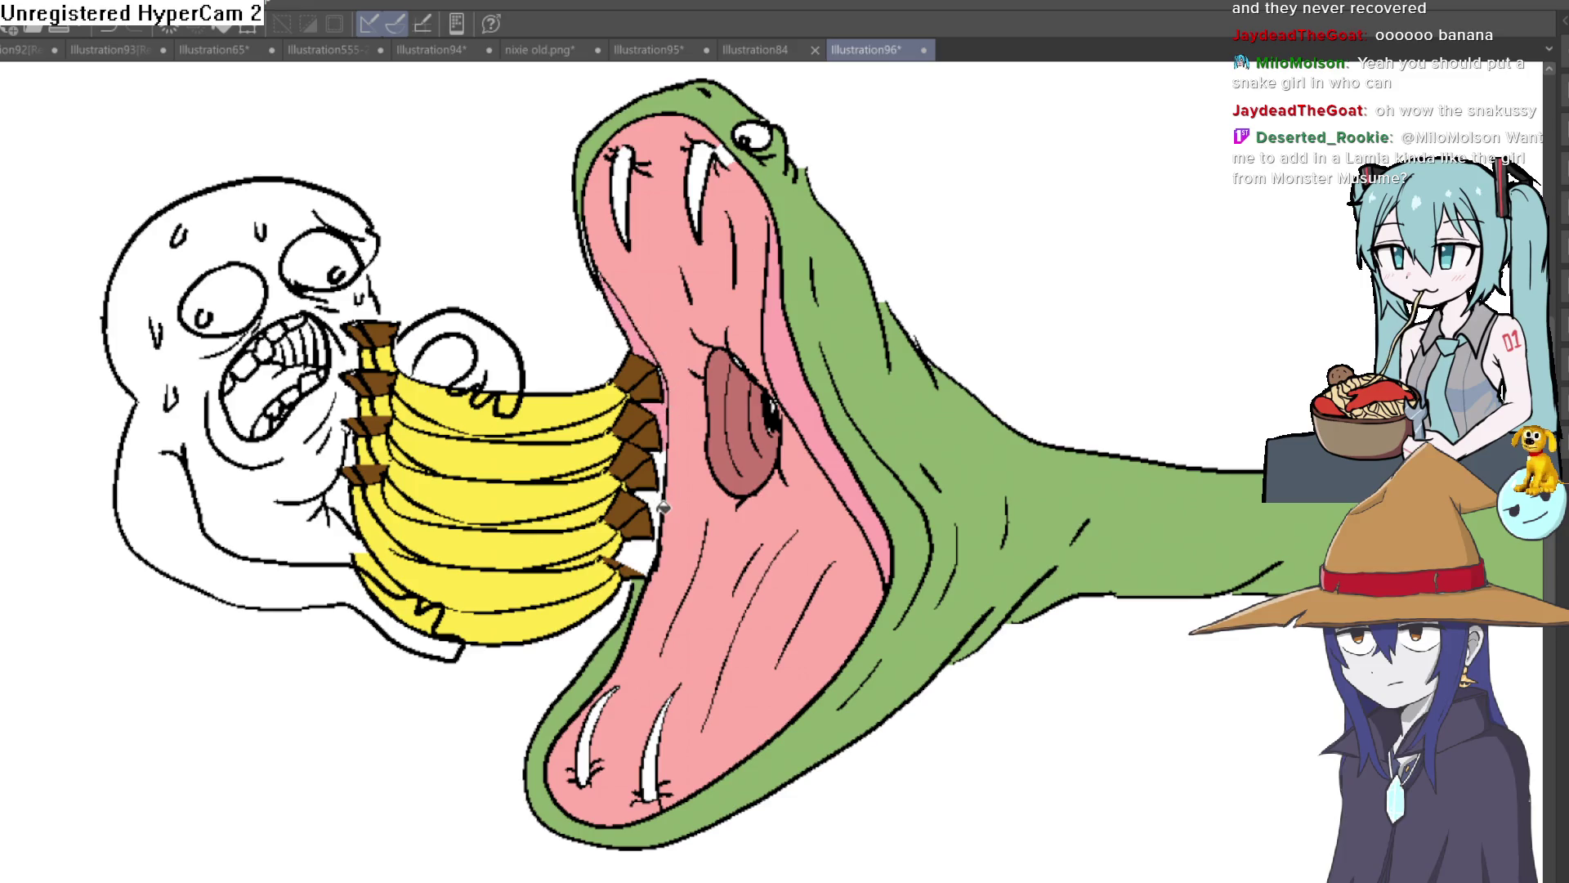
click(653, 540)
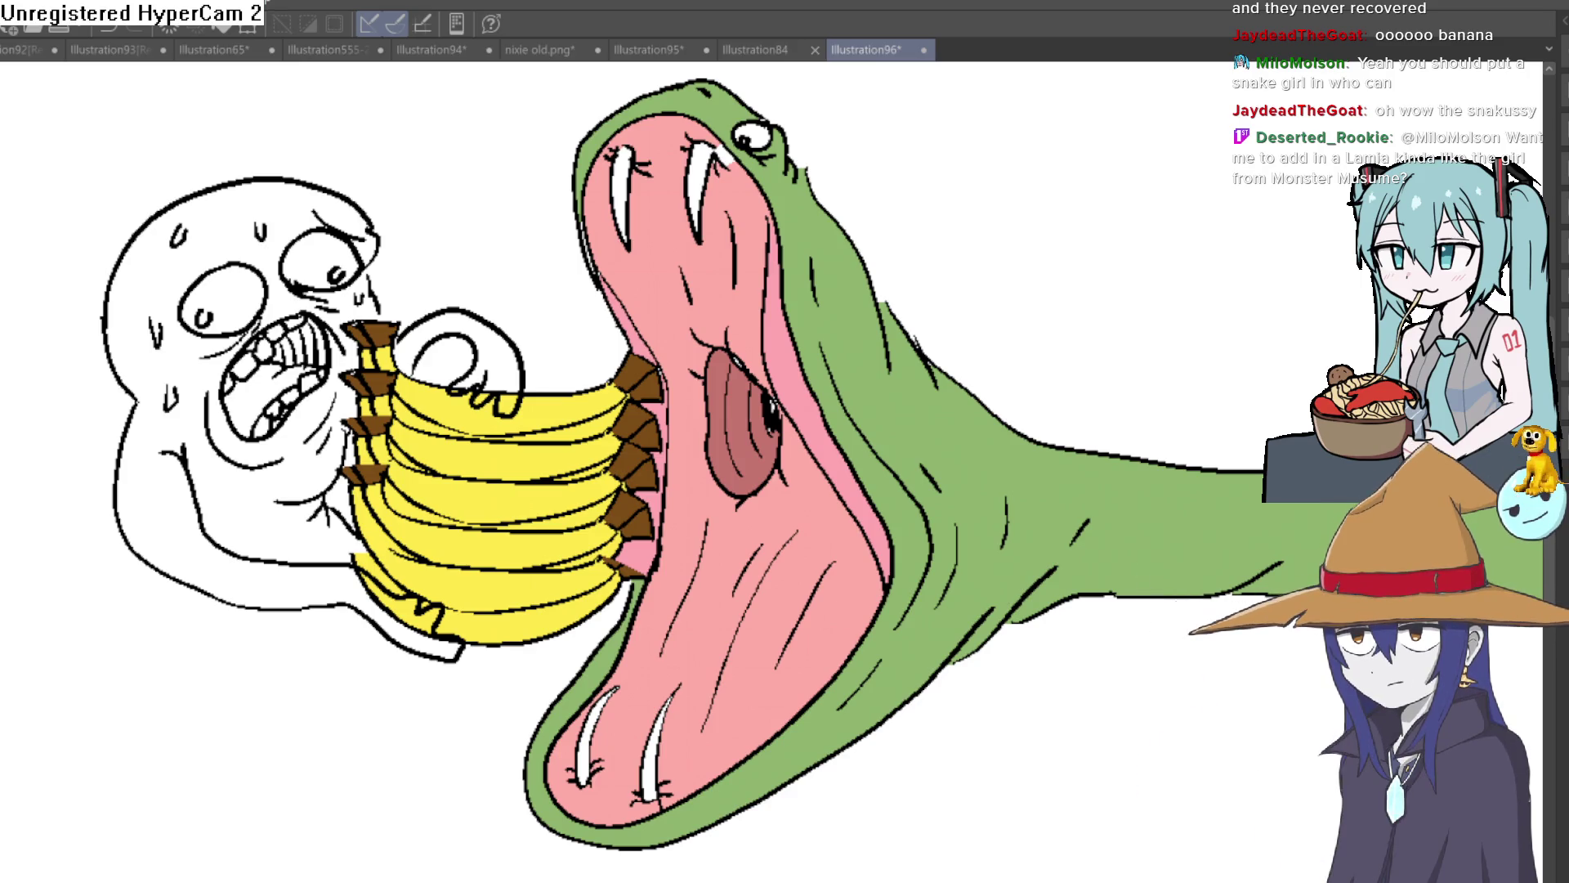
scroll(703, 180, up, 2)
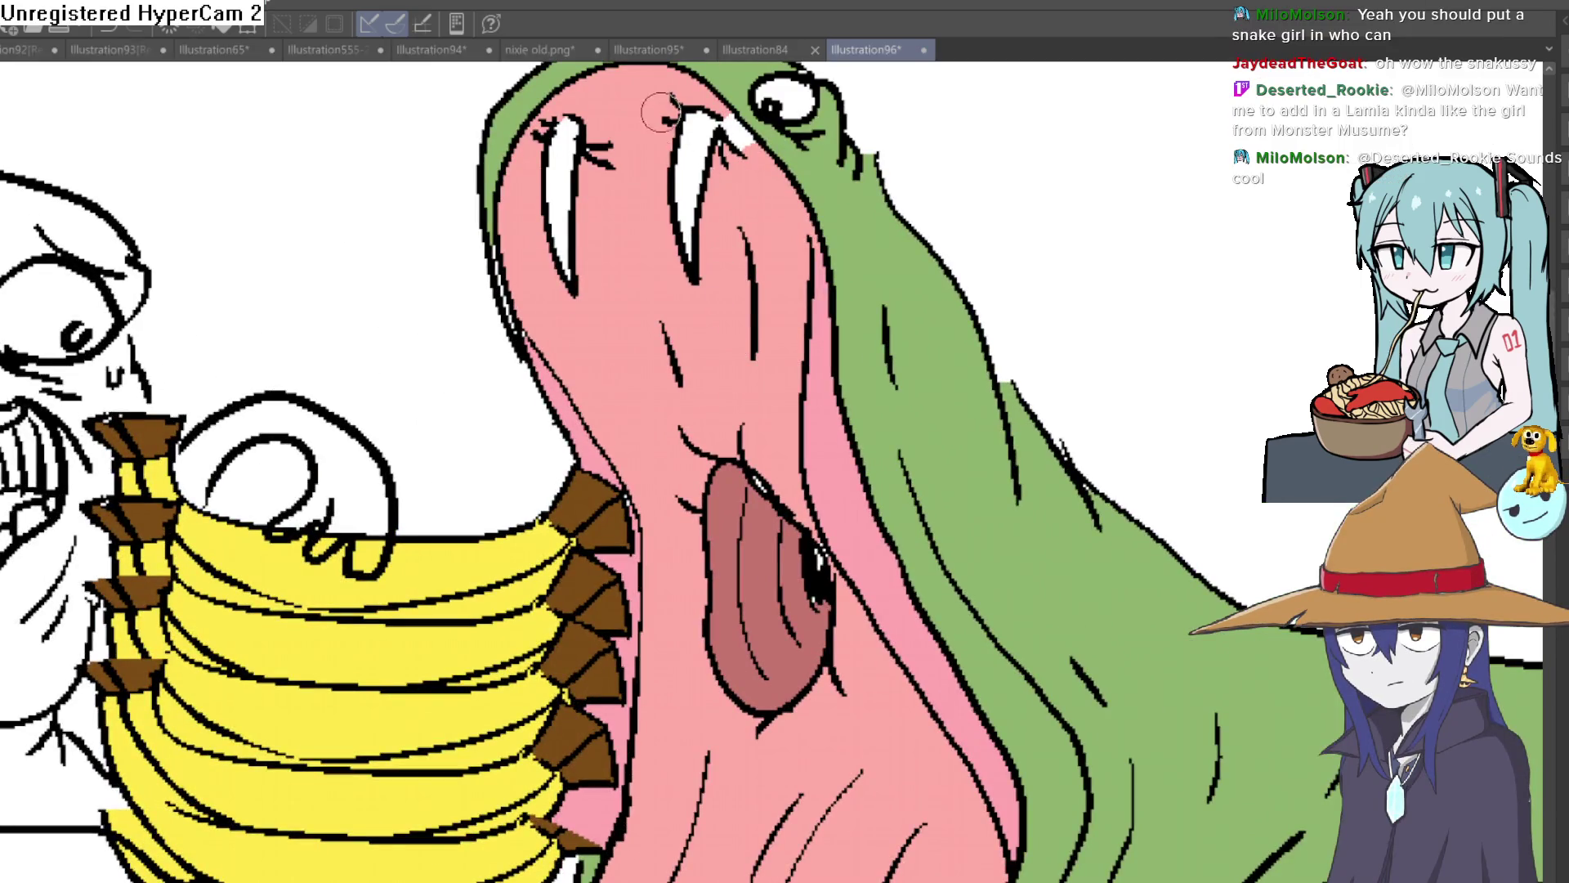
Brush light-blue drool streaks down the mouth from the upper fang, redoing one over-long stroke.
drag(672, 149, 676, 572)
scroll(694, 370, down, 2)
drag(695, 370, 685, 570)
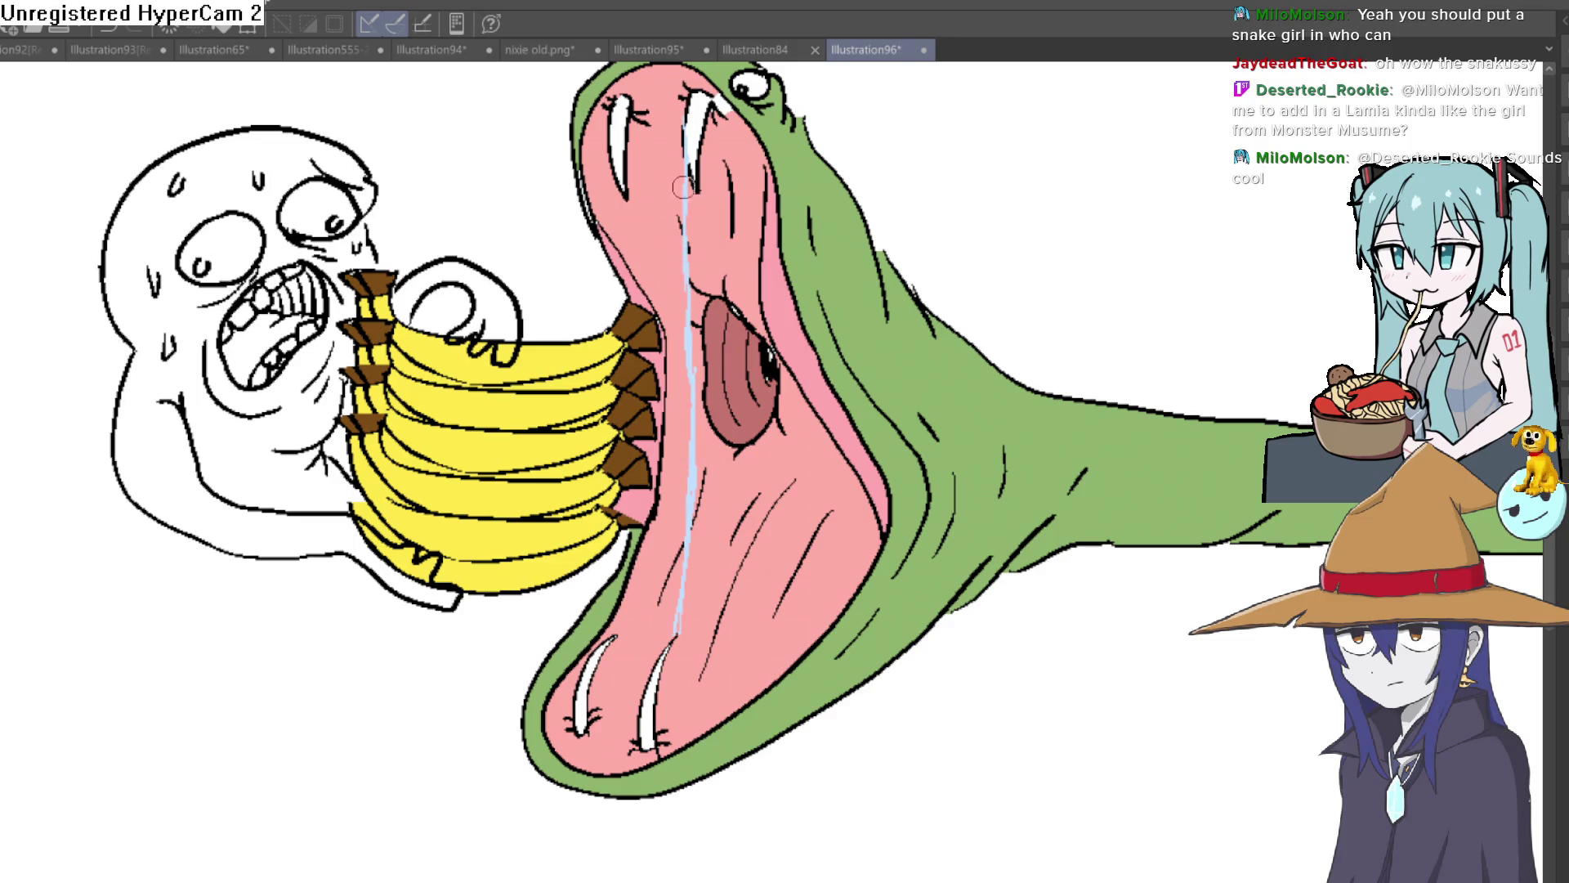
key(ctrl+z)
key(ctrl+z)
key(ctrl+z)
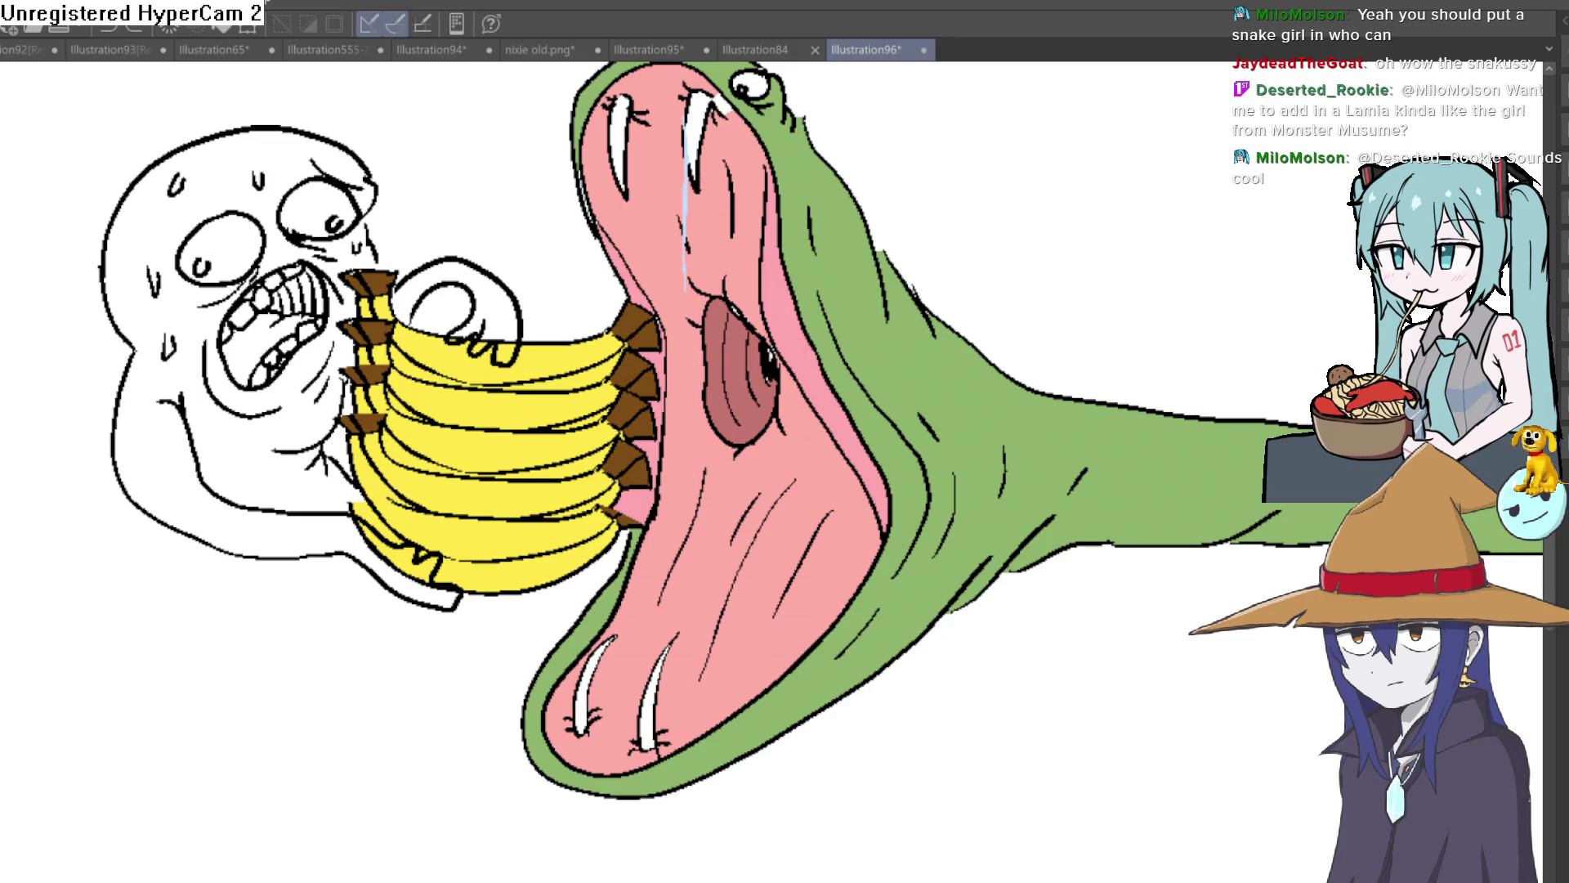
drag(651, 74, 659, 253)
drag(654, 69, 659, 218)
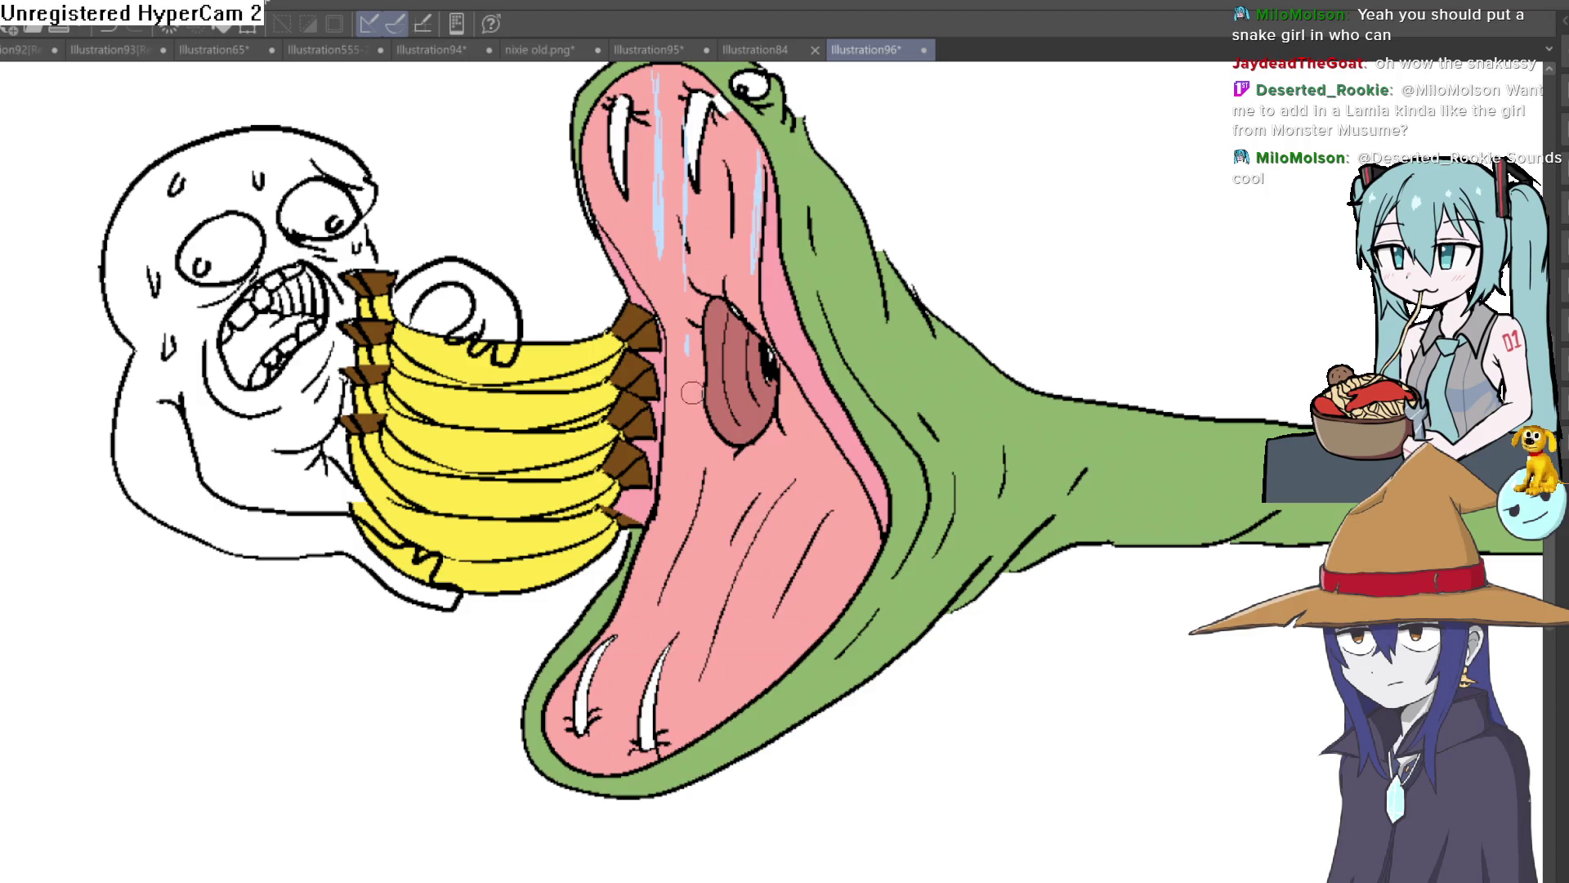
drag(687, 359, 681, 587)
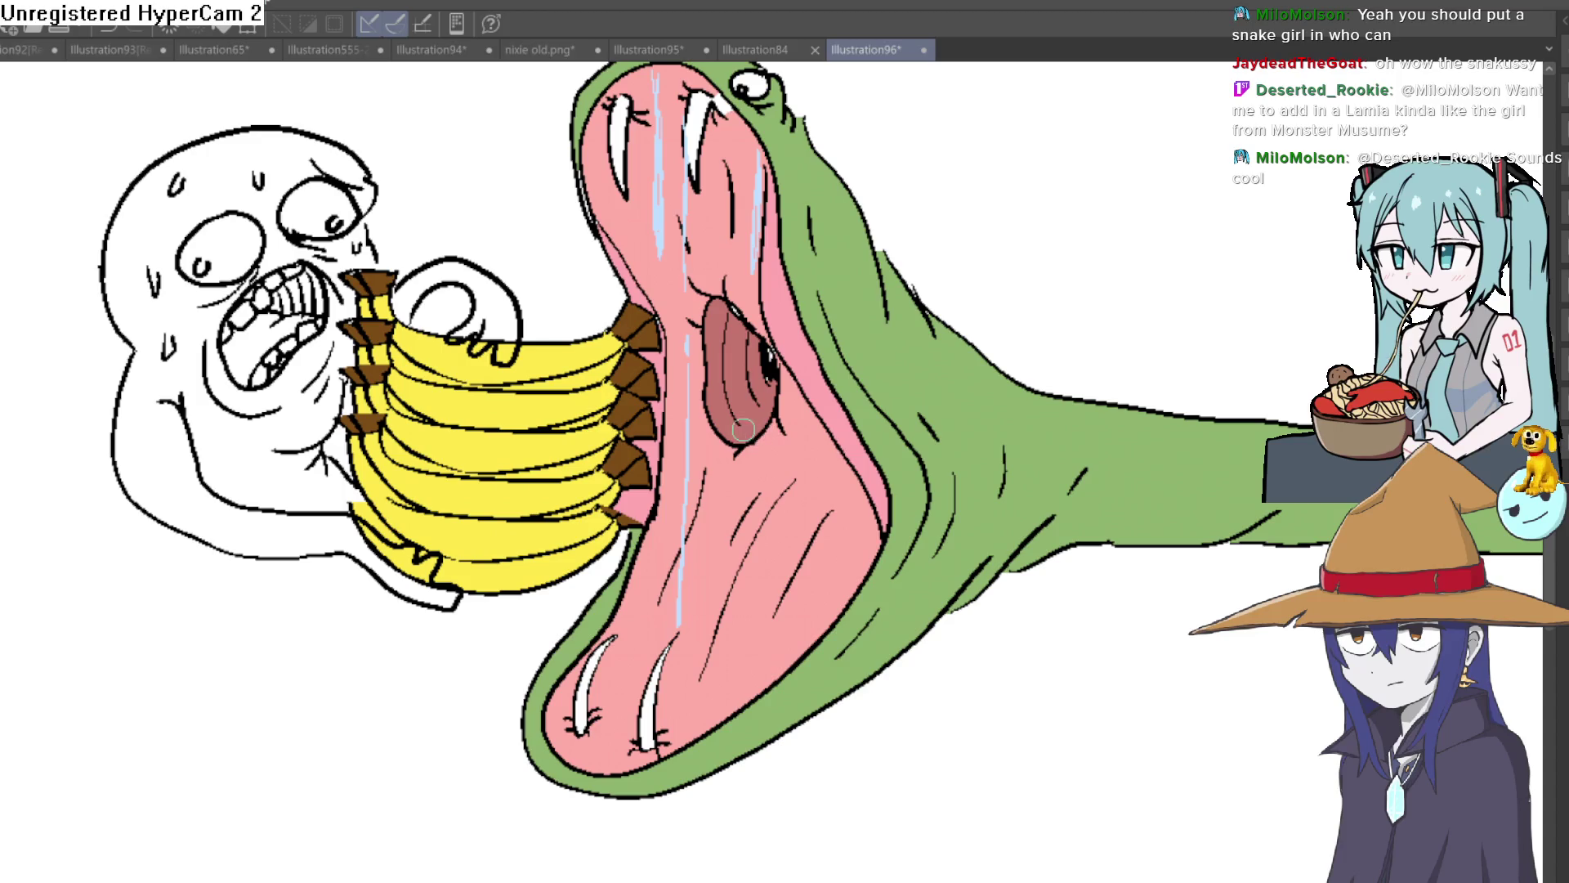
drag(733, 126, 733, 245)
drag(733, 325, 724, 696)
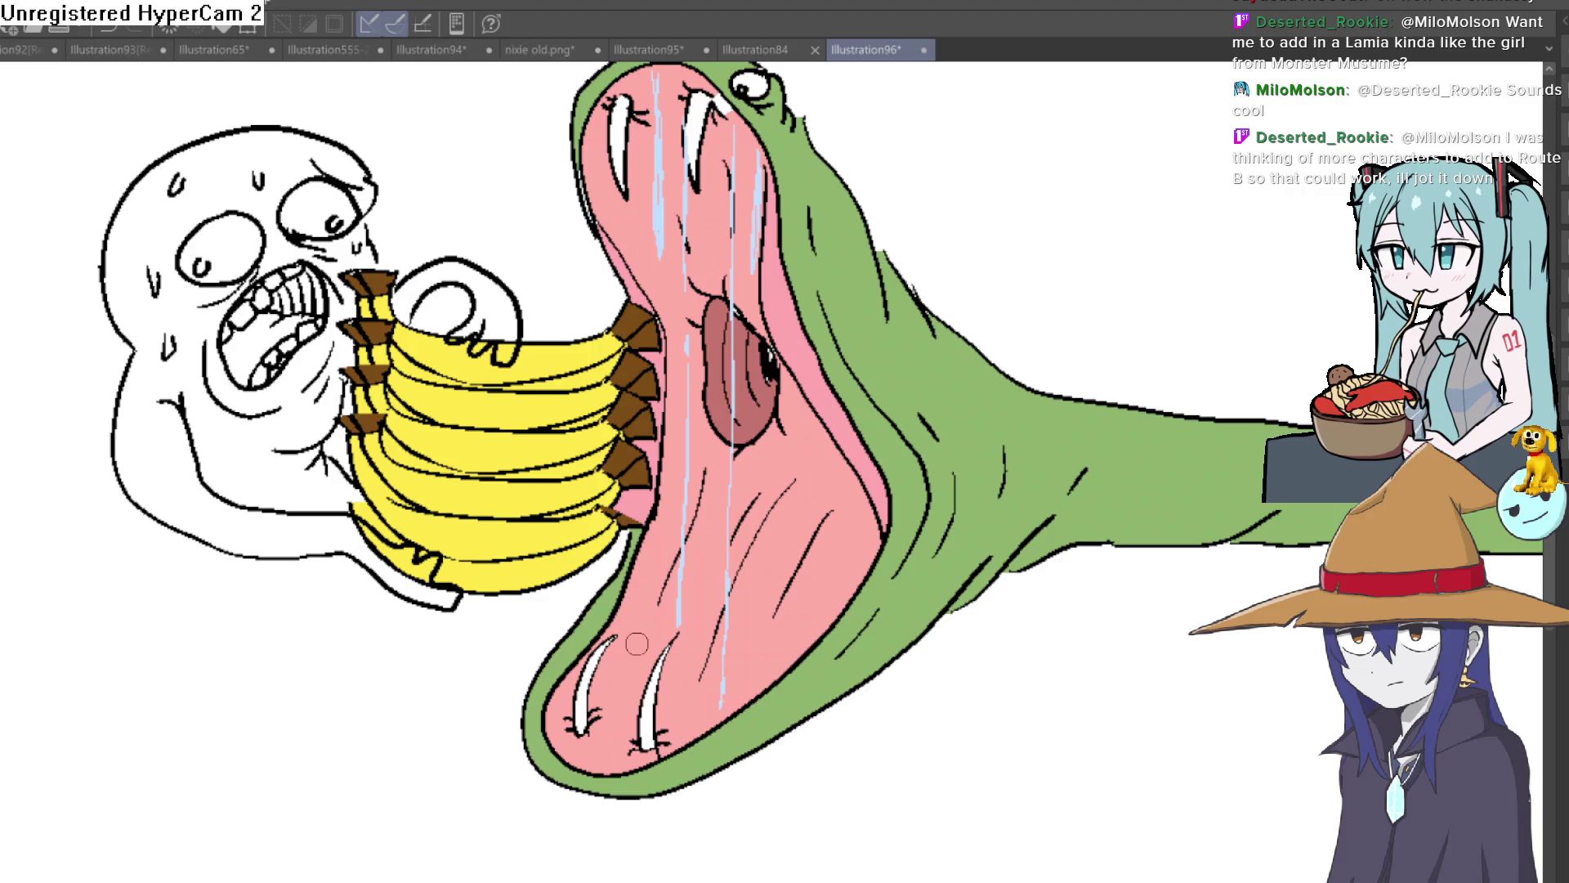
Flip the canvas view upside down and fill the right fang beige.
scroll(626, 507, up, 3)
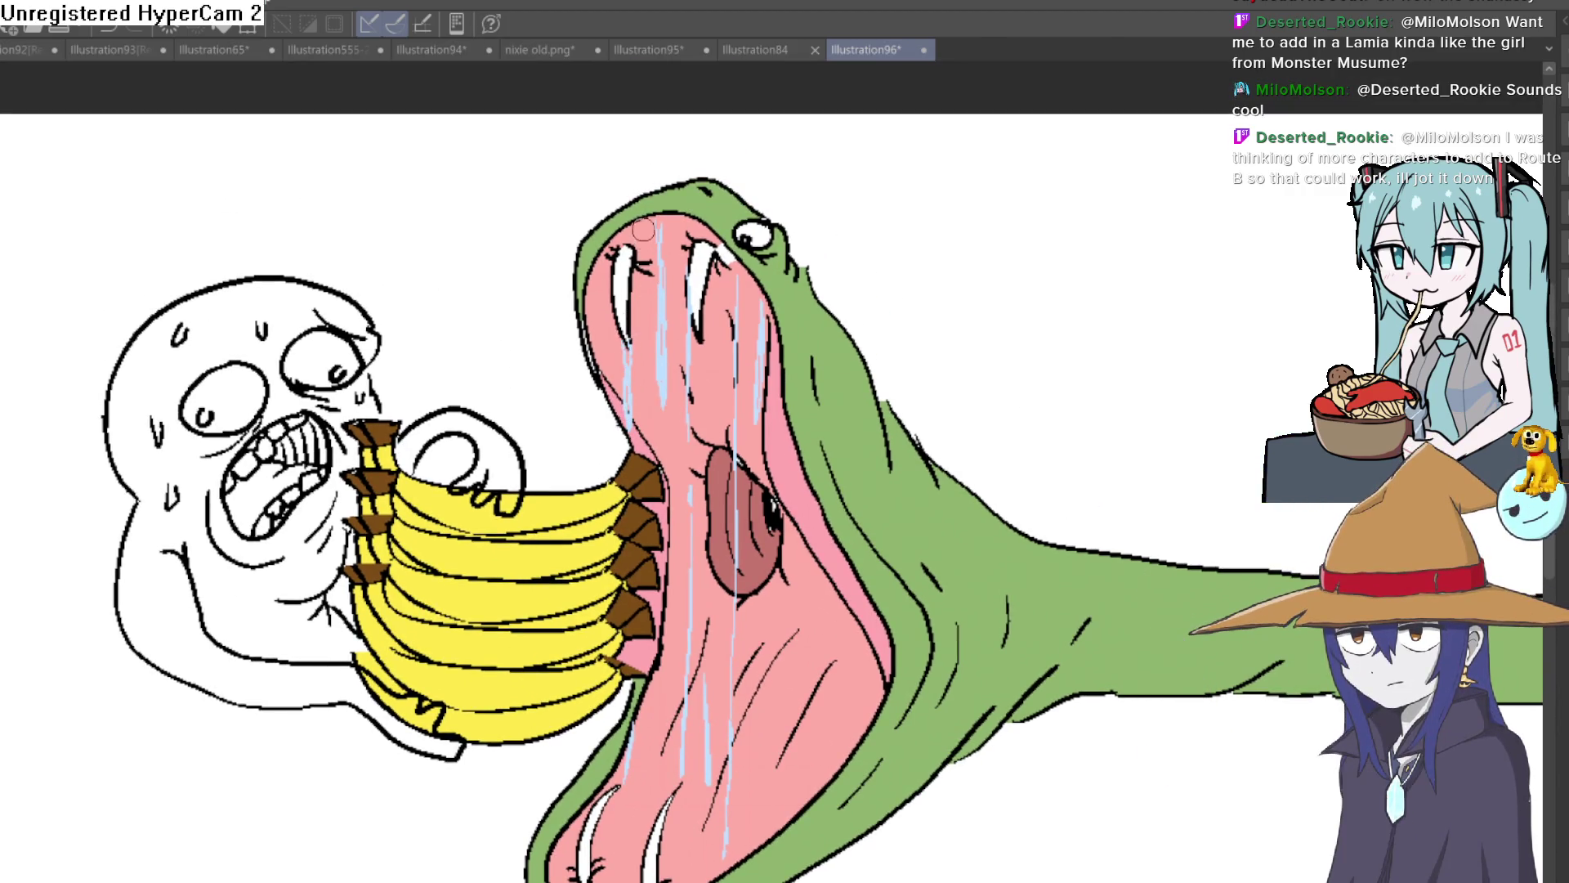
mouse_move(813, 478)
mouse_down()
mouse_move(797, 360)
mouse_move(784, 678)
mouse_up()
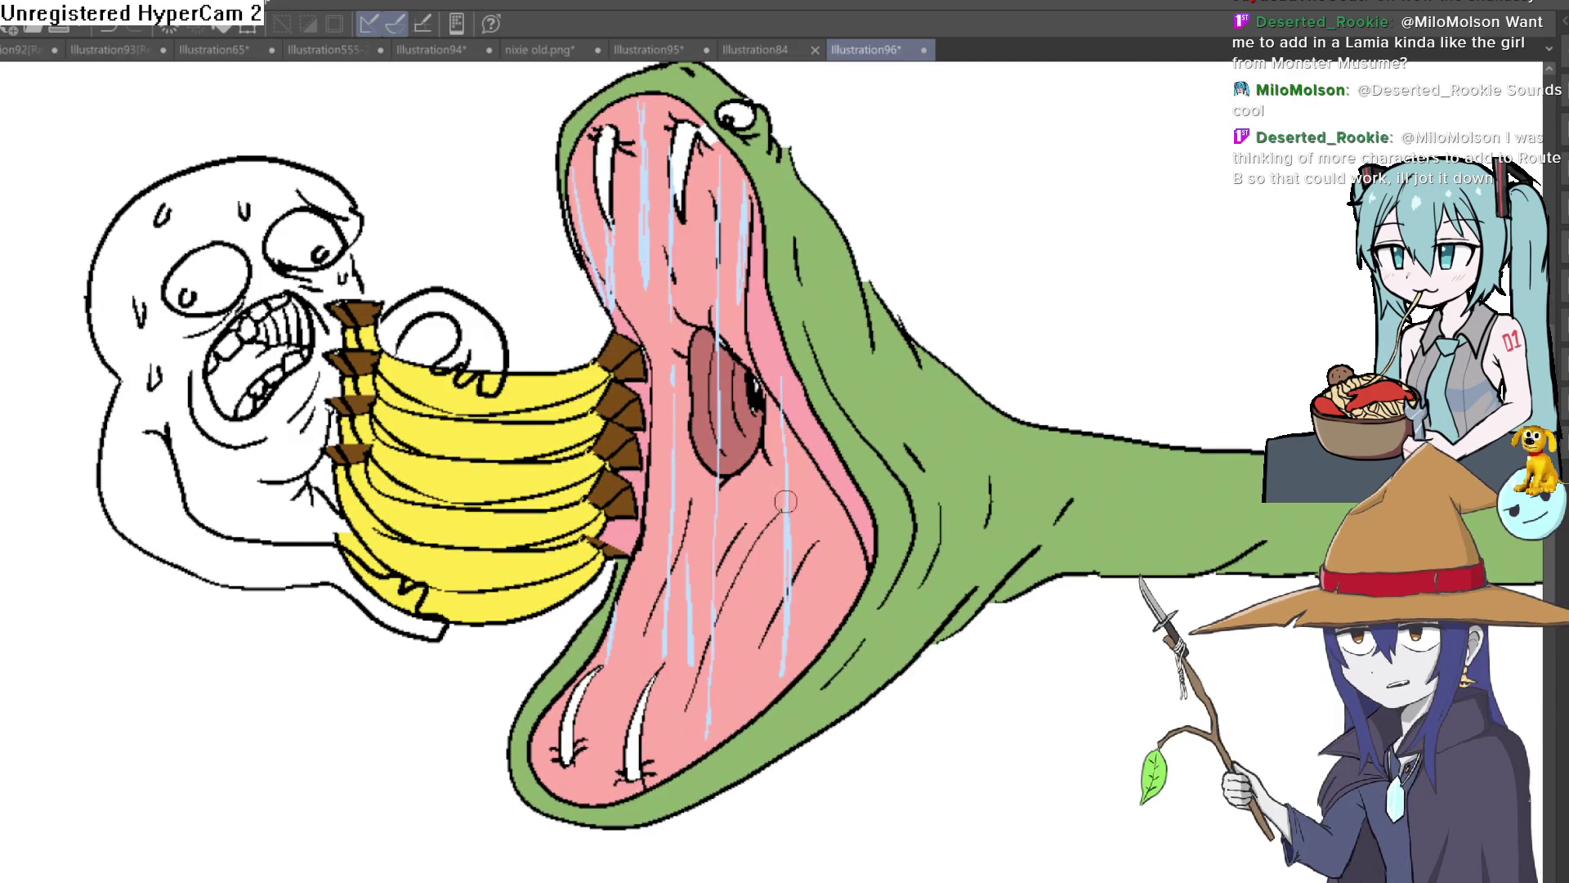
scroll(781, 367, down, 3)
scroll(880, 455, up, 5)
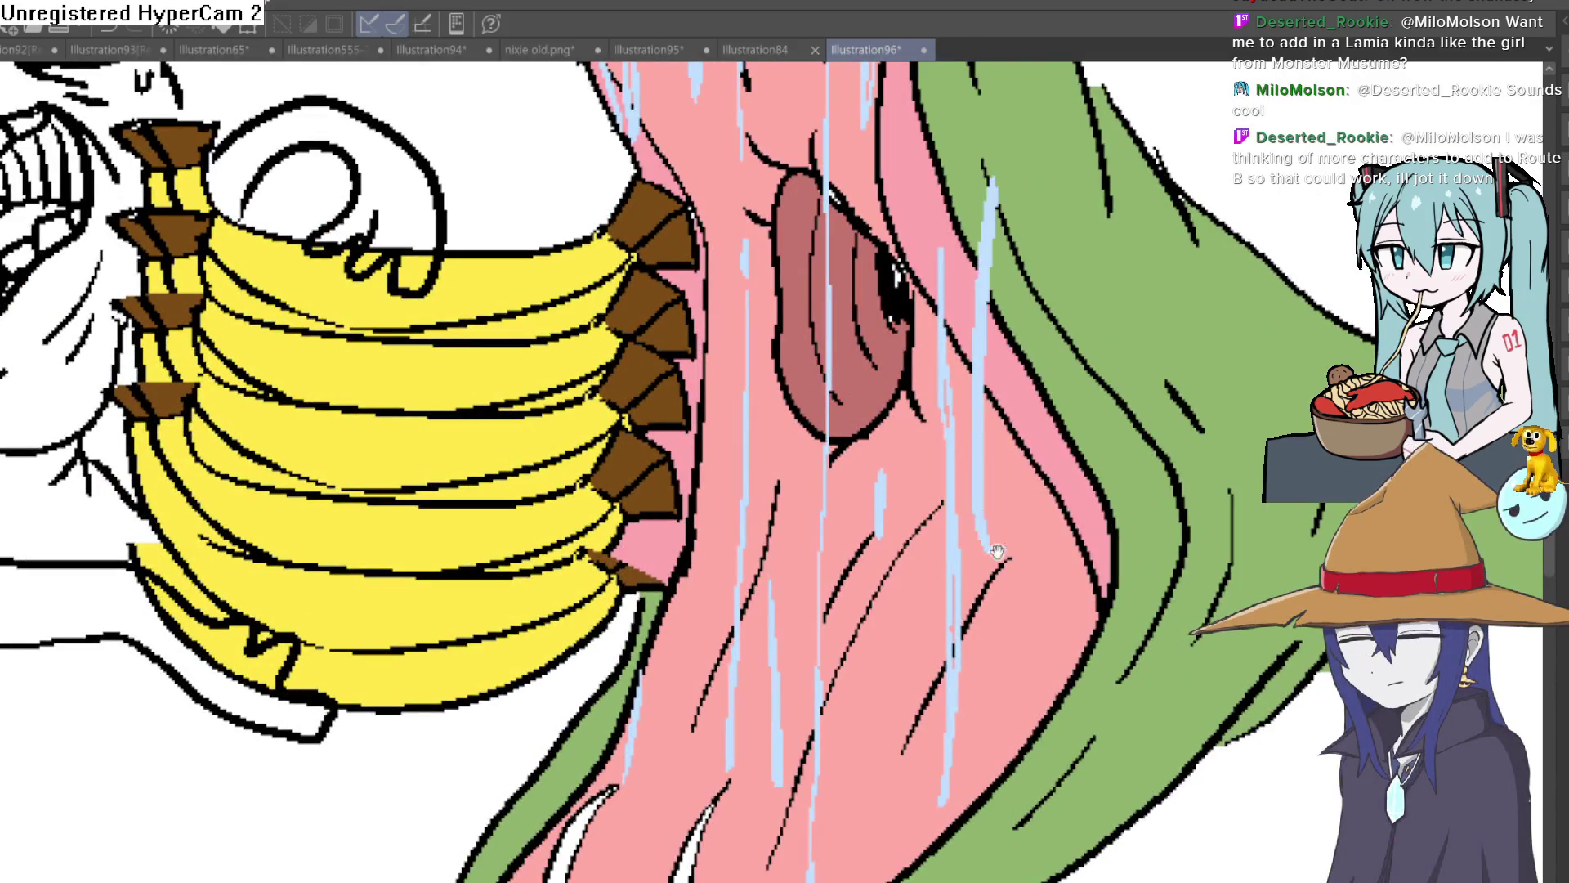
scroll(1073, 372, down, 5)
scroll(899, 531, down, 2)
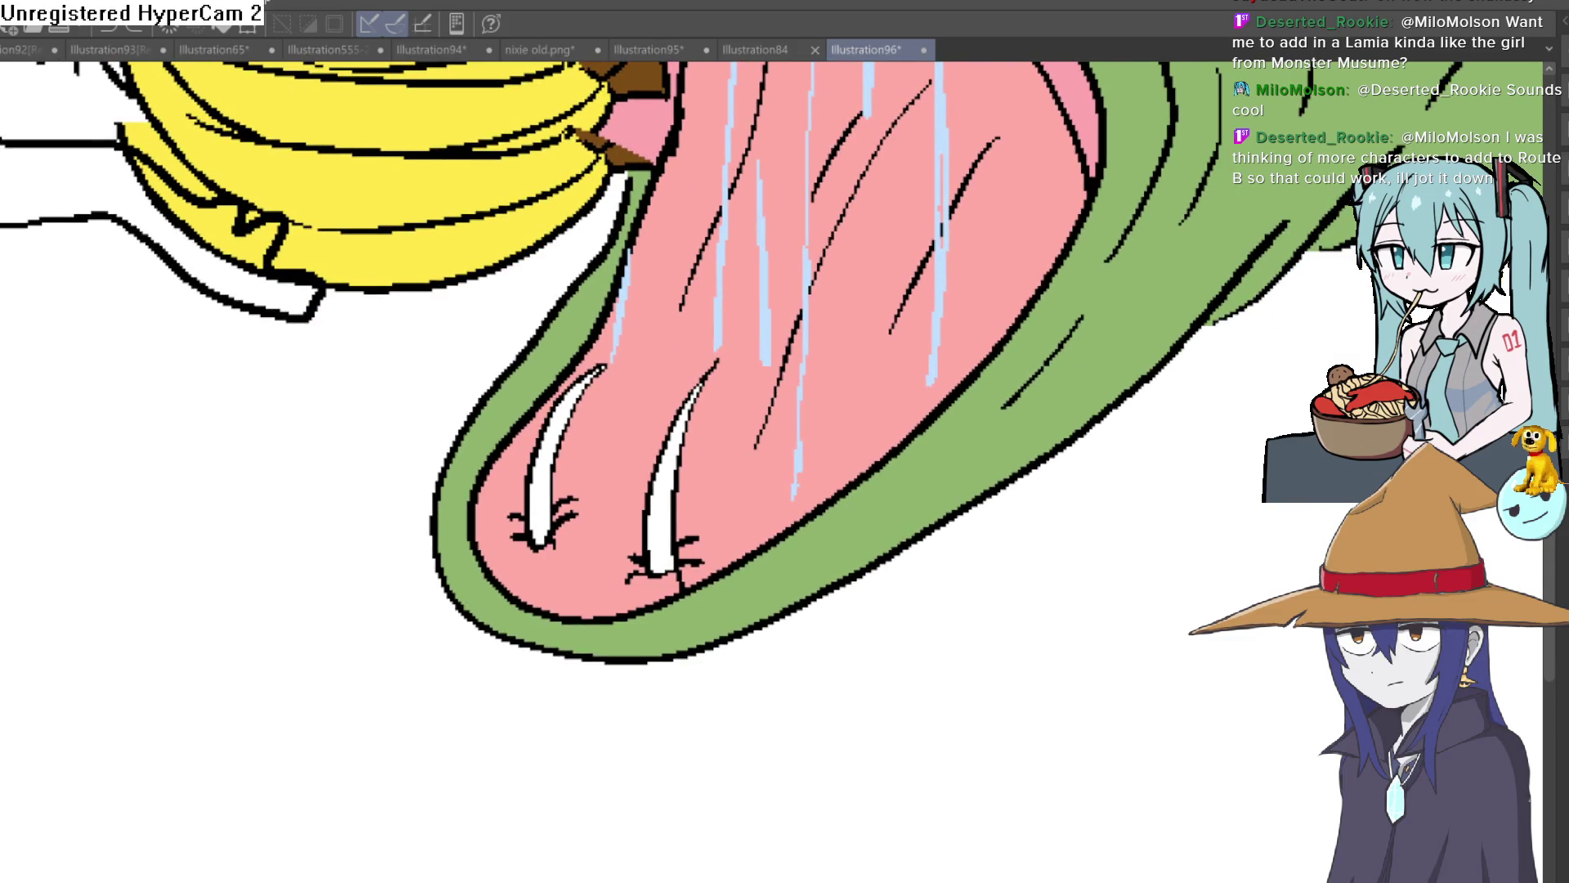
key(ctrl+shift+v)
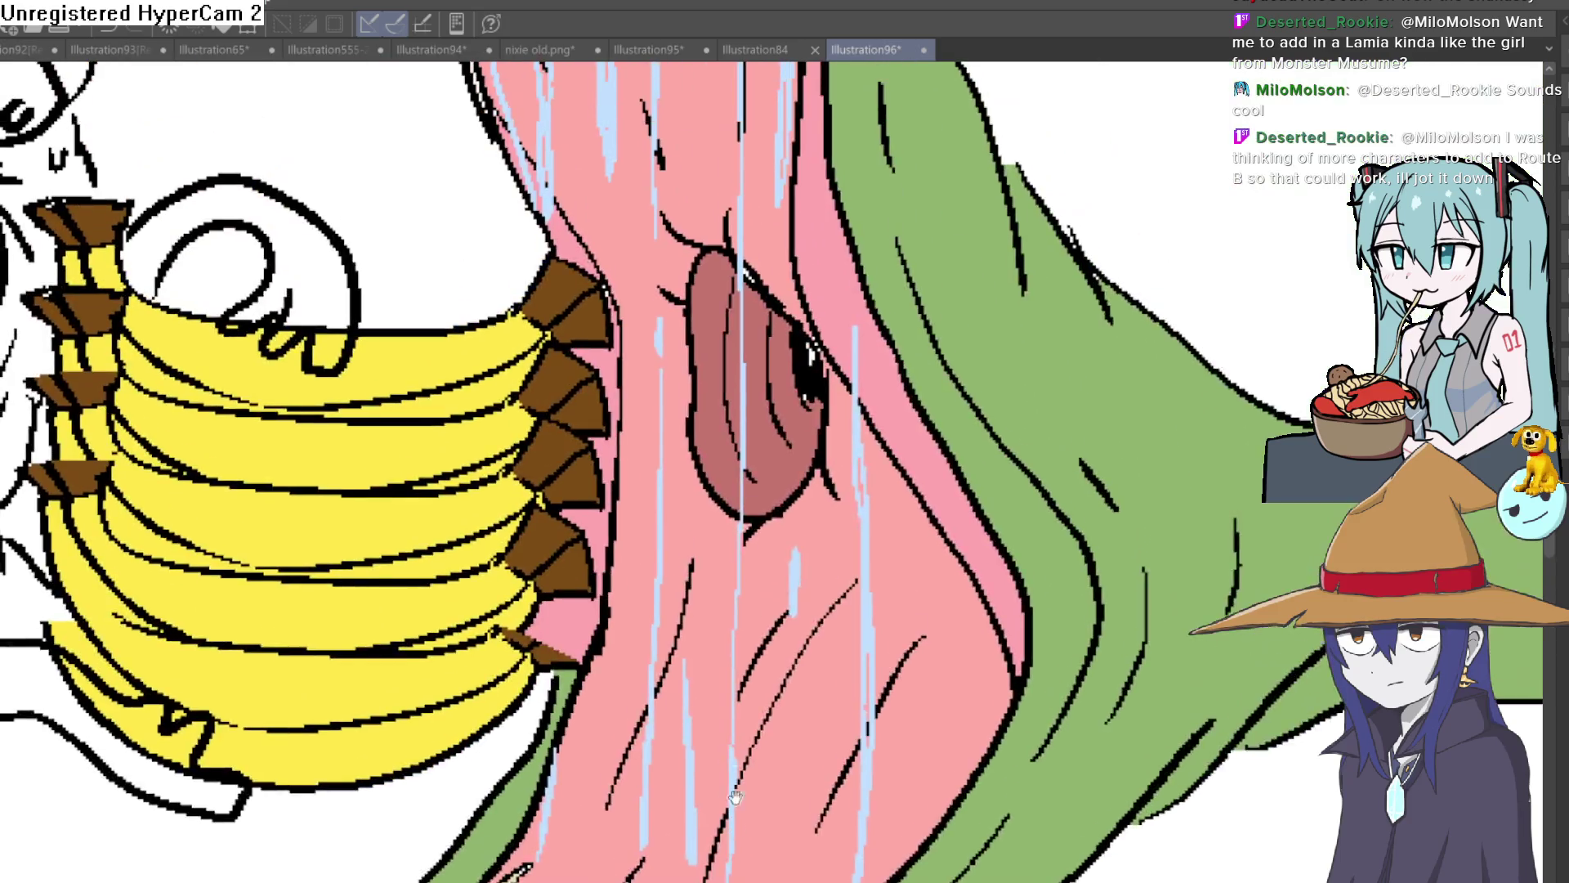
click(717, 237)
scroll(571, 235, down, 5)
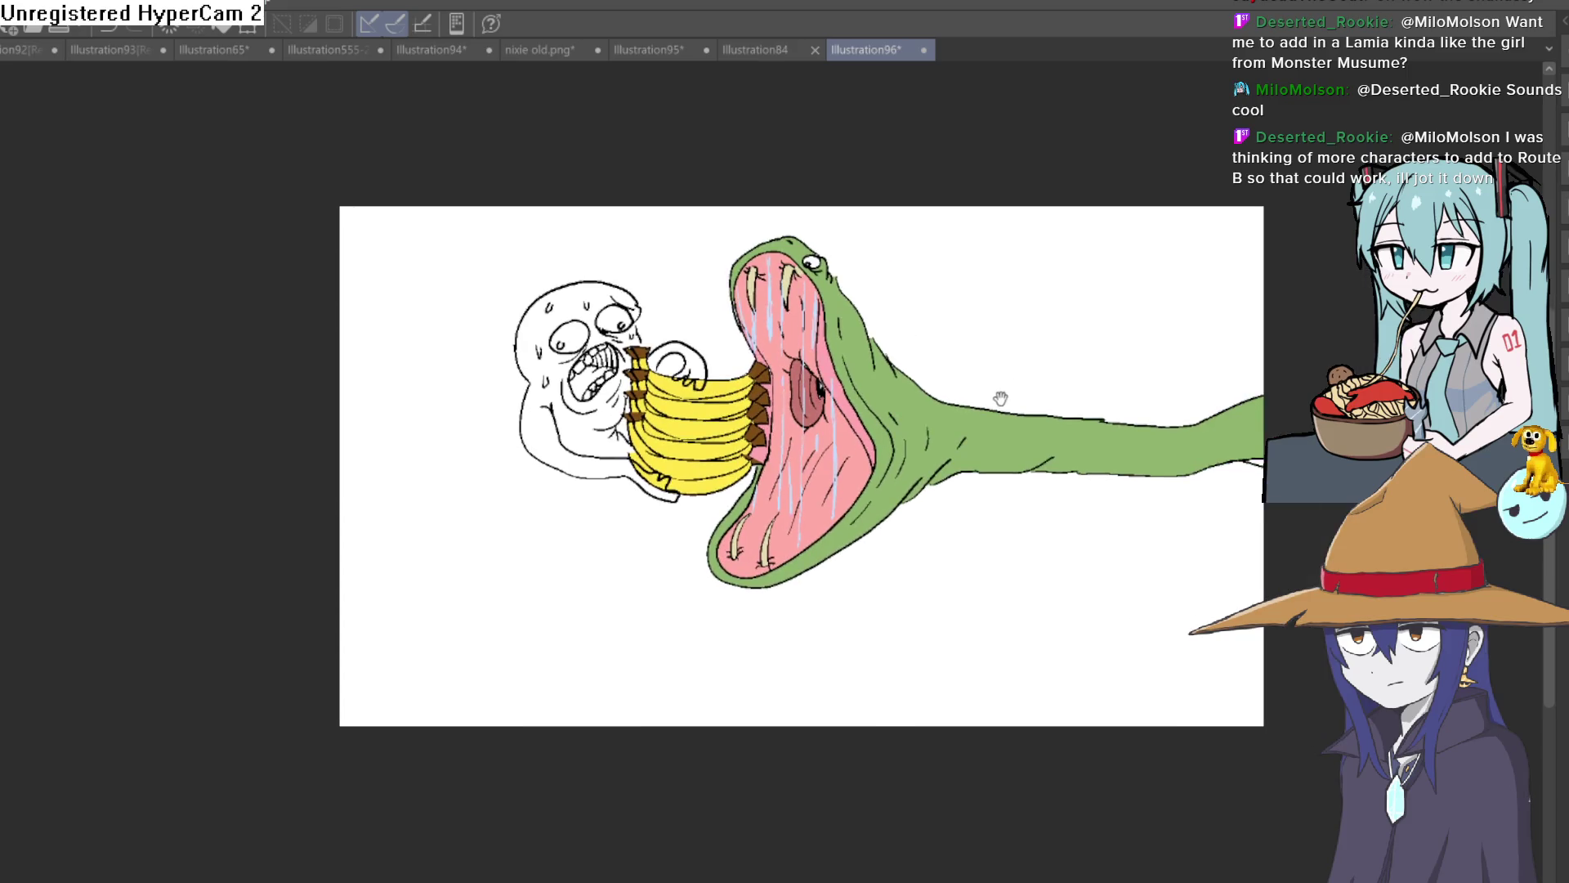
mouse_move(1000, 398)
mouse_down()
mouse_move(1149, 351)
mouse_move(1122, 400)
mouse_up()
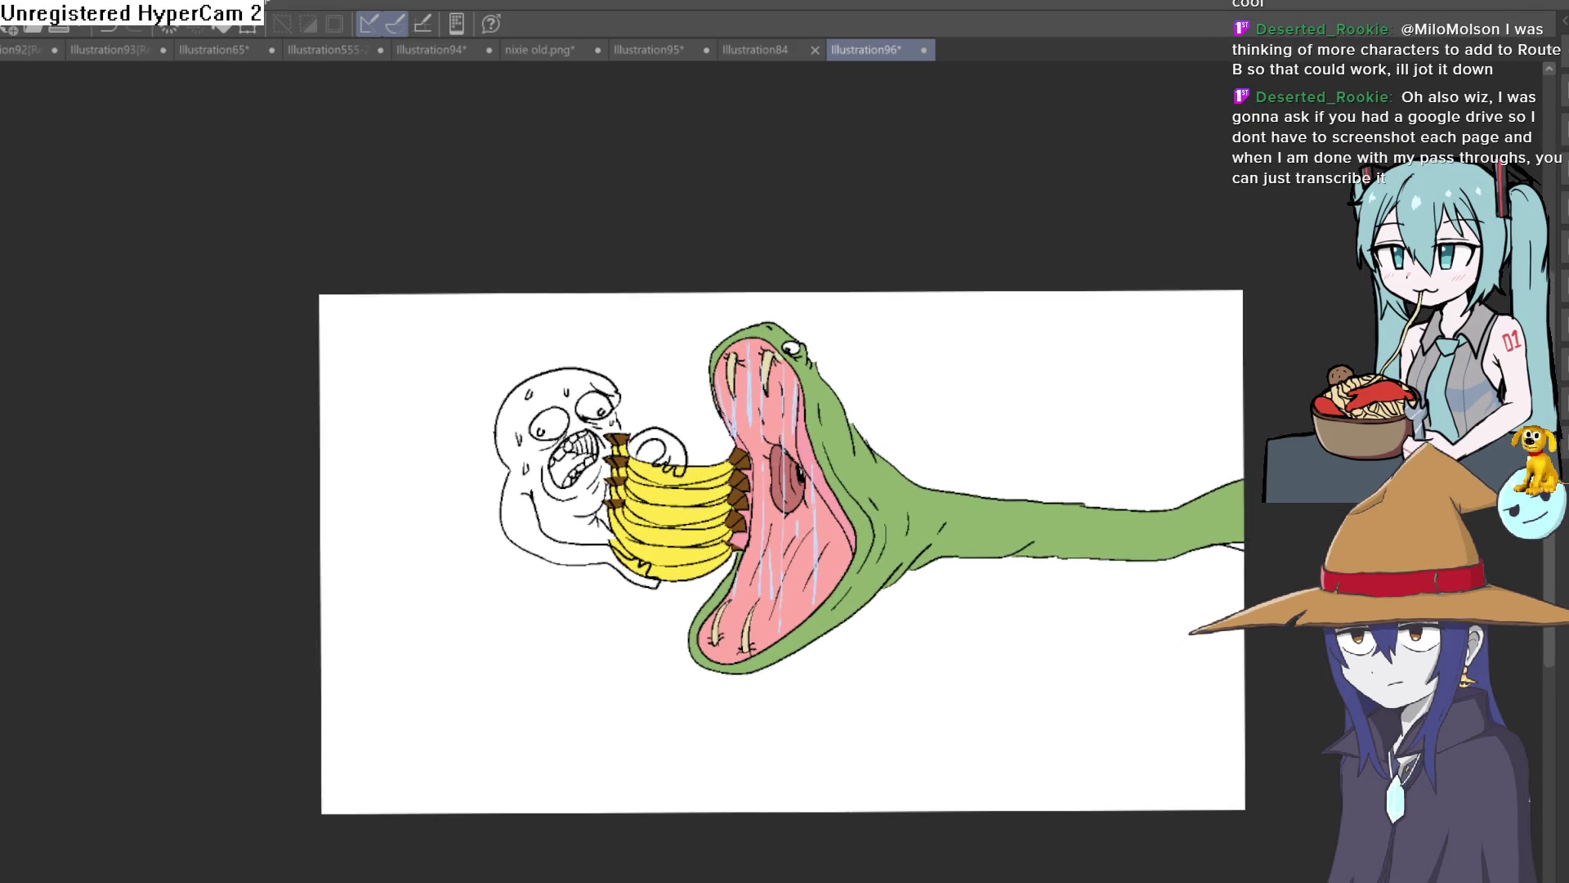
scroll(781, 520, up, 2)
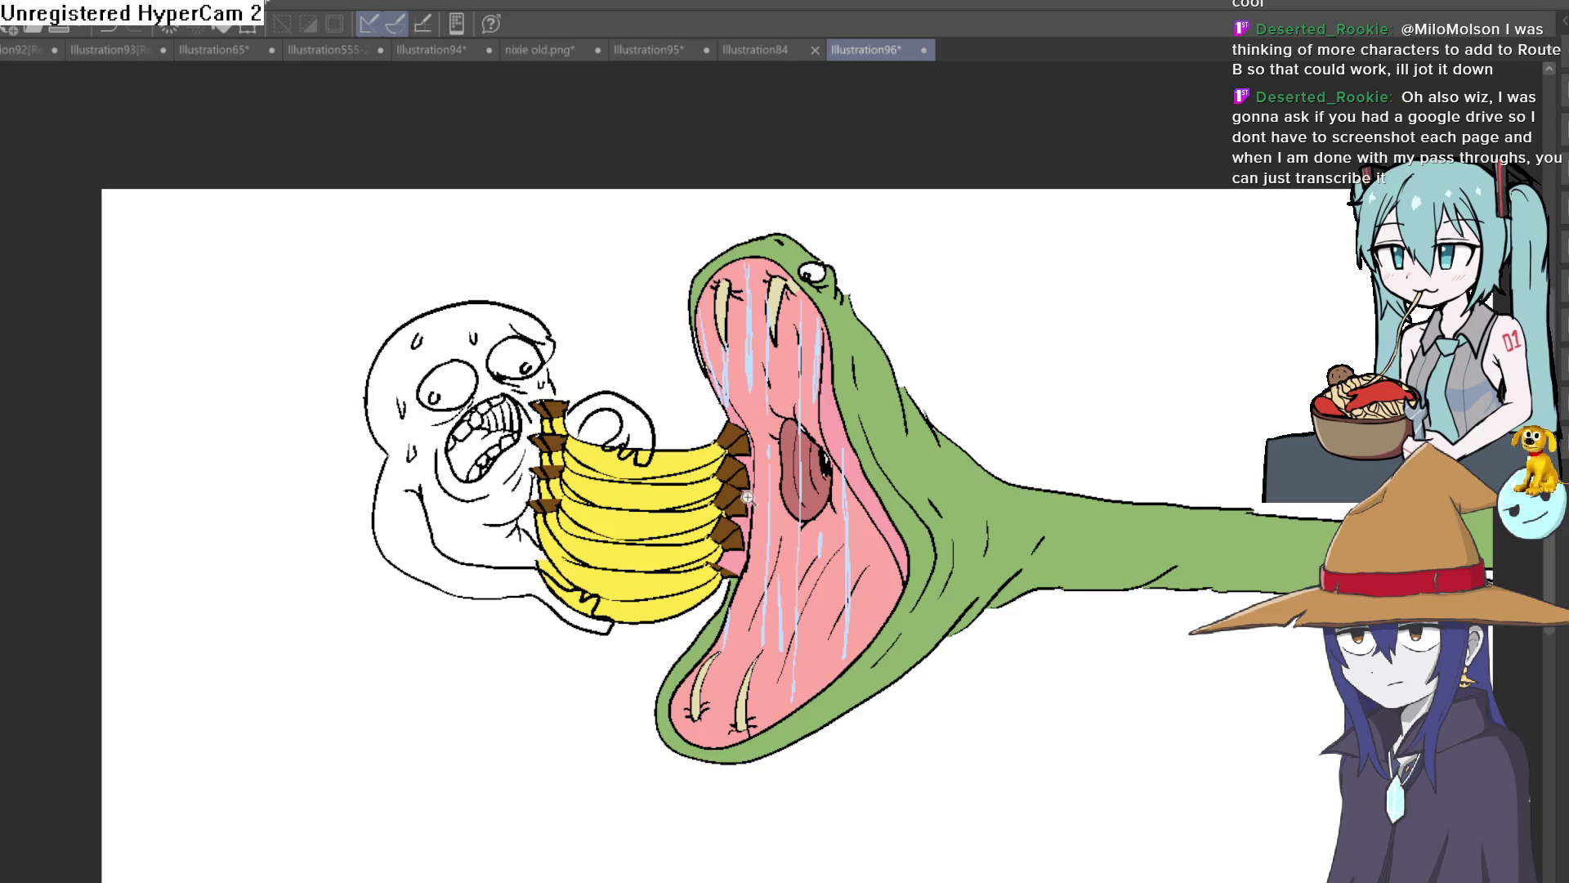
mouse_move(963, 368)
mouse_down()
mouse_move(963, 430)
mouse_move(932, 447)
mouse_move(1027, 473)
mouse_move(942, 392)
mouse_up()
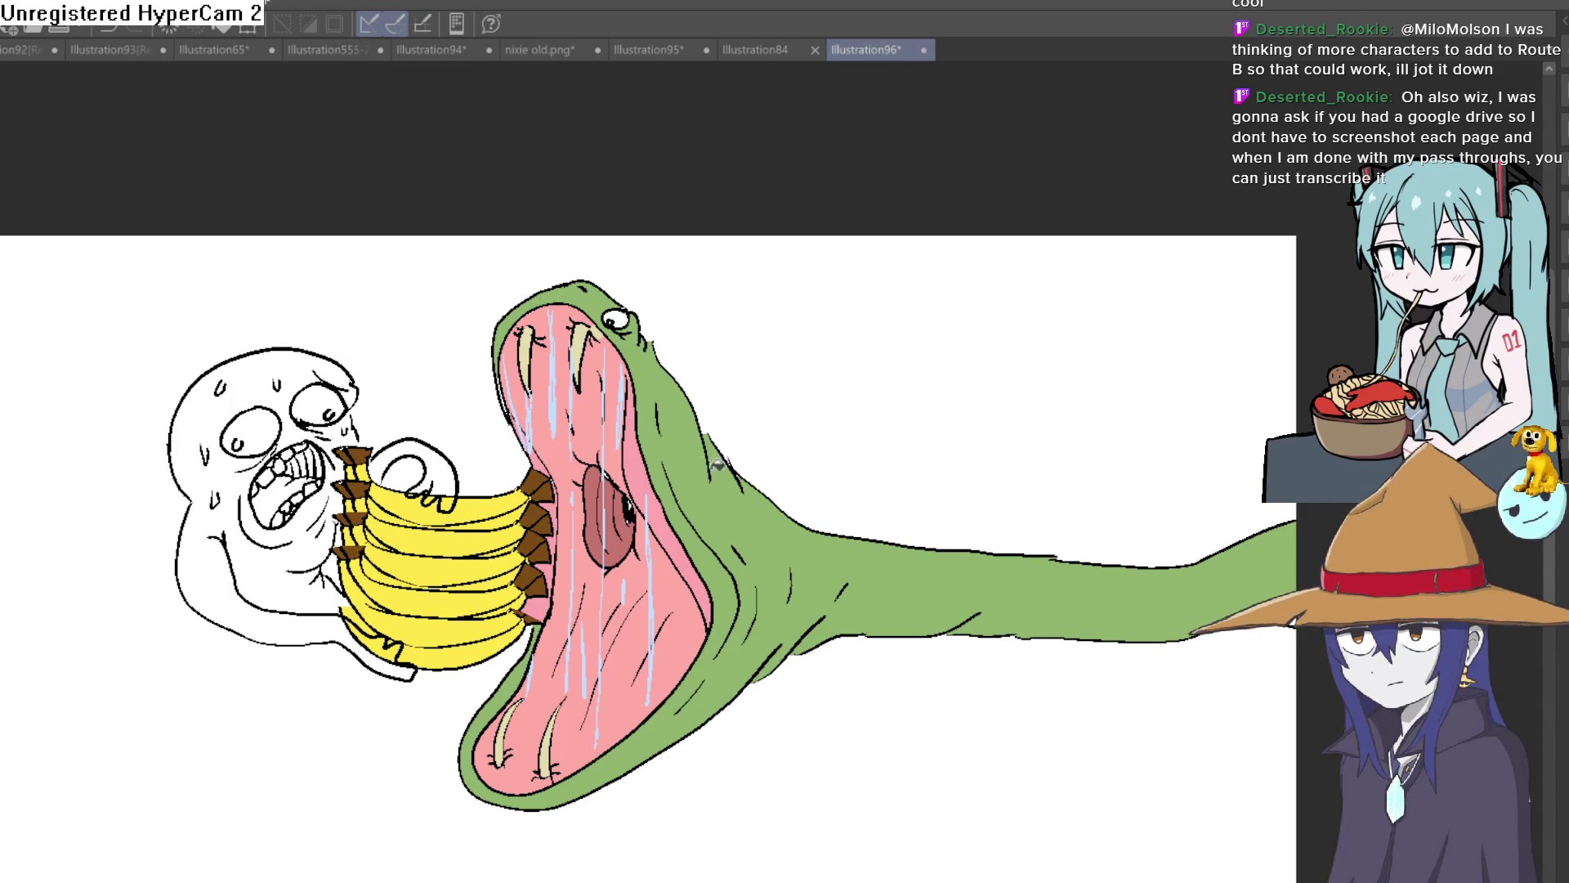
scroll(728, 454, up, 2)
scroll(768, 448, down, 1)
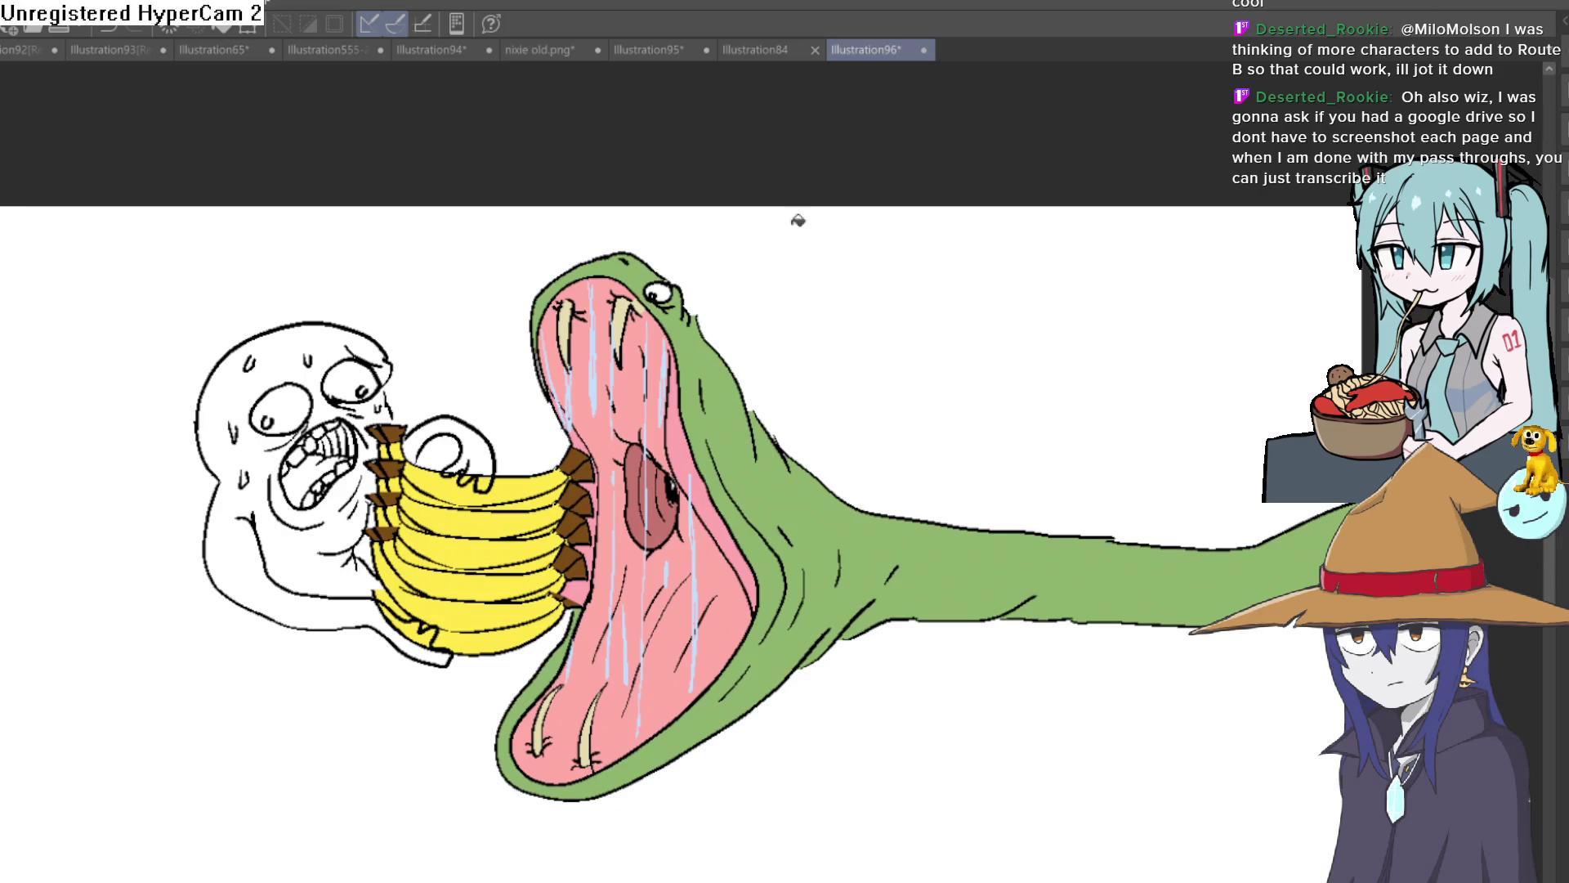
click(787, 47)
Cycle through the document tabs to Illustration555-2-2-3 and frame Raven's torso.
click(649, 57)
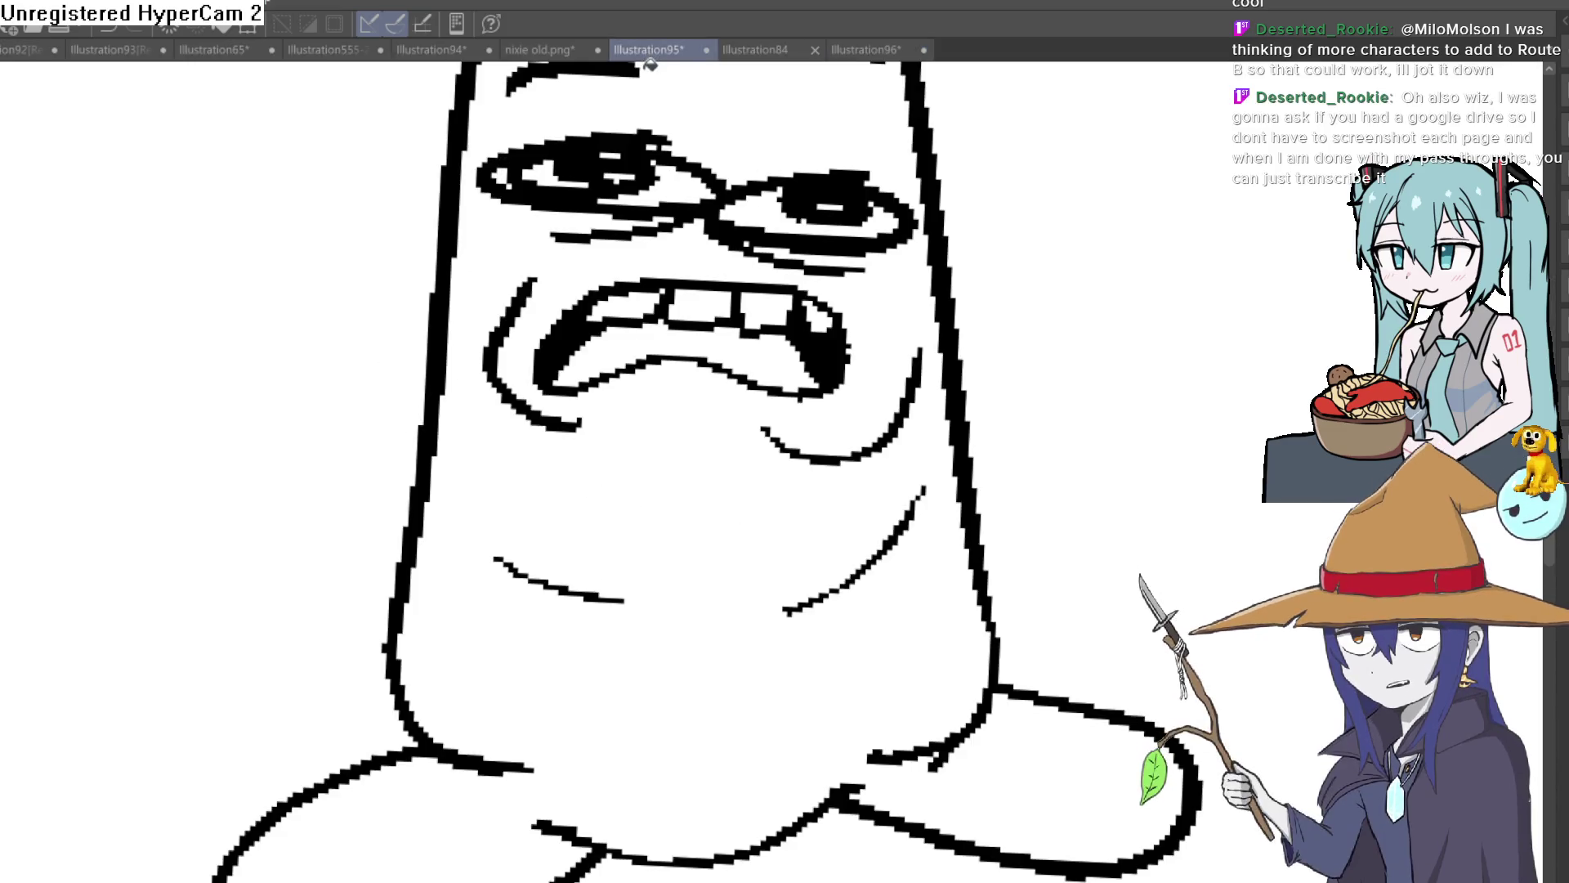
click(424, 51)
click(335, 50)
drag(770, 514, 770, 677)
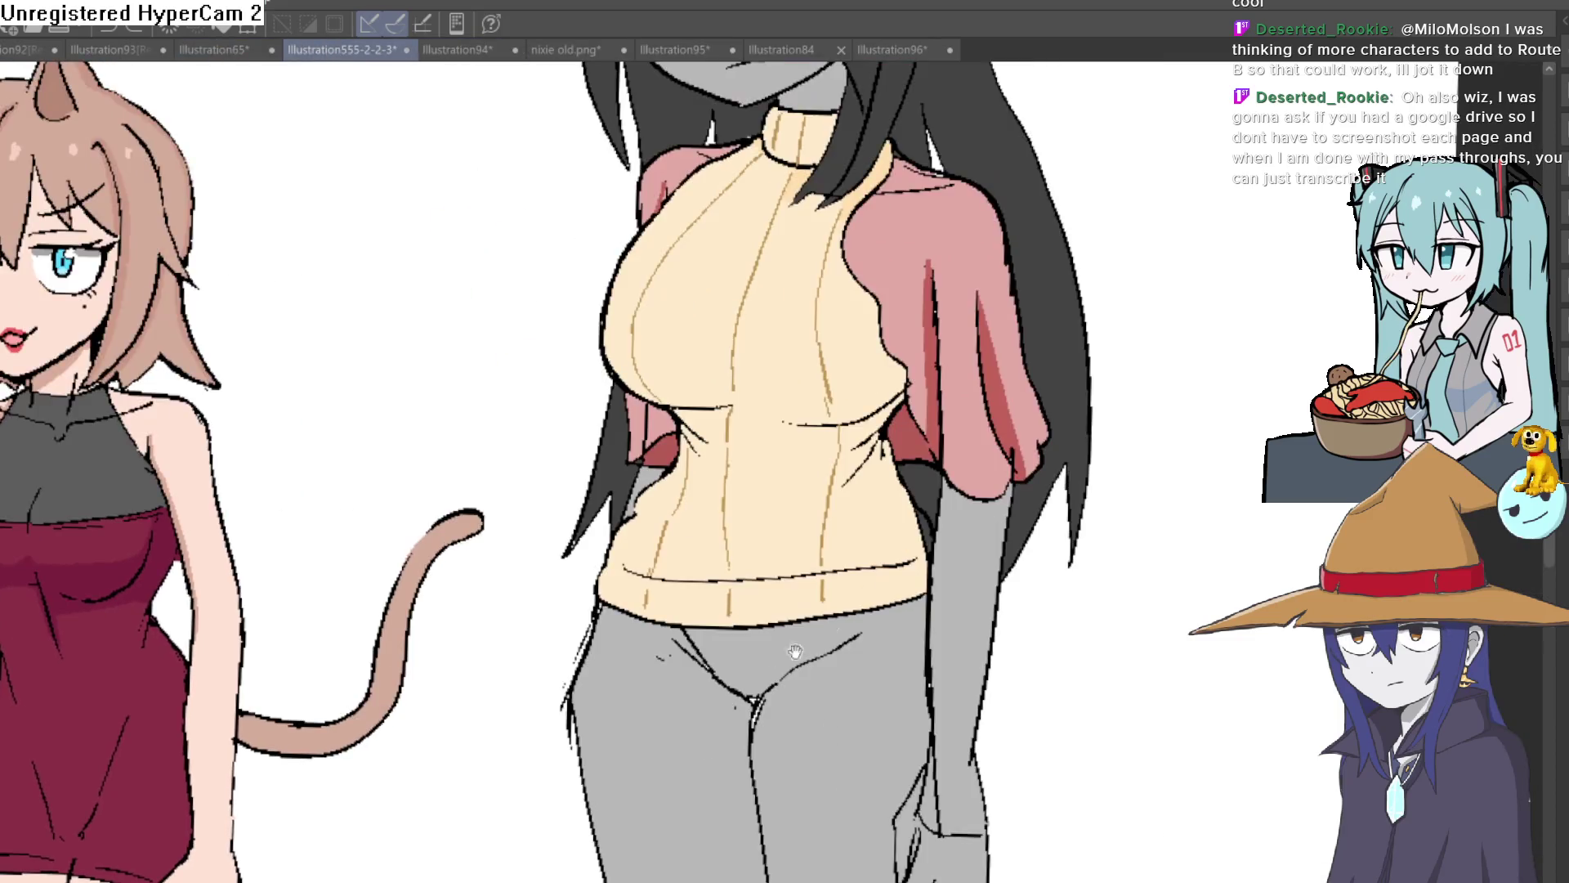
scroll(770, 676, down, 3)
scroll(971, 656, up, 1)
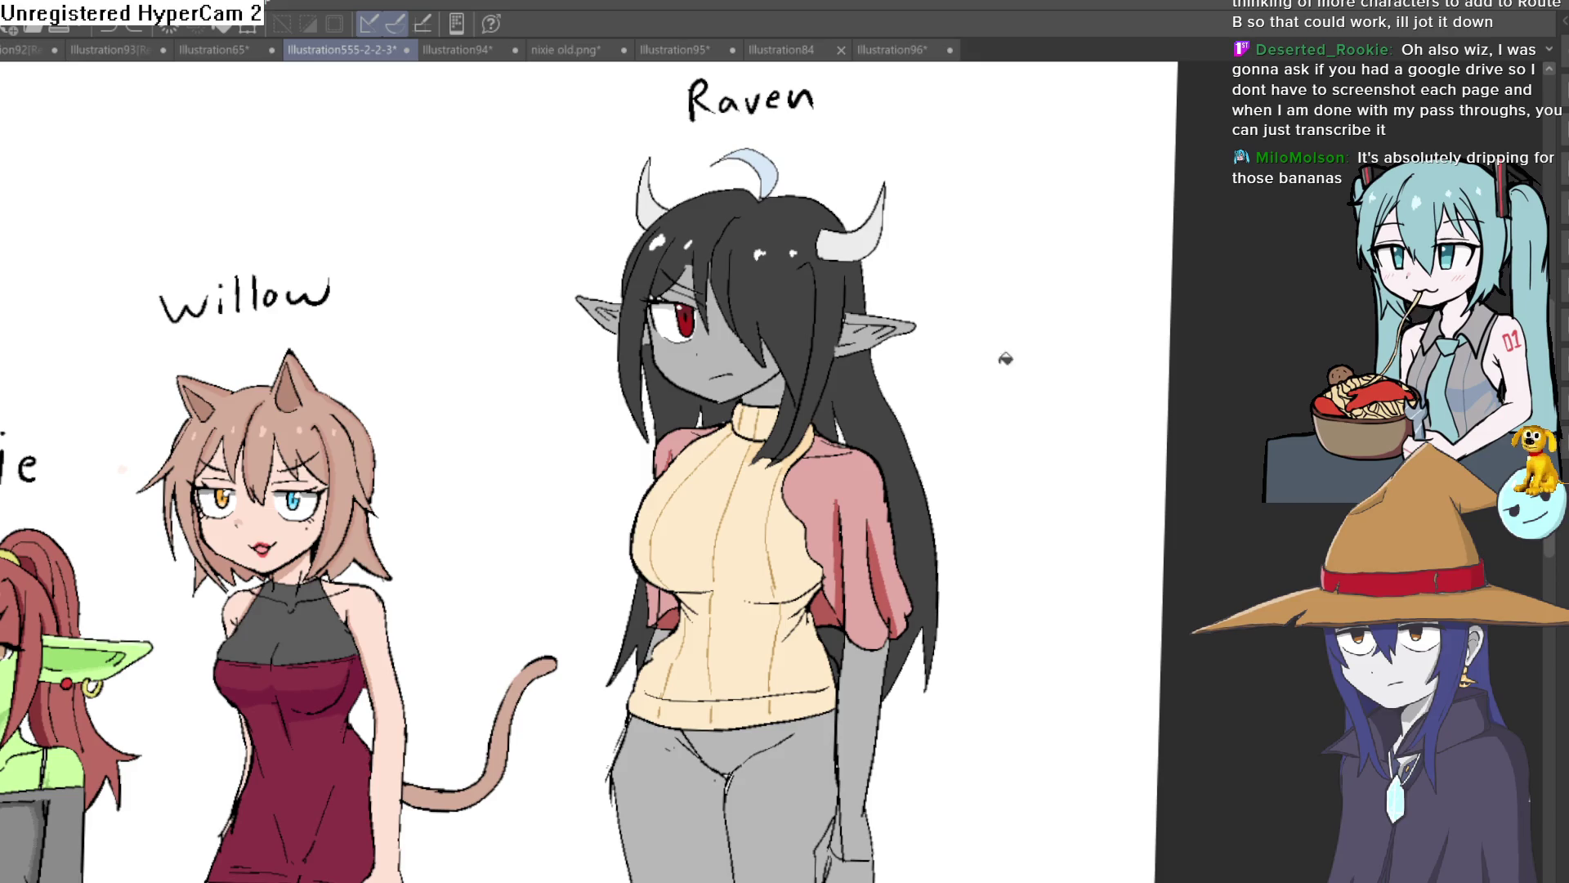
scroll(801, 286, up, 3)
drag(965, 244, 943, 277)
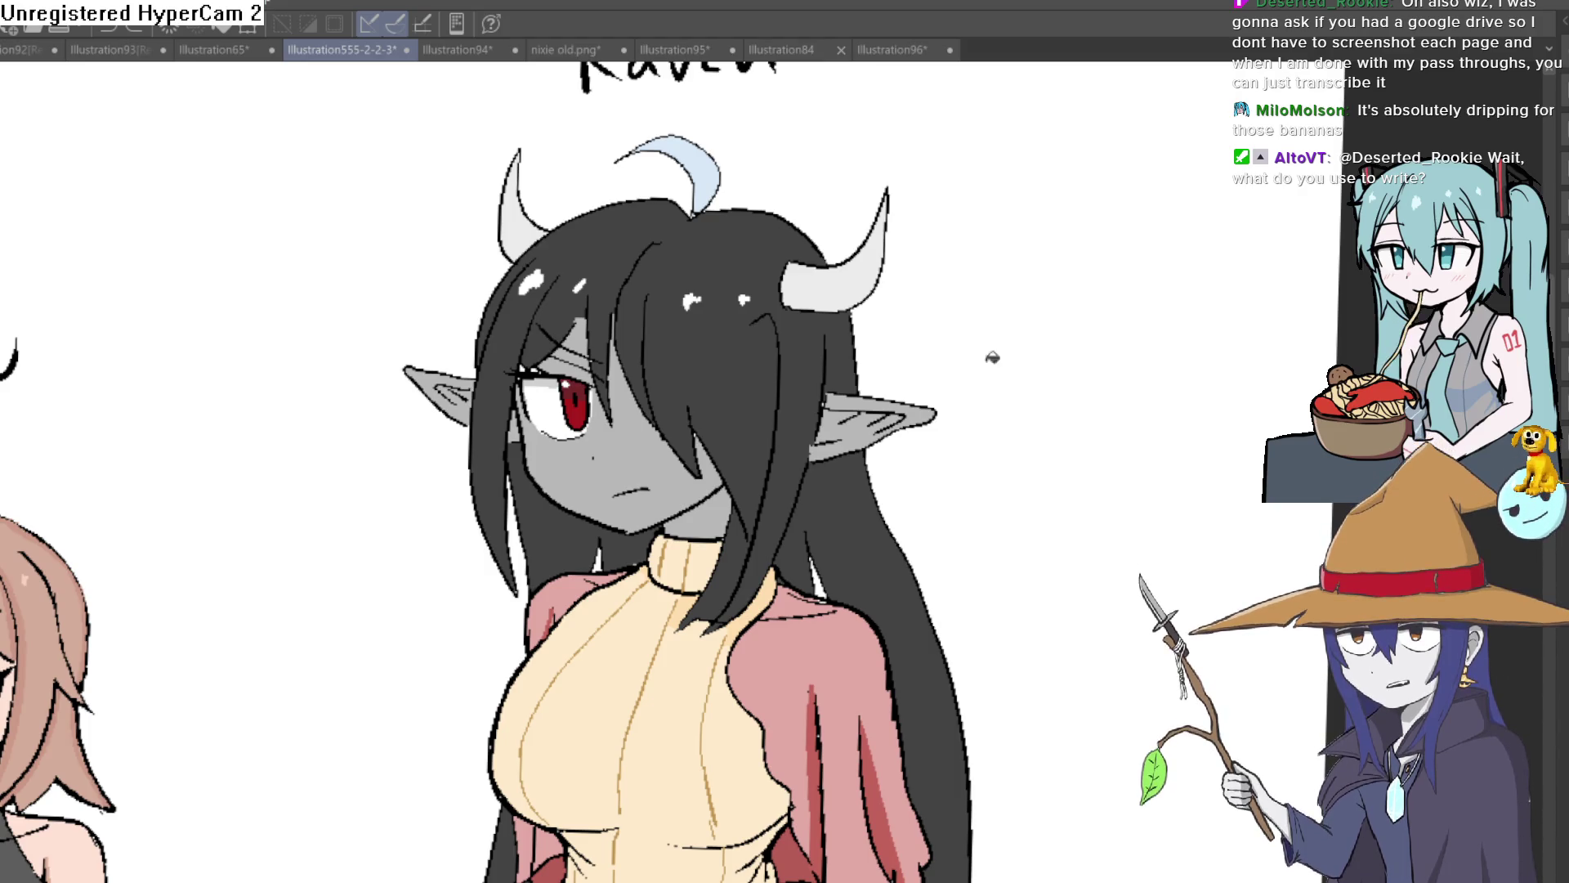
scroll(1068, 392, down, 5)
scroll(1096, 340, down, 4)
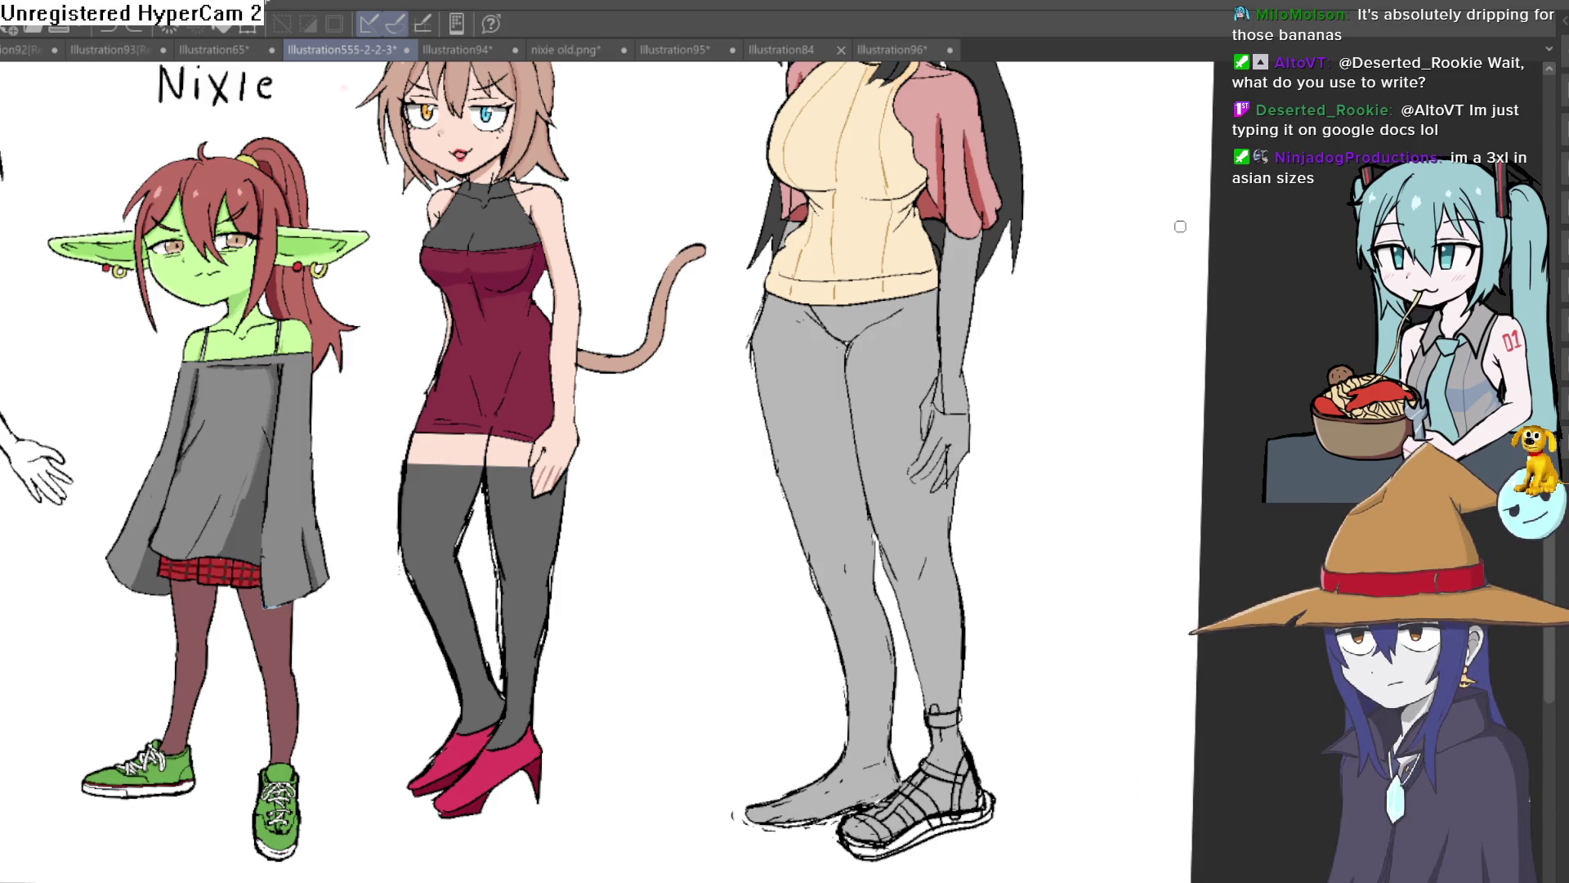
Sketch the skirt's outline, left side and hem over Raven's legs, redrawing one stroke.
scroll(991, 301, up, 3)
drag(973, 350, 970, 313)
drag(680, 263, 649, 517)
key(ctrl+z)
mouse_move(707, 202)
mouse_down()
mouse_move(684, 270)
mouse_move(654, 609)
mouse_up()
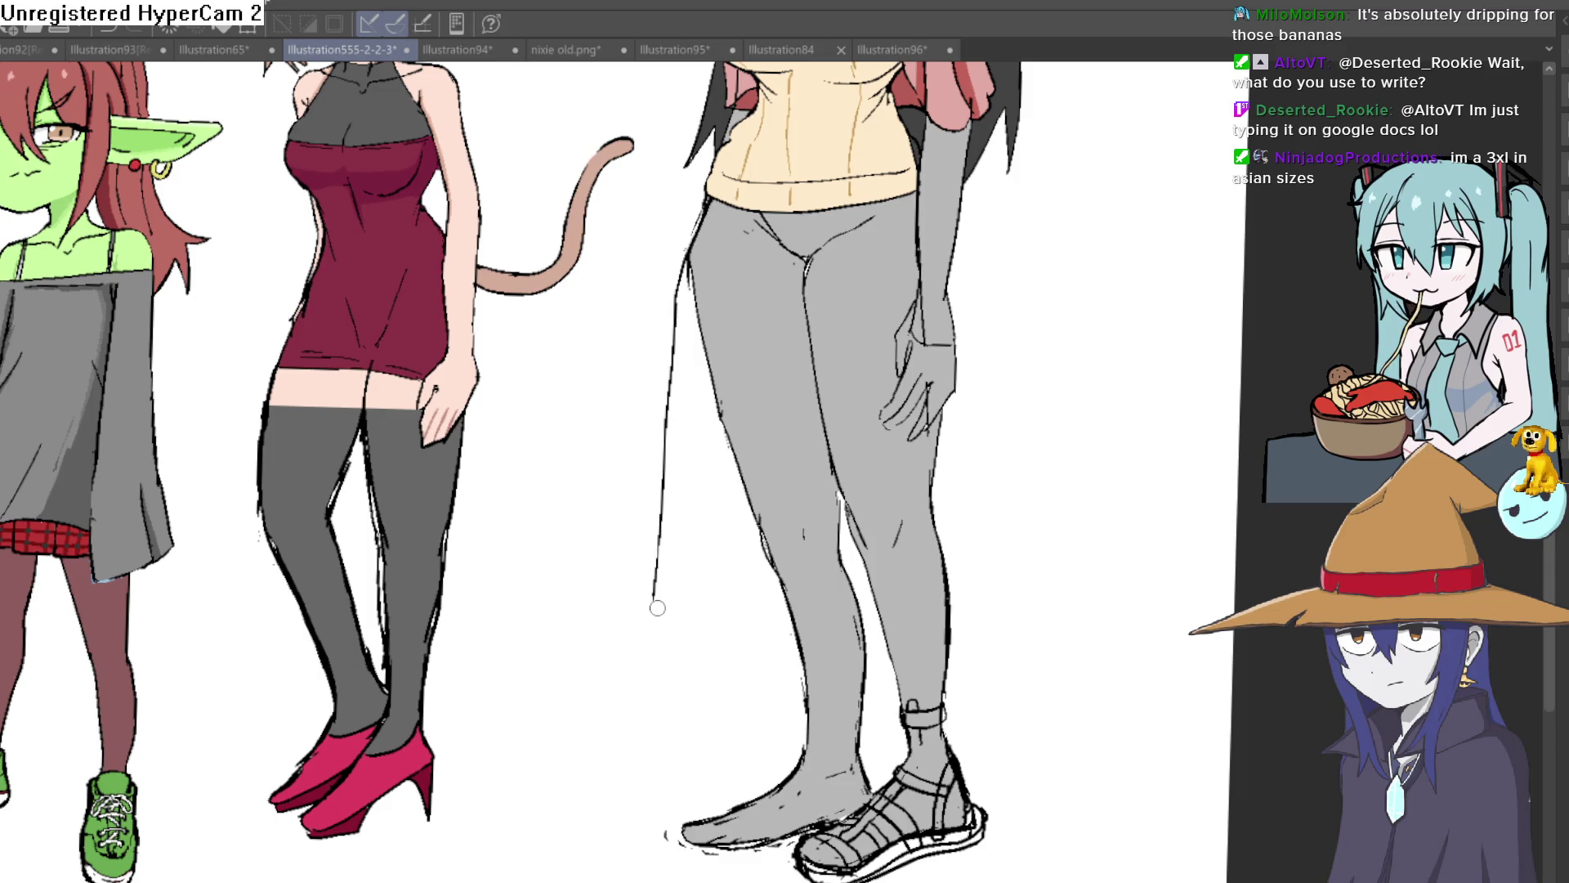
mouse_move(730, 212)
mouse_down()
mouse_move(662, 552)
mouse_move(687, 615)
mouse_move(724, 535)
mouse_up()
mouse_move(752, 240)
mouse_down()
mouse_move(716, 630)
mouse_move(770, 576)
mouse_up()
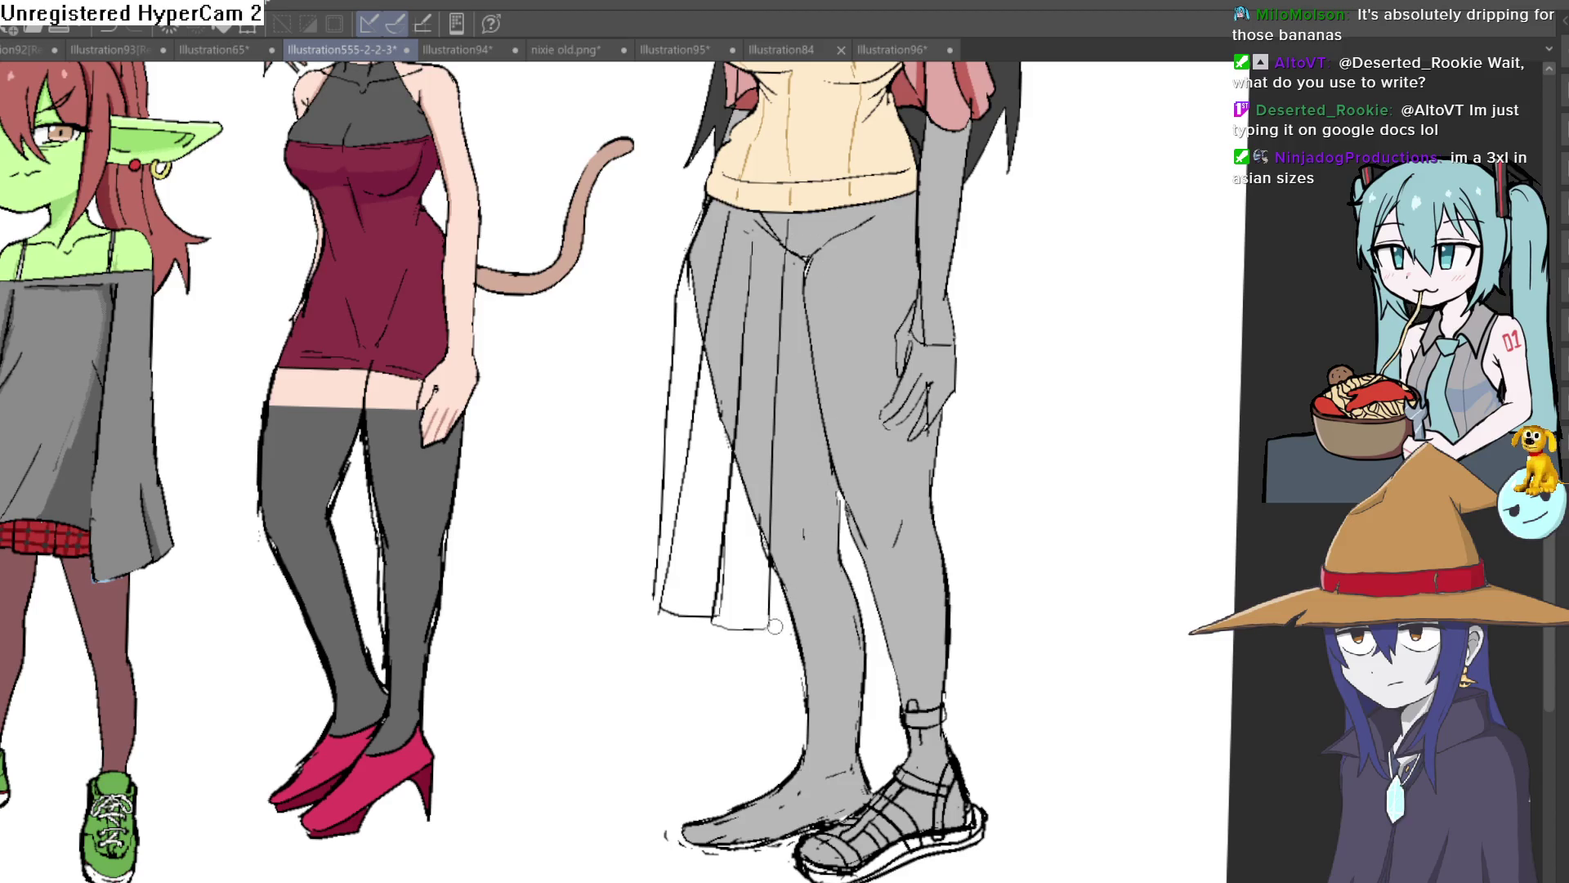
drag(769, 630, 855, 621)
Draw the pleat lines and right flap, then start painting the left panel dark grey.
drag(865, 204, 866, 621)
drag(915, 554, 900, 413)
drag(976, 445, 944, 425)
mouse_move(923, 369)
mouse_down()
mouse_move(958, 548)
mouse_move(908, 578)
mouse_up()
drag(924, 359, 962, 545)
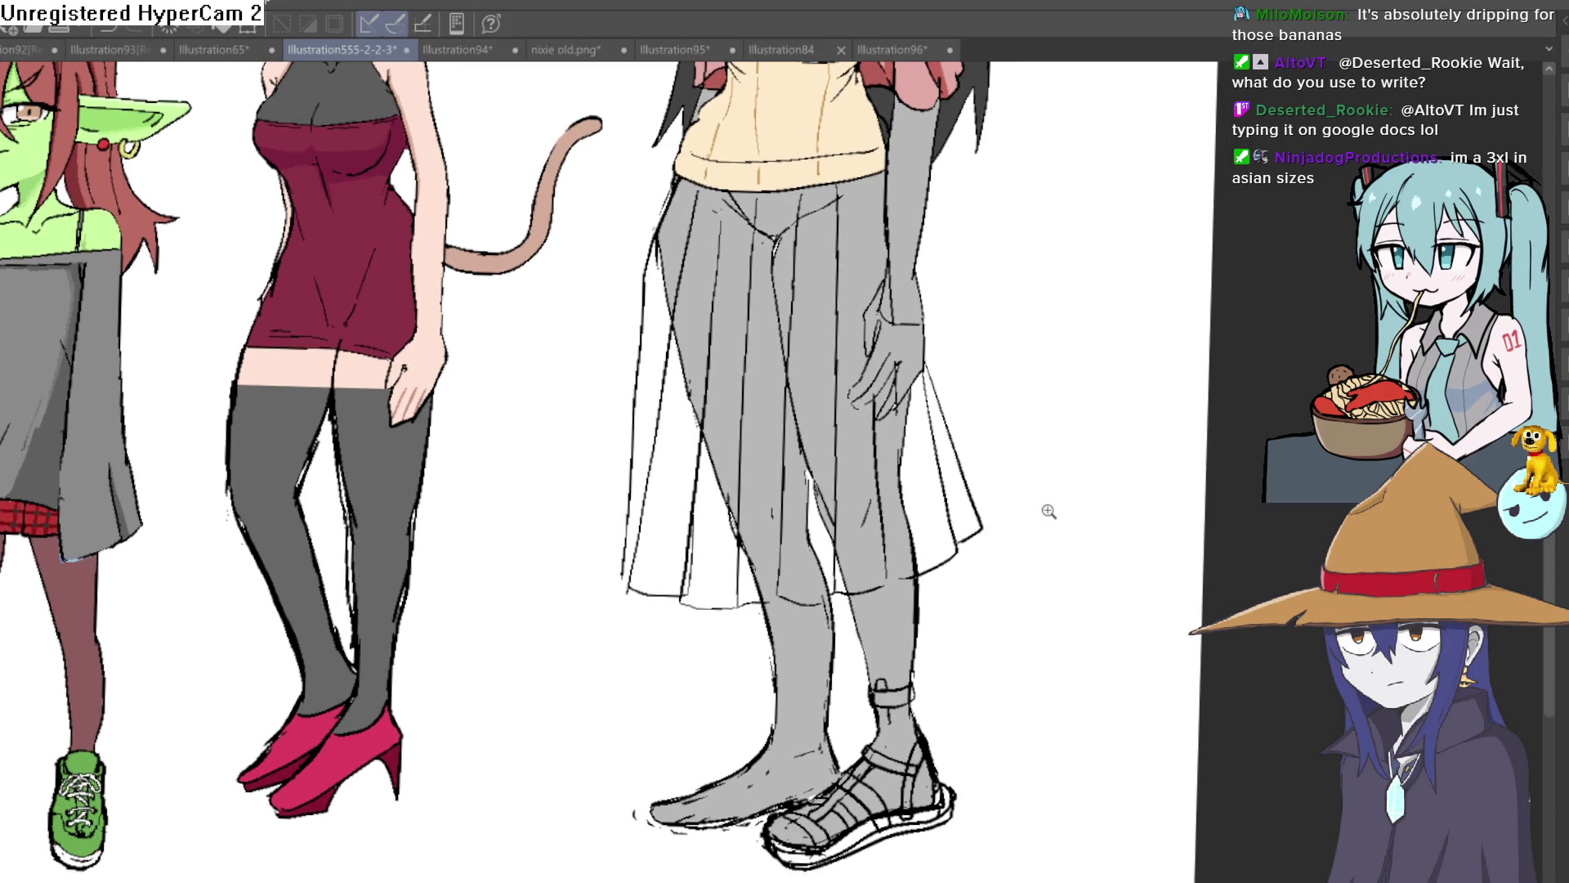
scroll(1048, 512, down, 5)
scroll(1038, 421, up, 5)
drag(974, 360, 1043, 523)
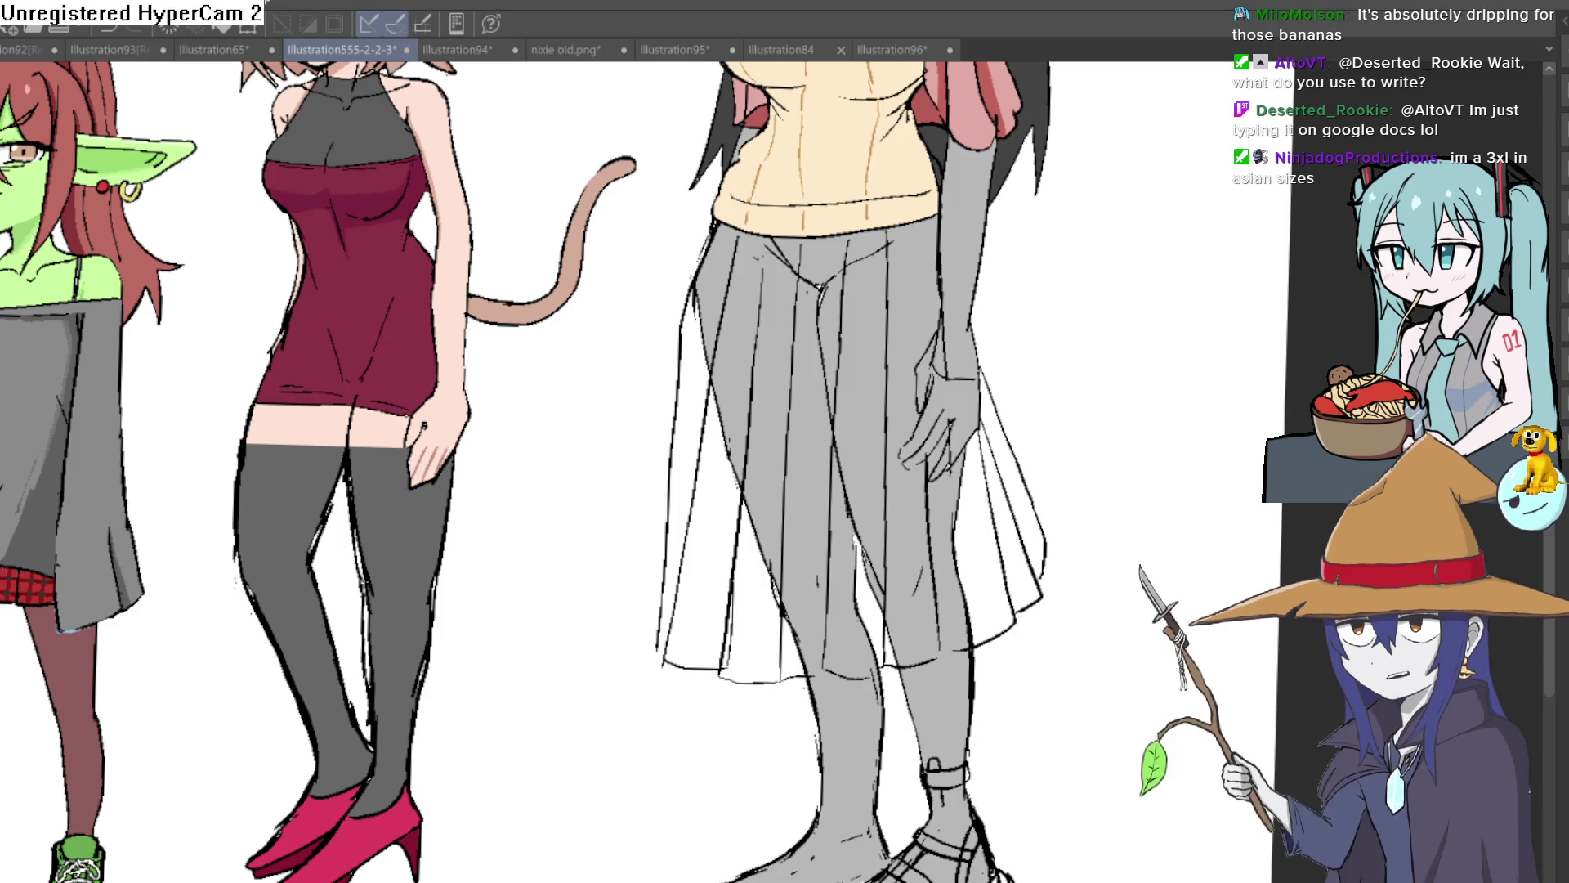
scroll(550, 438, down, 2)
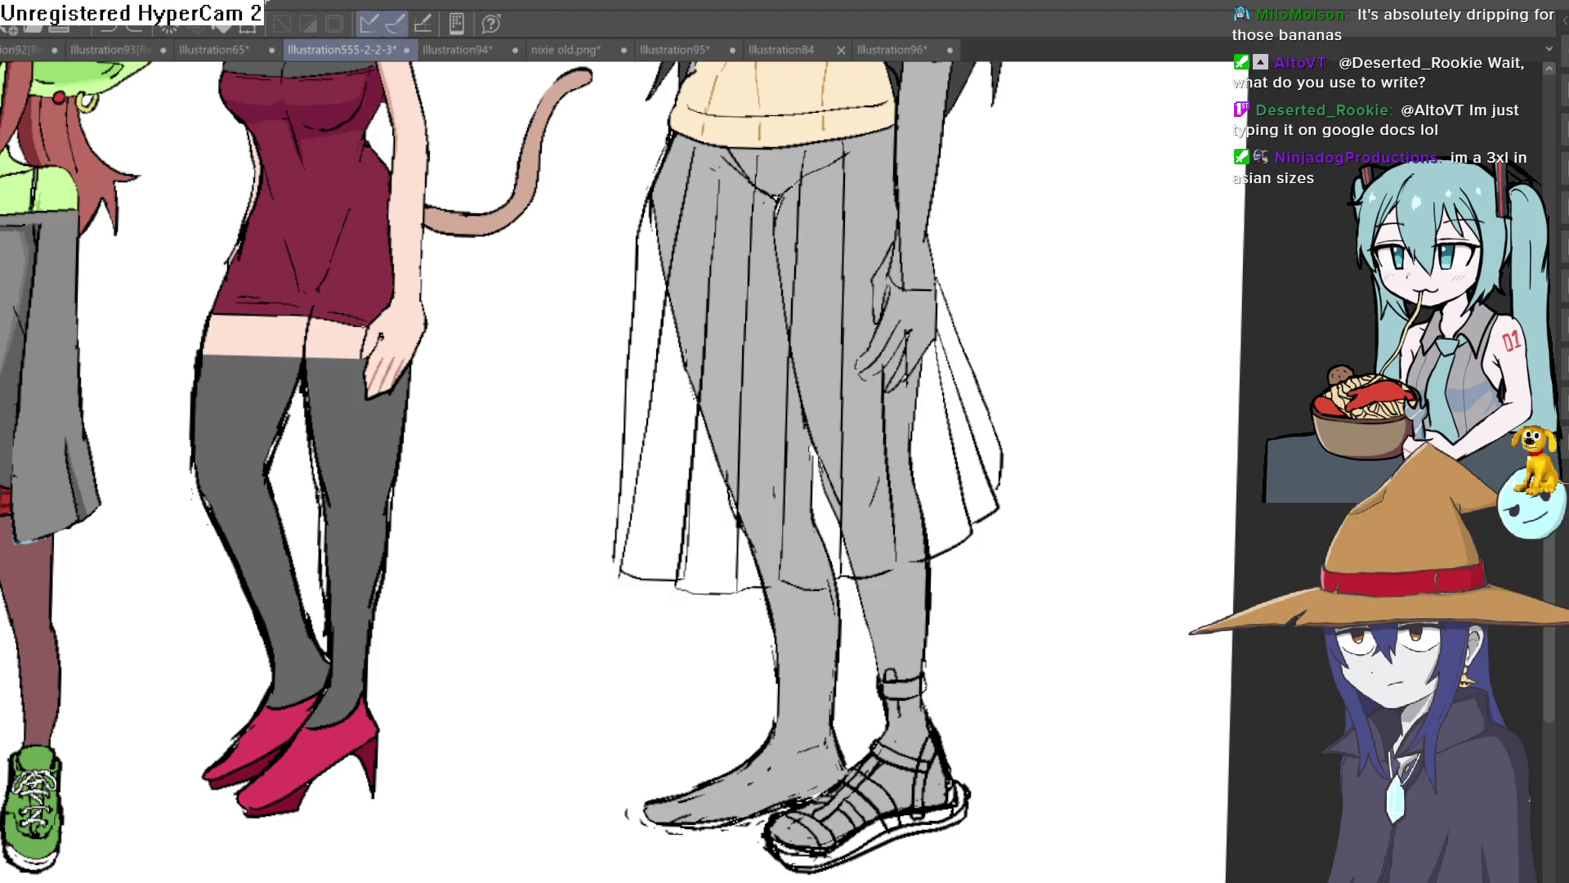
drag(637, 326, 678, 212)
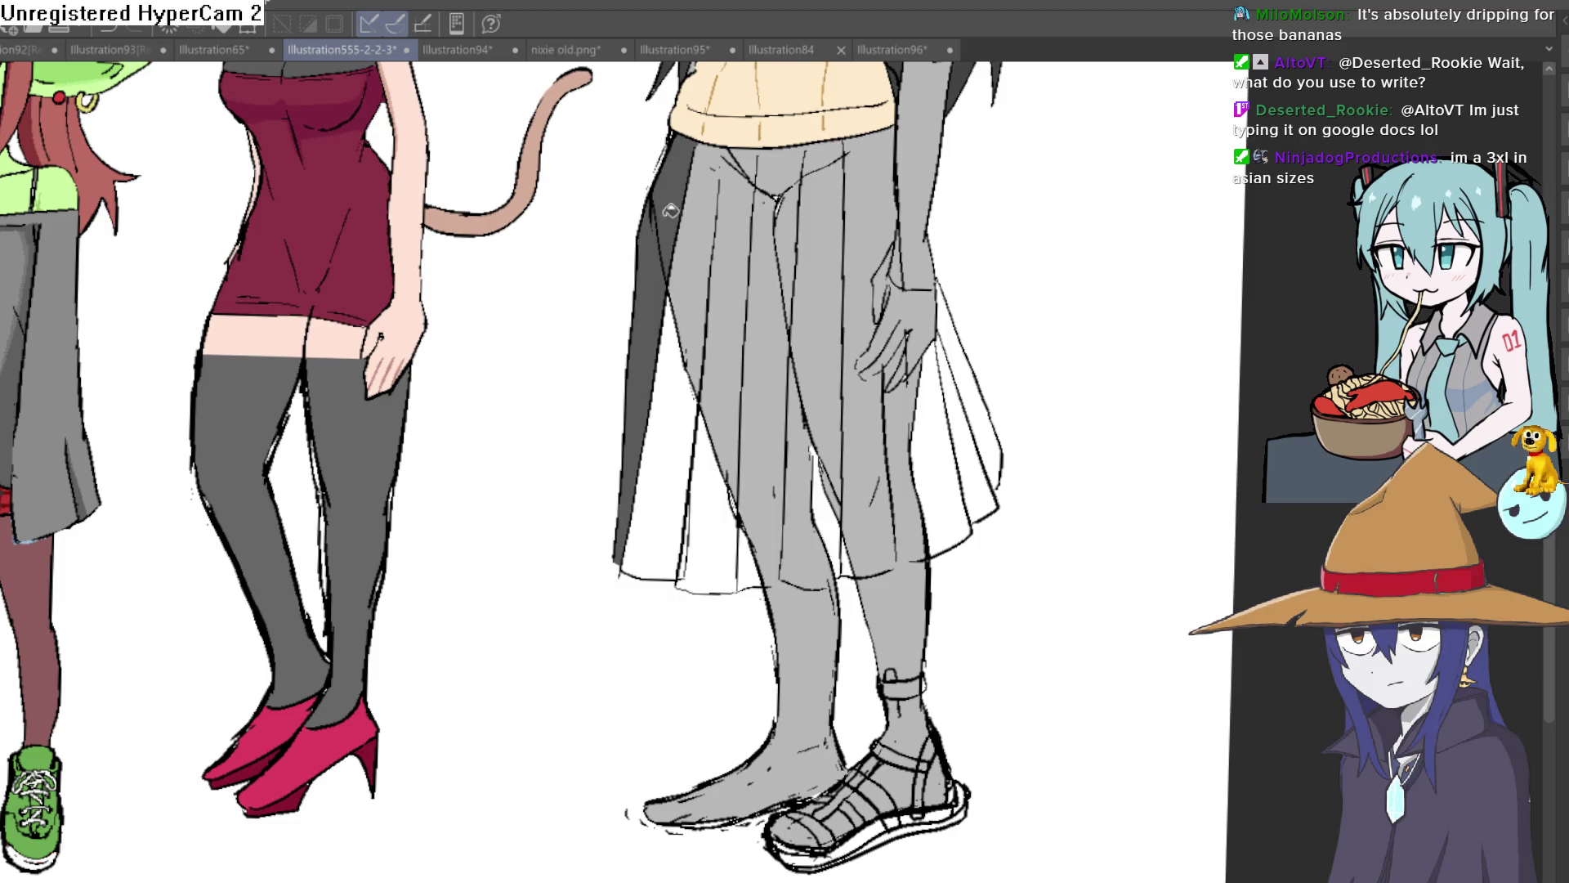
Fill the skirt's middle panel, crotch area and top strips dark grey, undoing a stray leg fill.
mouse_move(646, 532)
mouse_down()
mouse_move(695, 327)
mouse_move(764, 245)
mouse_up()
click(775, 165)
click(746, 164)
click(804, 189)
click(815, 214)
click(821, 159)
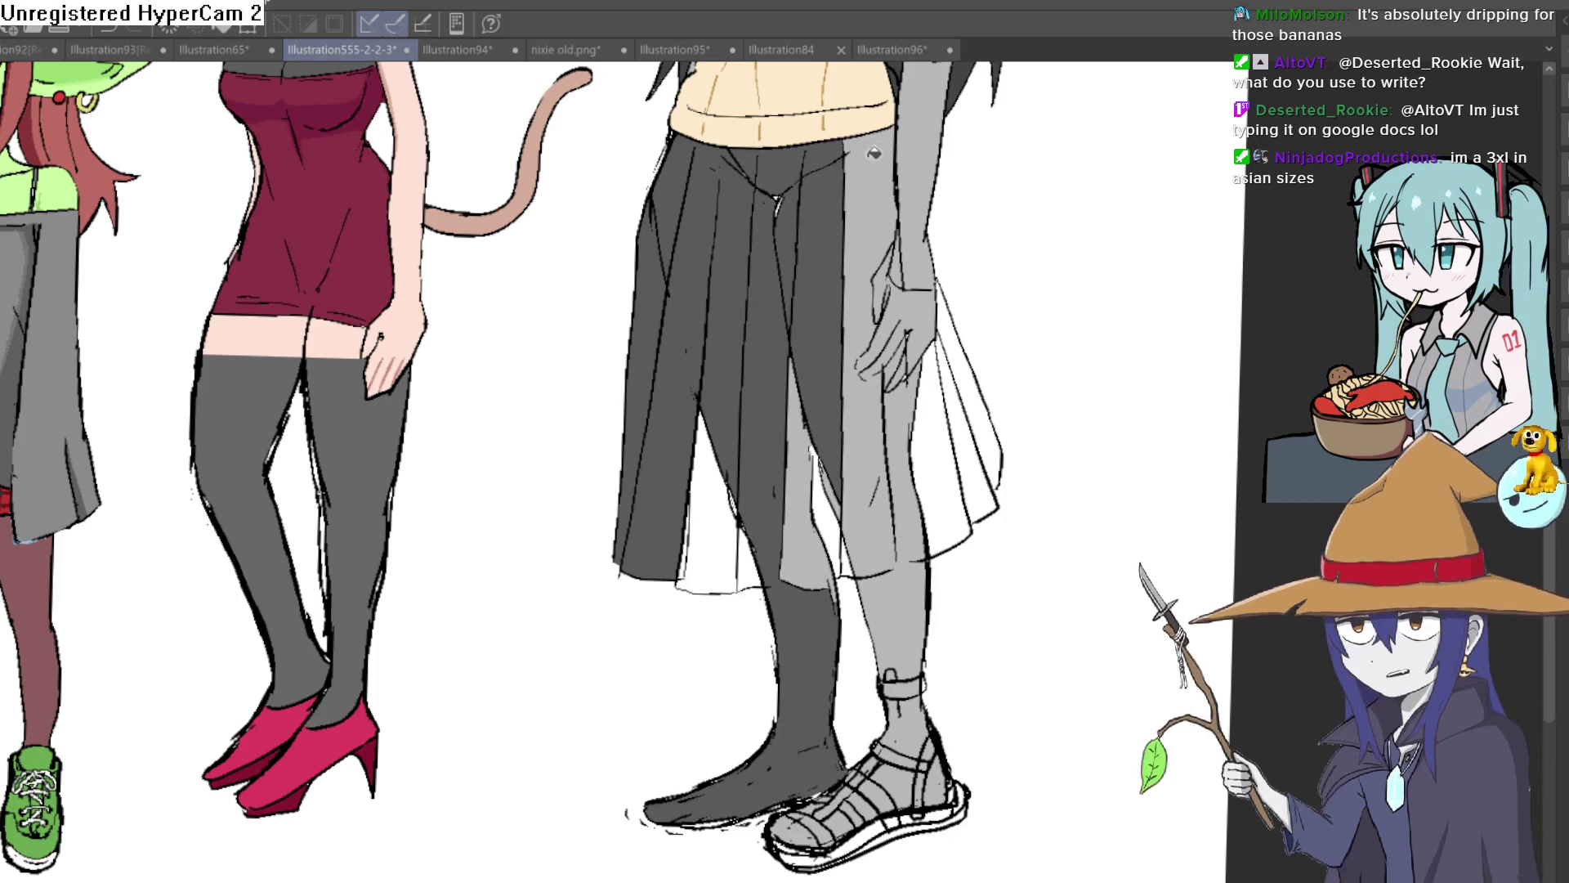
click(850, 368)
key(ctrl+z)
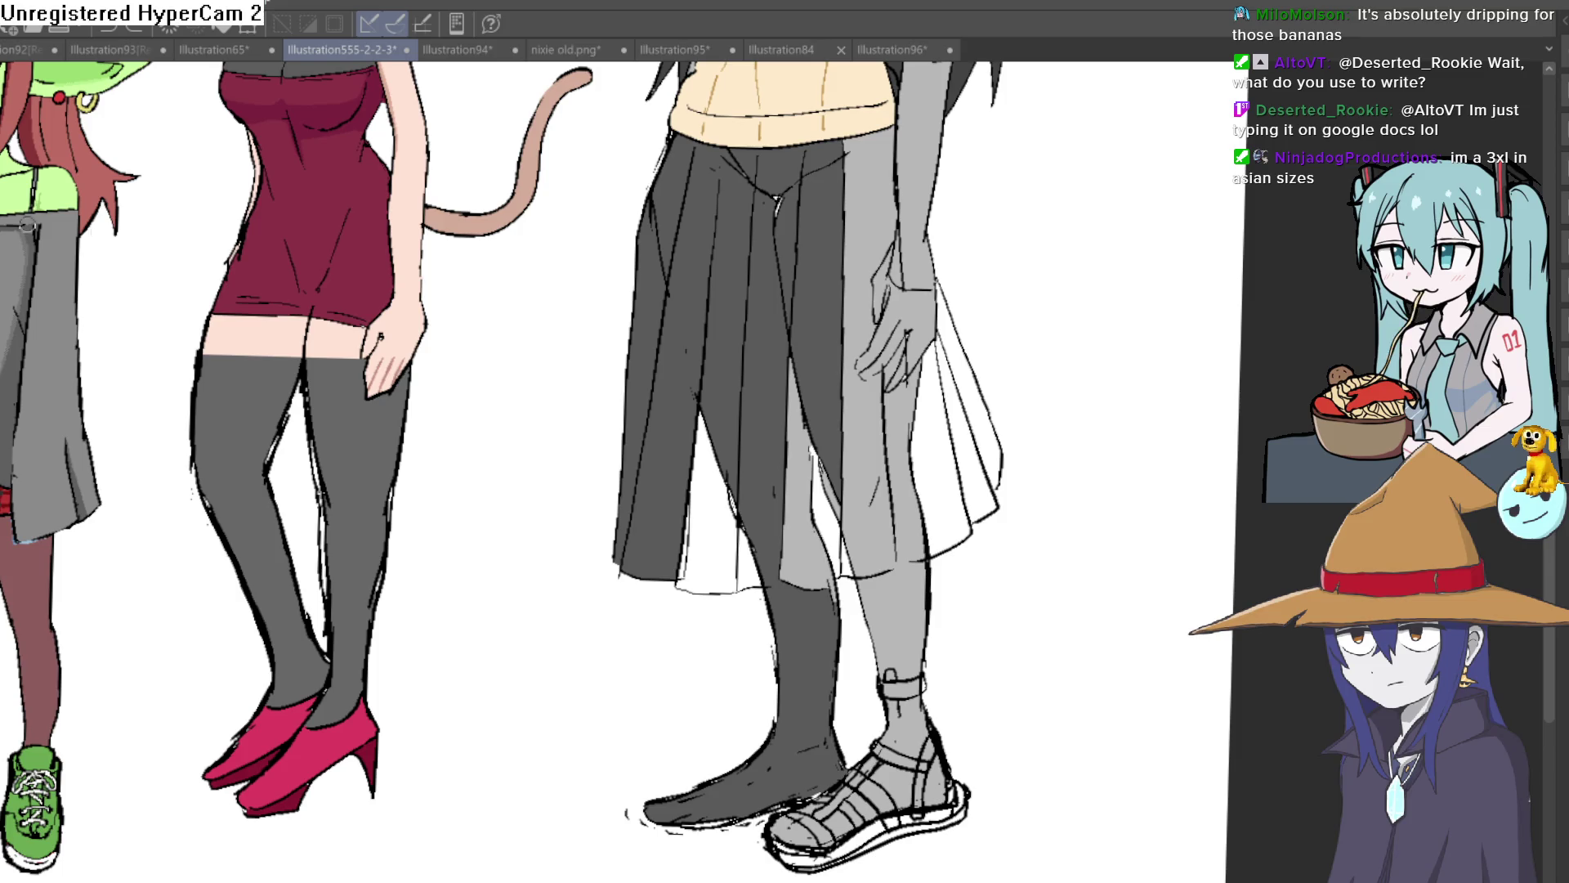
Close the gap in the skirt hem and fill the right-side skirt panels dark grey.
scroll(891, 564, up, 3)
drag(884, 562, 911, 555)
key(g)
click(929, 507)
click(851, 403)
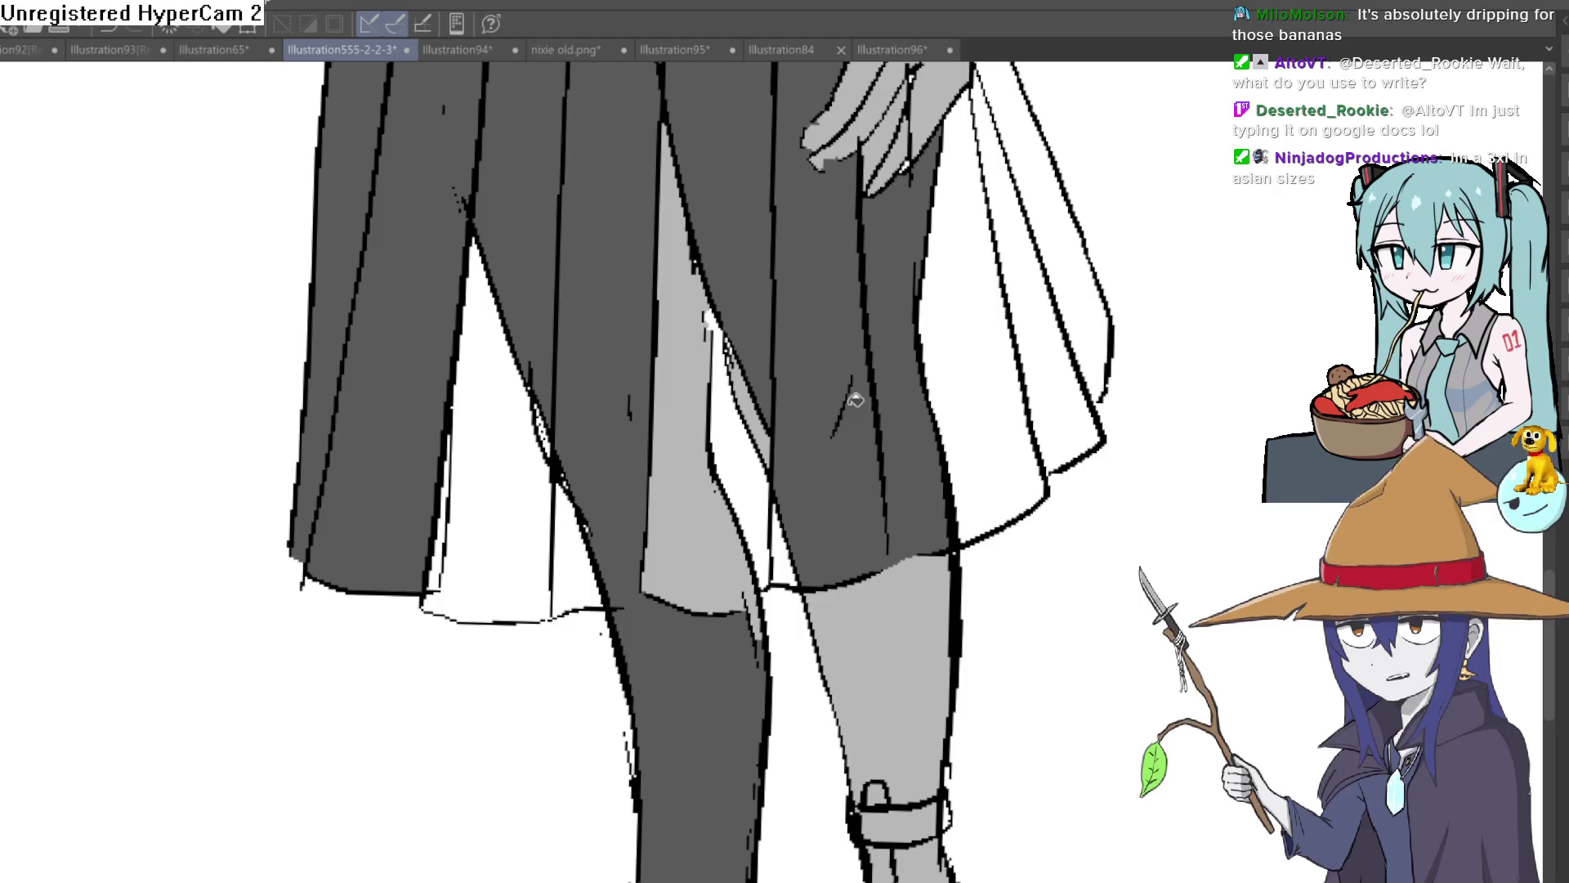
click(933, 357)
click(1061, 281)
click(1029, 322)
Fill the skirt's front panel, left panel and thin light strips dark grey.
click(733, 486)
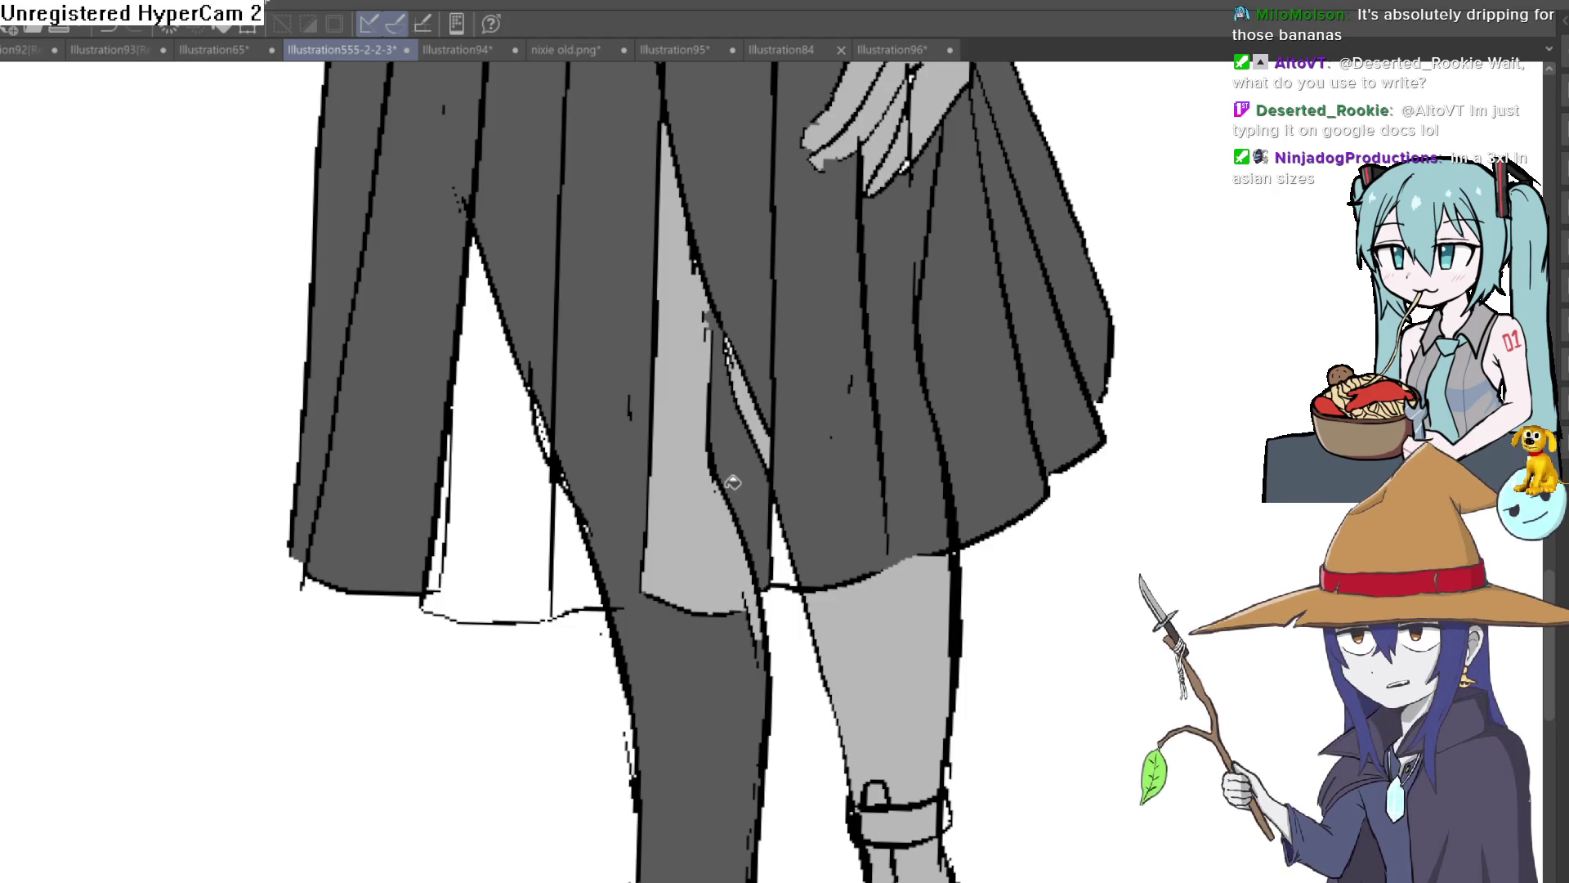
click(747, 401)
click(691, 425)
click(576, 543)
click(536, 476)
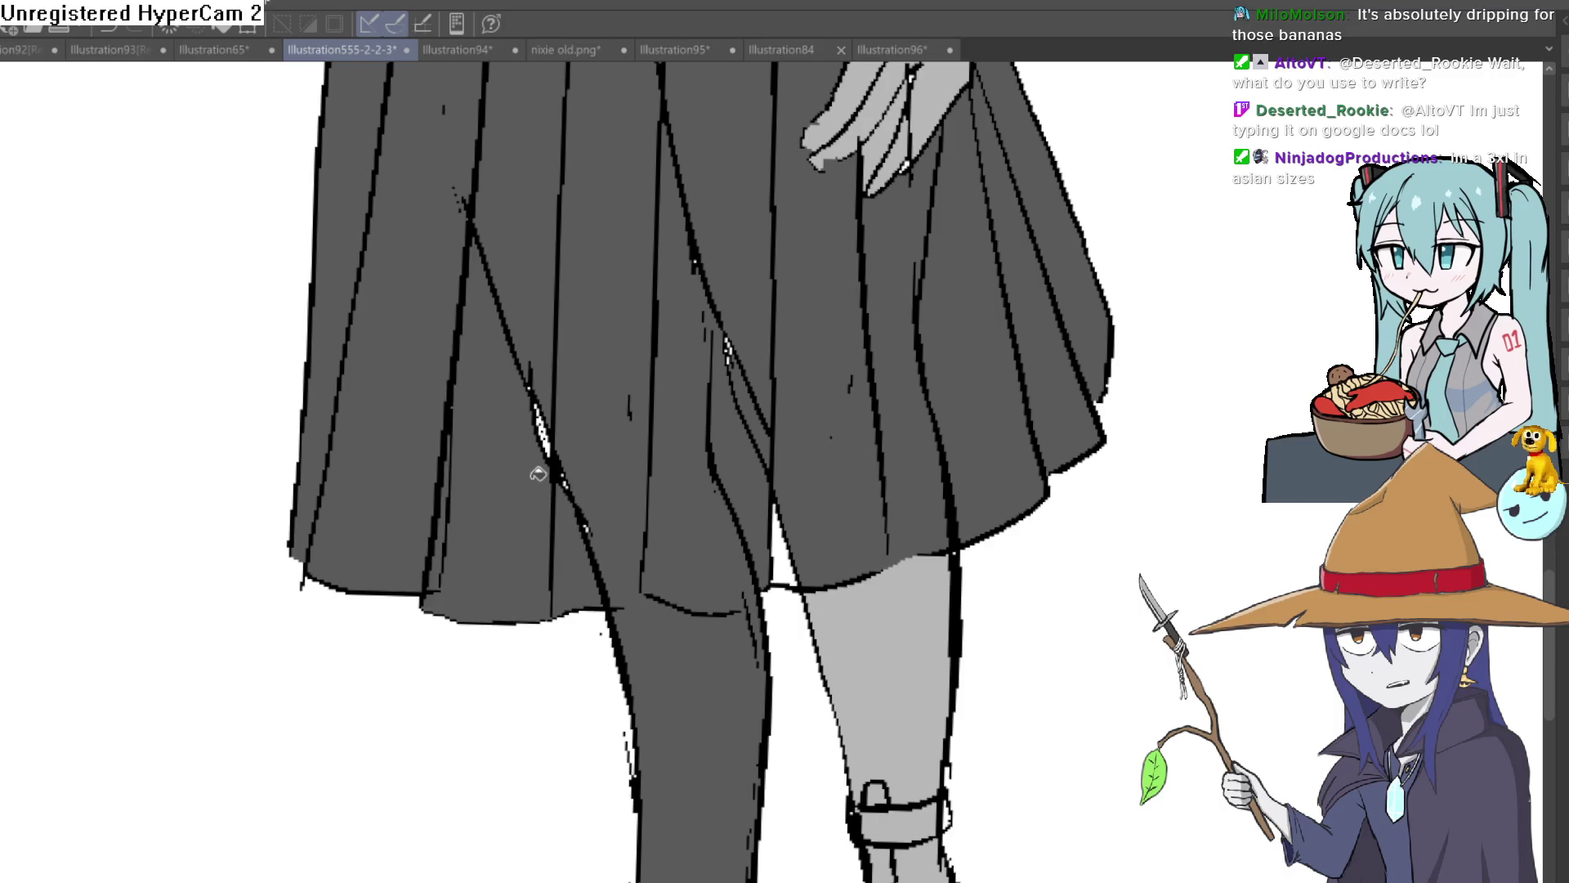
Erase parts of a skirt fold line, then undo back until the leg is light grey again.
key(e)
mouse_move(514, 358)
mouse_down()
mouse_move(483, 218)
mouse_move(542, 446)
mouse_up()
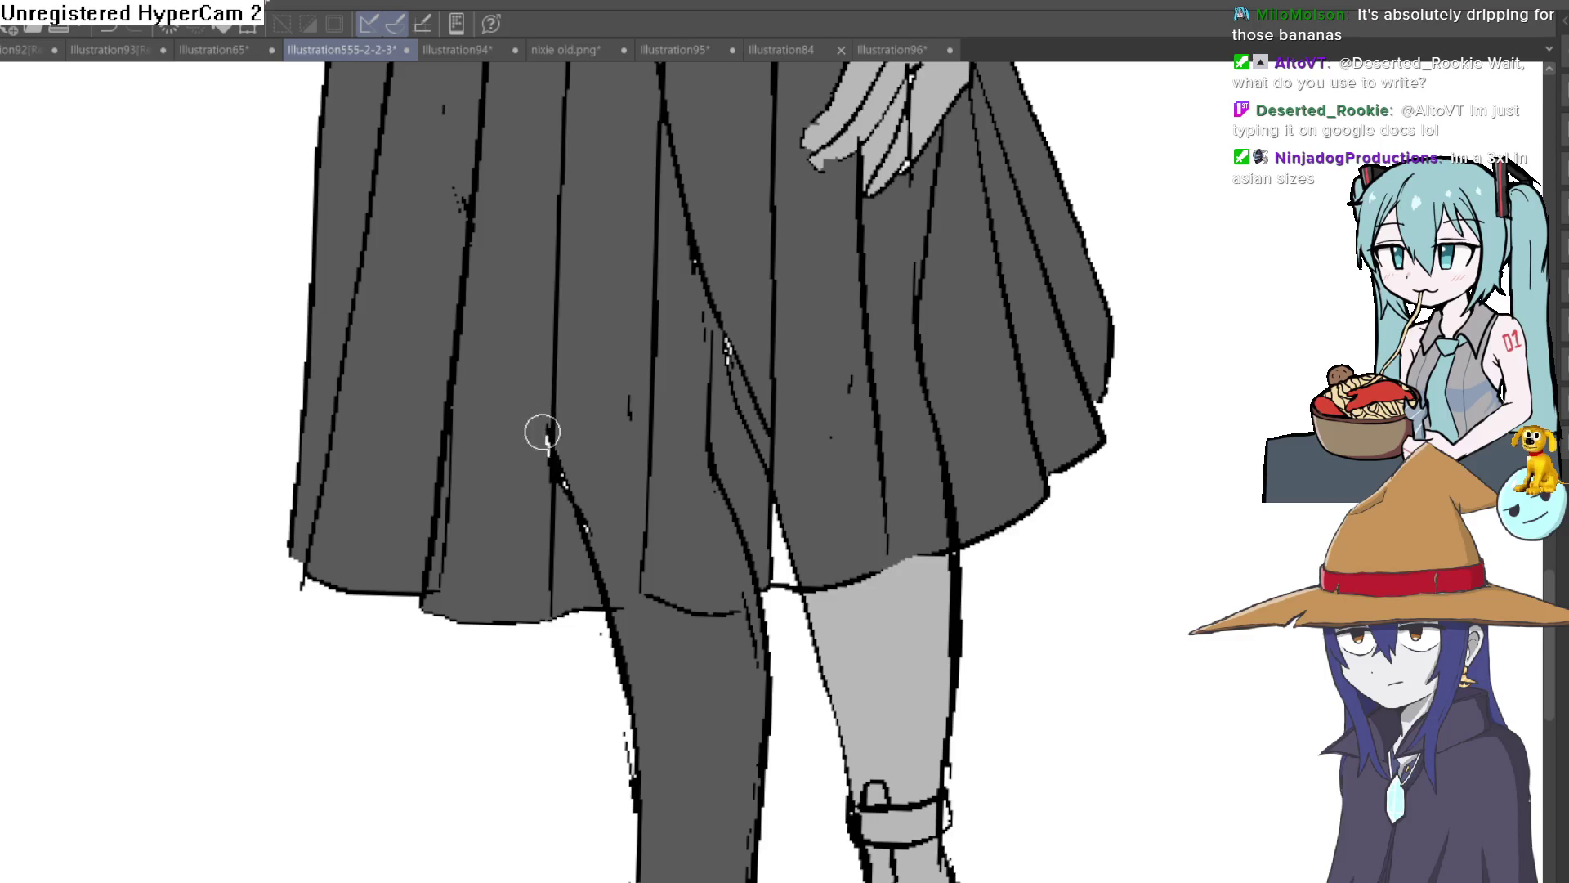
scroll(578, 428, down, 2)
mouse_move(582, 397)
mouse_down()
mouse_move(568, 446)
mouse_move(550, 406)
mouse_up()
key(ctrl+z)
key(ctrl+z)
key(ctrl+z)
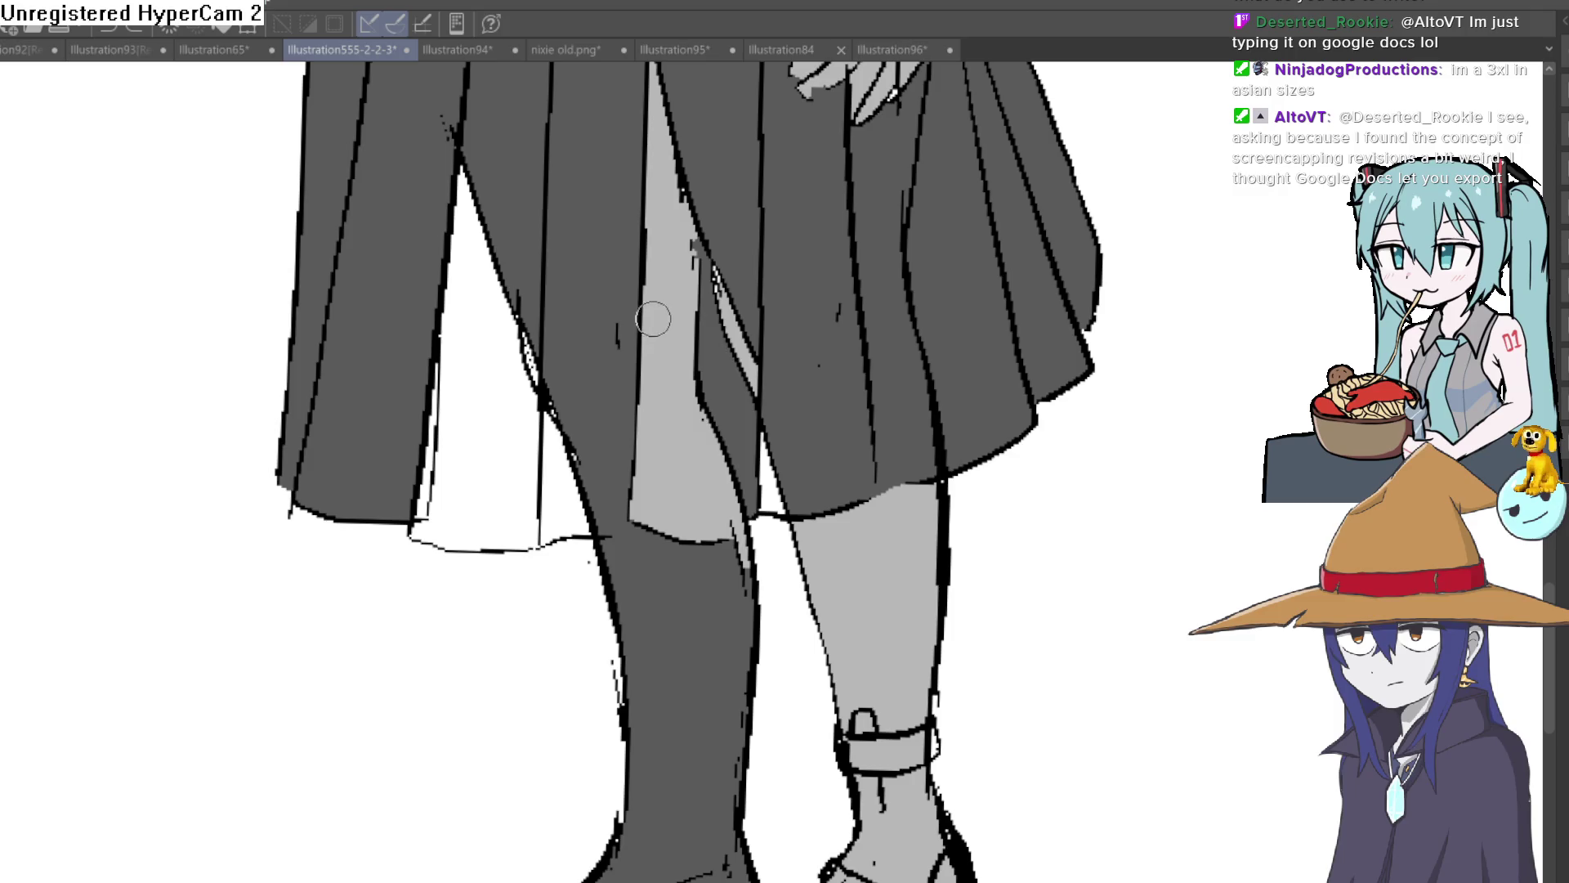
key(ctrl+z)
key(ctrl+z)
key(ctrl+z)
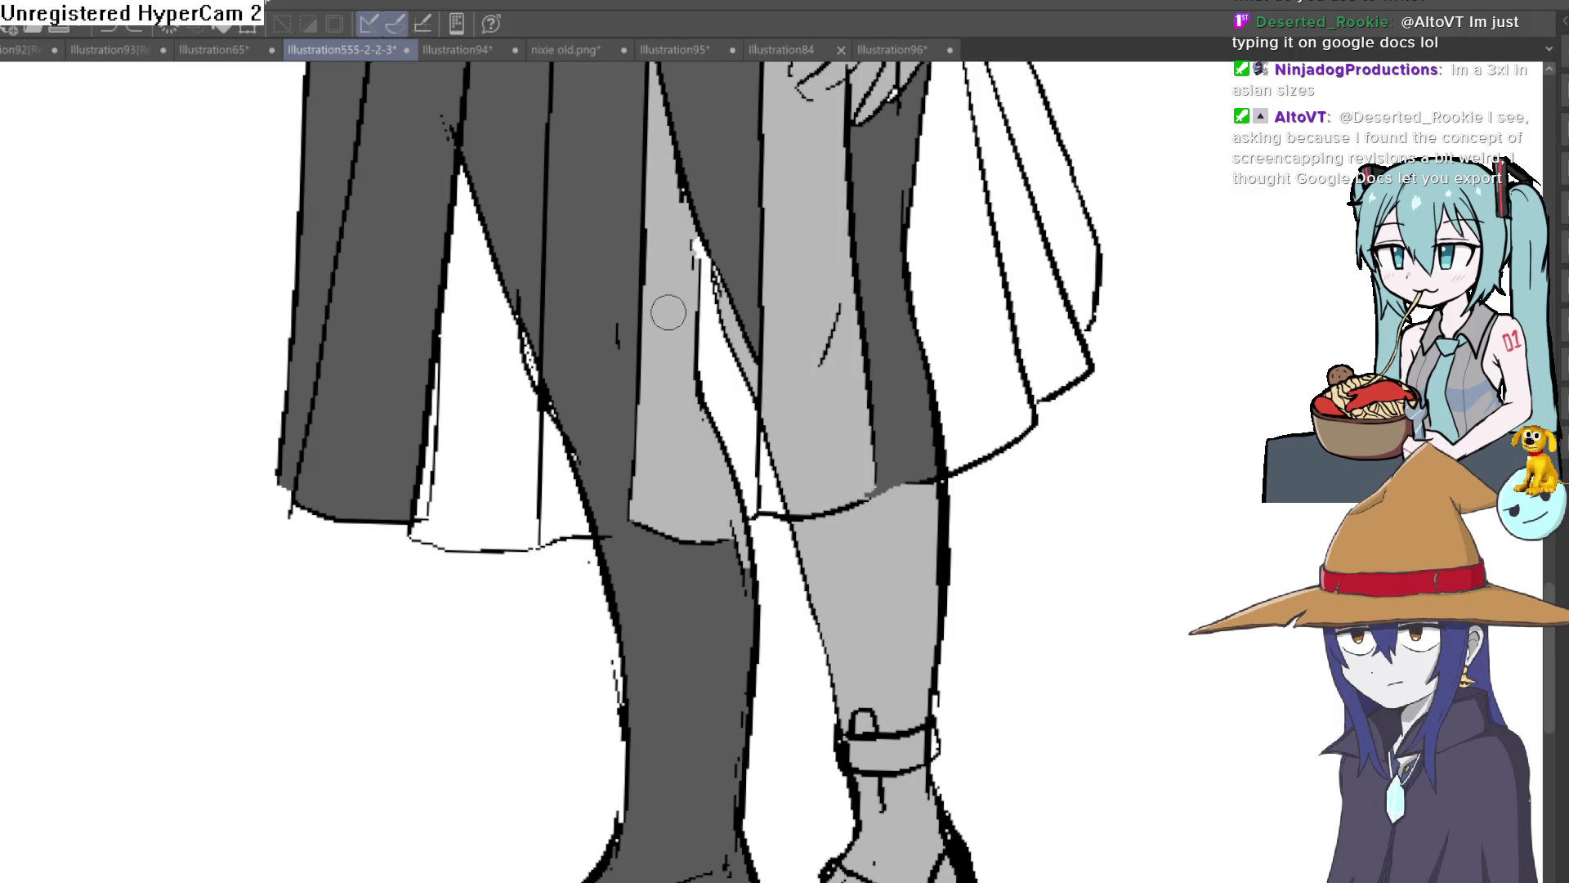
key(ctrl+z)
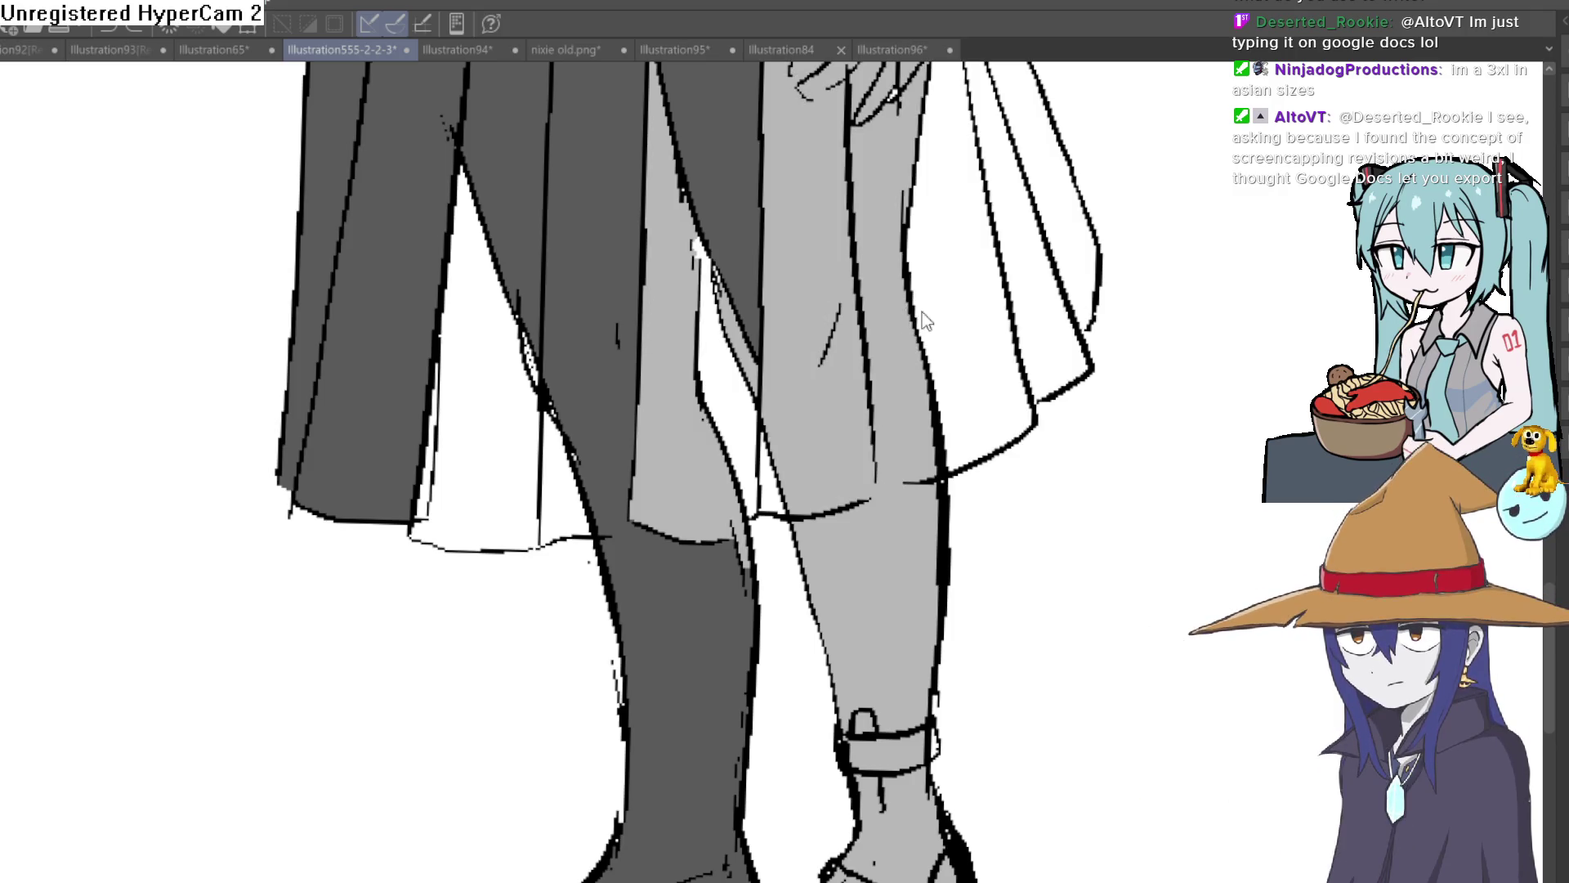
key(ctrl+z)
key(ctrl+z)
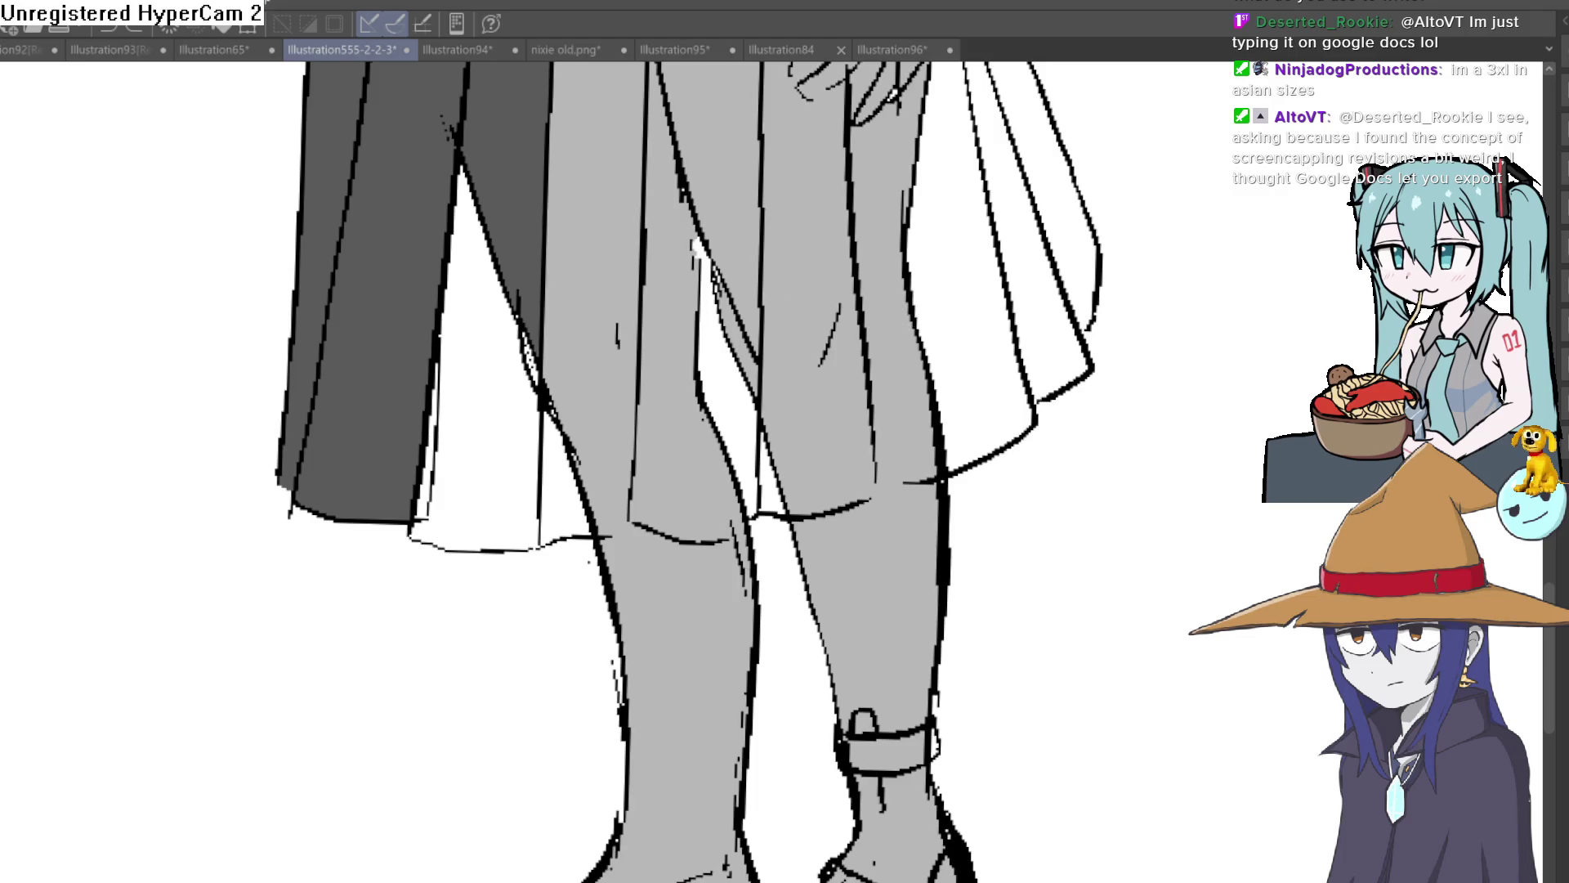
With the canvas tilted, fill the skirt pleats along its edge dark grey.
key(minus)
key(minus)
scroll(700, 600, up, 3)
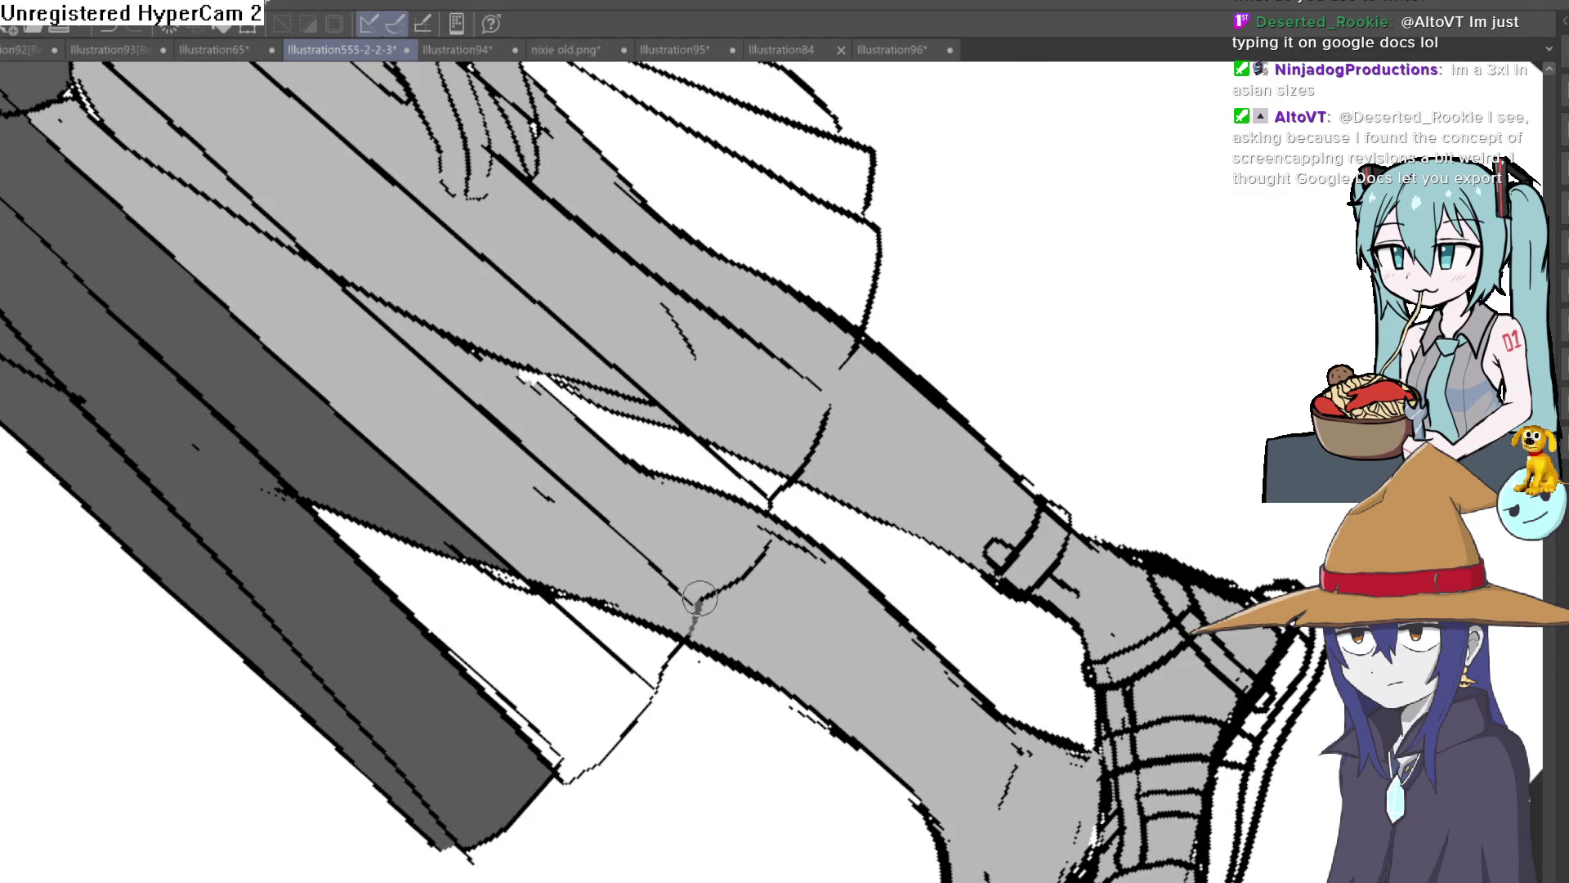
click(694, 599)
click(628, 562)
click(684, 521)
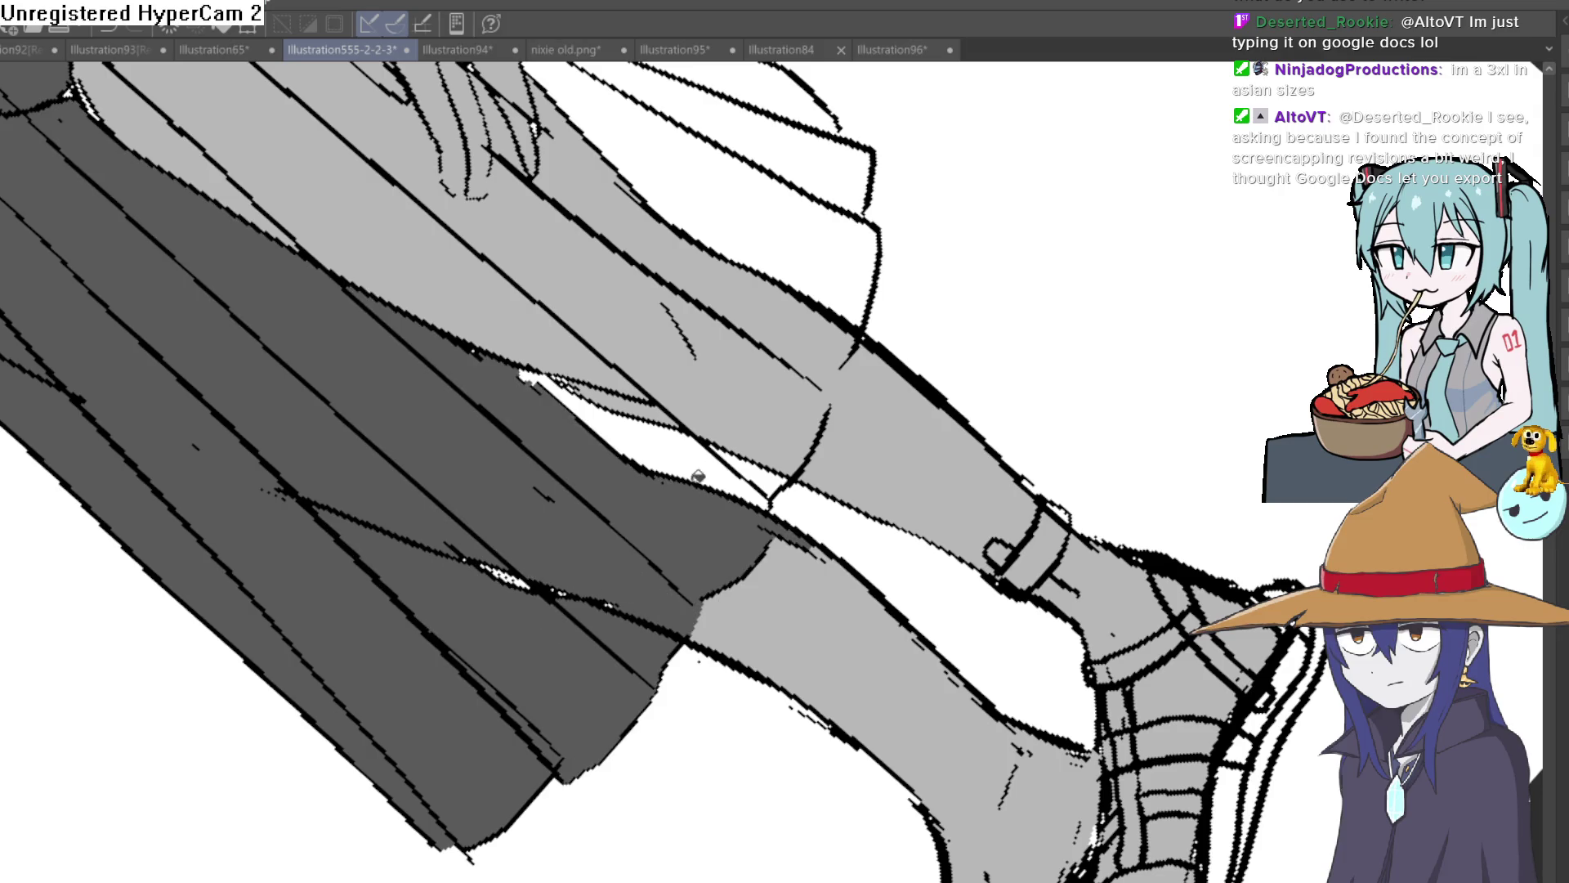
click(724, 445)
click(740, 446)
click(671, 369)
Fill the two white gaps by the skirt's right edge and a sliver near the hand.
key(asciicircum)
key(asciicircum)
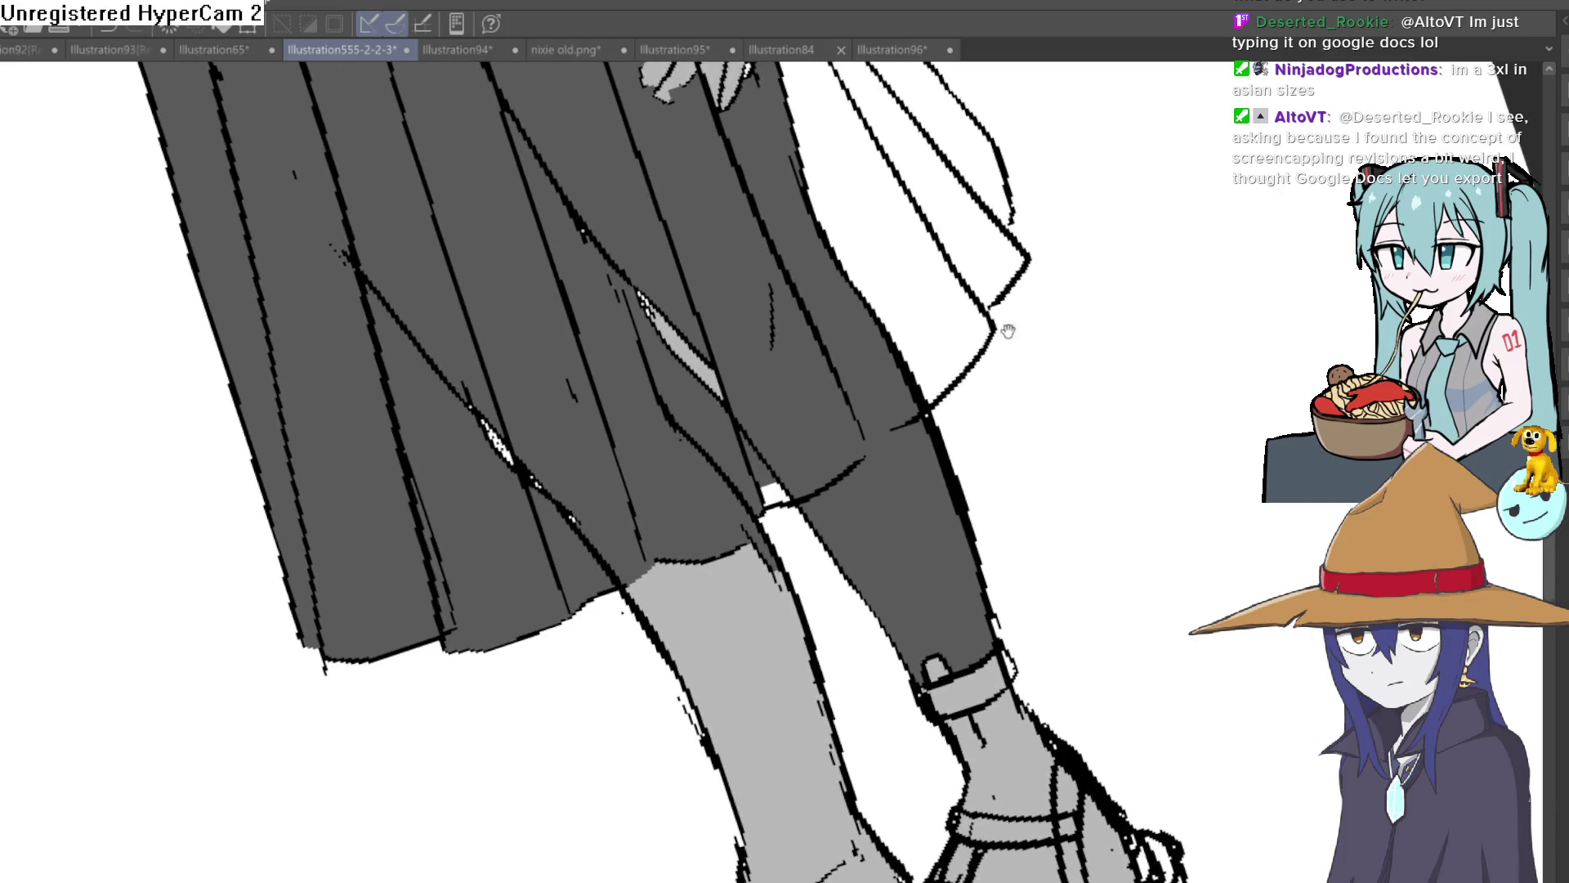
click(972, 227)
click(983, 162)
scroll(736, 485, up, 3)
click(654, 535)
scroll(992, 290, down, 5)
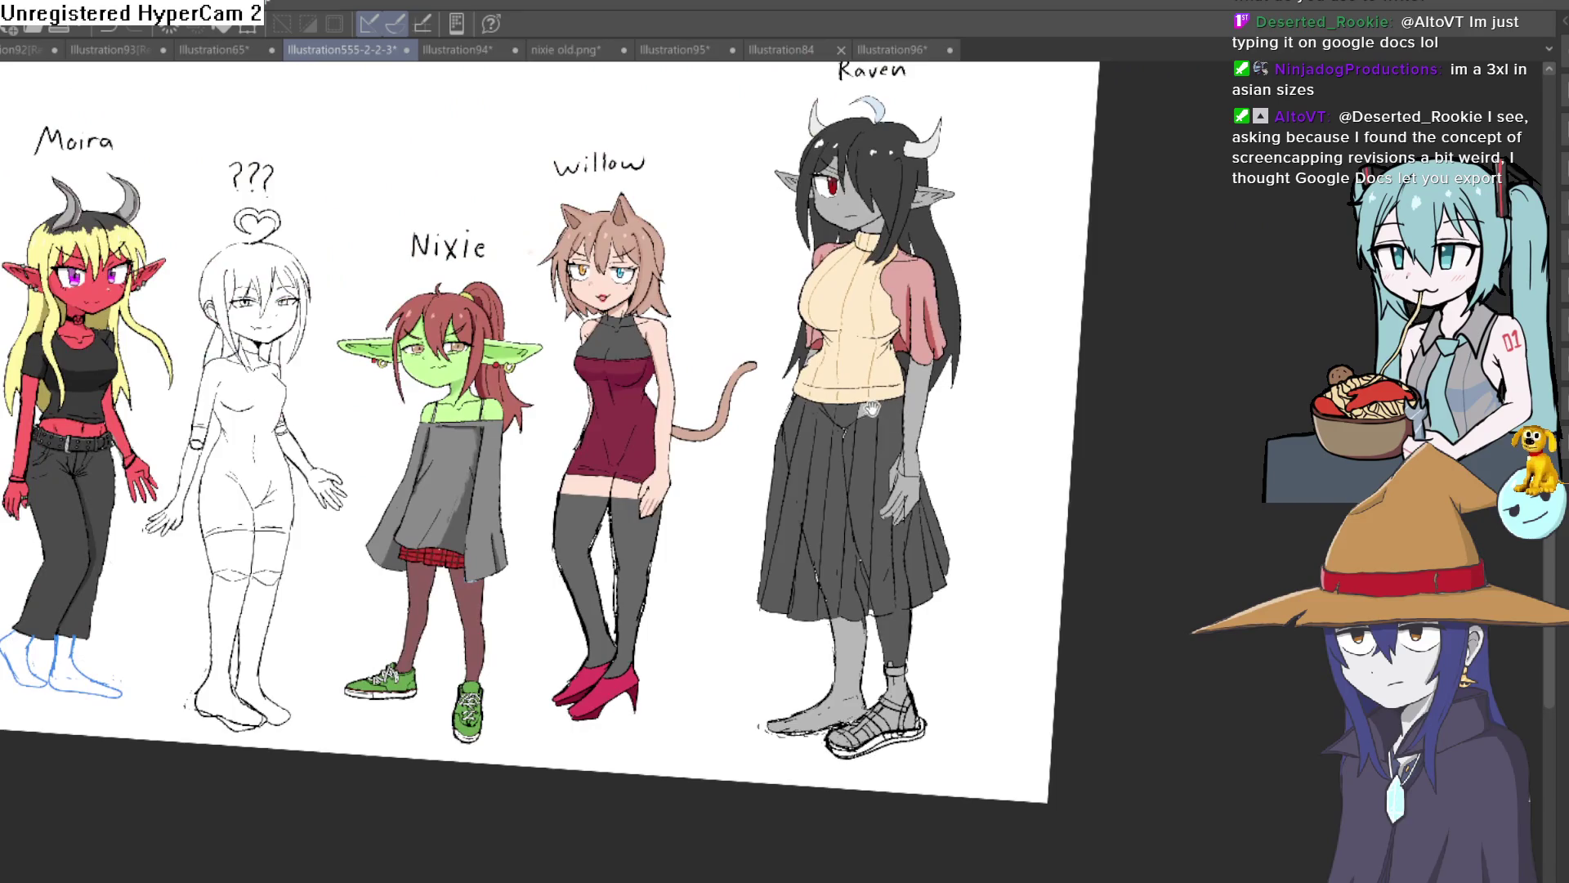
Undo the stray dark line on Raven's skirt fold and redraw that fold stroke.
scroll(871, 409, up, 3)
scroll(899, 392, down, 3)
mouse_move(953, 400)
mouse_down()
mouse_move(986, 362)
mouse_move(973, 384)
mouse_move(990, 393)
mouse_move(930, 397)
mouse_up()
scroll(948, 408, up, 3)
scroll(903, 425, up, 2)
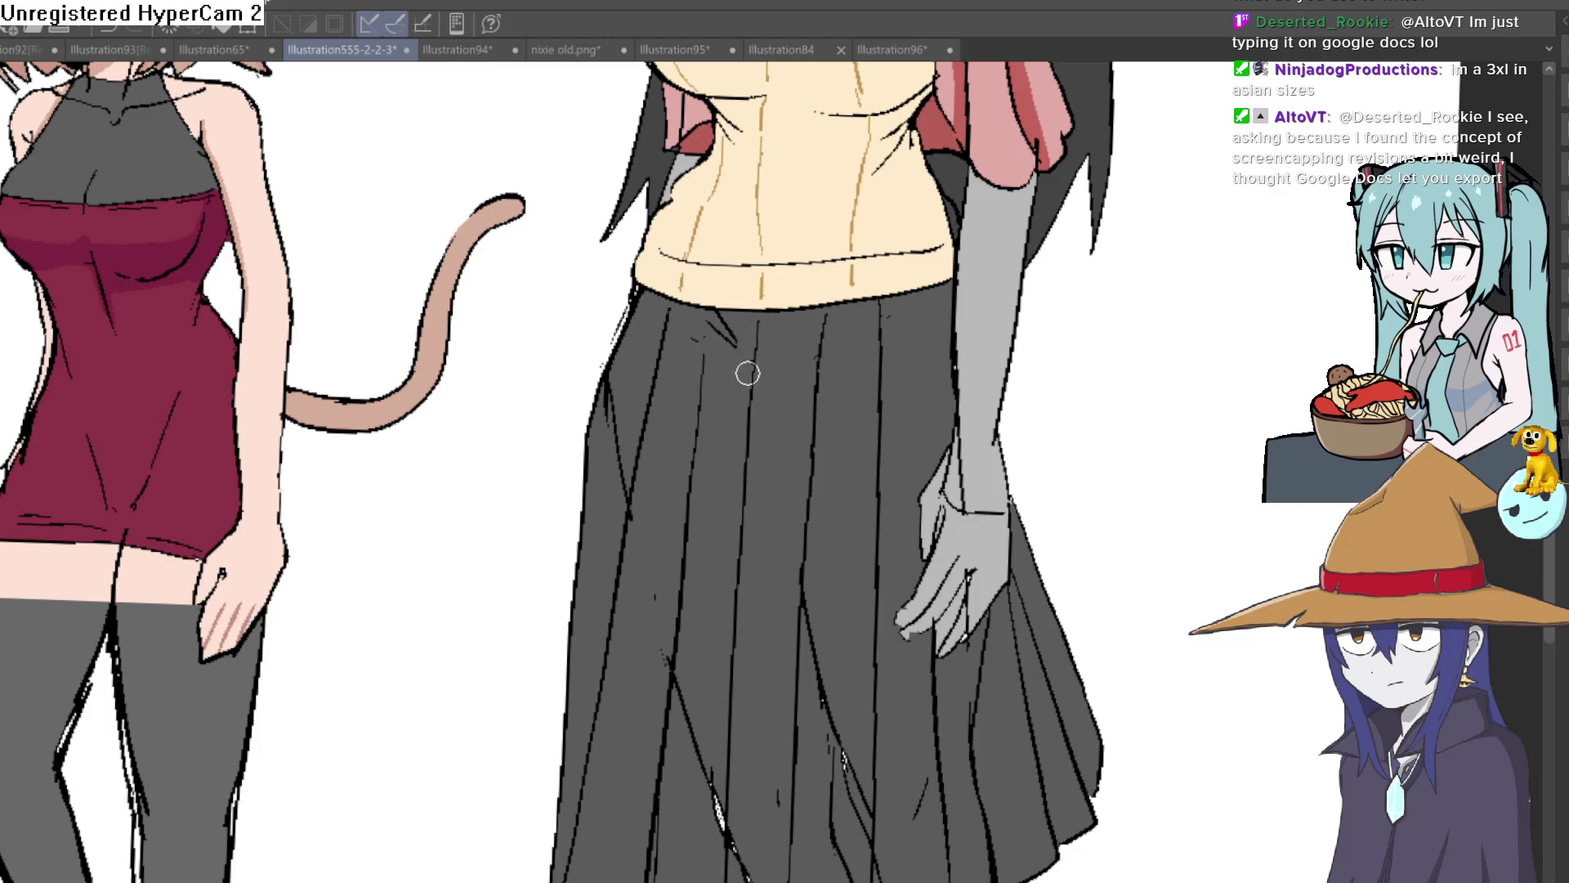
scroll(761, 348, down, 5)
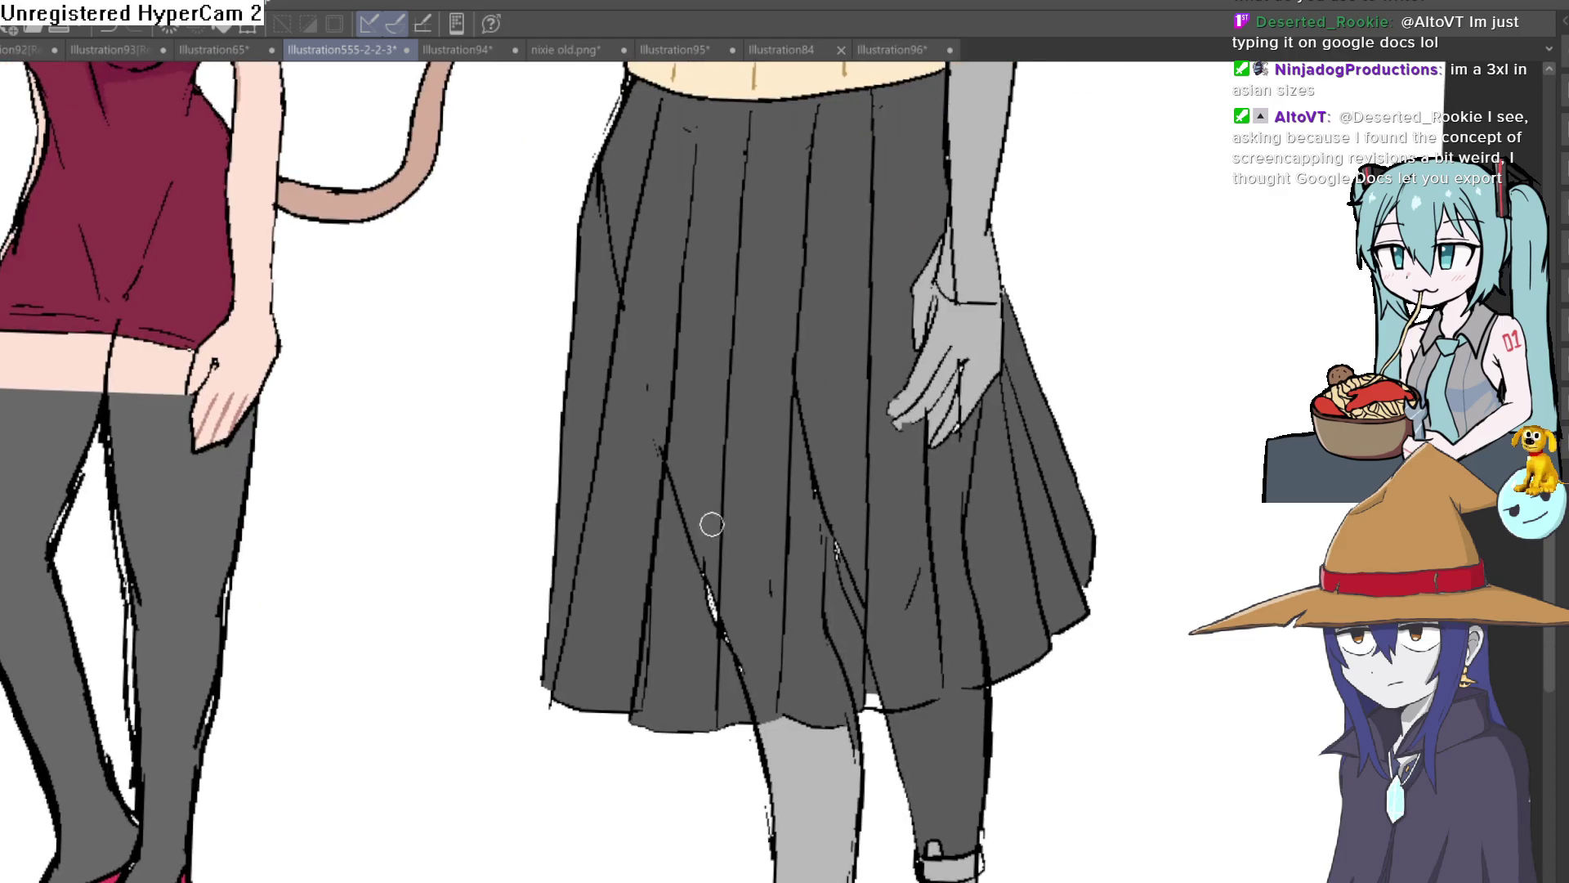
key(ctrl+z)
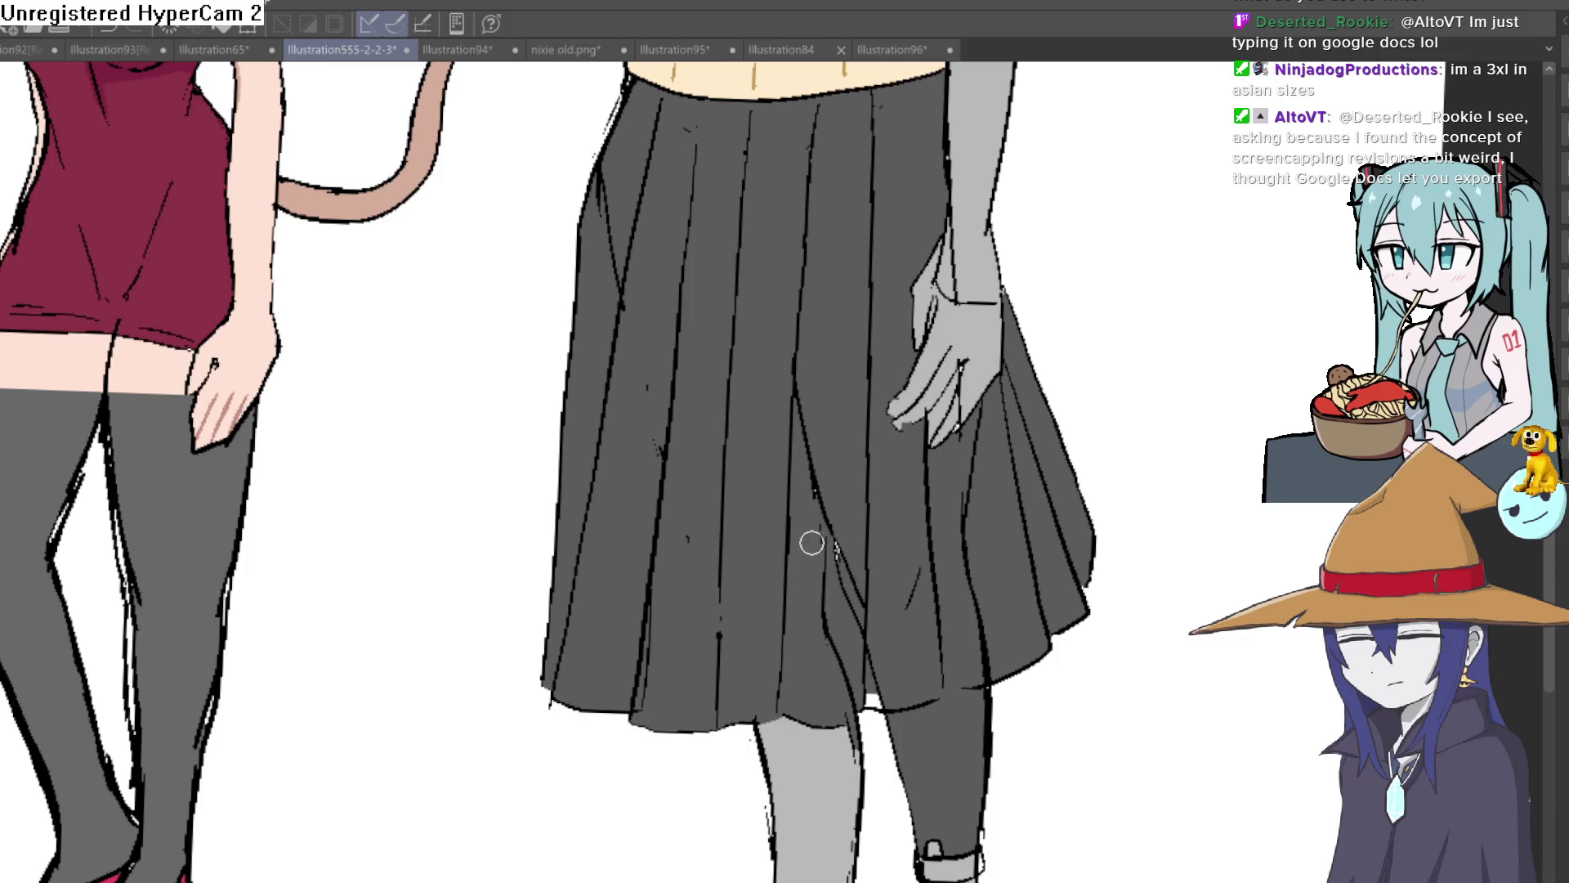
drag(816, 478, 822, 500)
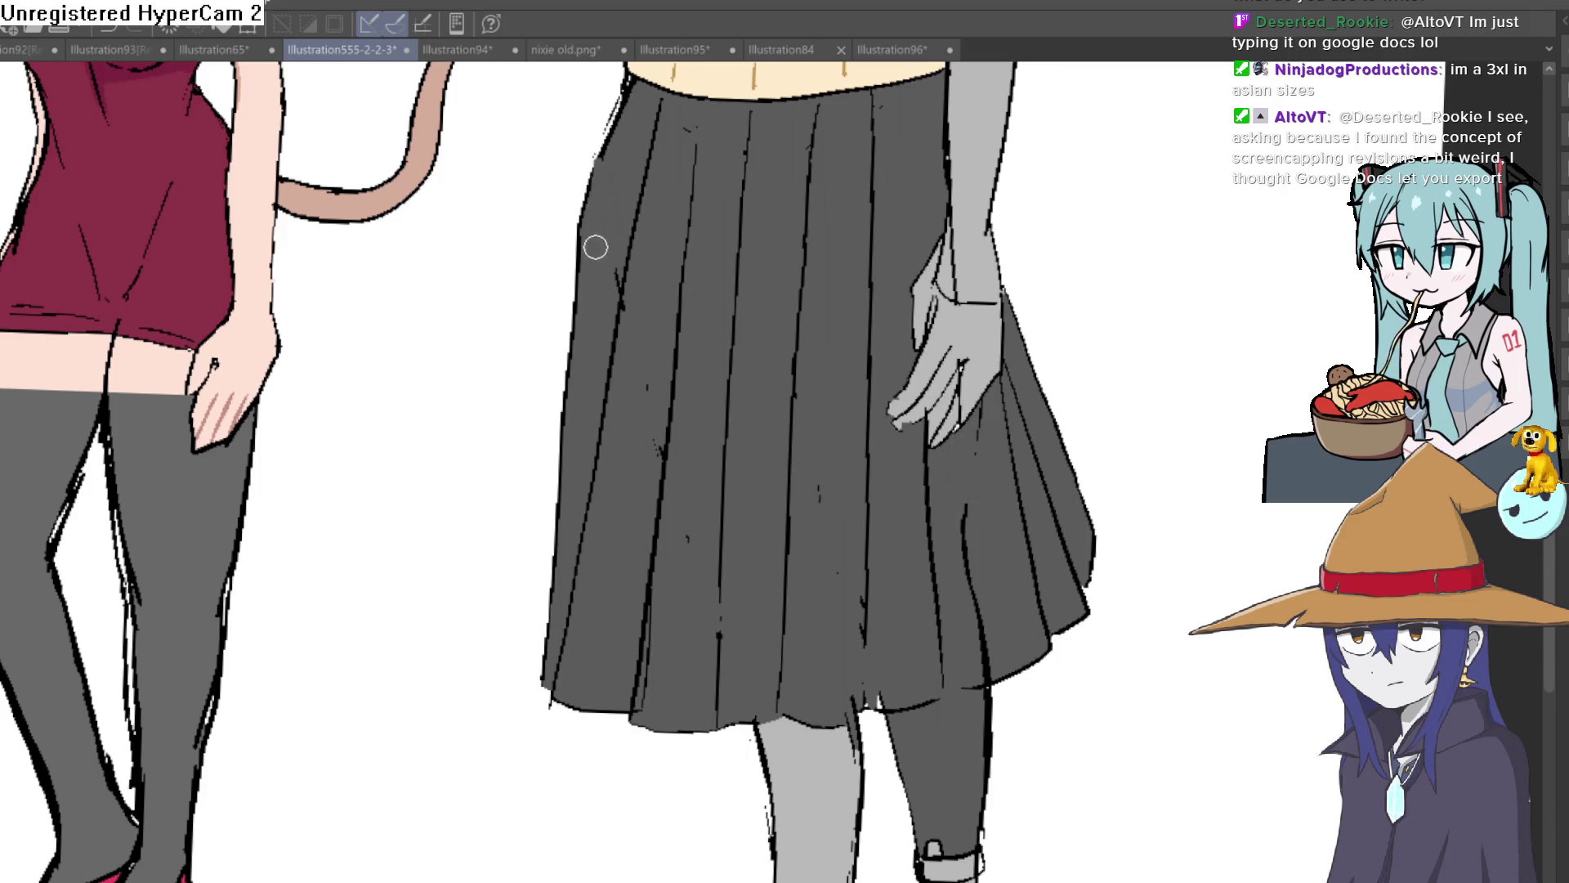
scroll(612, 283, down, 5)
scroll(555, 422, up, 2)
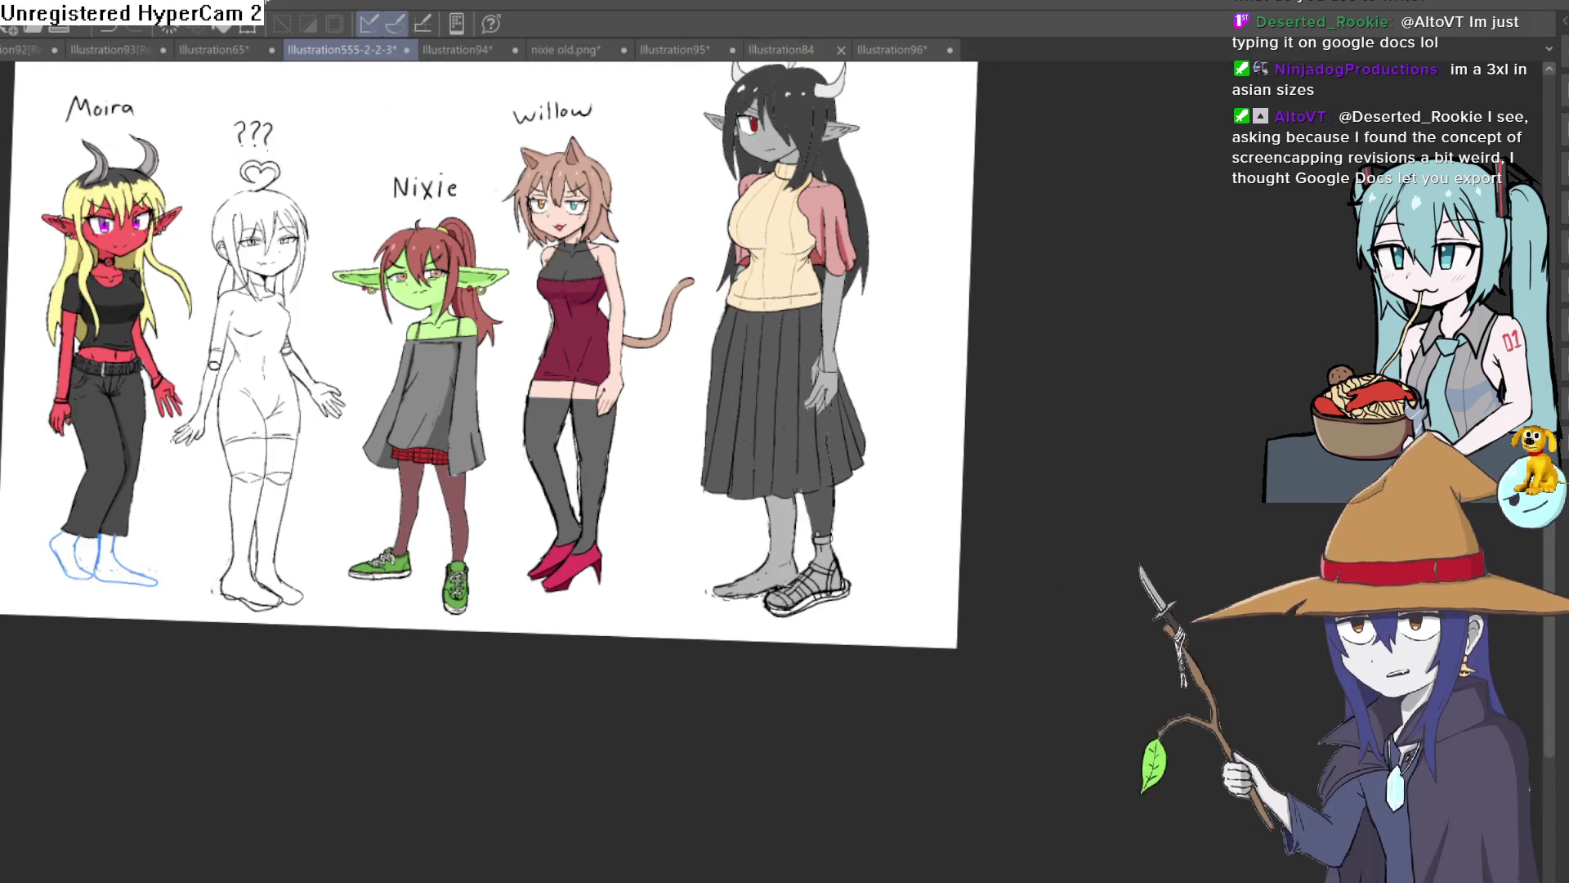
Paint a grey strip down the skirt's left edge from the waist, redoing the first stroke.
scroll(839, 293, up, 3)
scroll(840, 292, up, 3)
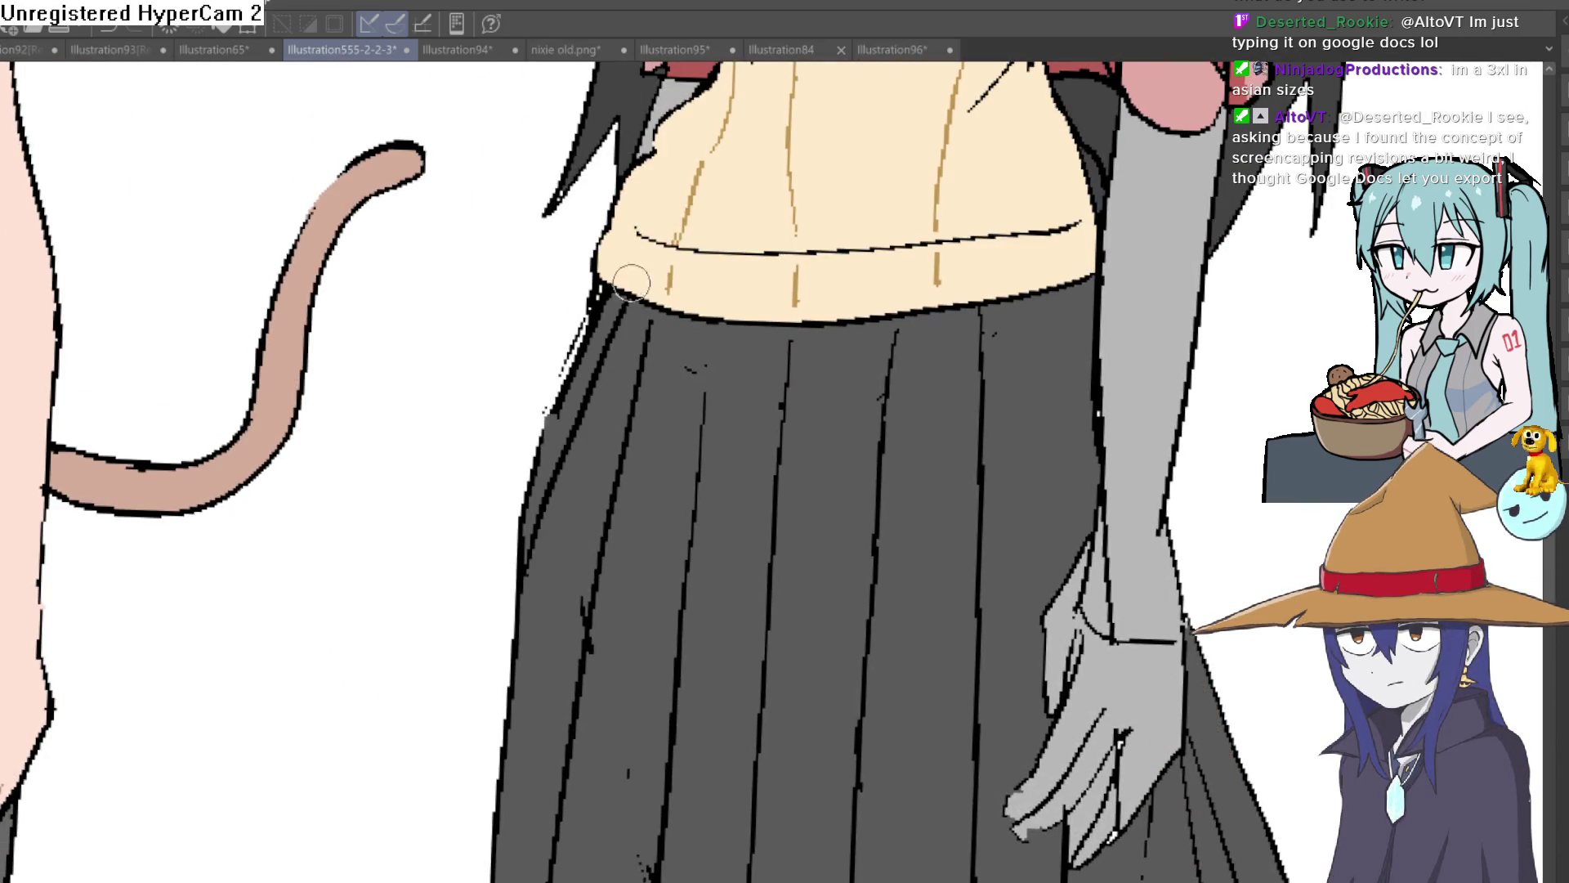
mouse_move(650, 304)
mouse_down()
mouse_move(602, 332)
mouse_move(527, 544)
mouse_up()
key(ctrl+z)
mouse_move(532, 605)
mouse_down()
mouse_move(615, 296)
mouse_move(509, 520)
mouse_up()
scroll(637, 396, down, 5)
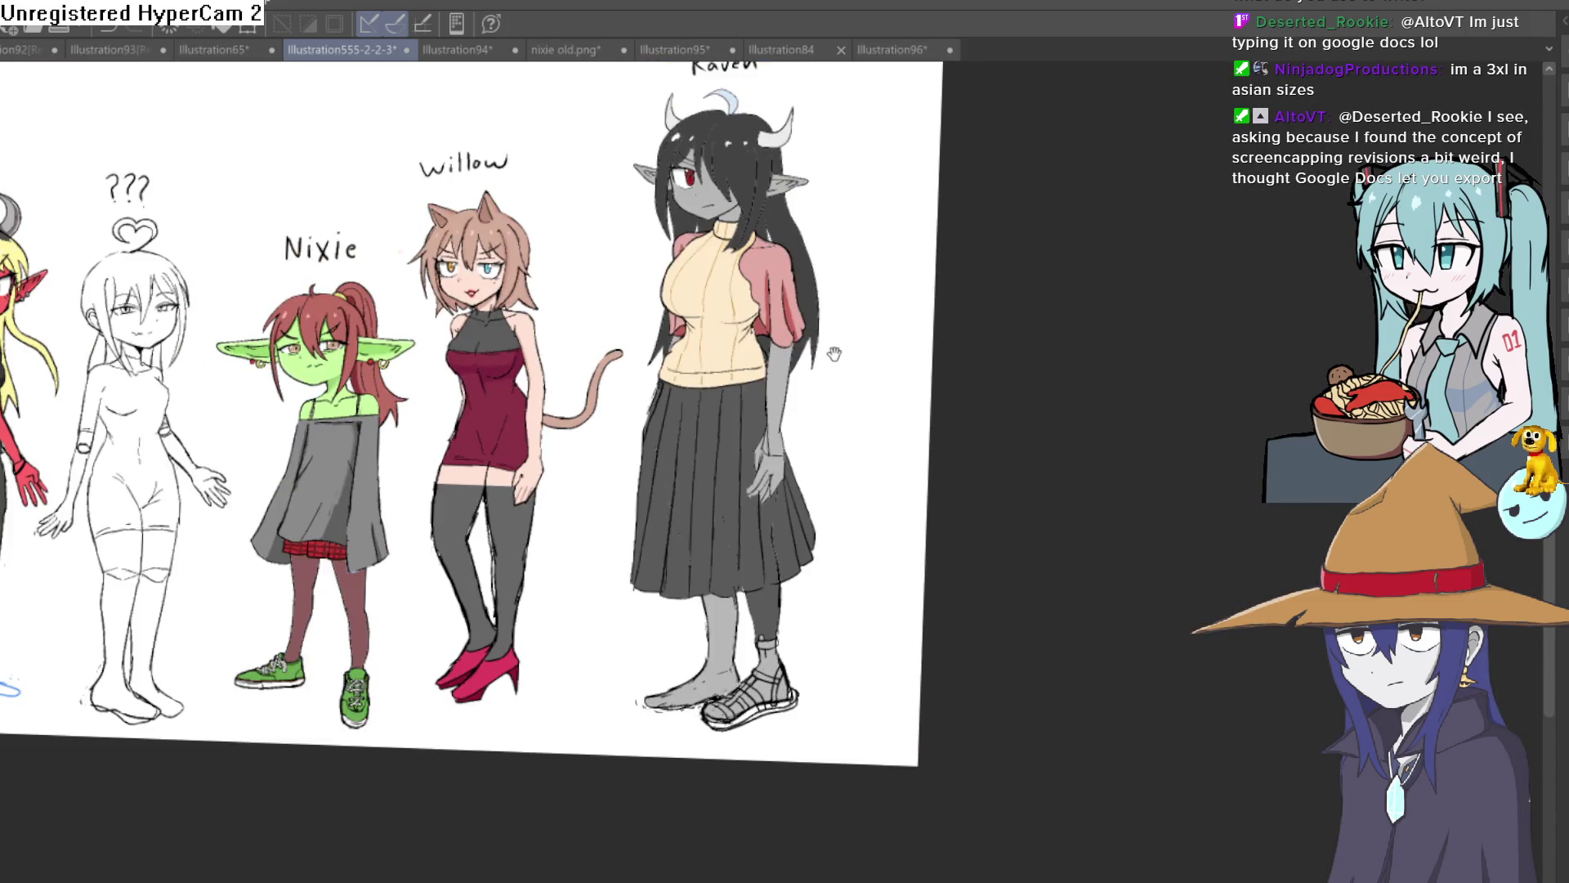
scroll(822, 360, up, 5)
drag(479, 337, 492, 266)
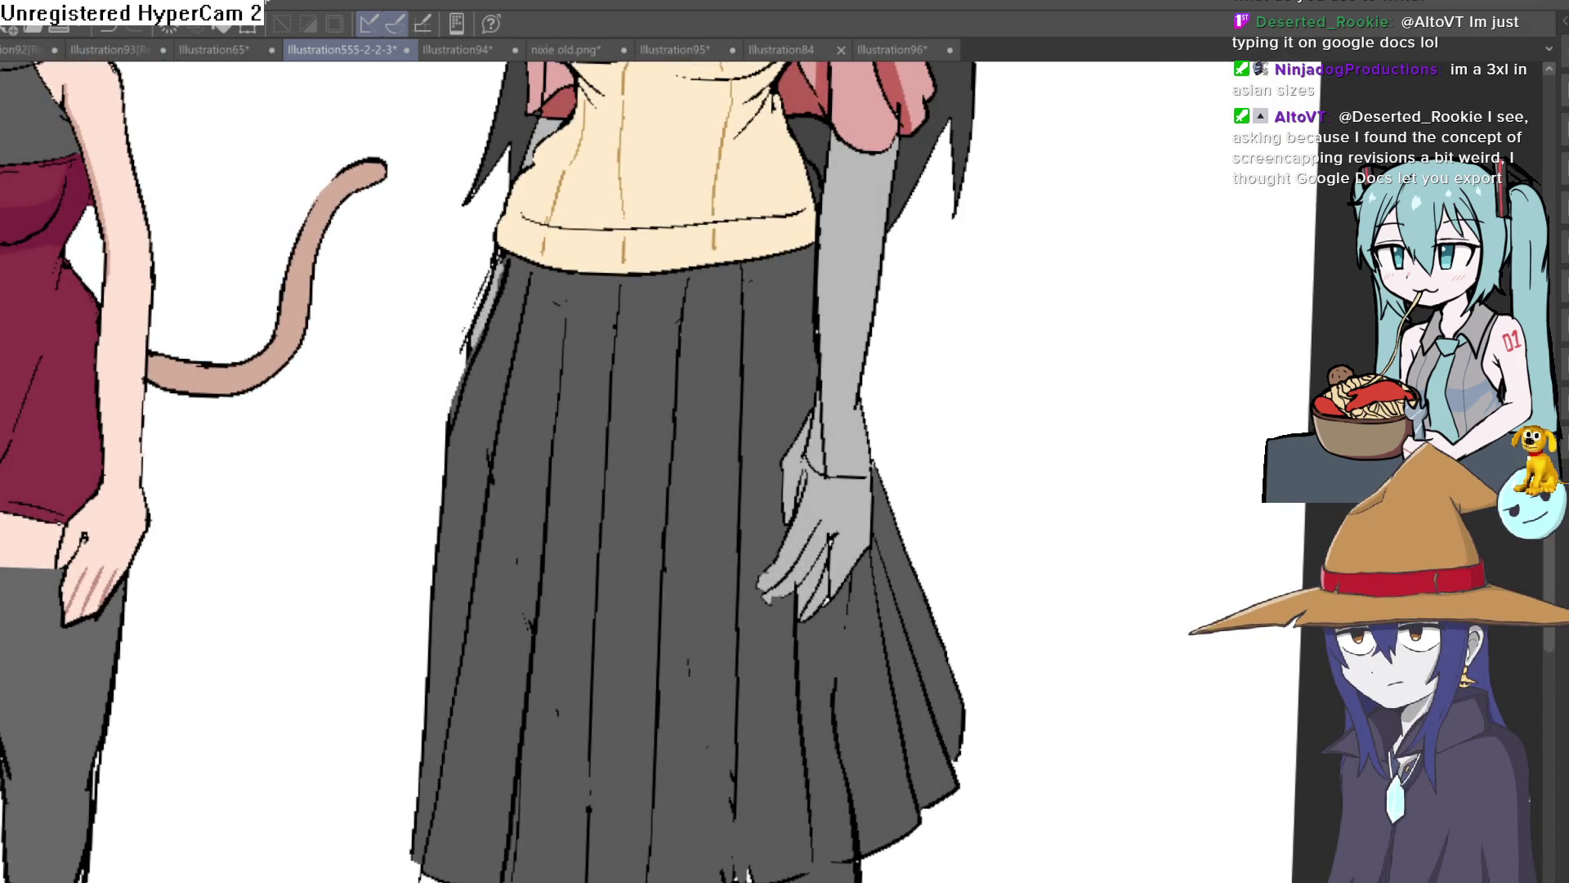
scroll(480, 278, up, 2)
mouse_move(514, 217)
mouse_down()
mouse_move(413, 491)
mouse_move(405, 561)
mouse_move(424, 525)
mouse_up()
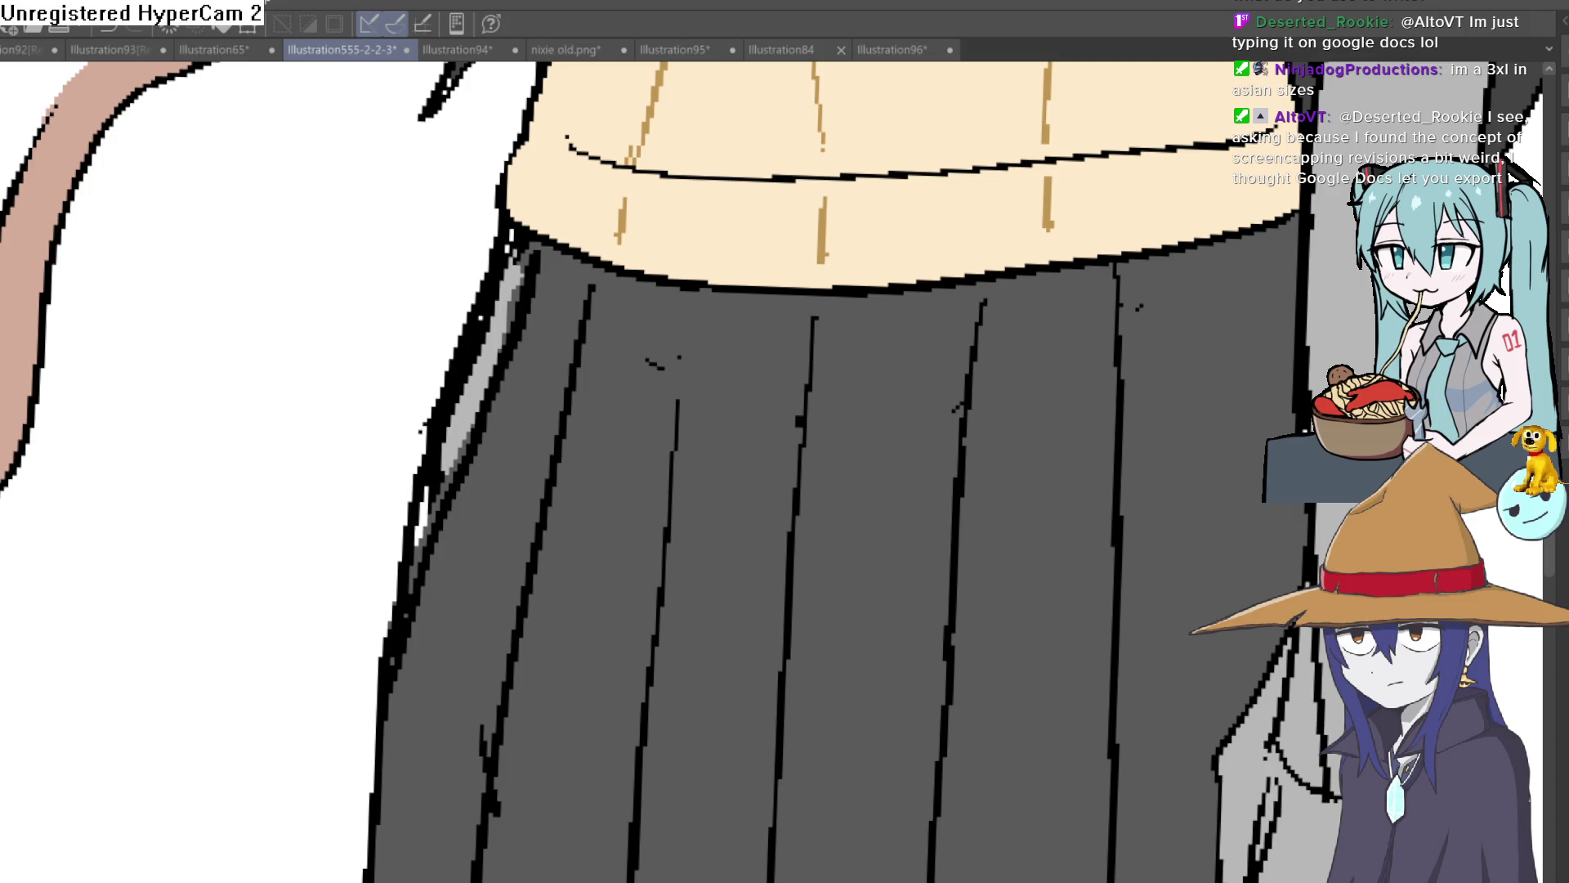
click(515, 312)
Refill the left-edge strip with the skirt's dark grey instead of black and cover the doubled inner line.
key(ctrl+z)
click(490, 352)
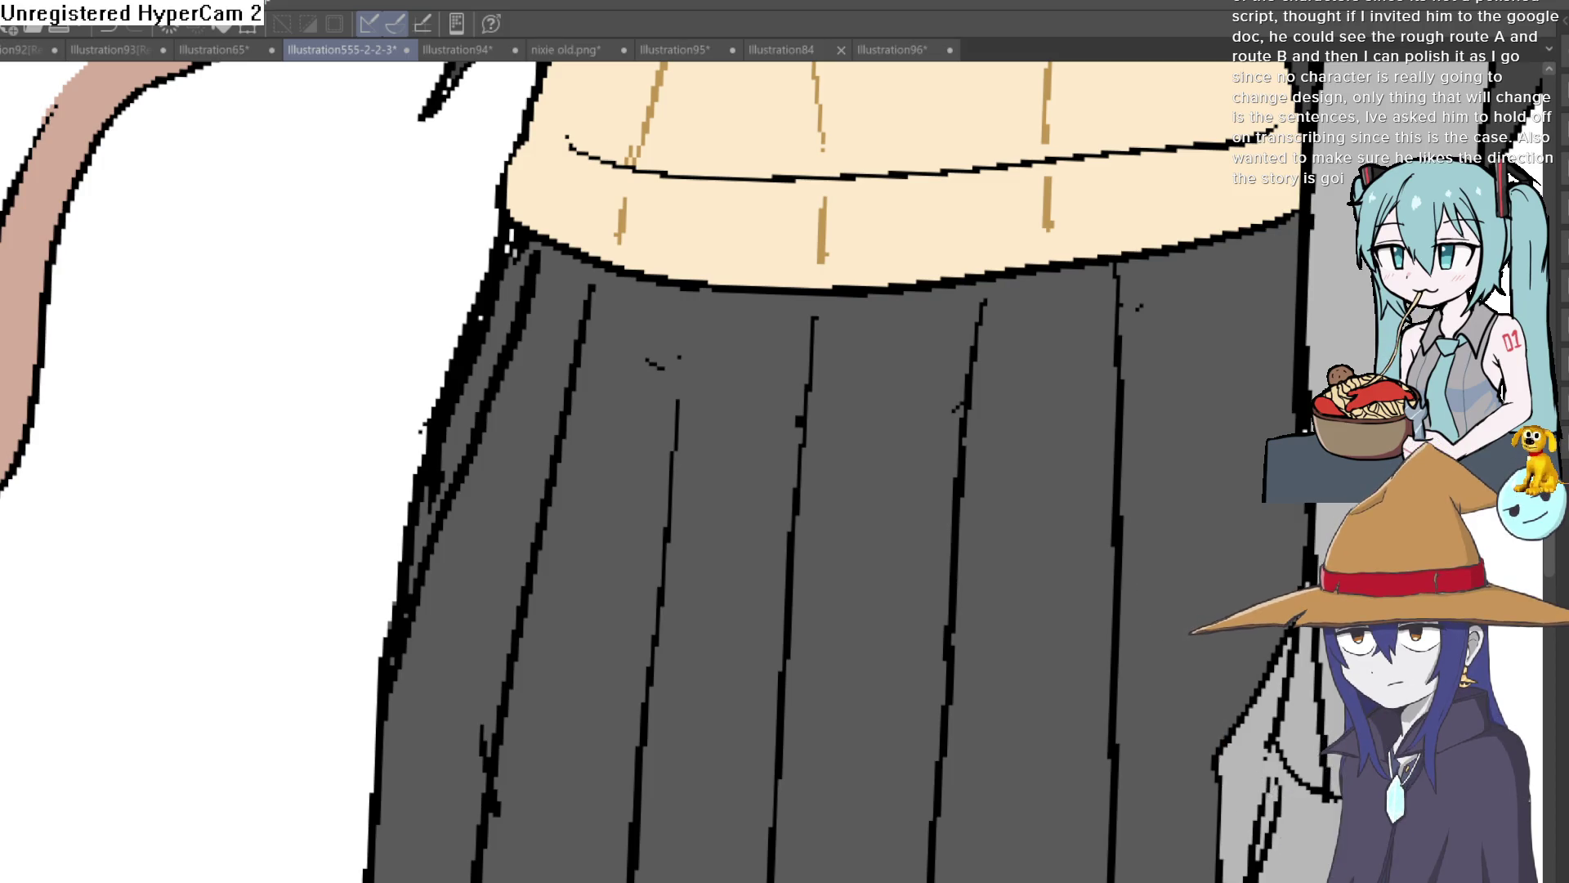
mouse_move(492, 428)
mouse_down()
mouse_move(532, 266)
mouse_move(457, 509)
mouse_up()
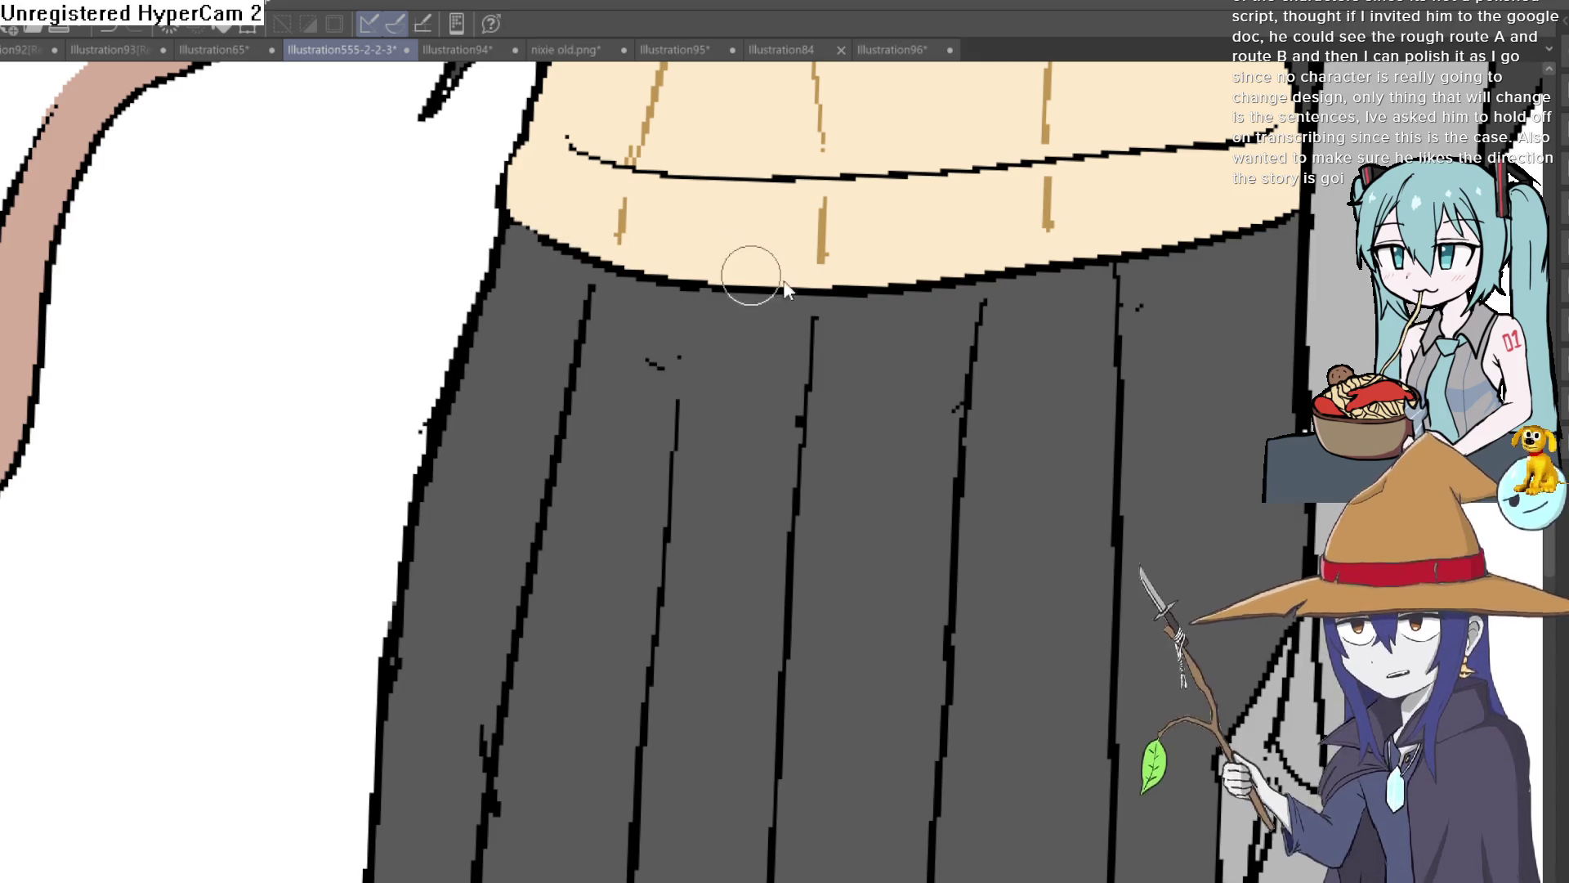
Fill Raven's back leg and the gaps between the sandal straps with tan skin.
scroll(750, 275, down, 5)
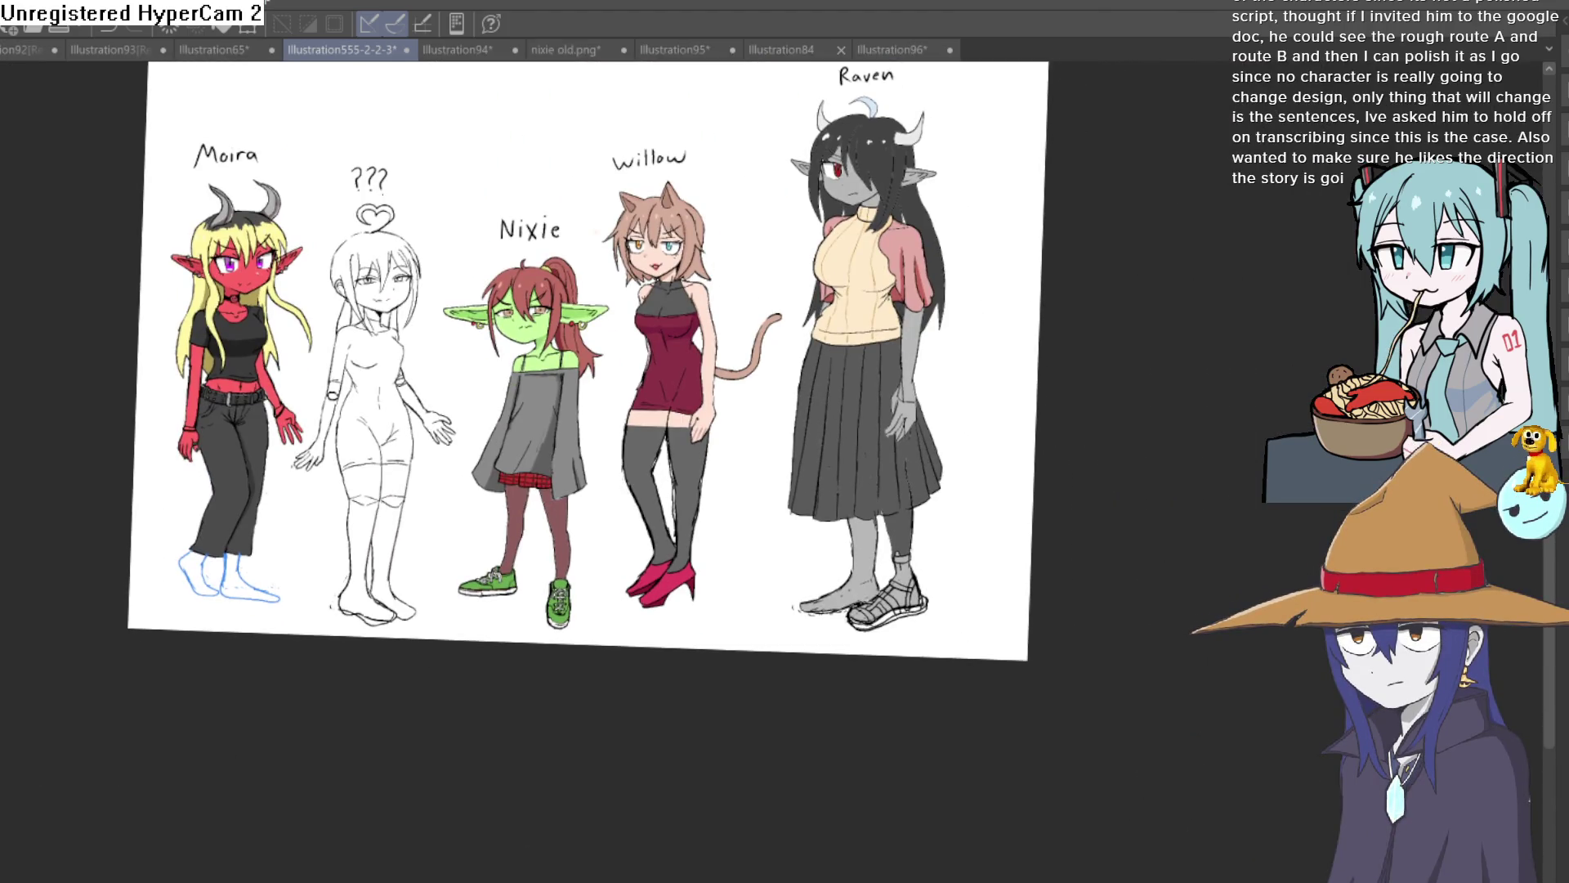
click(922, 515)
click(945, 536)
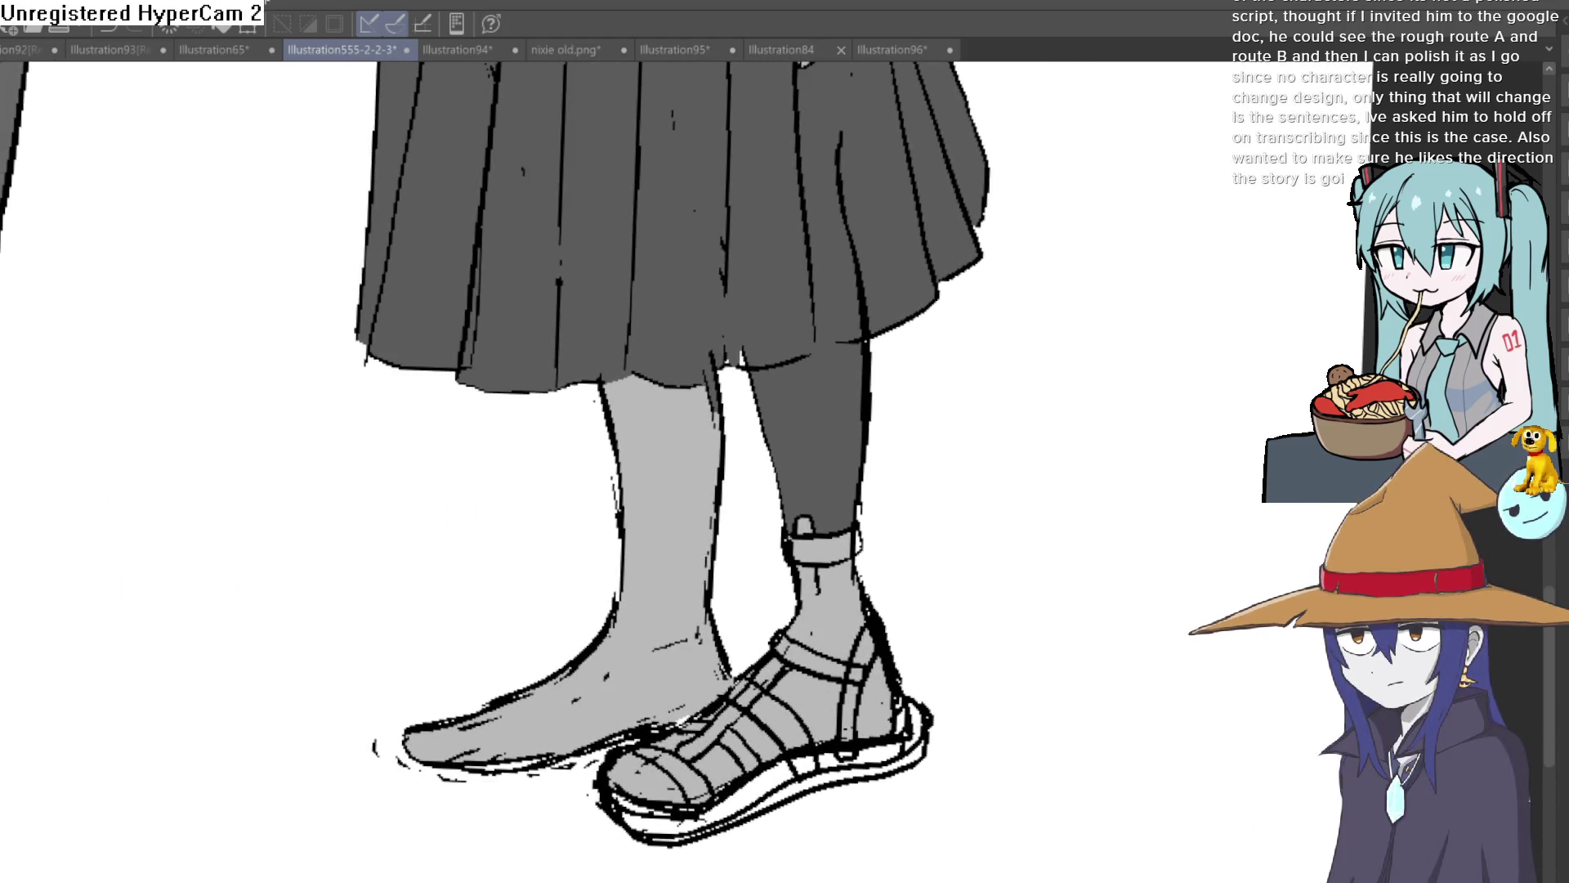
click(805, 424)
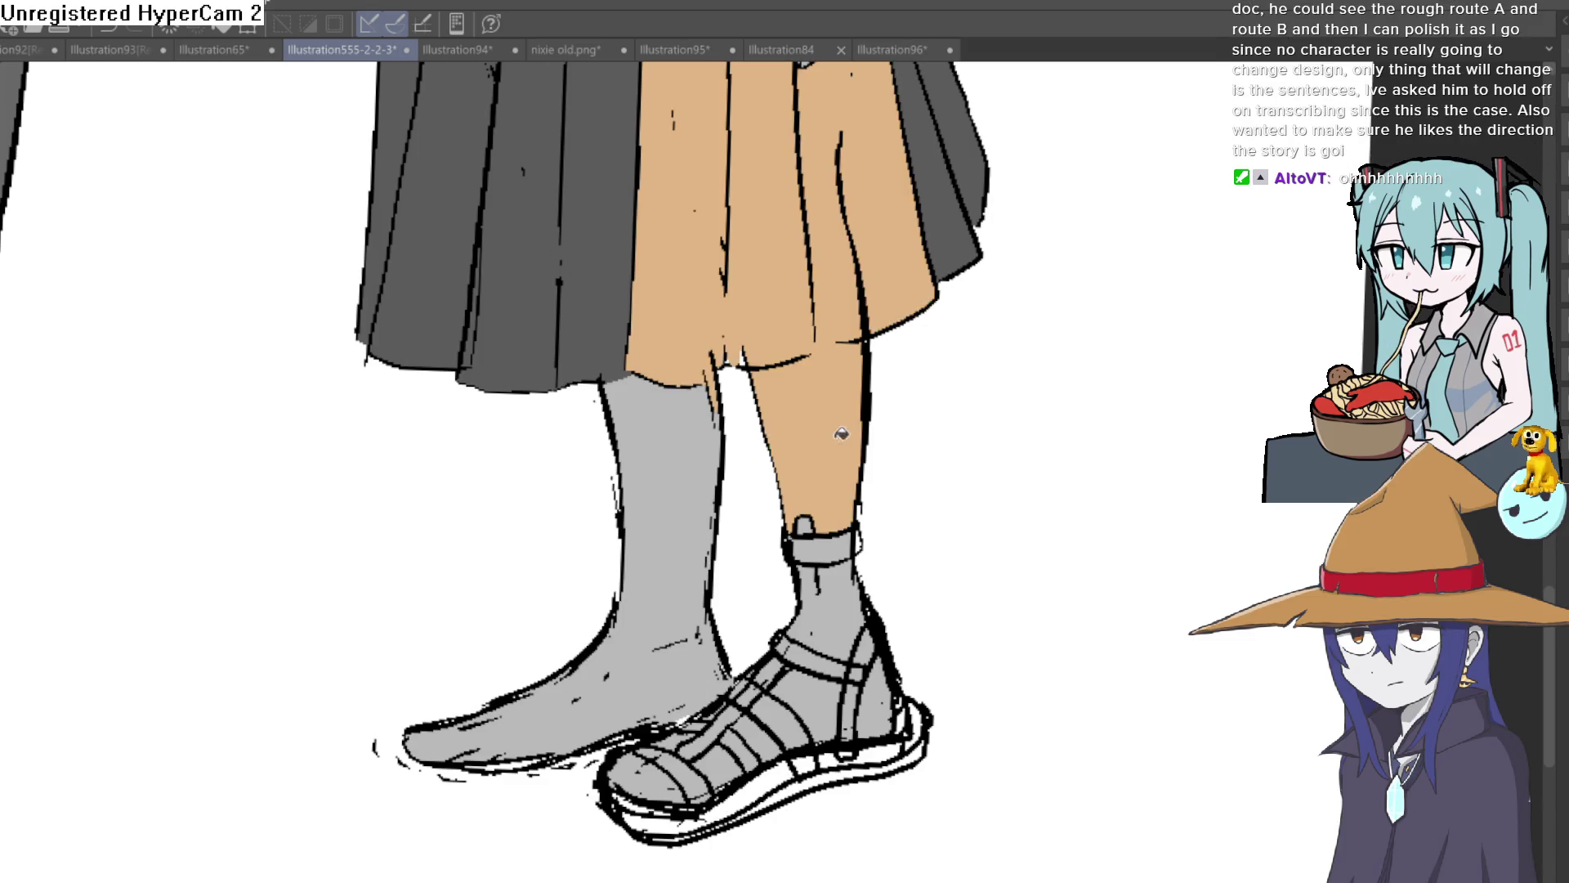
key(ctrl+z)
drag(621, 425, 705, 347)
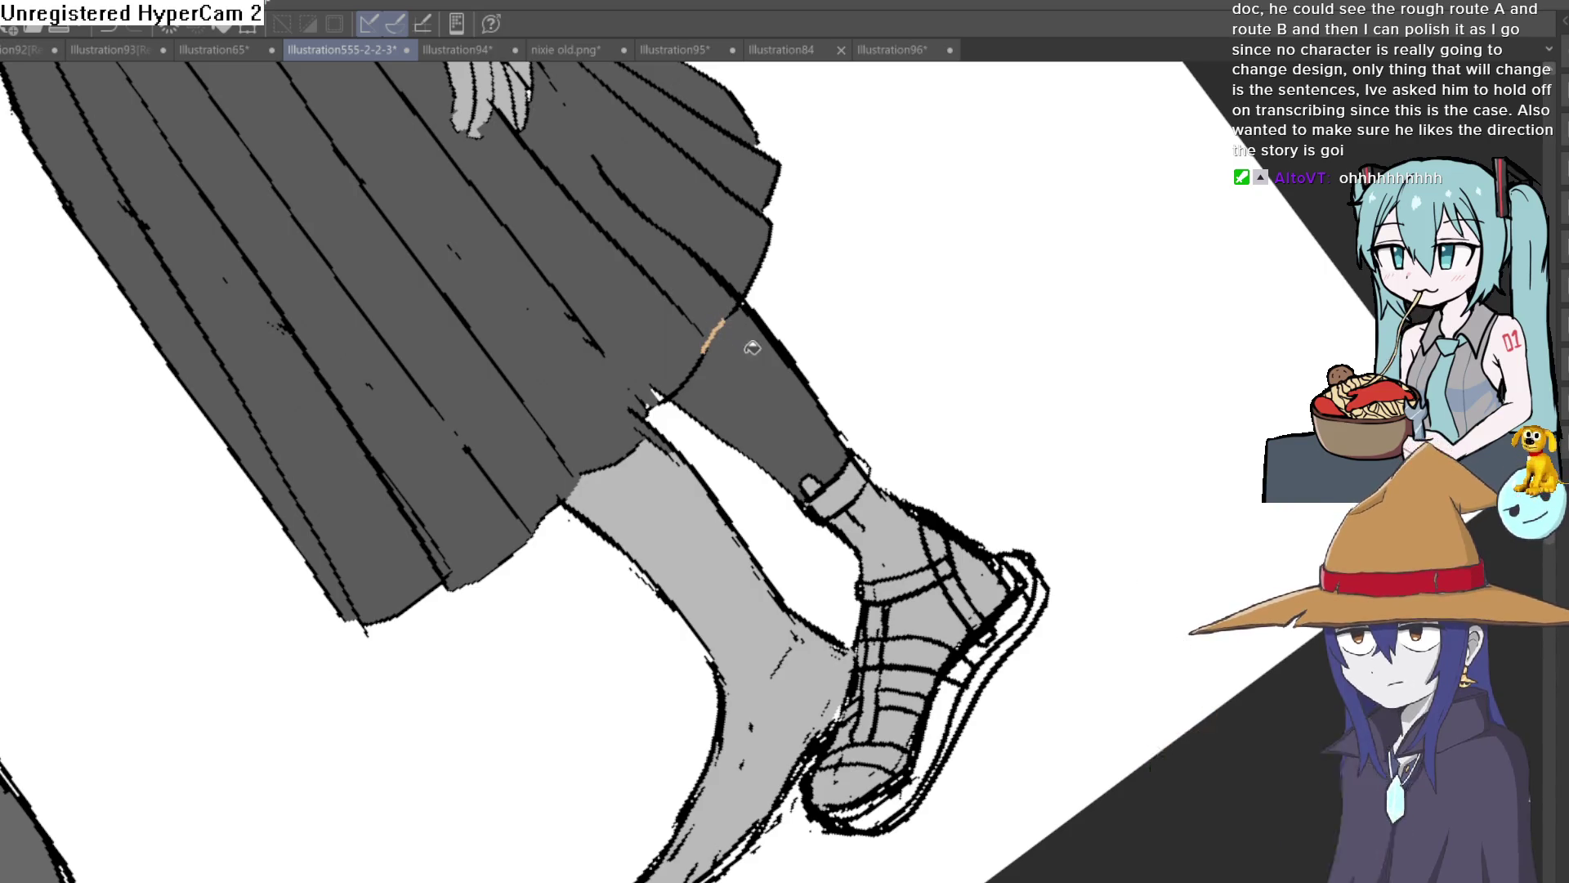
click(799, 424)
drag(800, 424, 840, 584)
click(840, 584)
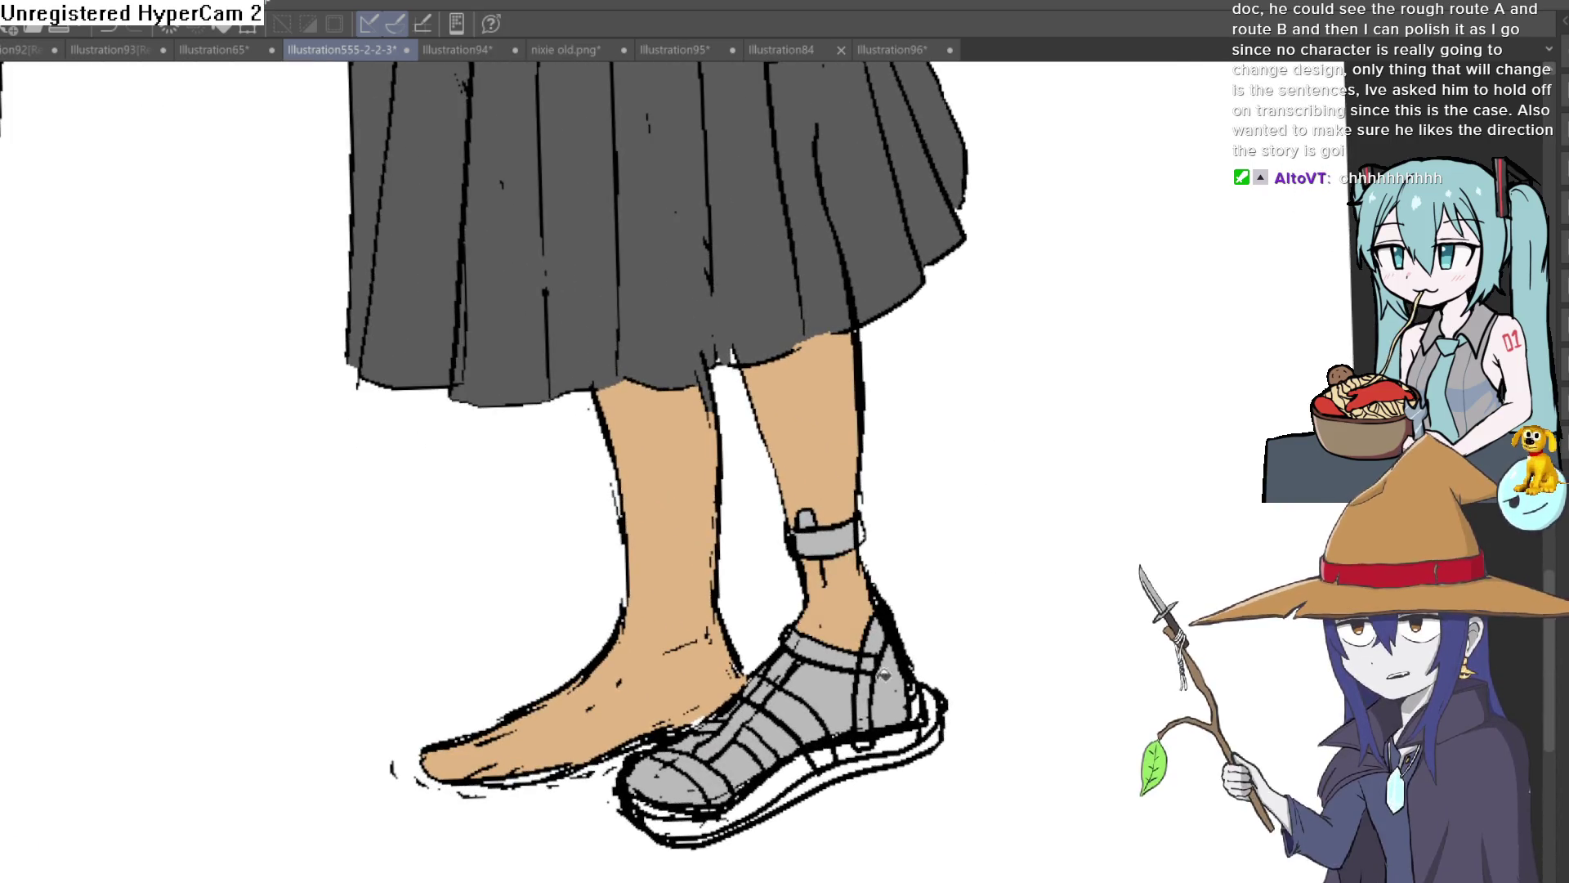
click(842, 686)
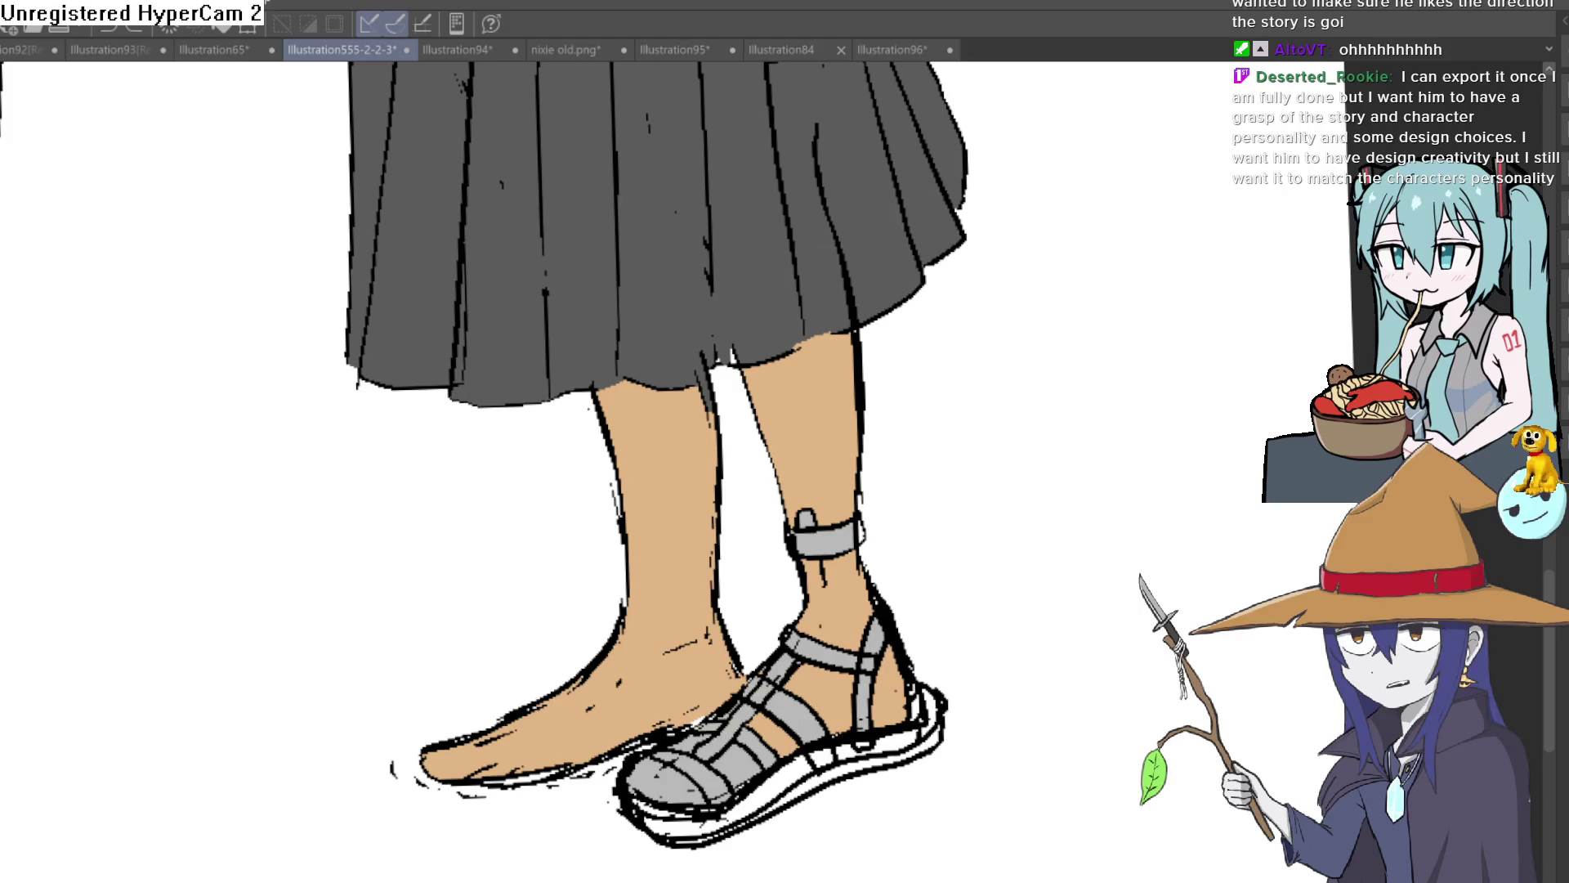
Undo the earlier tan leg fills and the stroke at the back leg's hem.
key(ctrl+z)
key(ctrl+z)
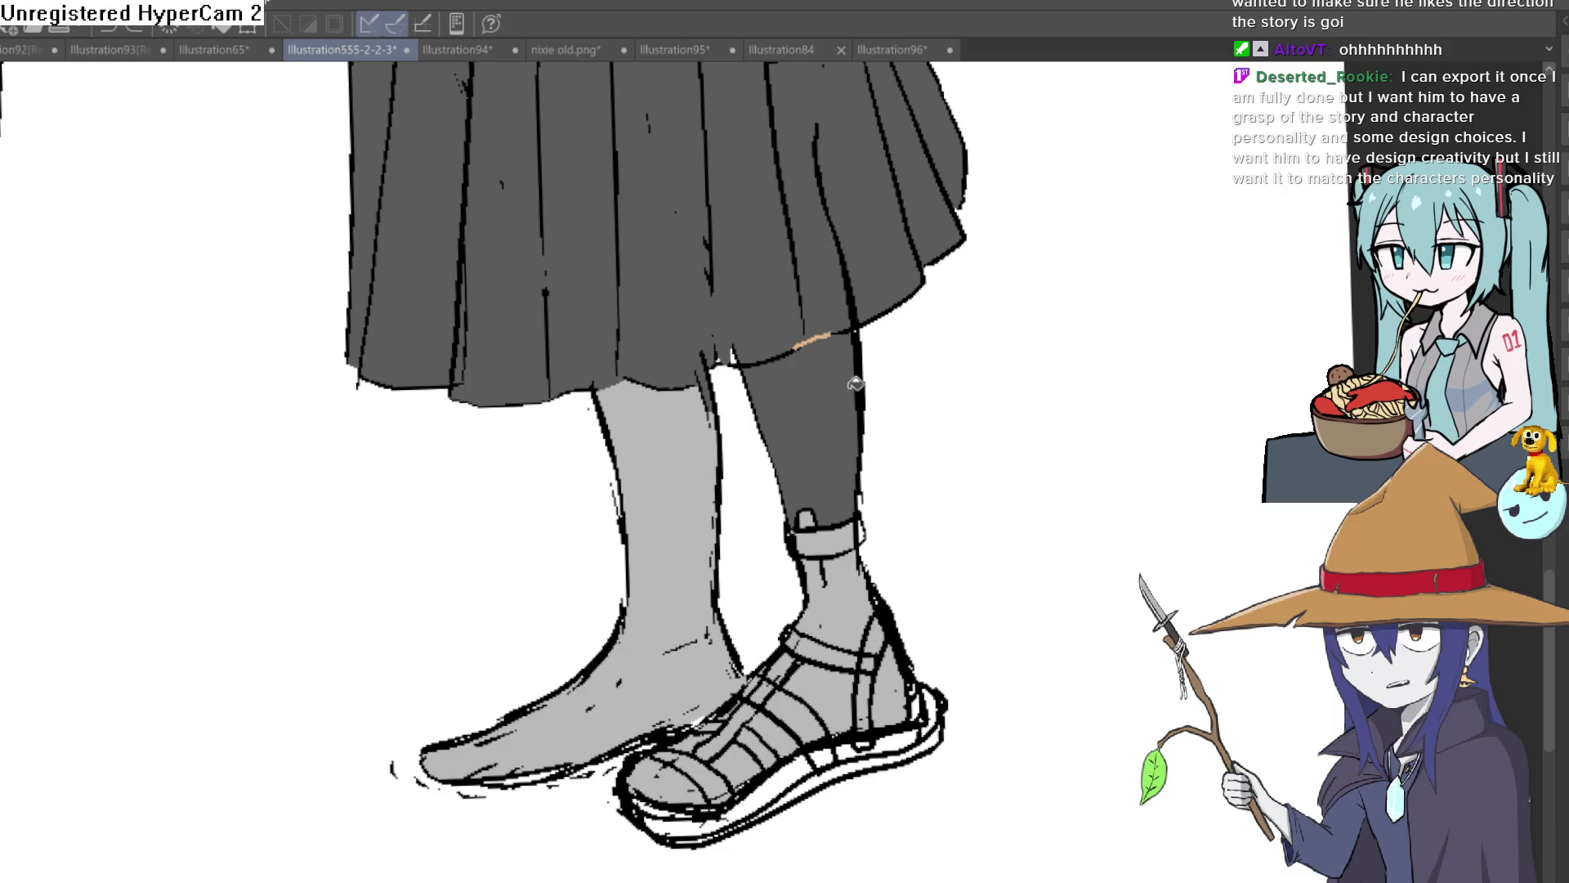
key(ctrl+z)
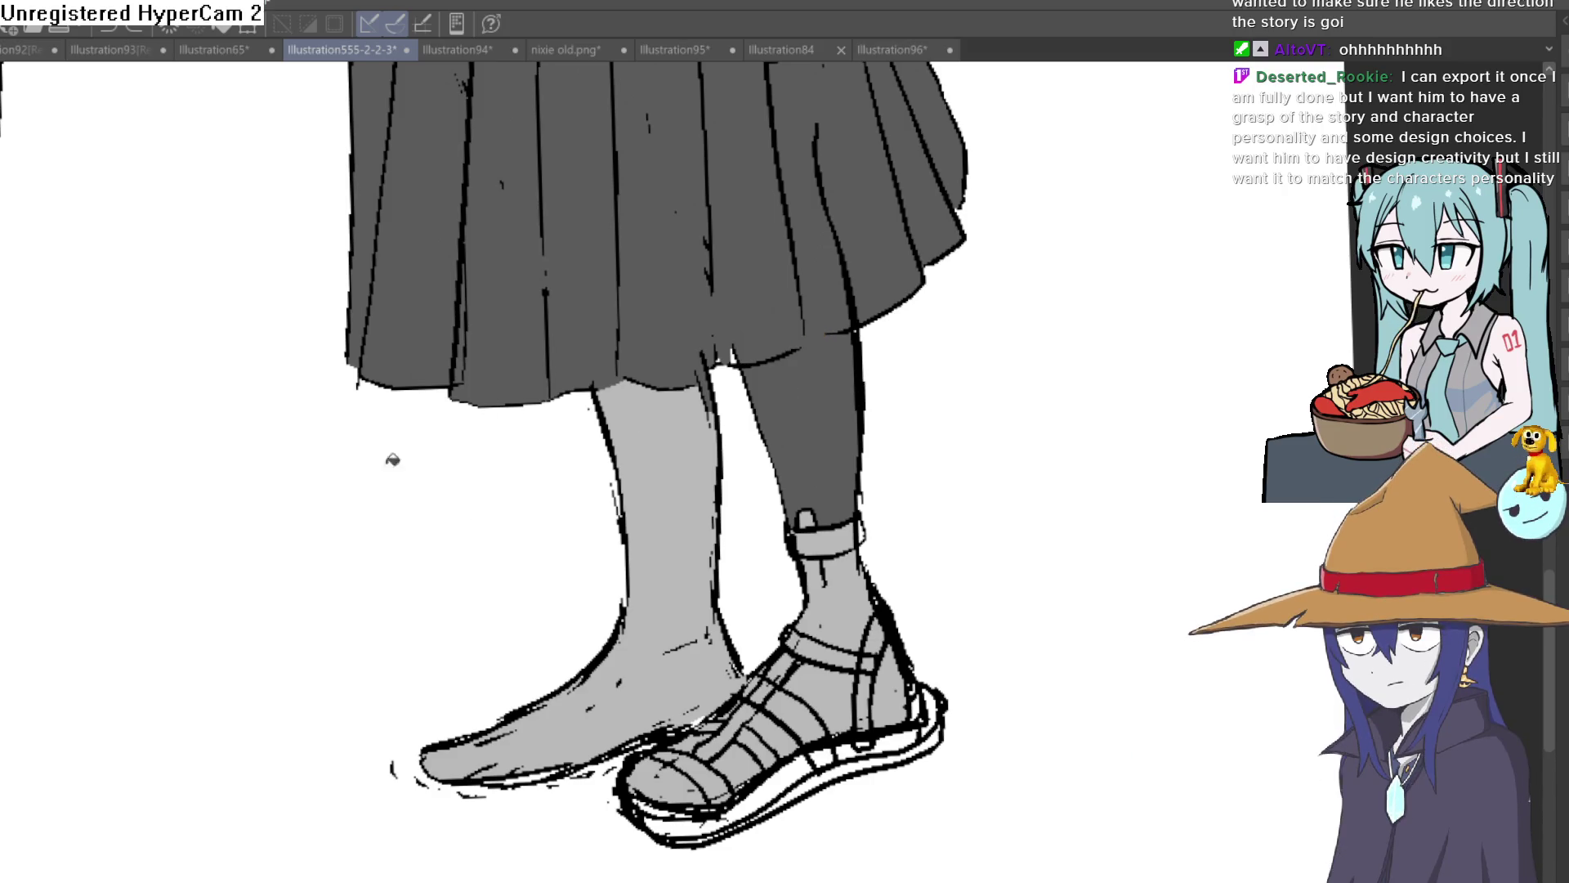
key(ctrl+y)
key(ctrl+z)
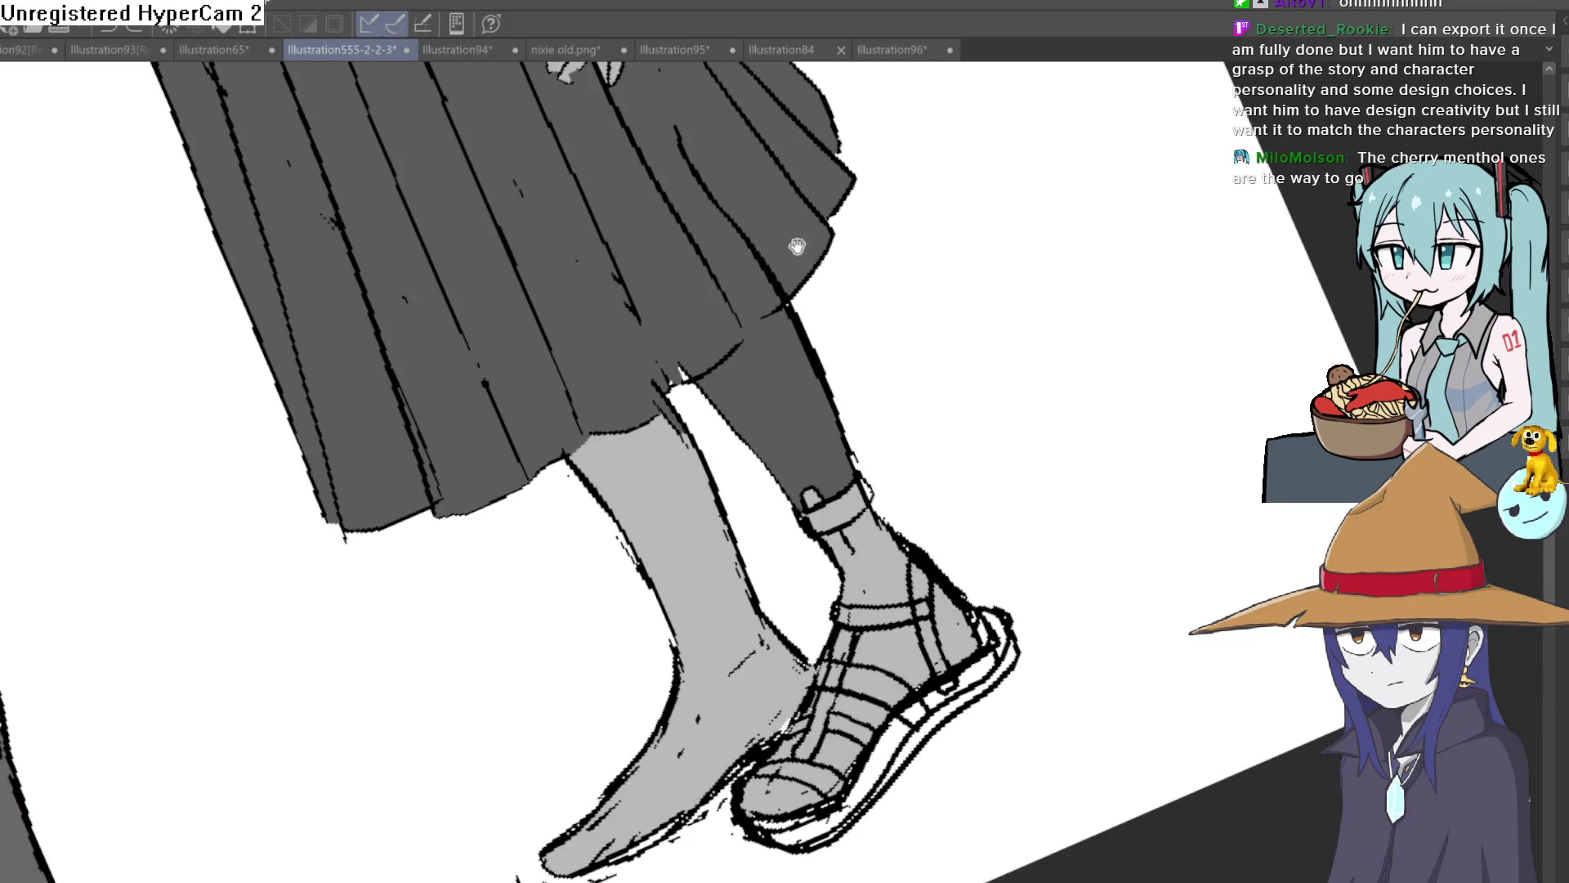
scroll(717, 375, up, 5)
Close the gap at the back leg's hem, fill both legs muted tan, and clean the hem edges.
drag(717, 375, 805, 280)
key(g)
click(791, 400)
click(477, 738)
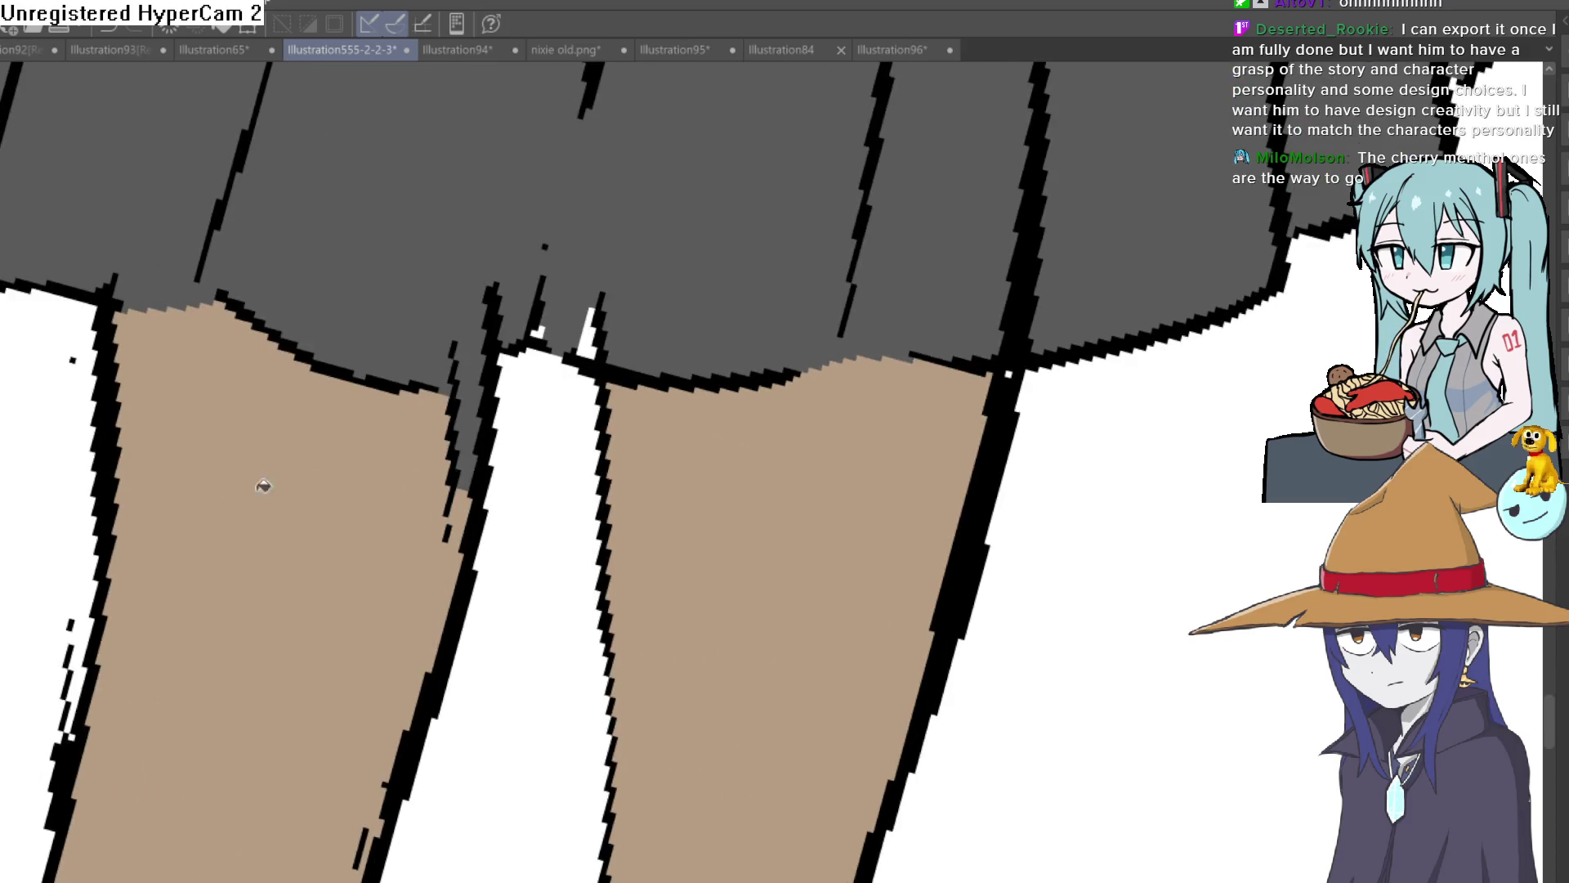
scroll(395, 322, up, 3)
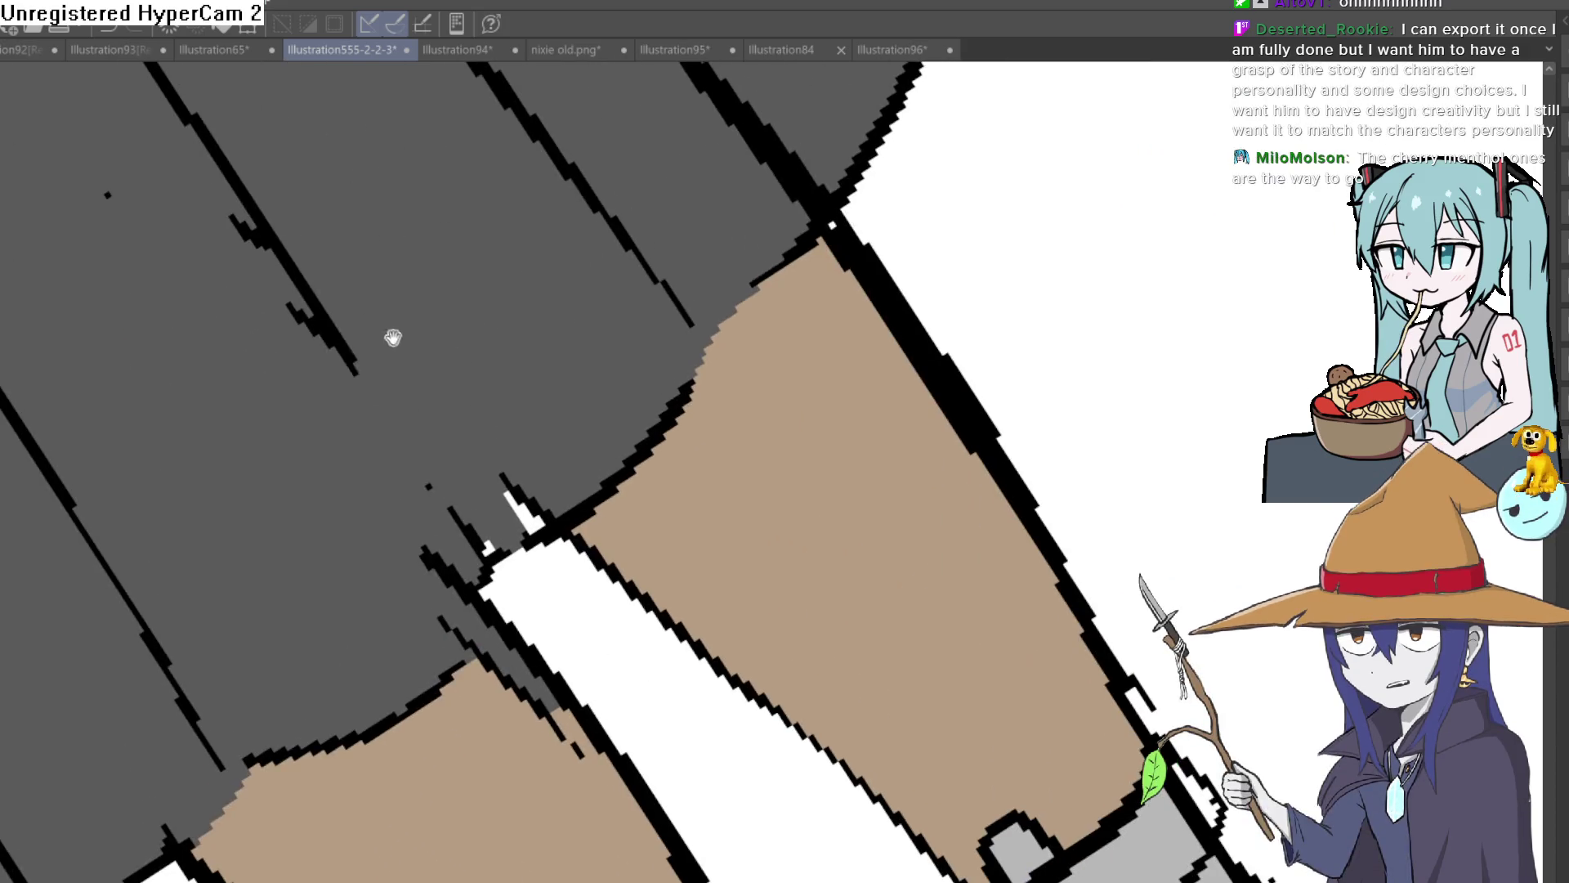
mouse_move(486, 623)
mouse_down()
mouse_move(490, 659)
mouse_move(465, 648)
mouse_move(569, 752)
mouse_up()
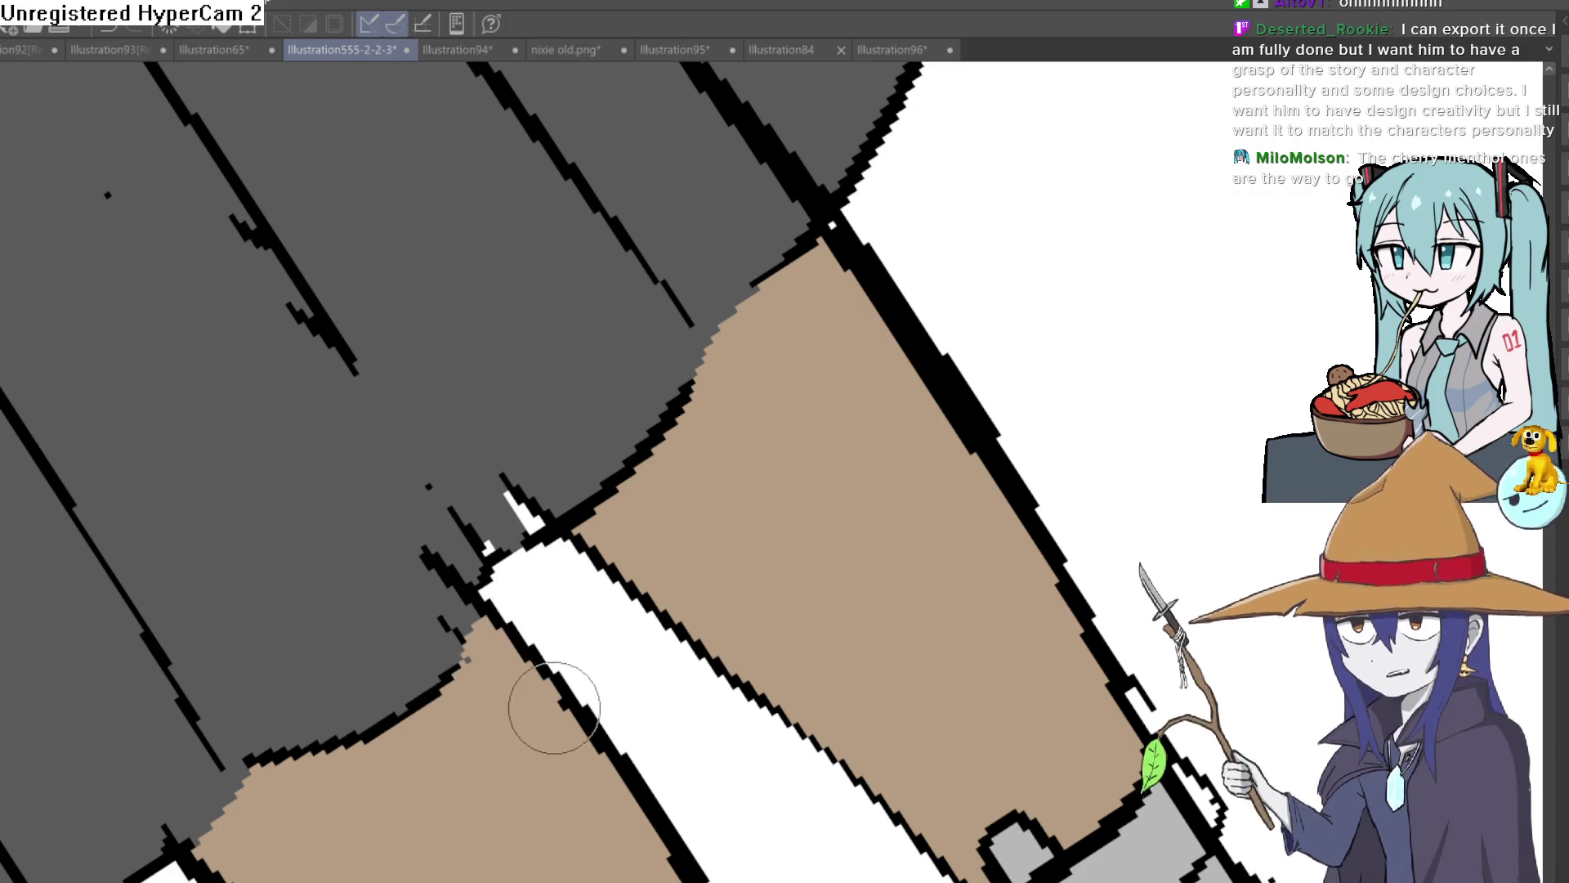
drag(714, 550, 1129, 438)
scroll(1120, 409, down, 5)
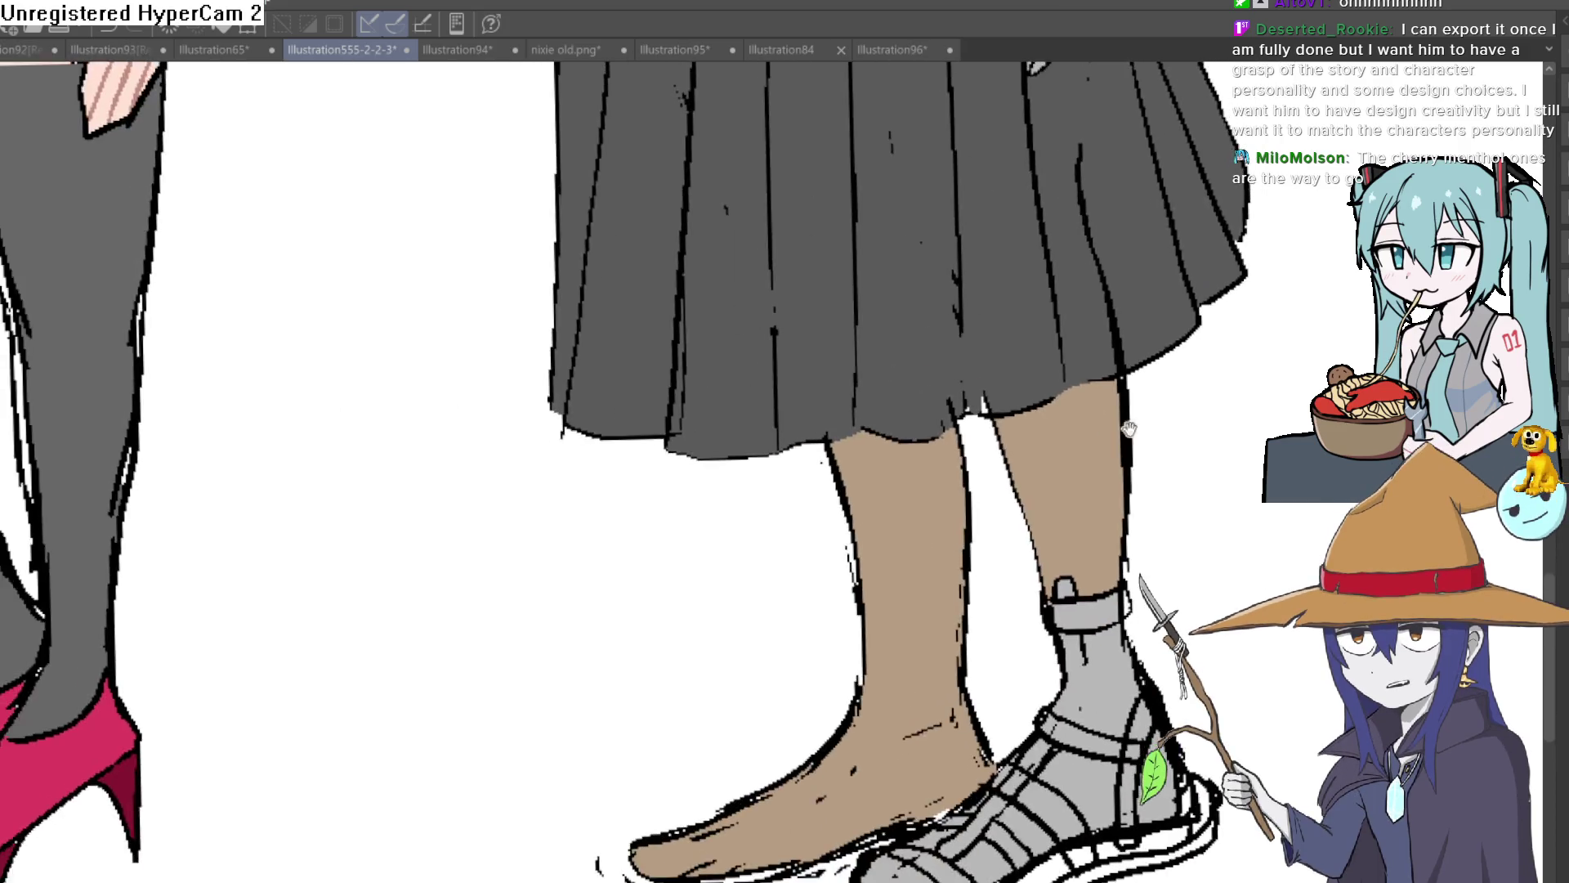